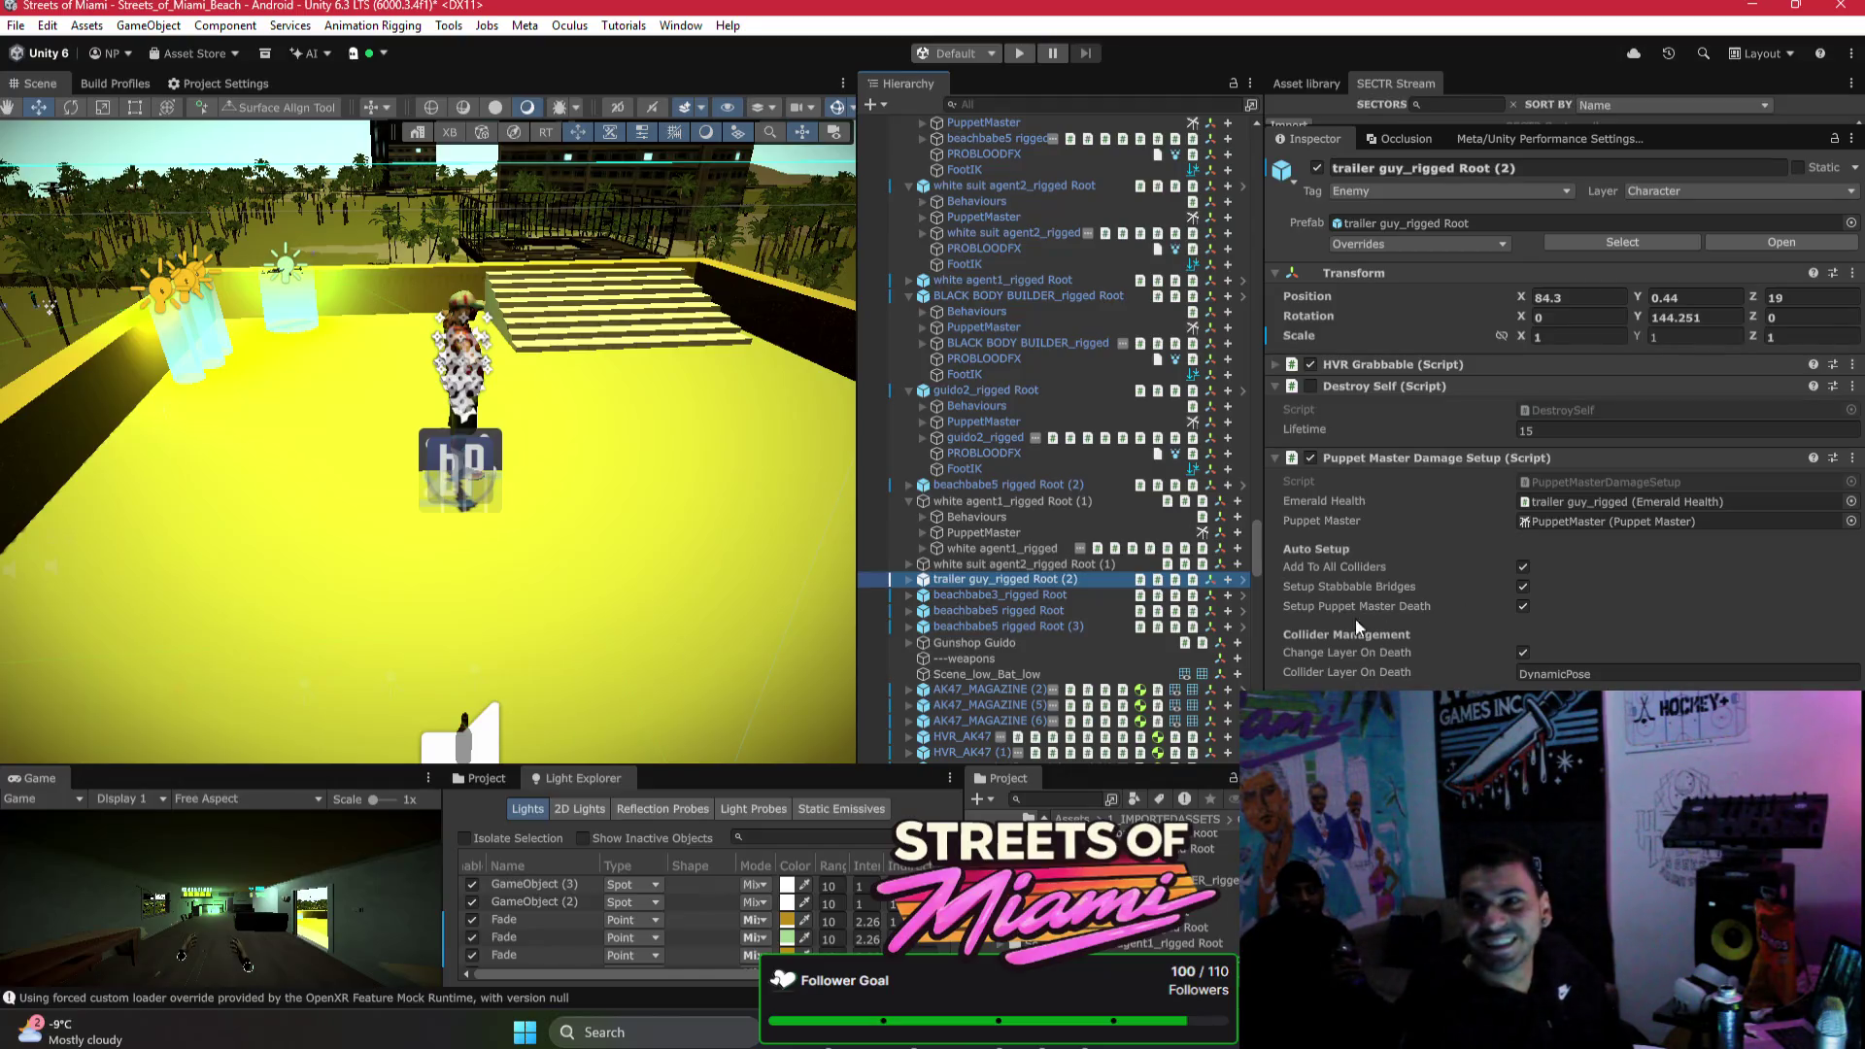
Step: Inspect the damage setup components on trailer guy_rigged Root (2) and white agent1_rigged Root (1)
left_click(909, 579)
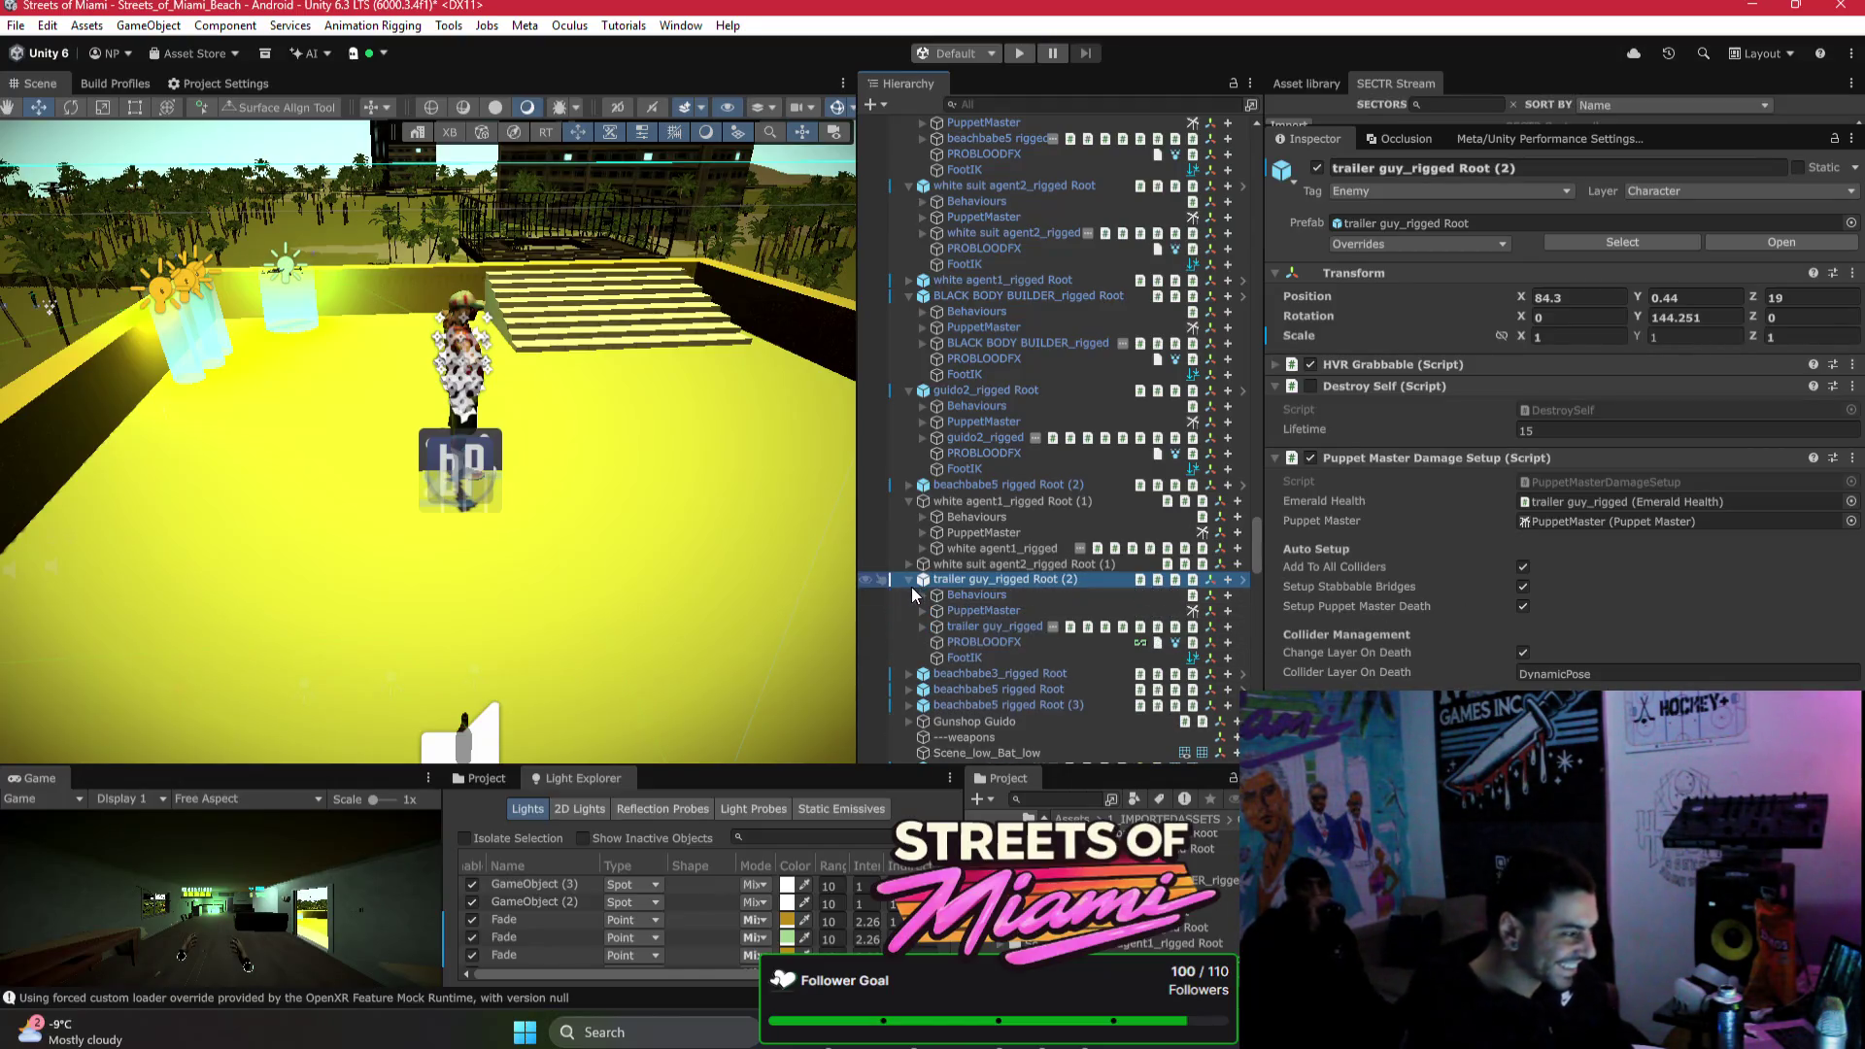
left_click(991, 626)
scroll(1513, 544, "down", 10)
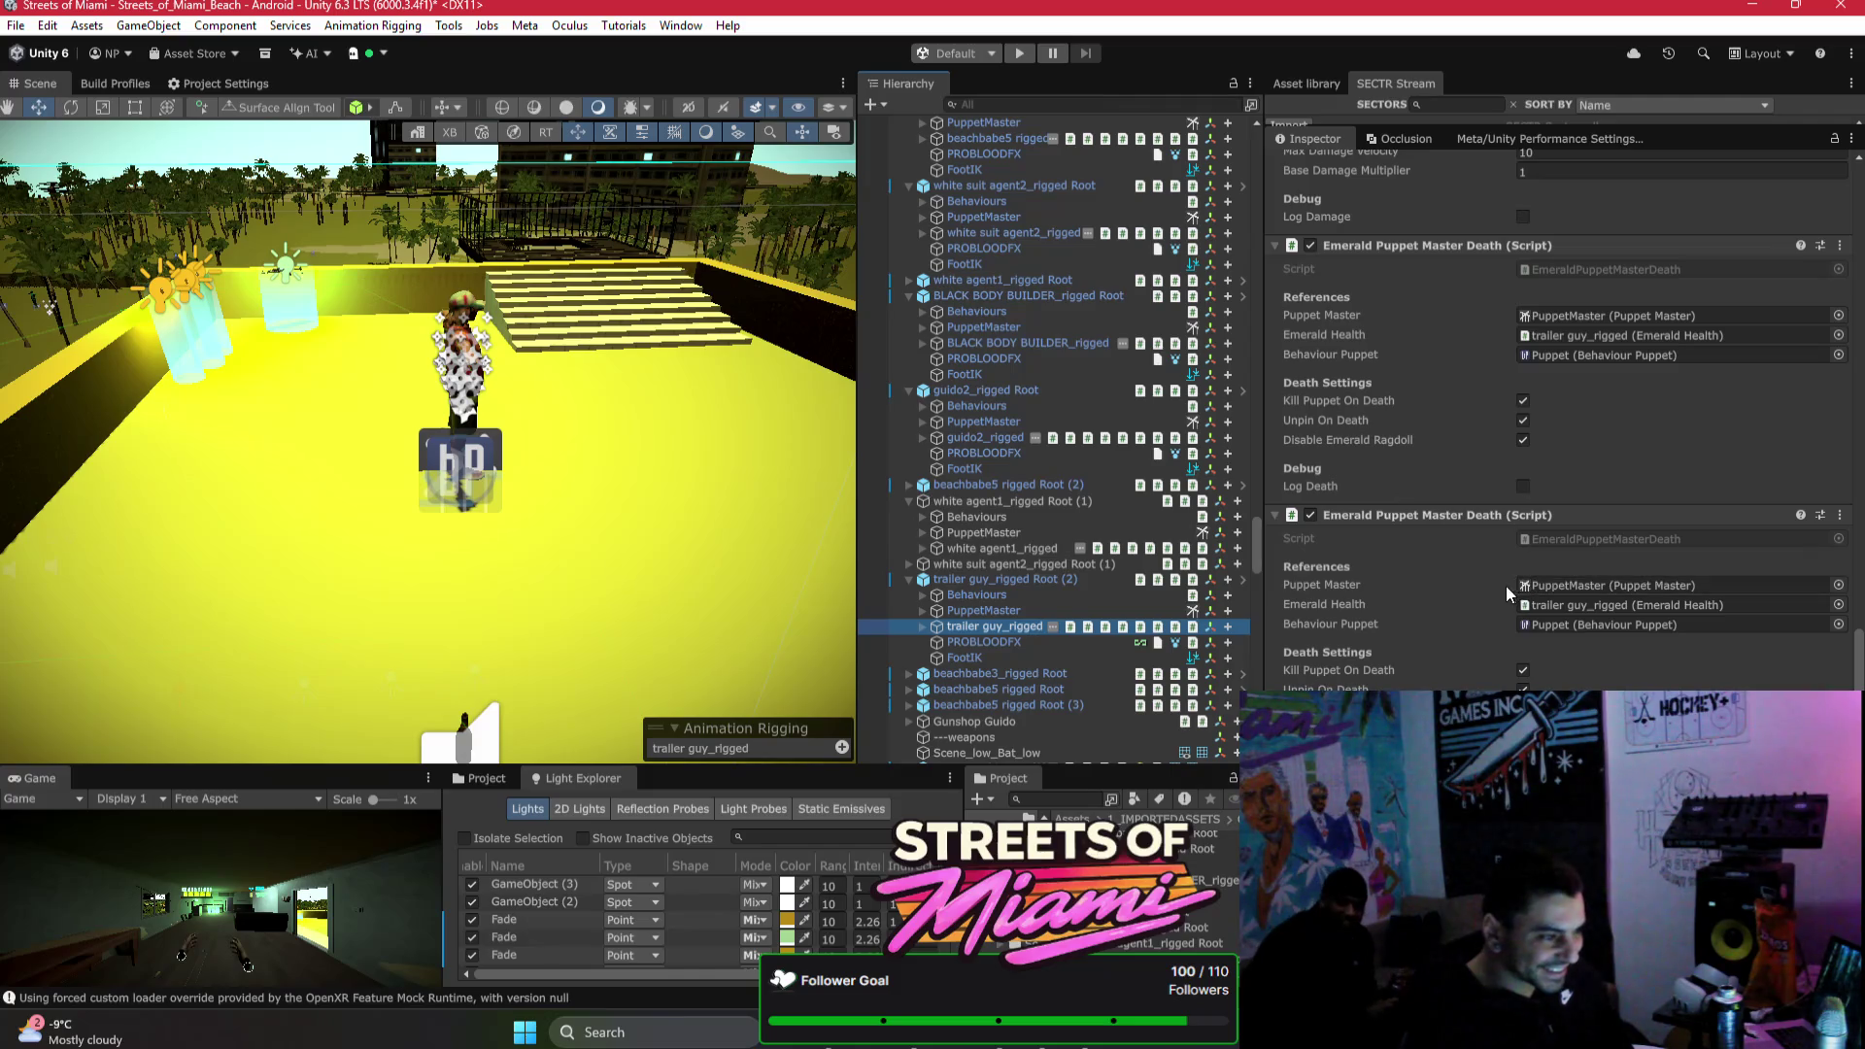
left_click(1008, 581)
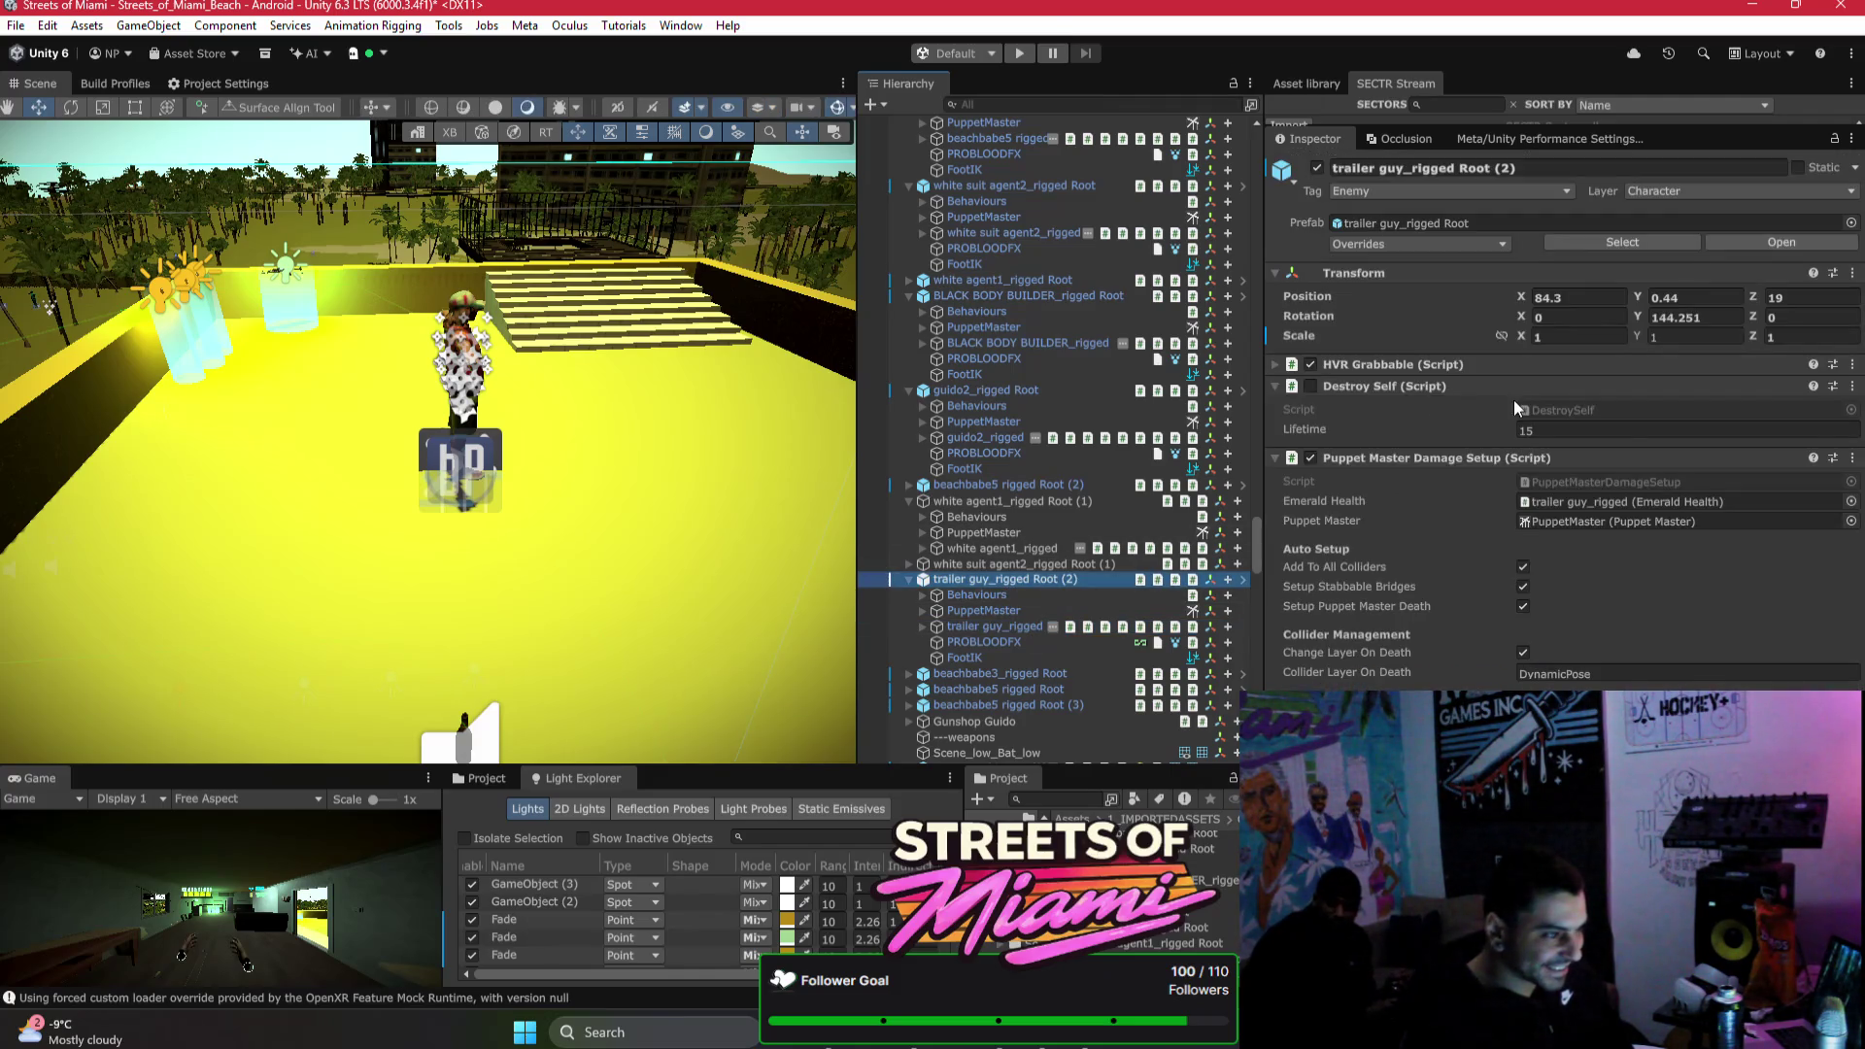
right_click(1420, 458)
key("Escape")
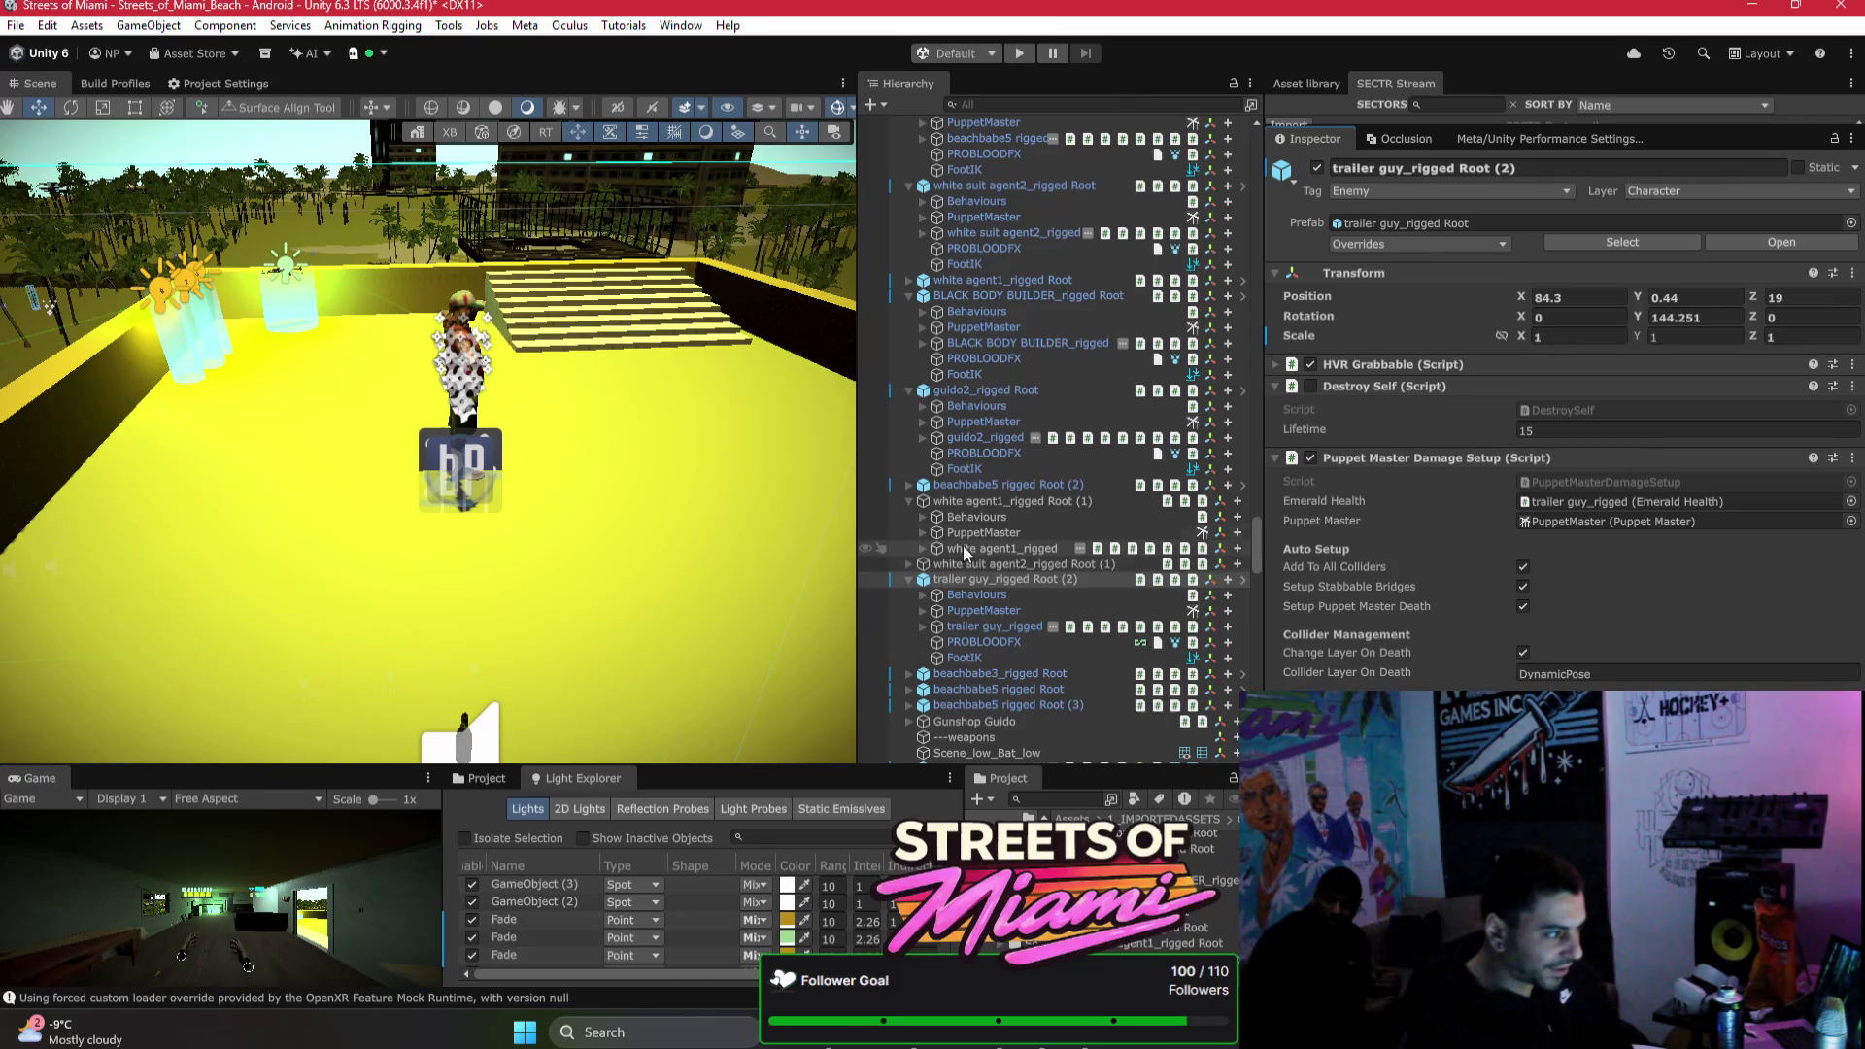
left_click(1010, 501)
right_click(1416, 357)
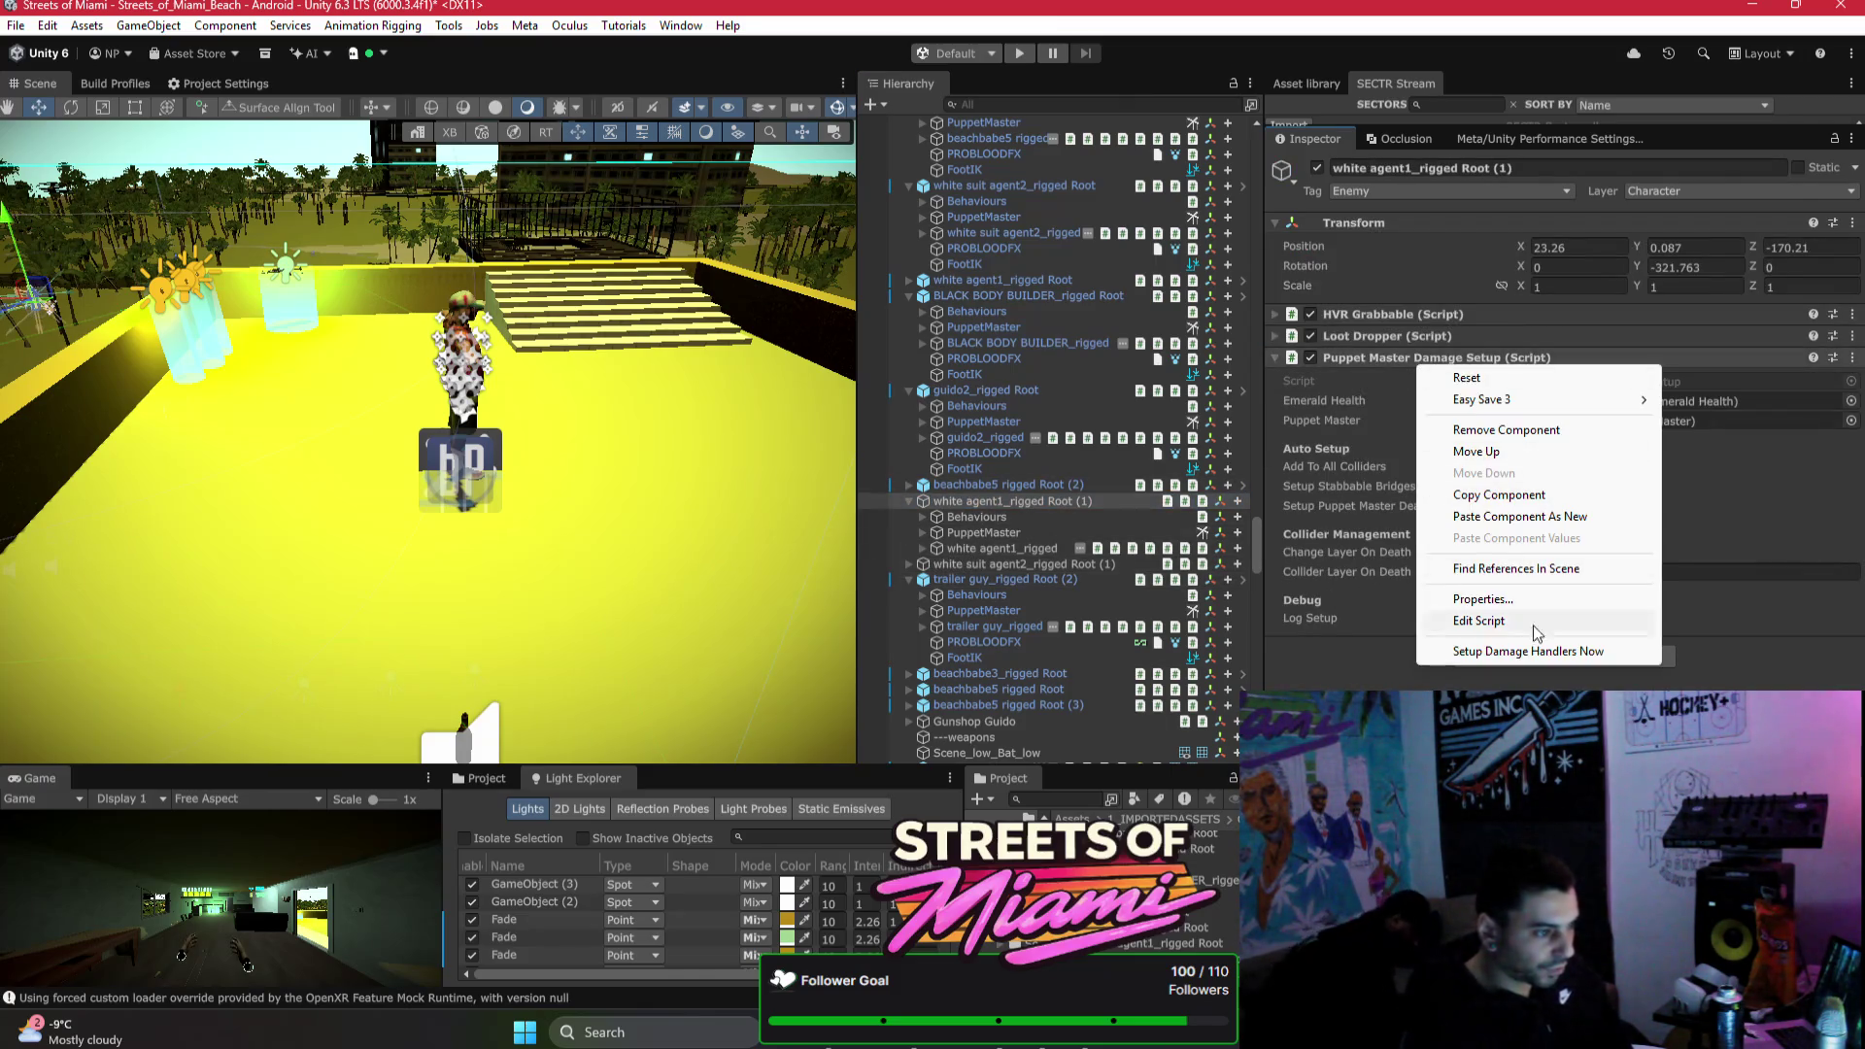
left_click(1272, 608)
Step: Run Setup Damage Handlers Now on white suit agent2_rigged Root (1)'s Puppet Master Damage Setup
left_click(1078, 566)
right_click(1428, 358)
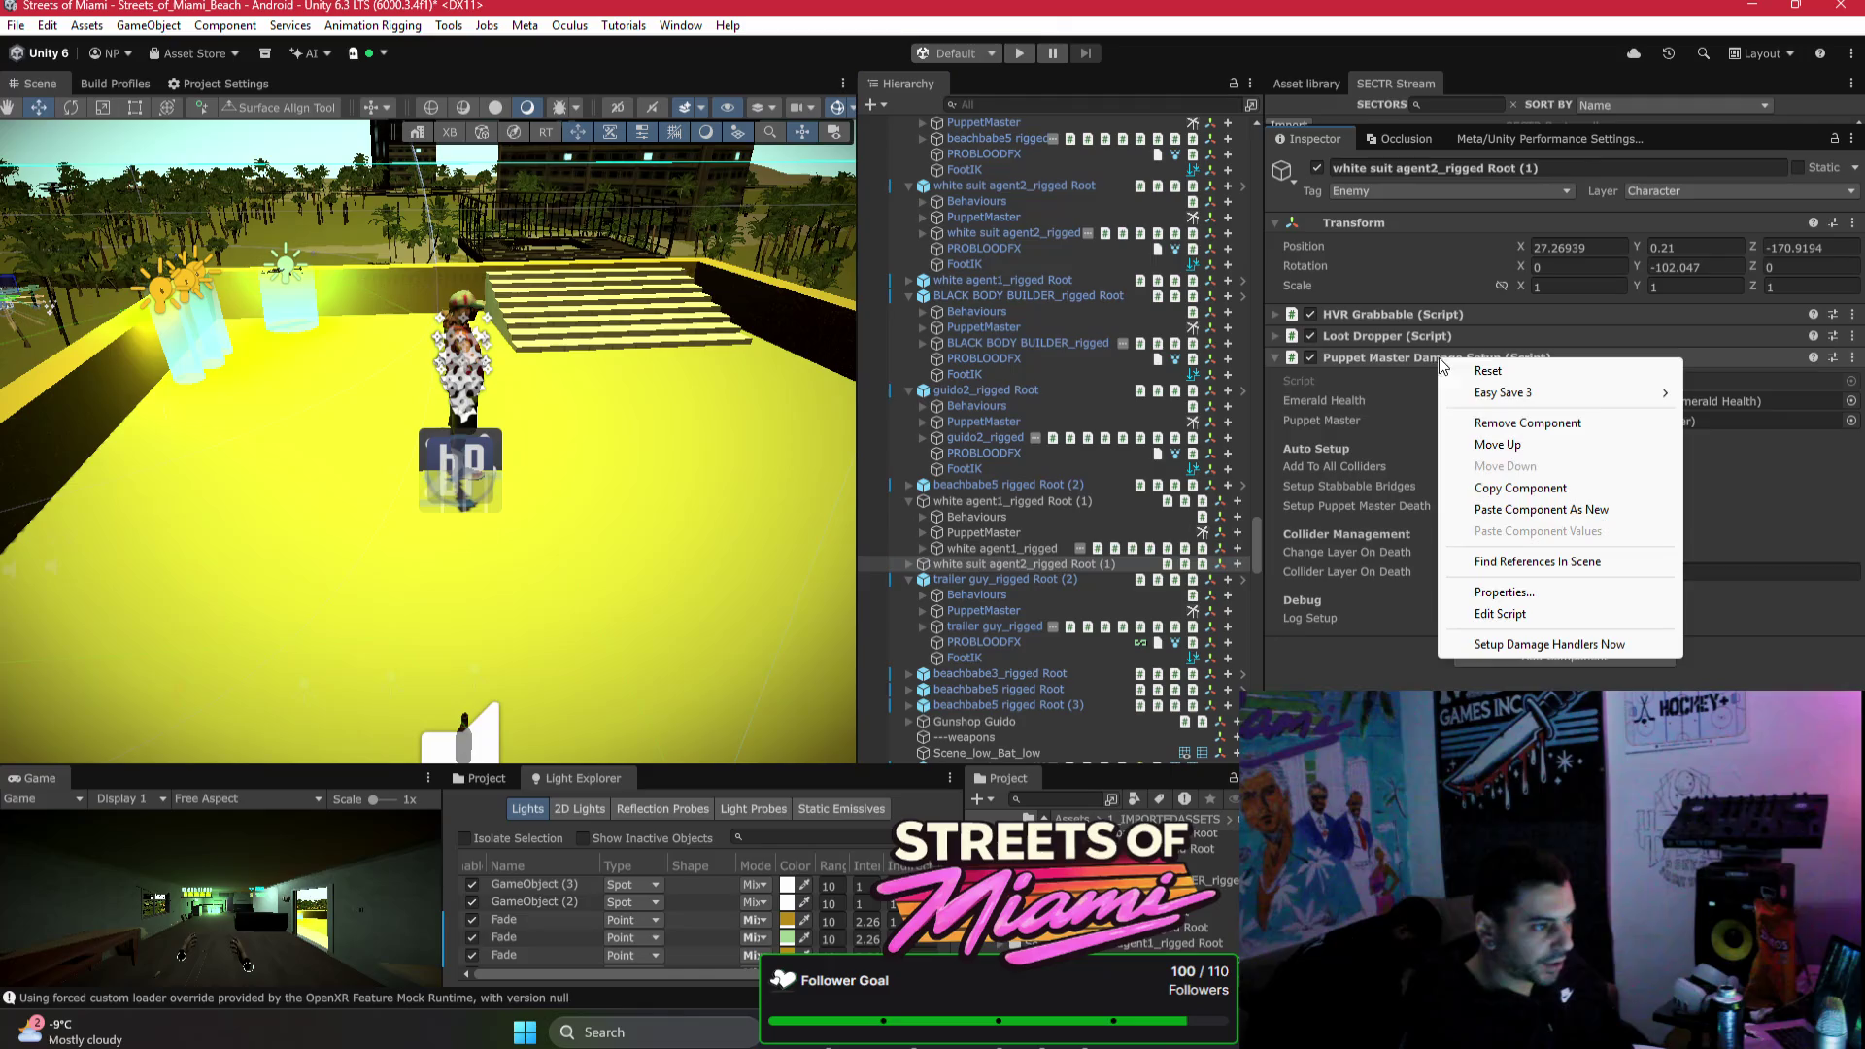
left_click(1483, 645)
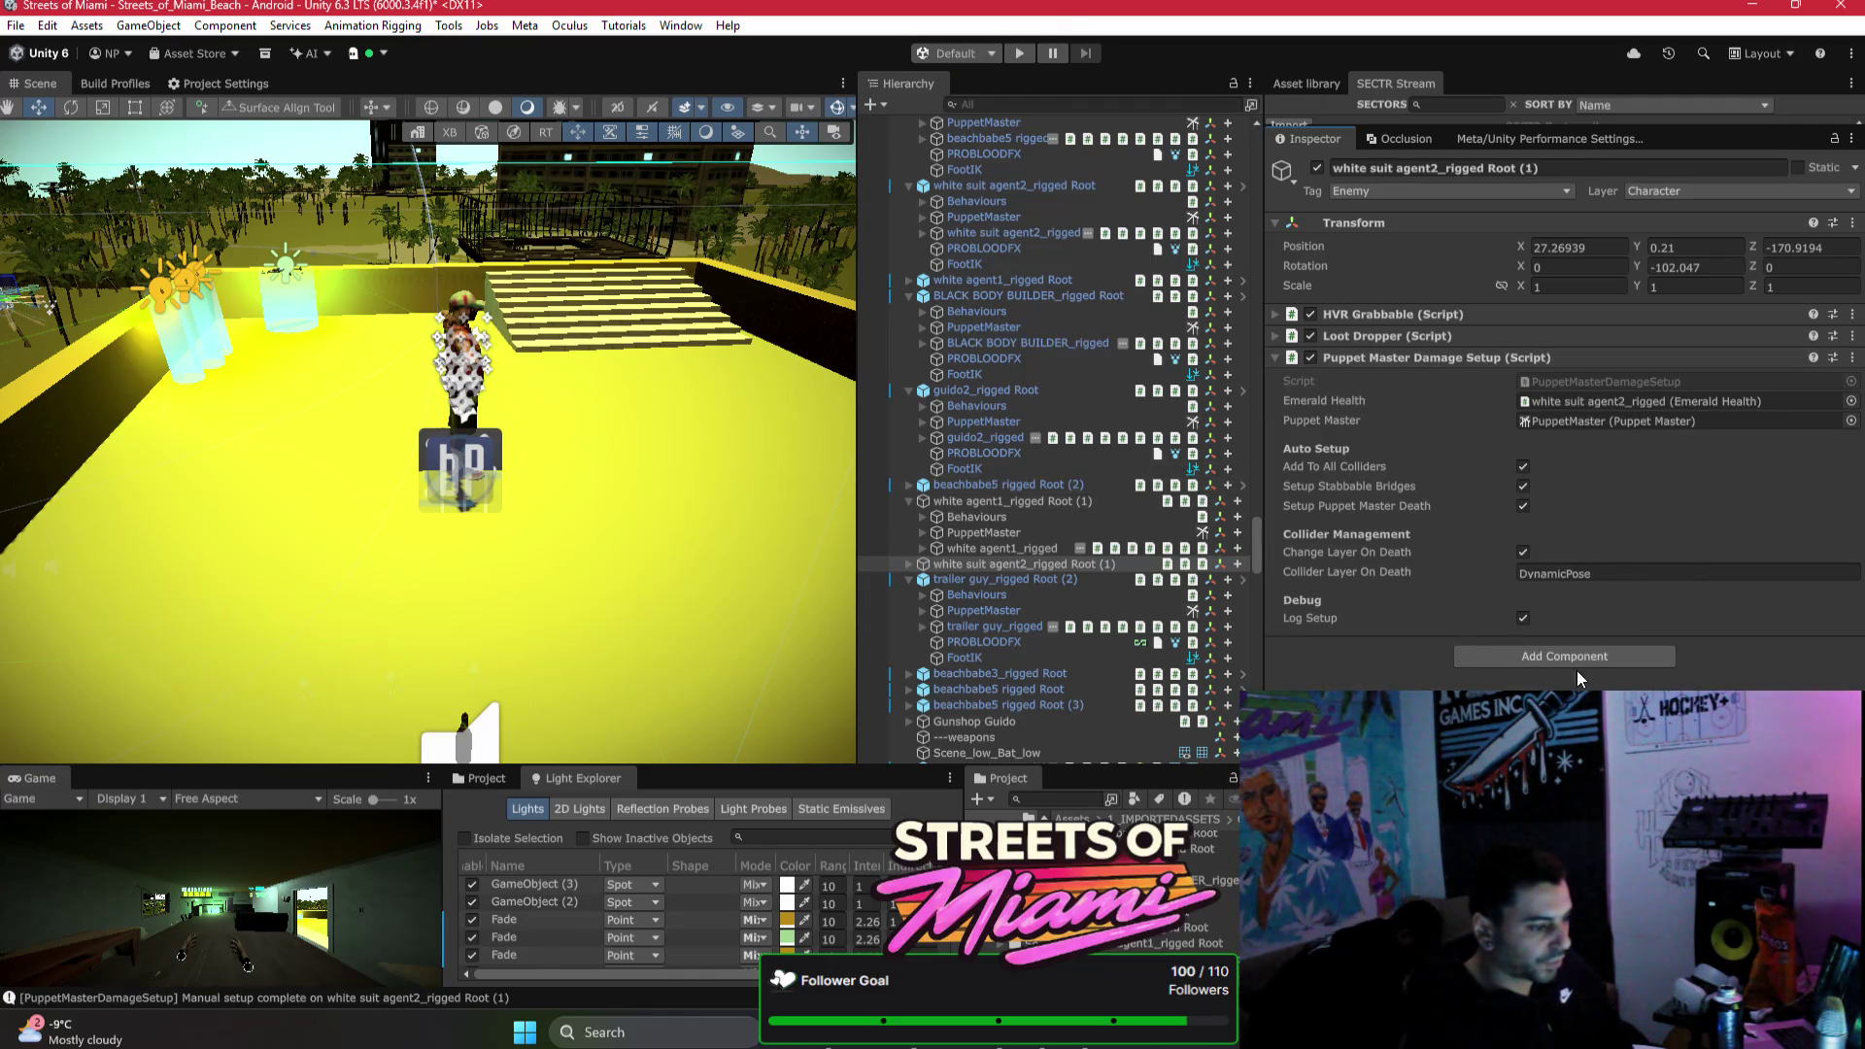
scroll(1151, 554, "down", 3)
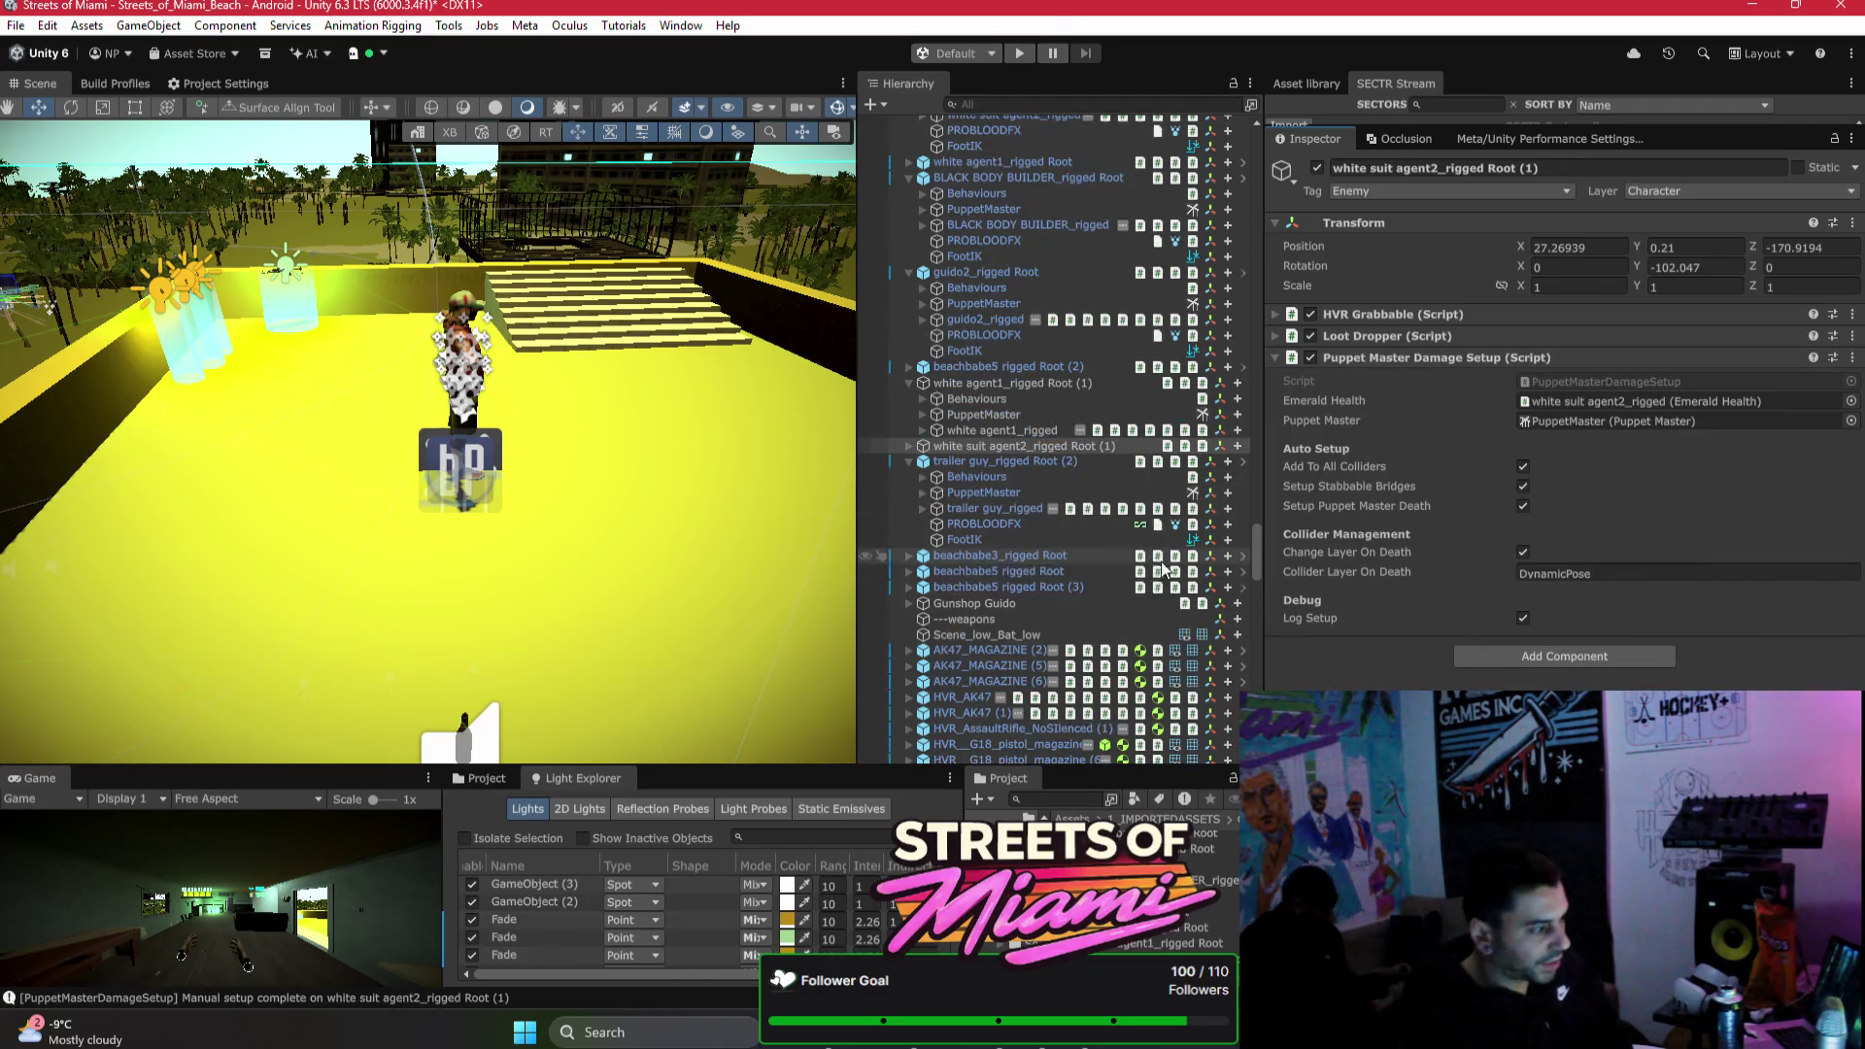
Step: Add Puppet Master Damage Setup to Gunshop Guido, linking its PuppetMaster and guido2_rigged health, Log Setup off
left_click(1021, 603)
left_click(1512, 422)
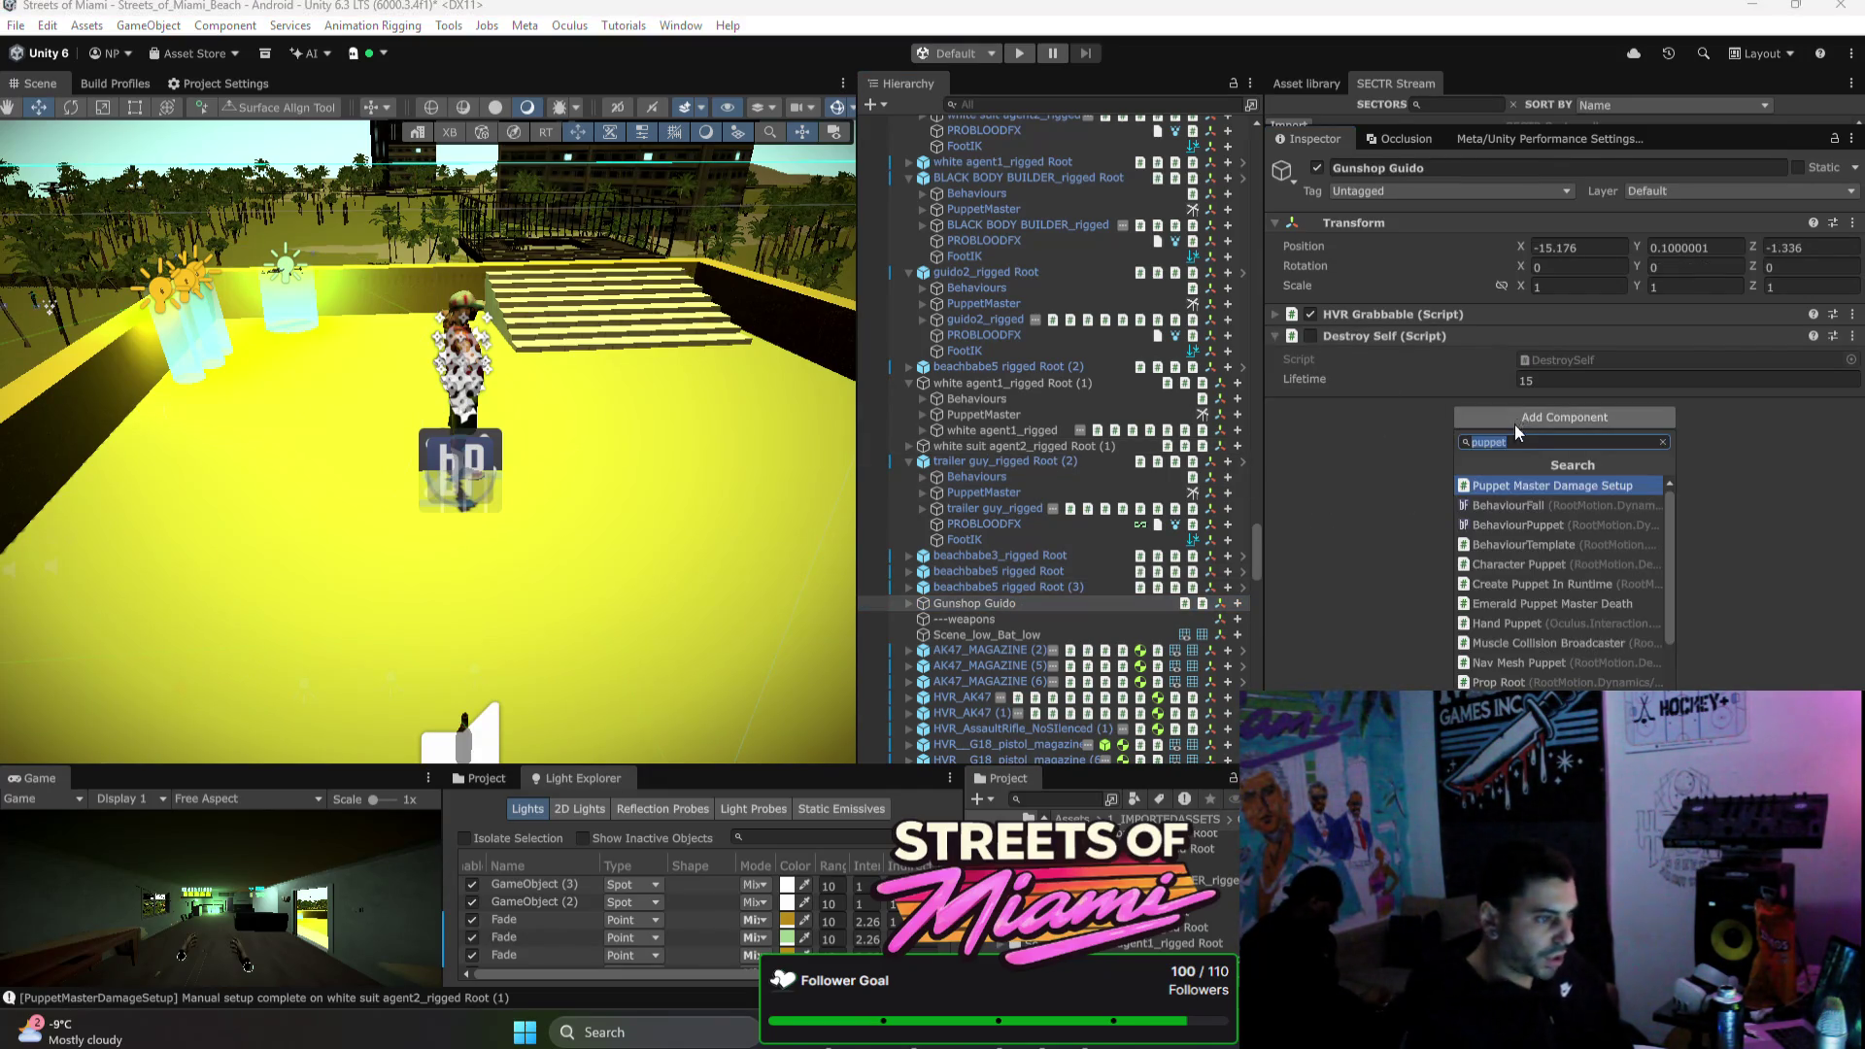
left_click(1513, 492)
left_click(910, 604)
left_click_drag(986, 635, 1593, 471)
left_click_drag(996, 643, 1593, 451)
left_click(1522, 668)
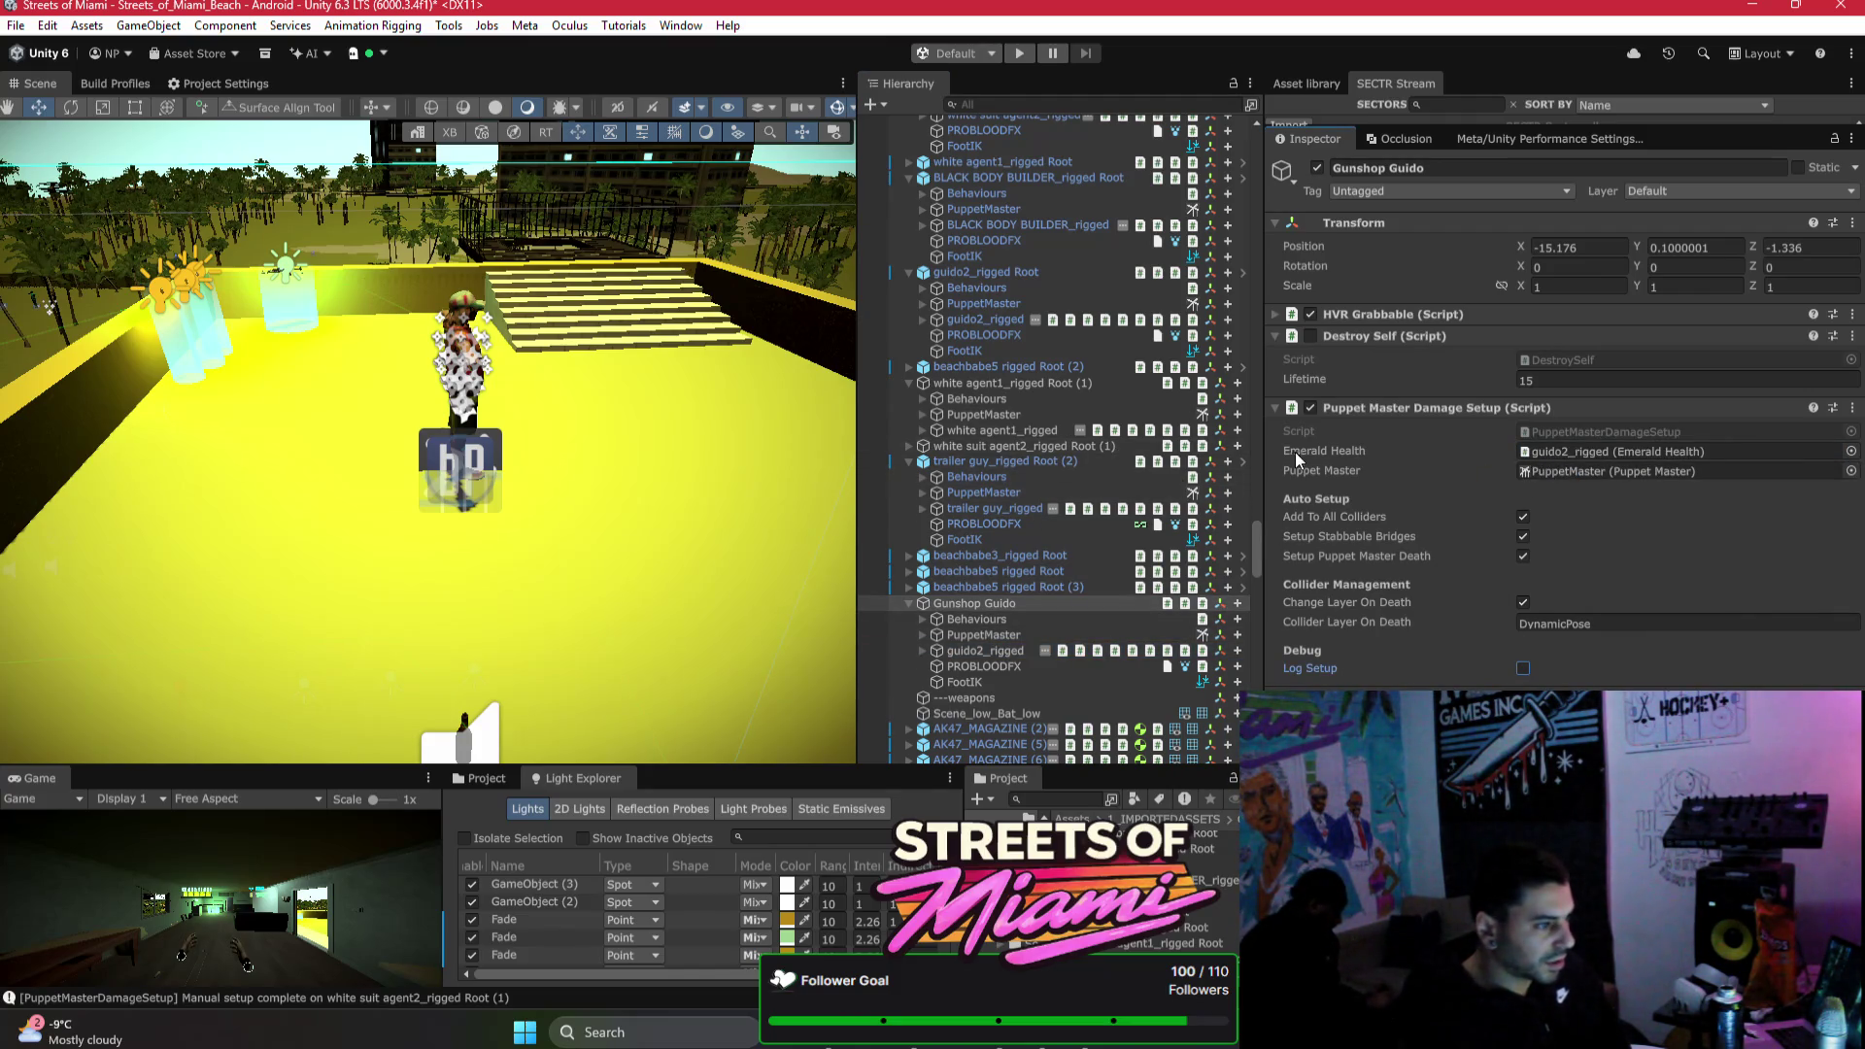
Step: Collapse Gunshop Guido's children and fold away the damage setup component
left_click(910, 603)
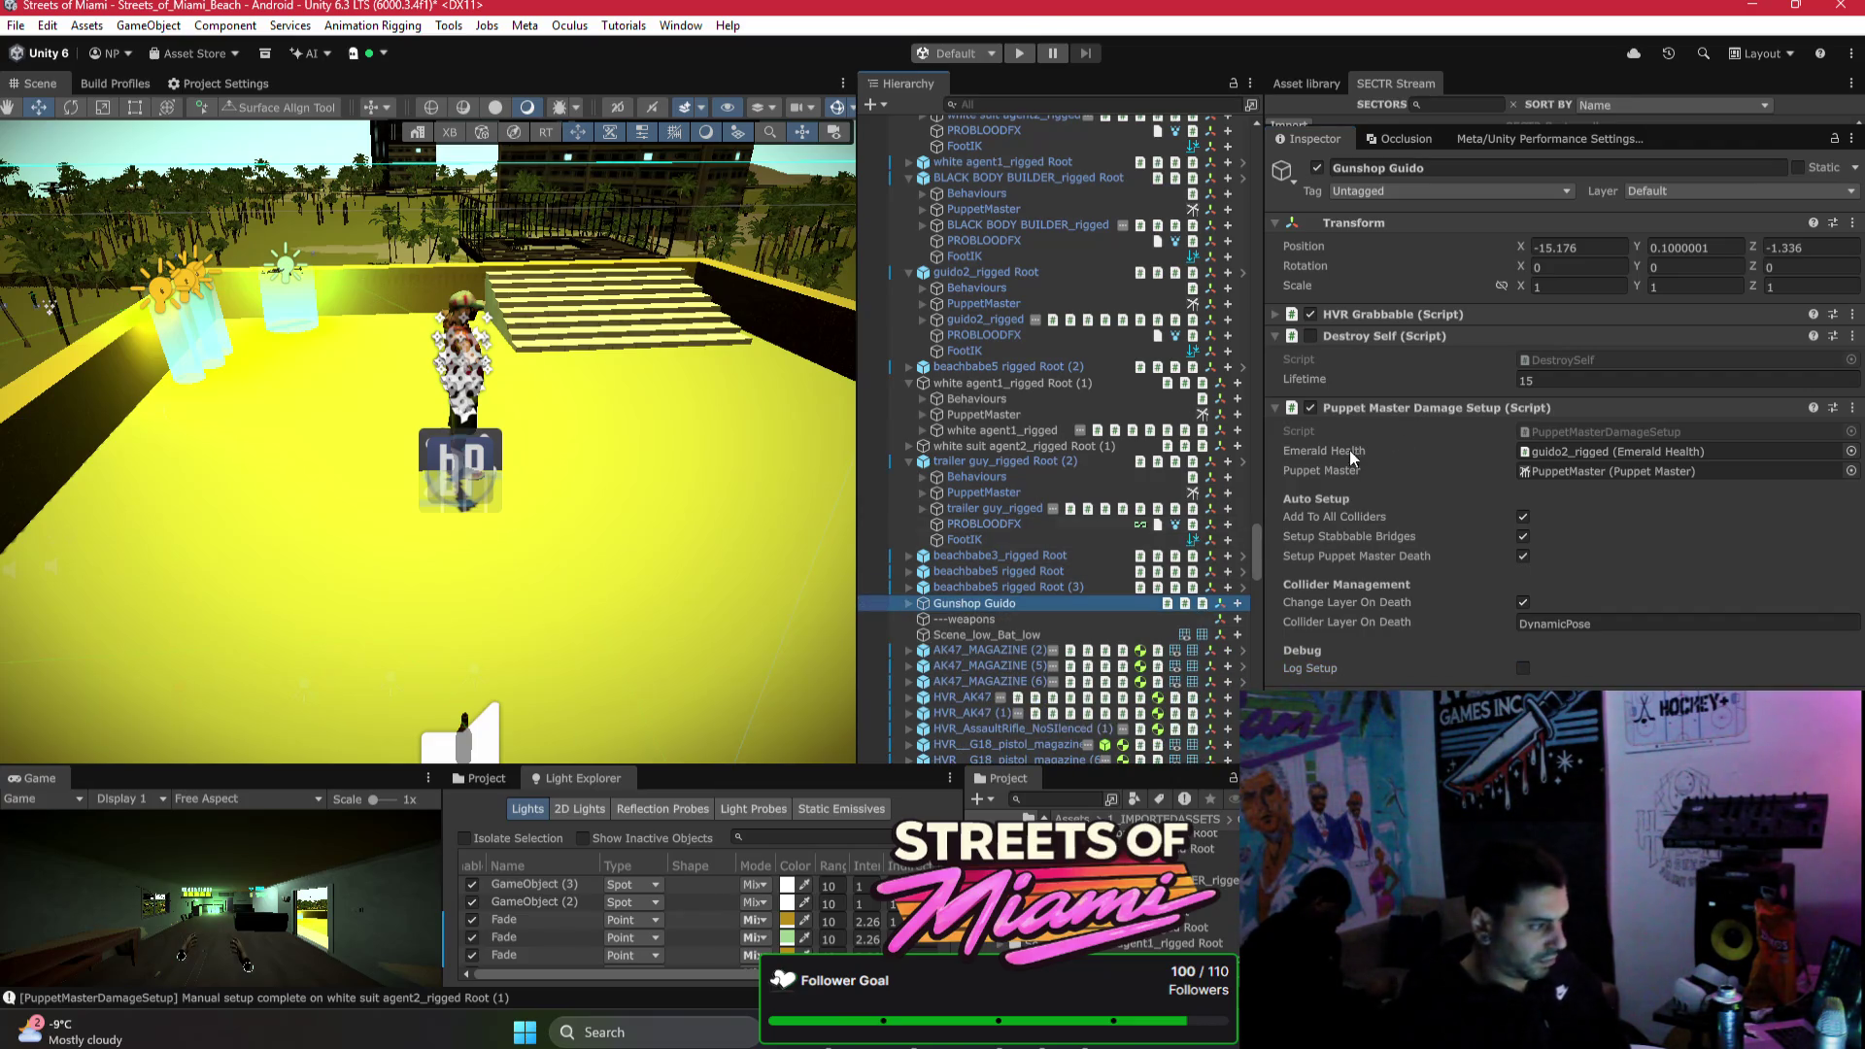
right_click(1420, 410)
left_click(1287, 539)
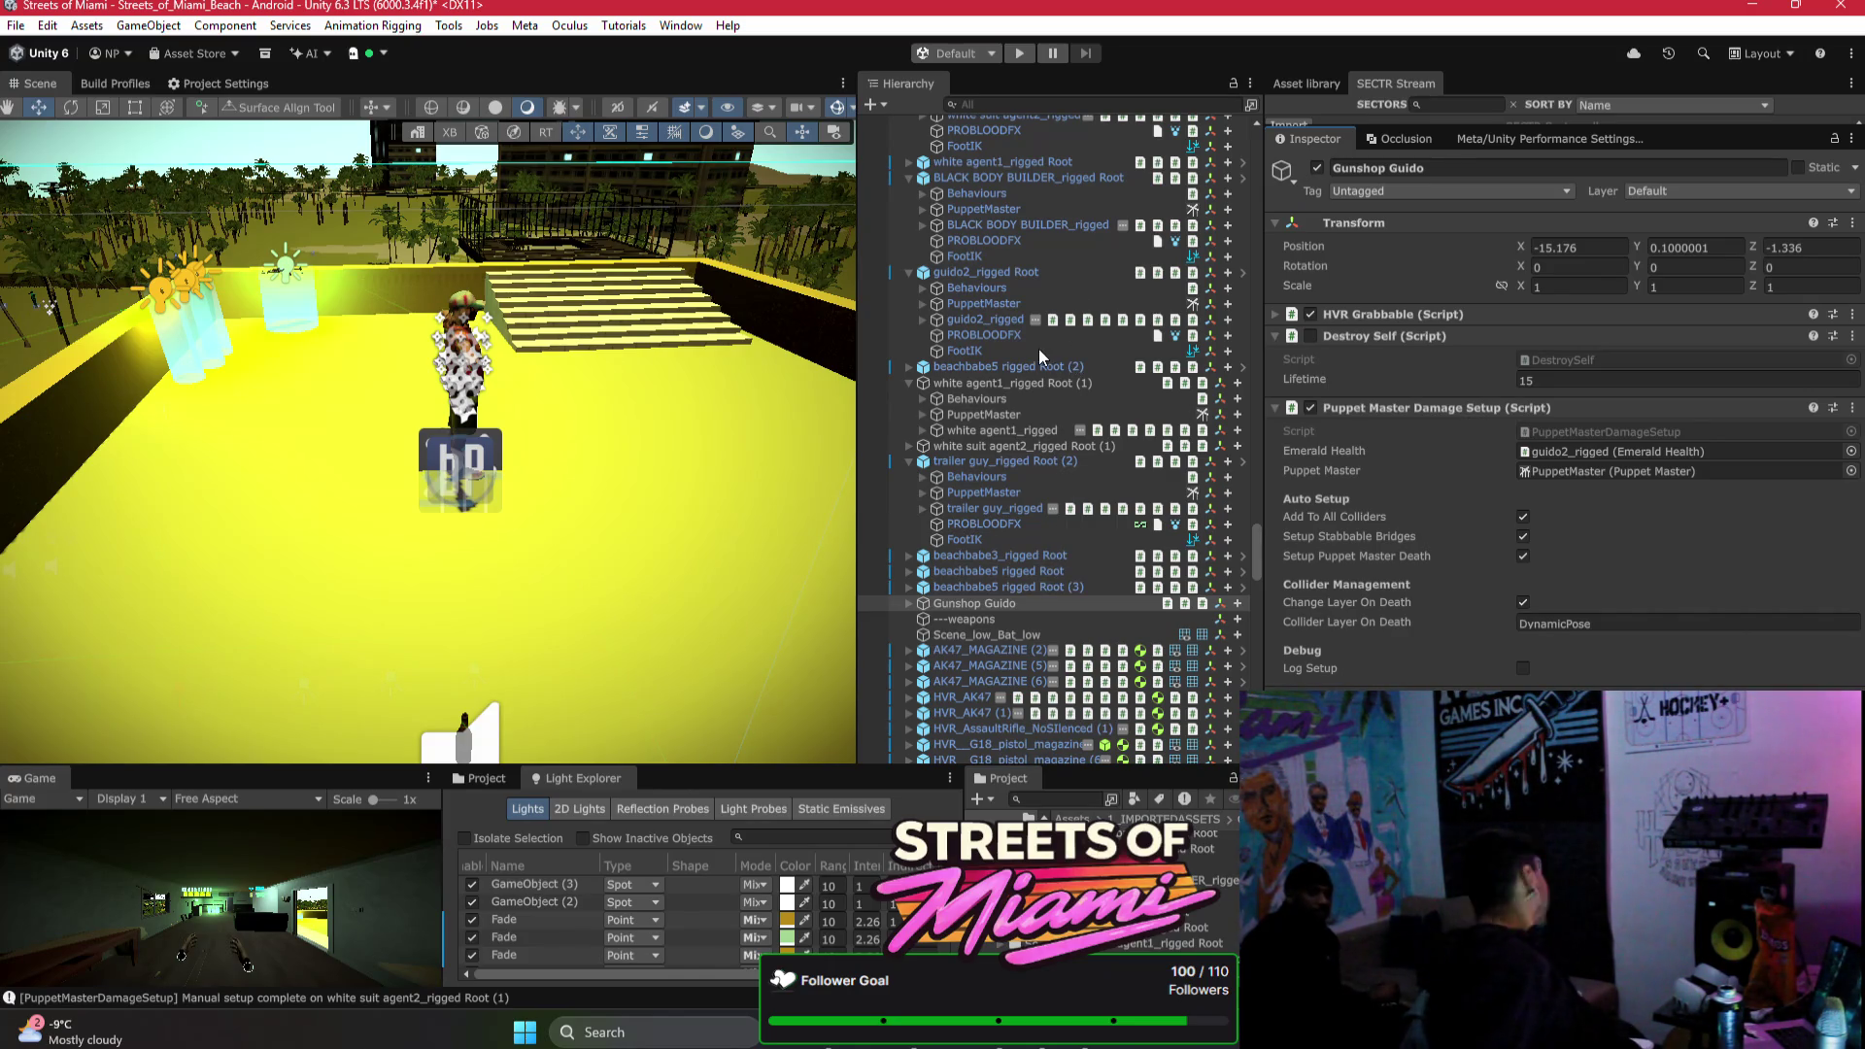
left_click(1436, 410)
scroll(1041, 460, "down", 3)
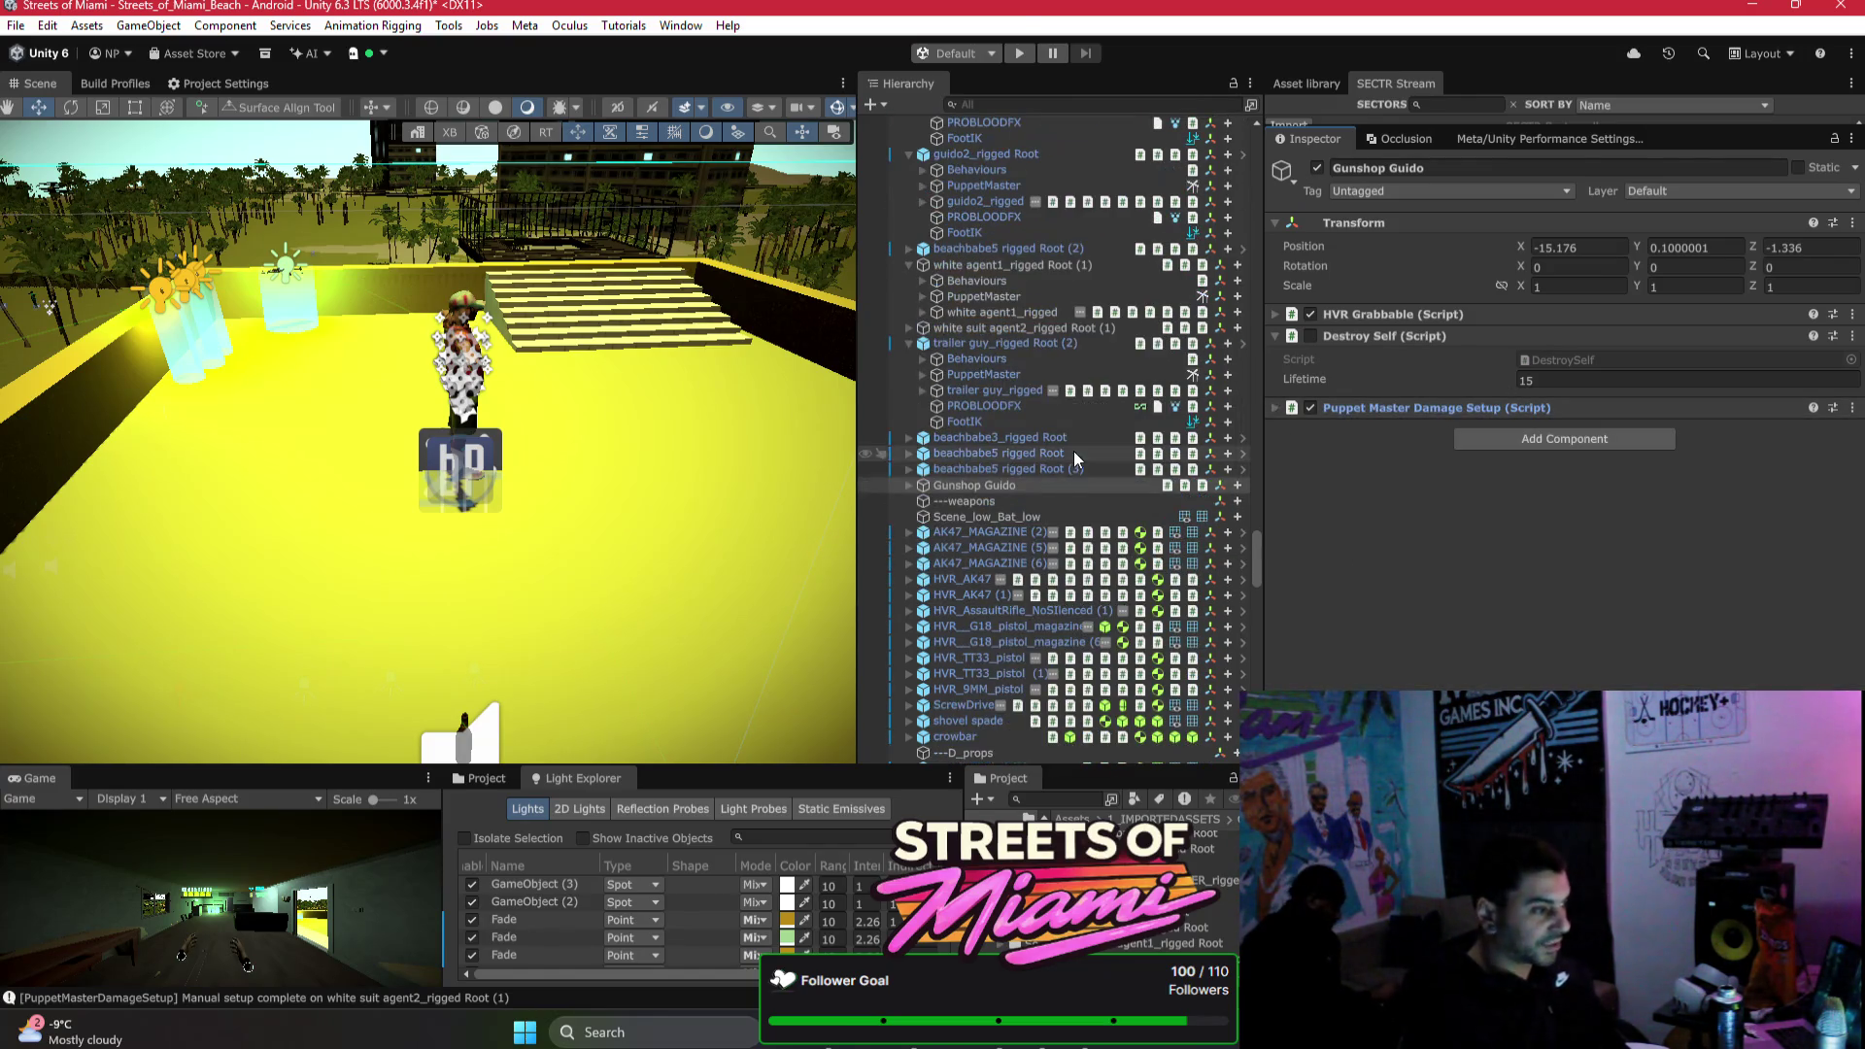
Step: Collapse all the expanded enemy rigs in the Hierarchy, from trailer guy to BLACK BODY BUILDER
mouse_move(1257, 527)
left_mouse_down()
mouse_move(1284, 112)
mouse_move(1288, 502)
mouse_move(1288, 399)
mouse_move(1271, 478)
left_mouse_up()
left_click(906, 551)
left_click(908, 551)
left_click(909, 566)
left_click(909, 612)
left_click(909, 628)
left_click(909, 644)
left_click(909, 675)
scroll(909, 670, "down", 3)
left_click(909, 573)
left_click(909, 588)
left_click(909, 605)
left_click(909, 636)
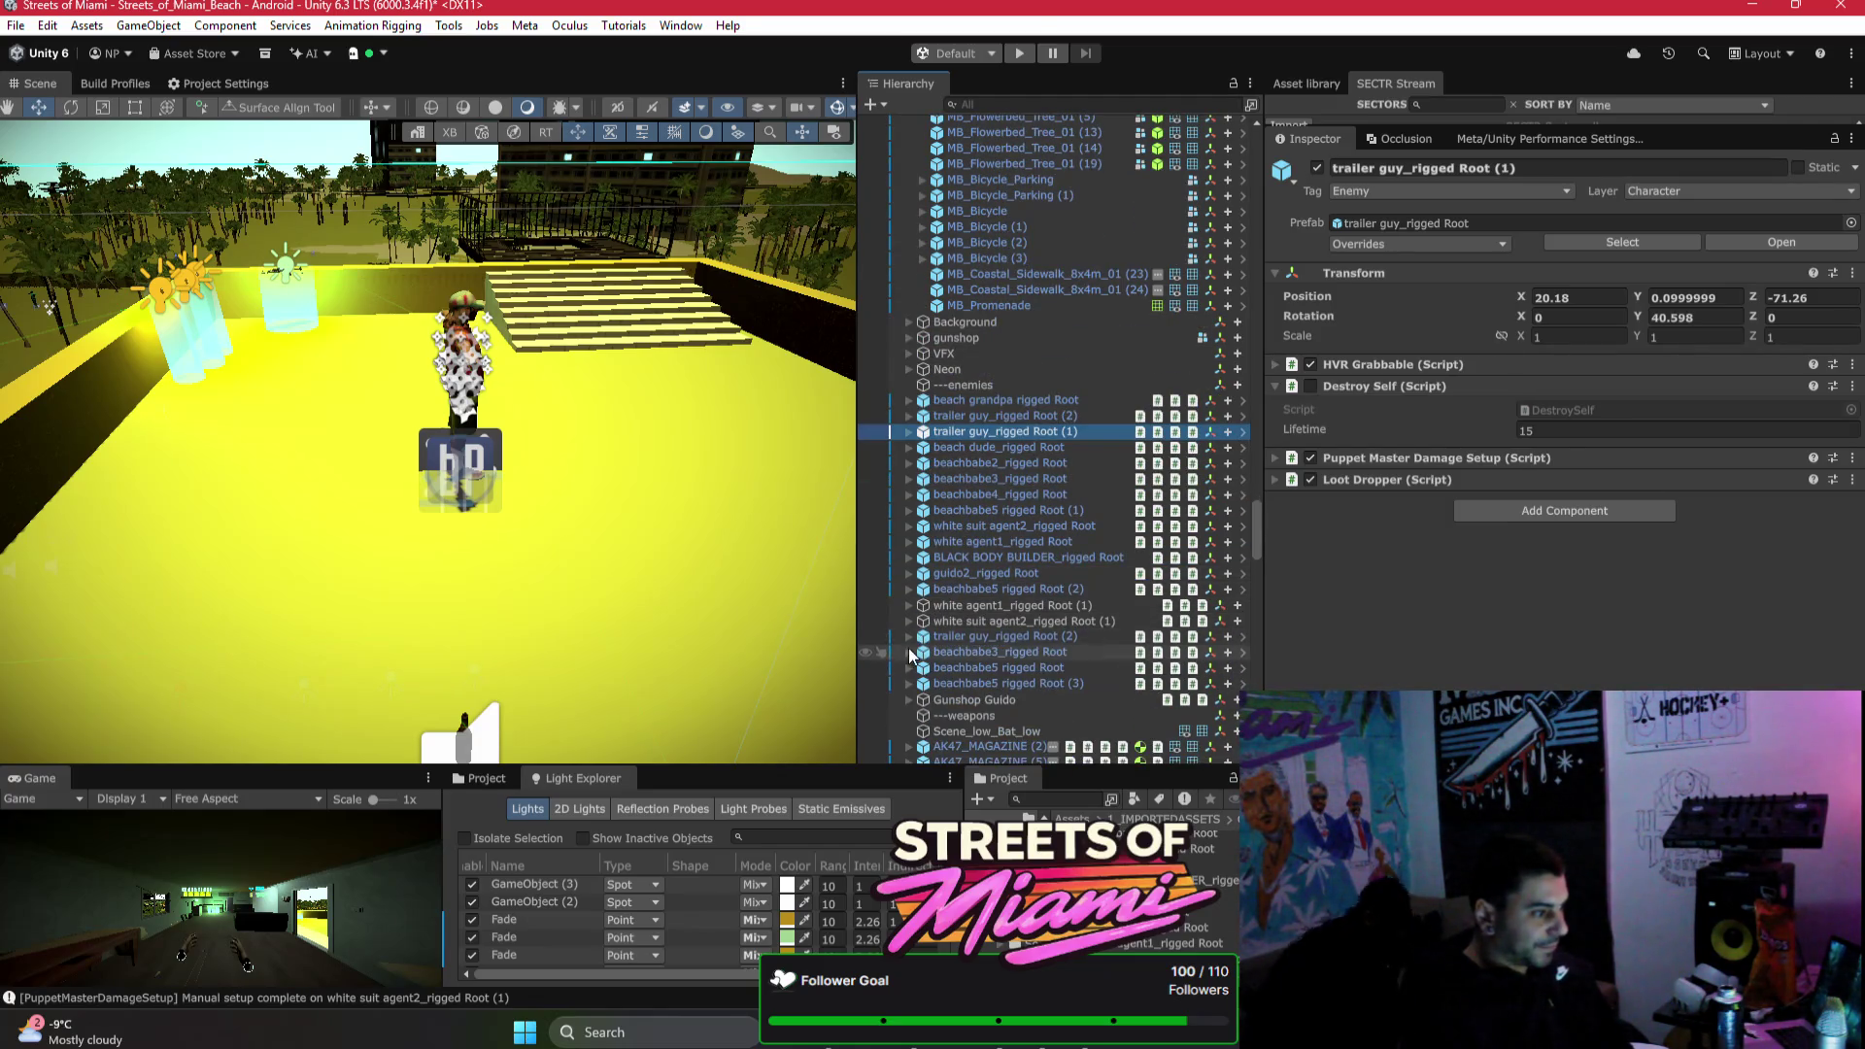
scroll(913, 641, "down", 3)
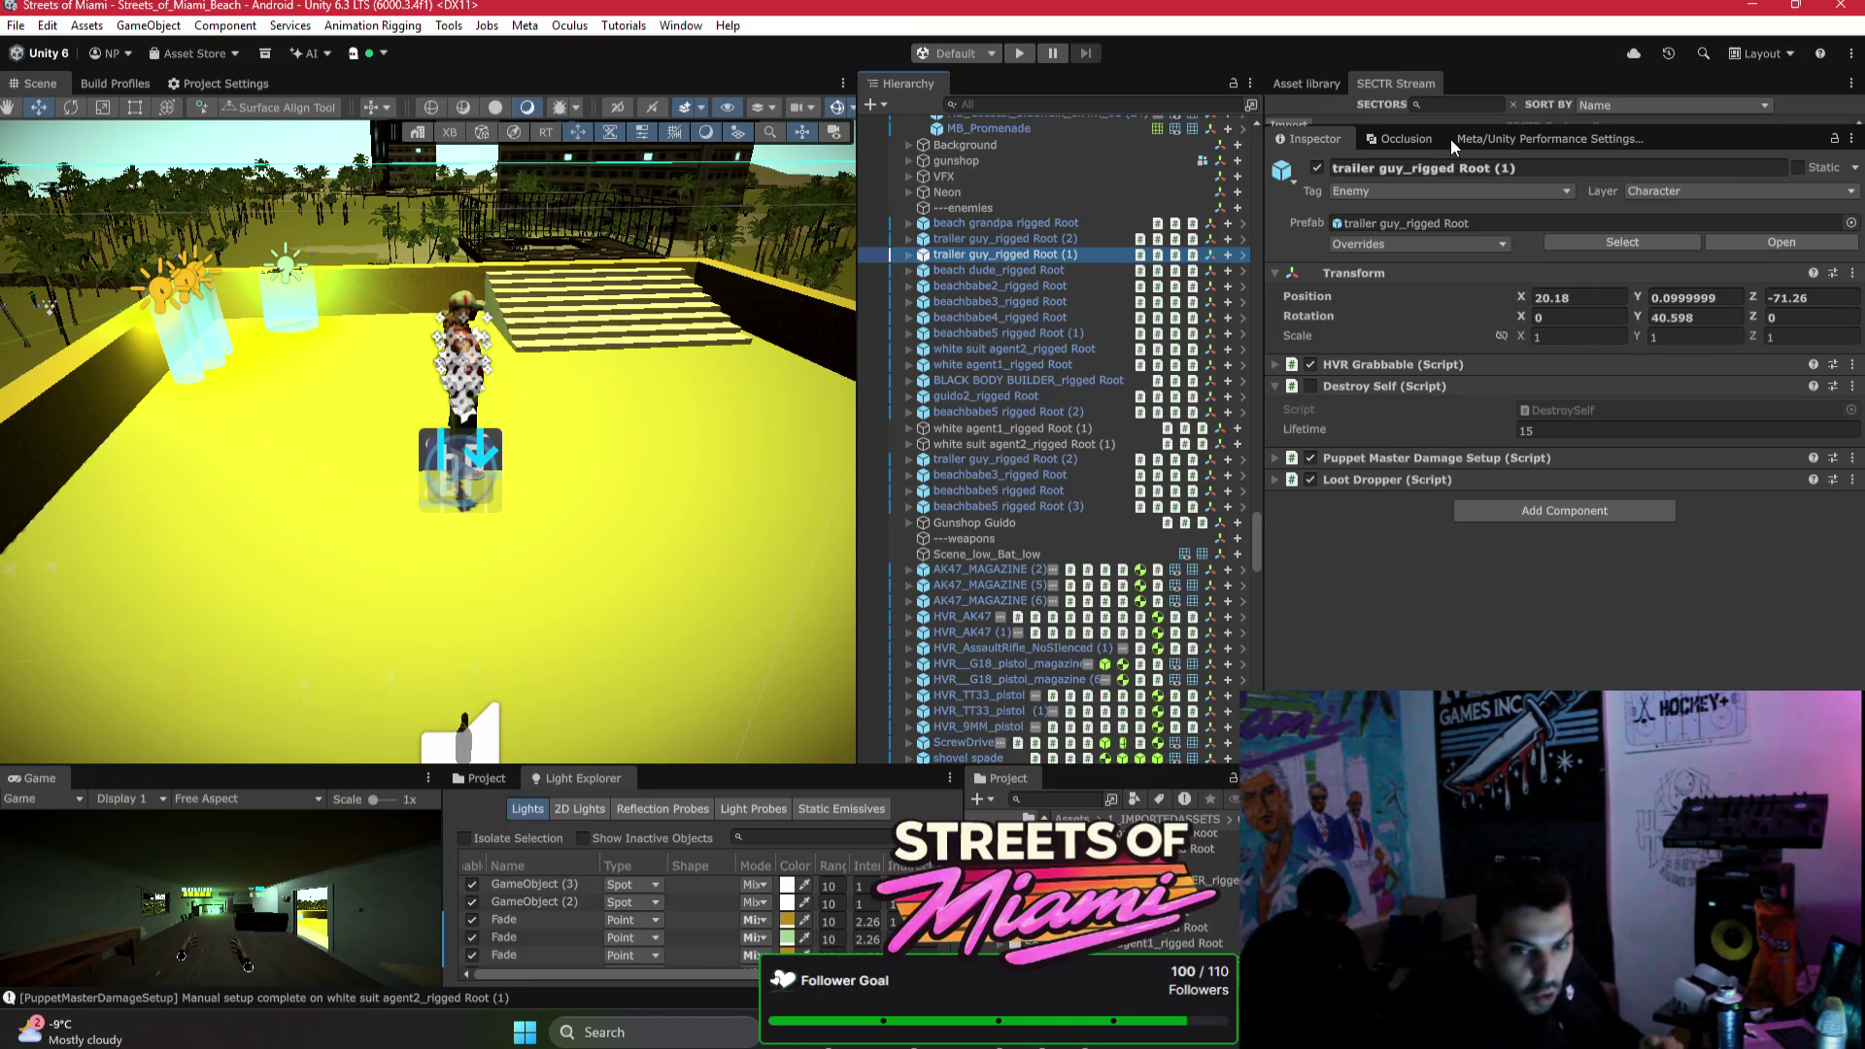
Step: Fly the scene view to the barrel by the wall
key("alt+Tab")
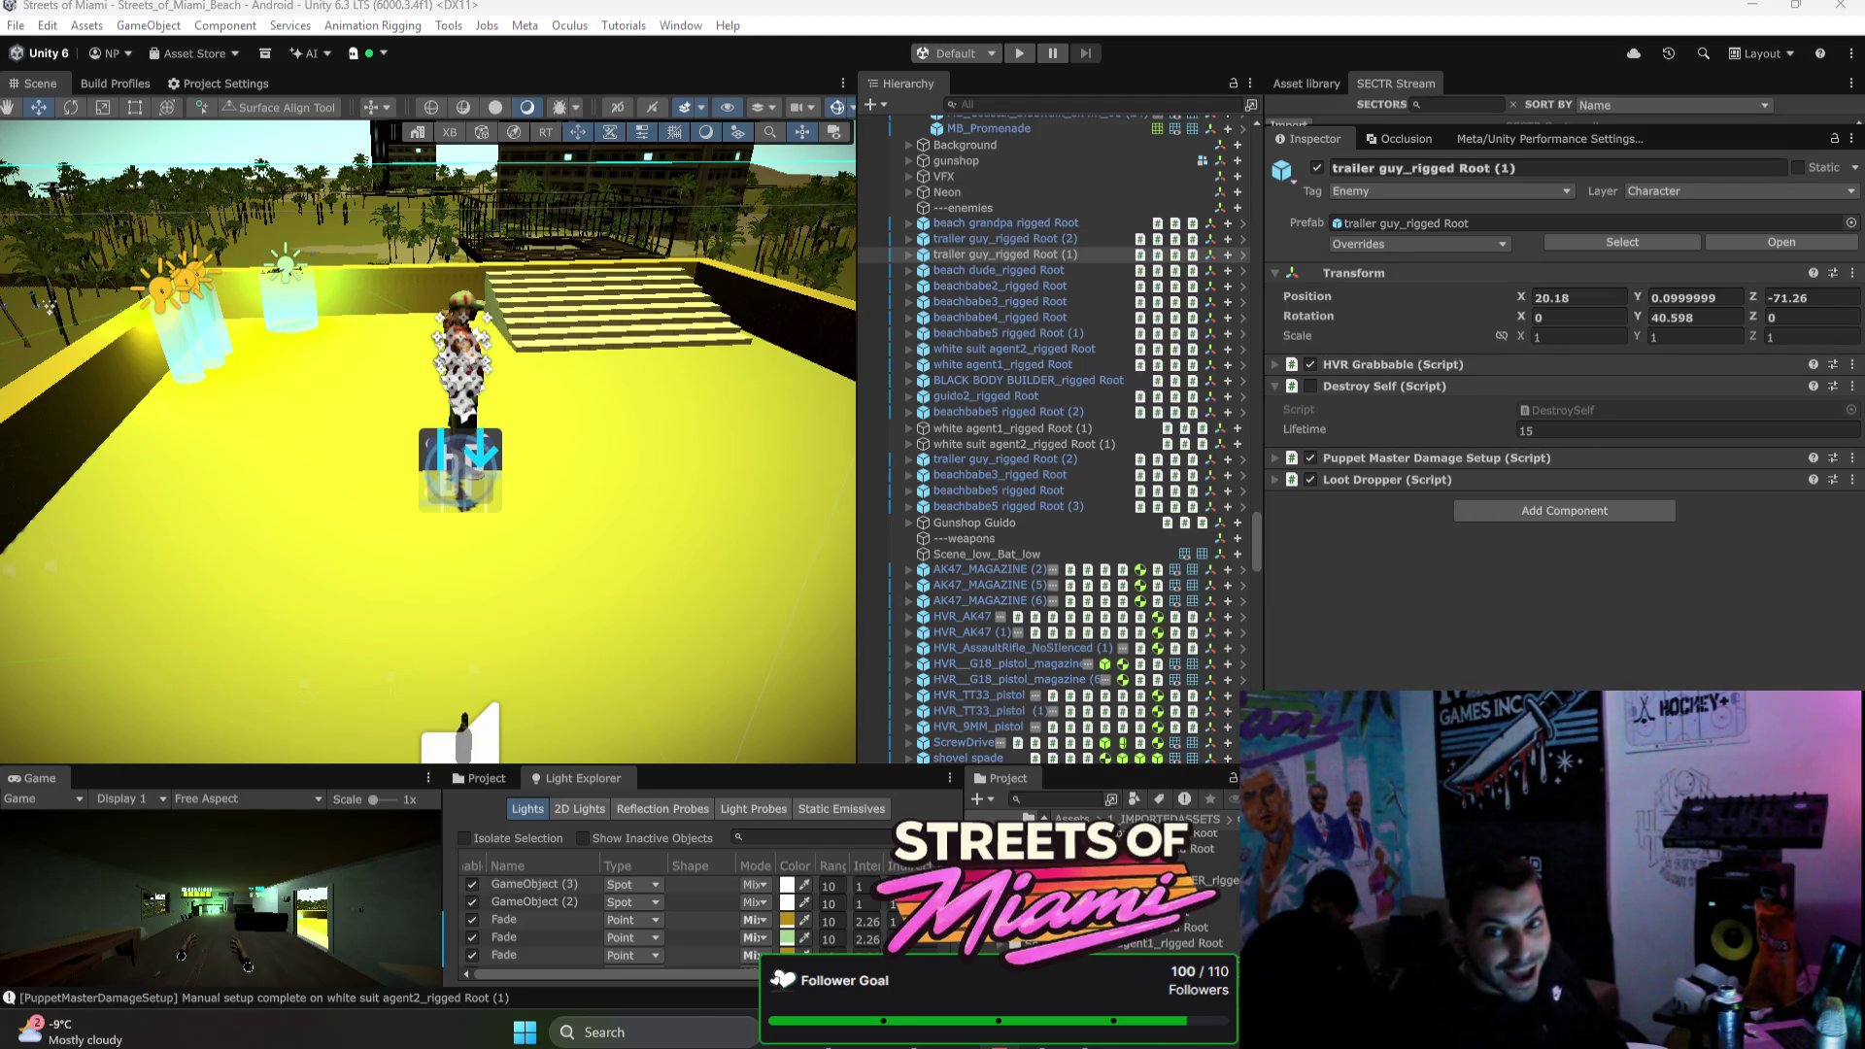
key("alt+Tab")
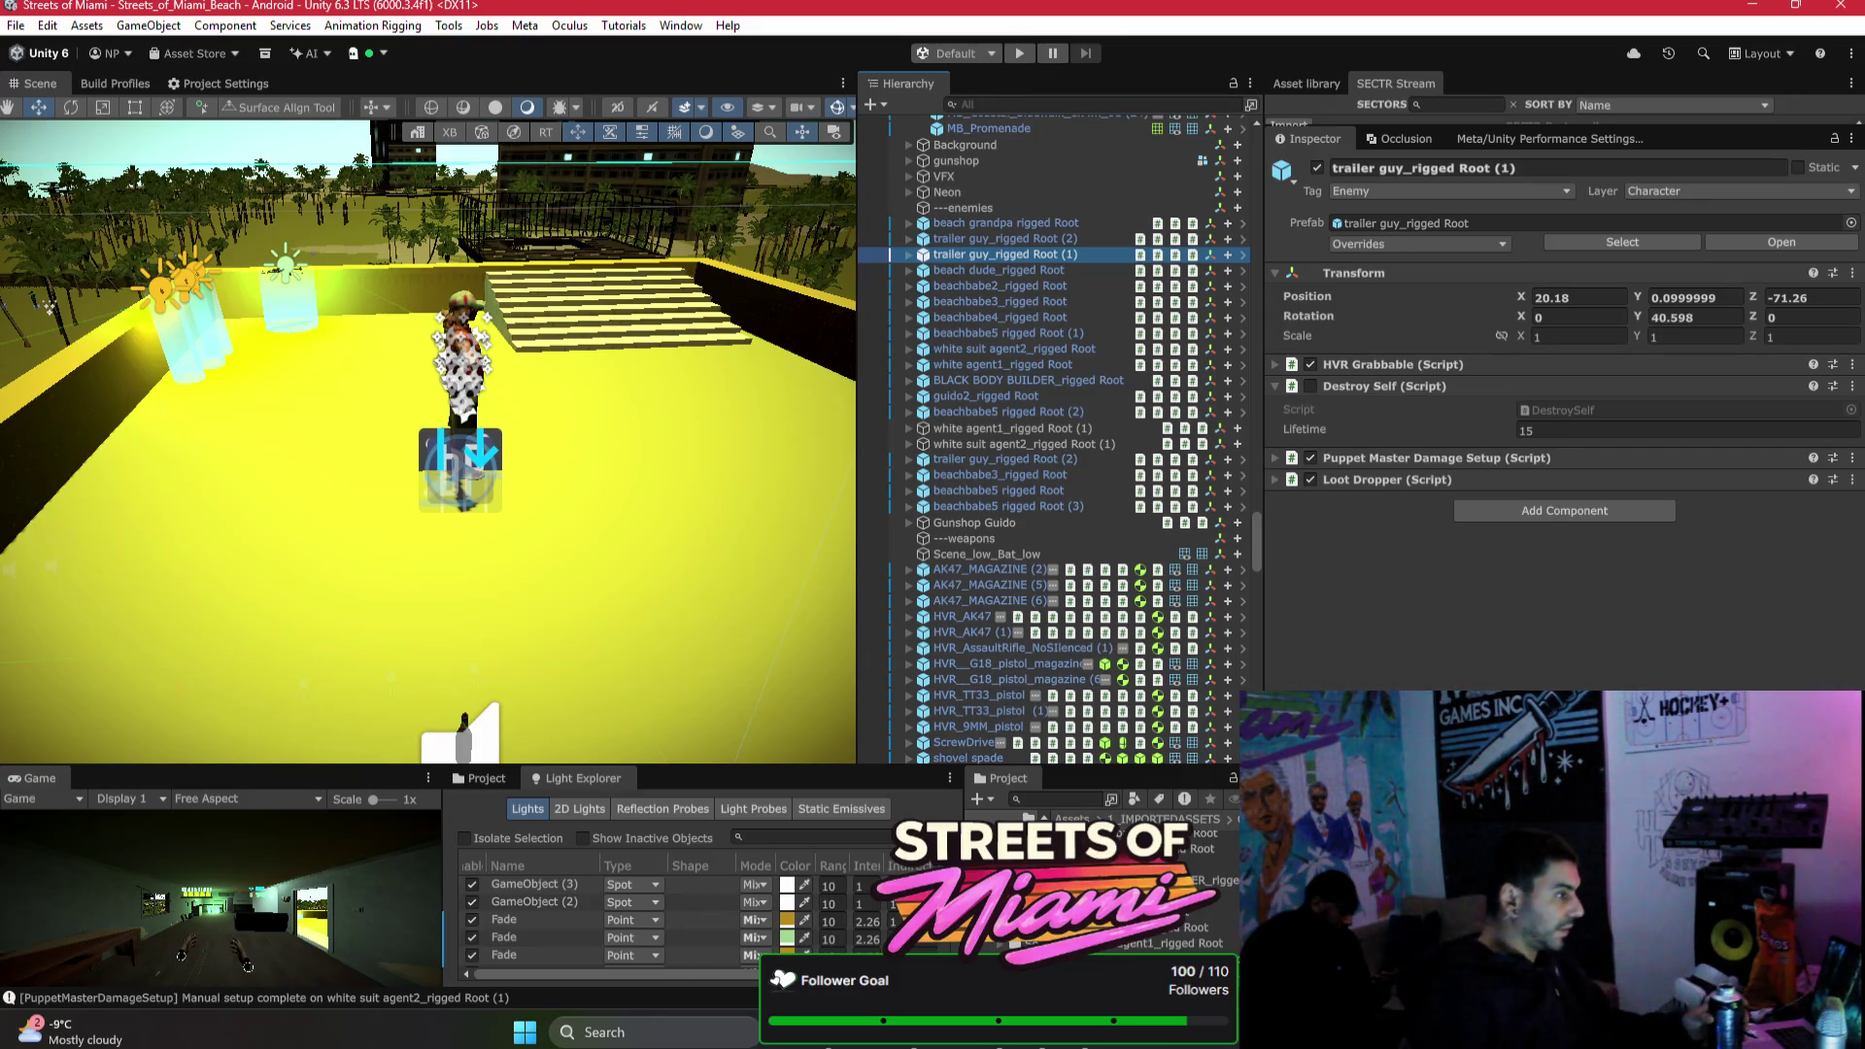
mouse_move(48, 306)
left_mouse_down()
mouse_move(797, 291)
mouse_move(803, 155)
left_mouse_up()
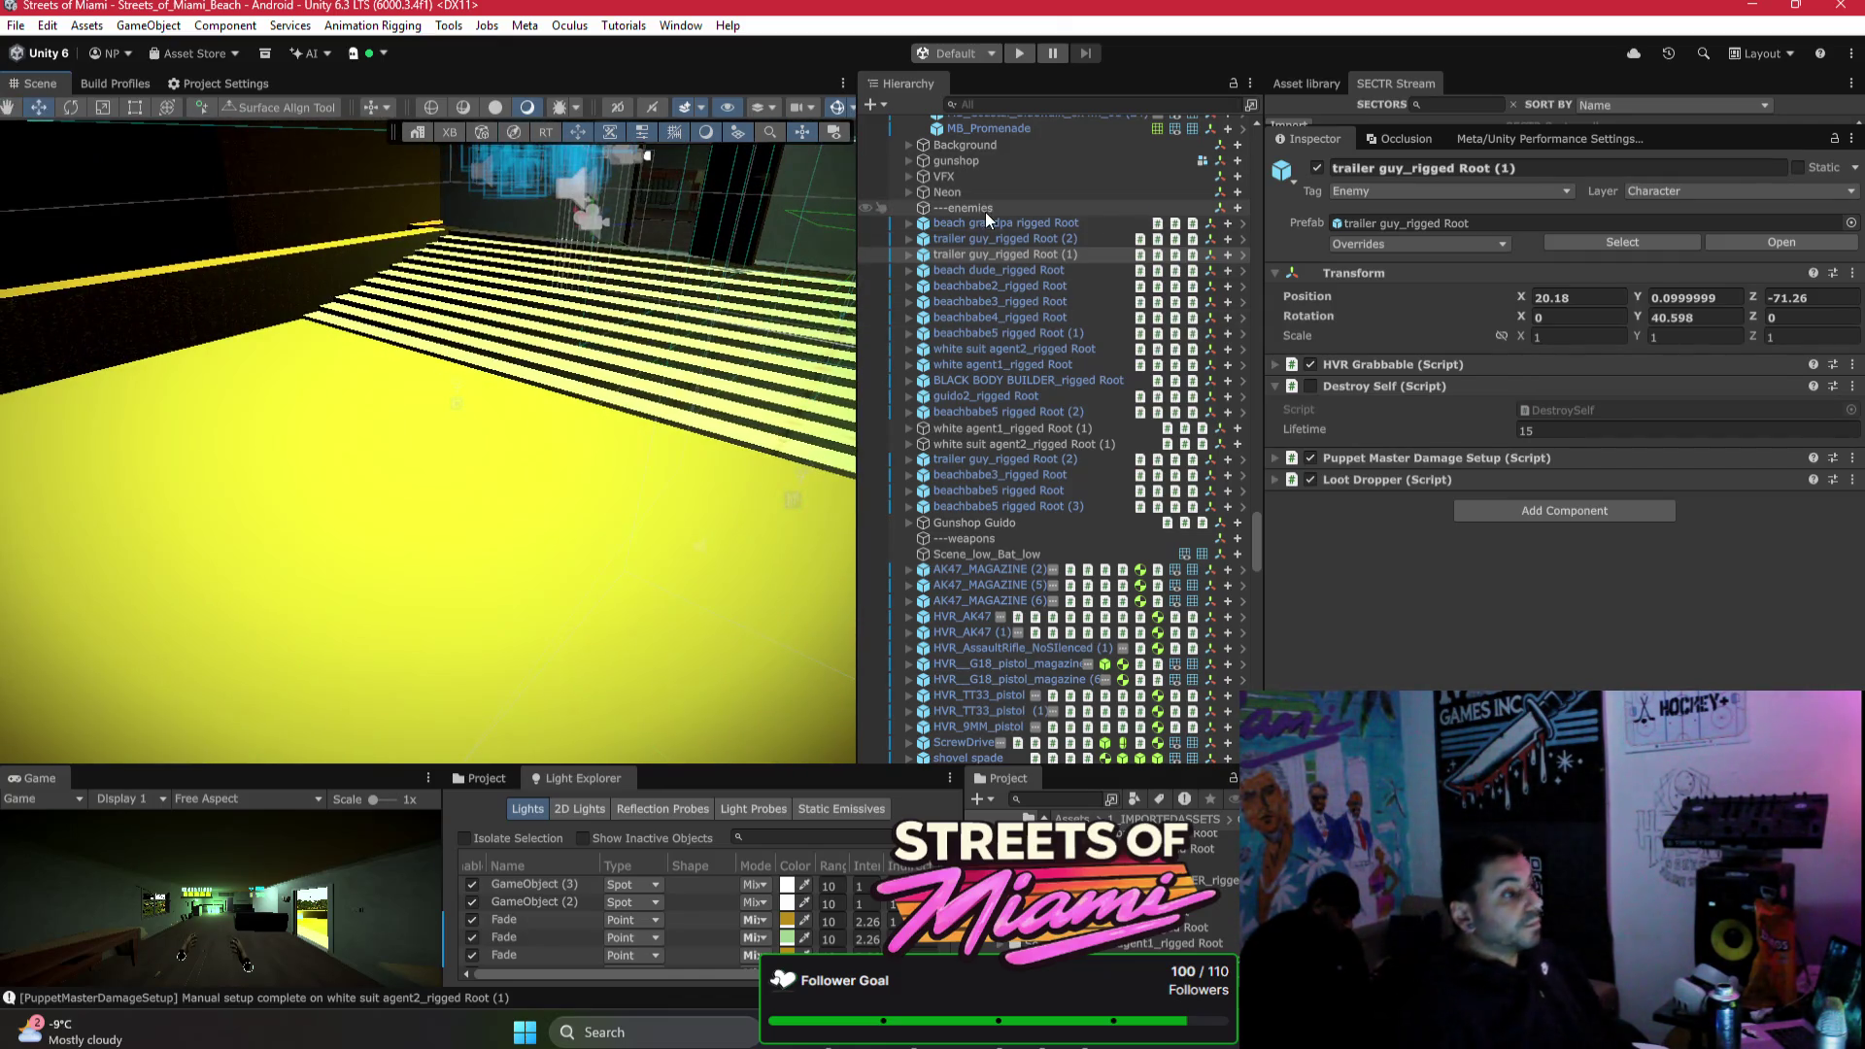
scroll(1017, 150, "up", 10)
left_click_drag(1256, 480, 1317, 96)
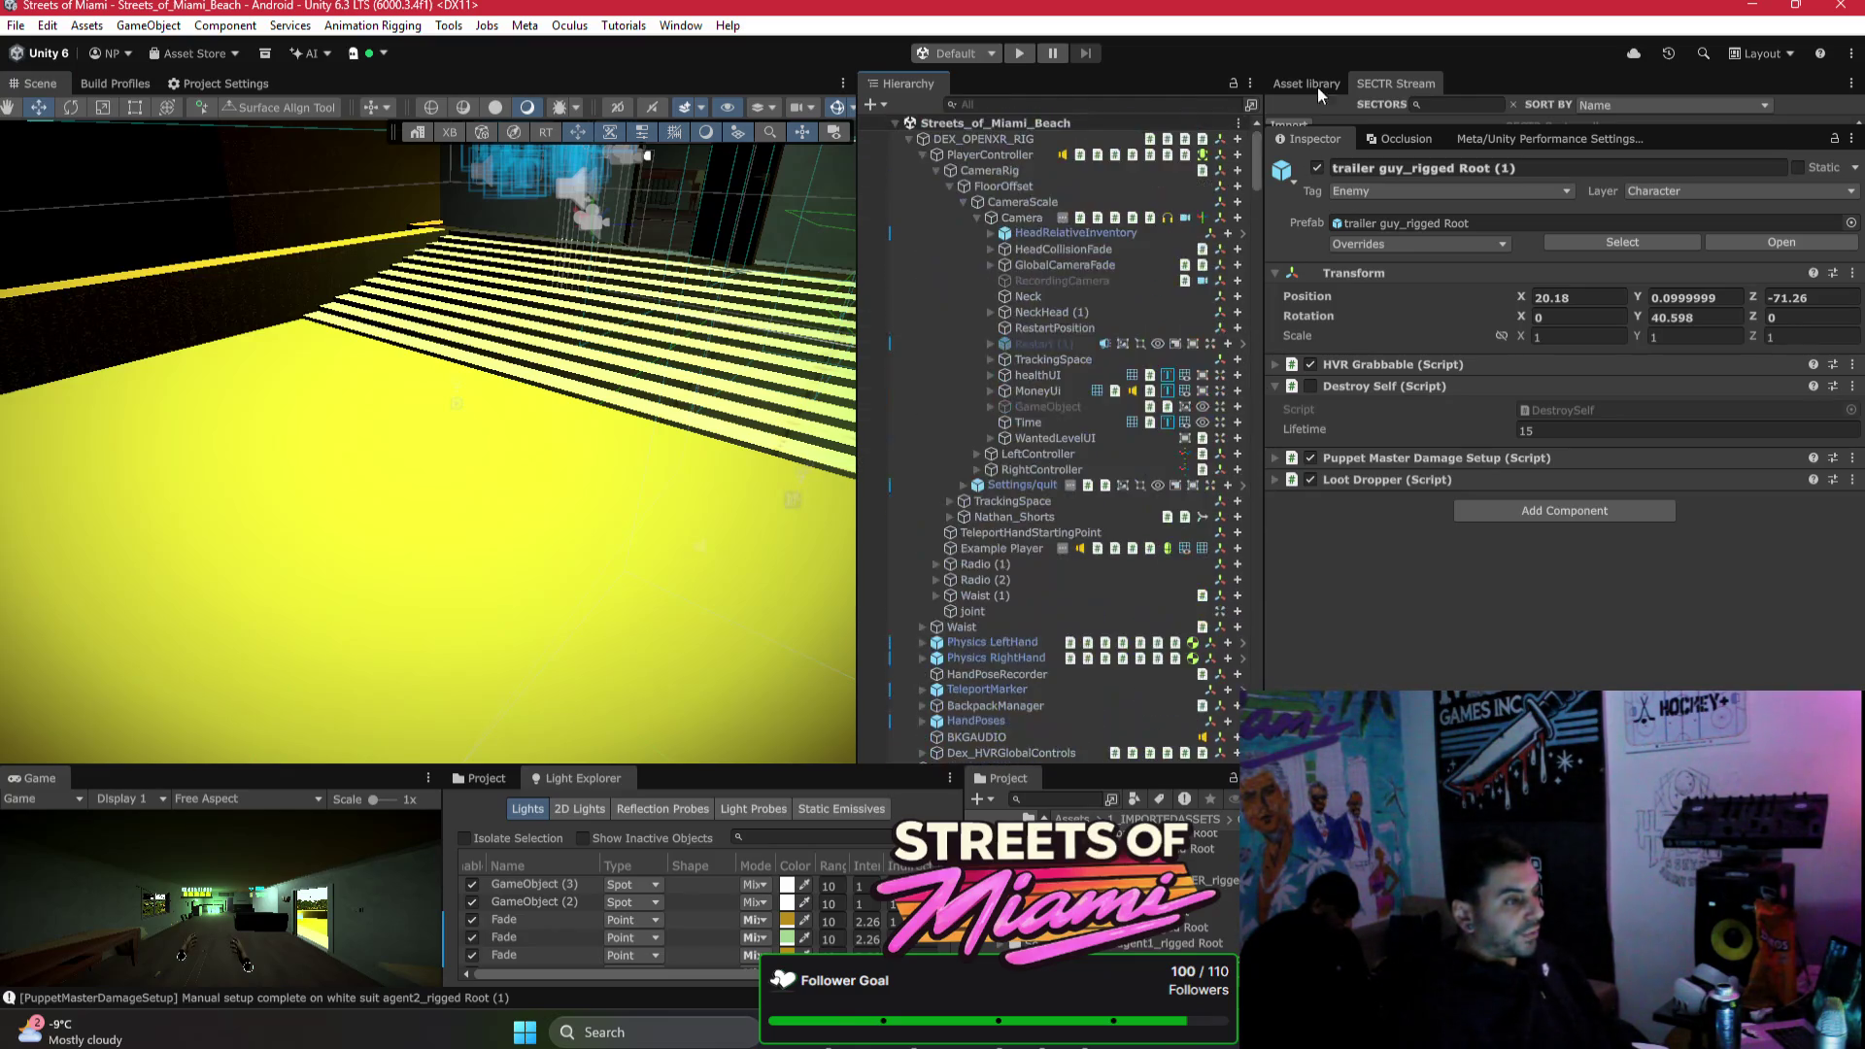
Step: Select Dex_HVRGlobalControls and scroll its Inspector to the hand tracking and dynamic resolution settings
left_click(909, 142)
left_click(909, 142)
left_click(922, 156)
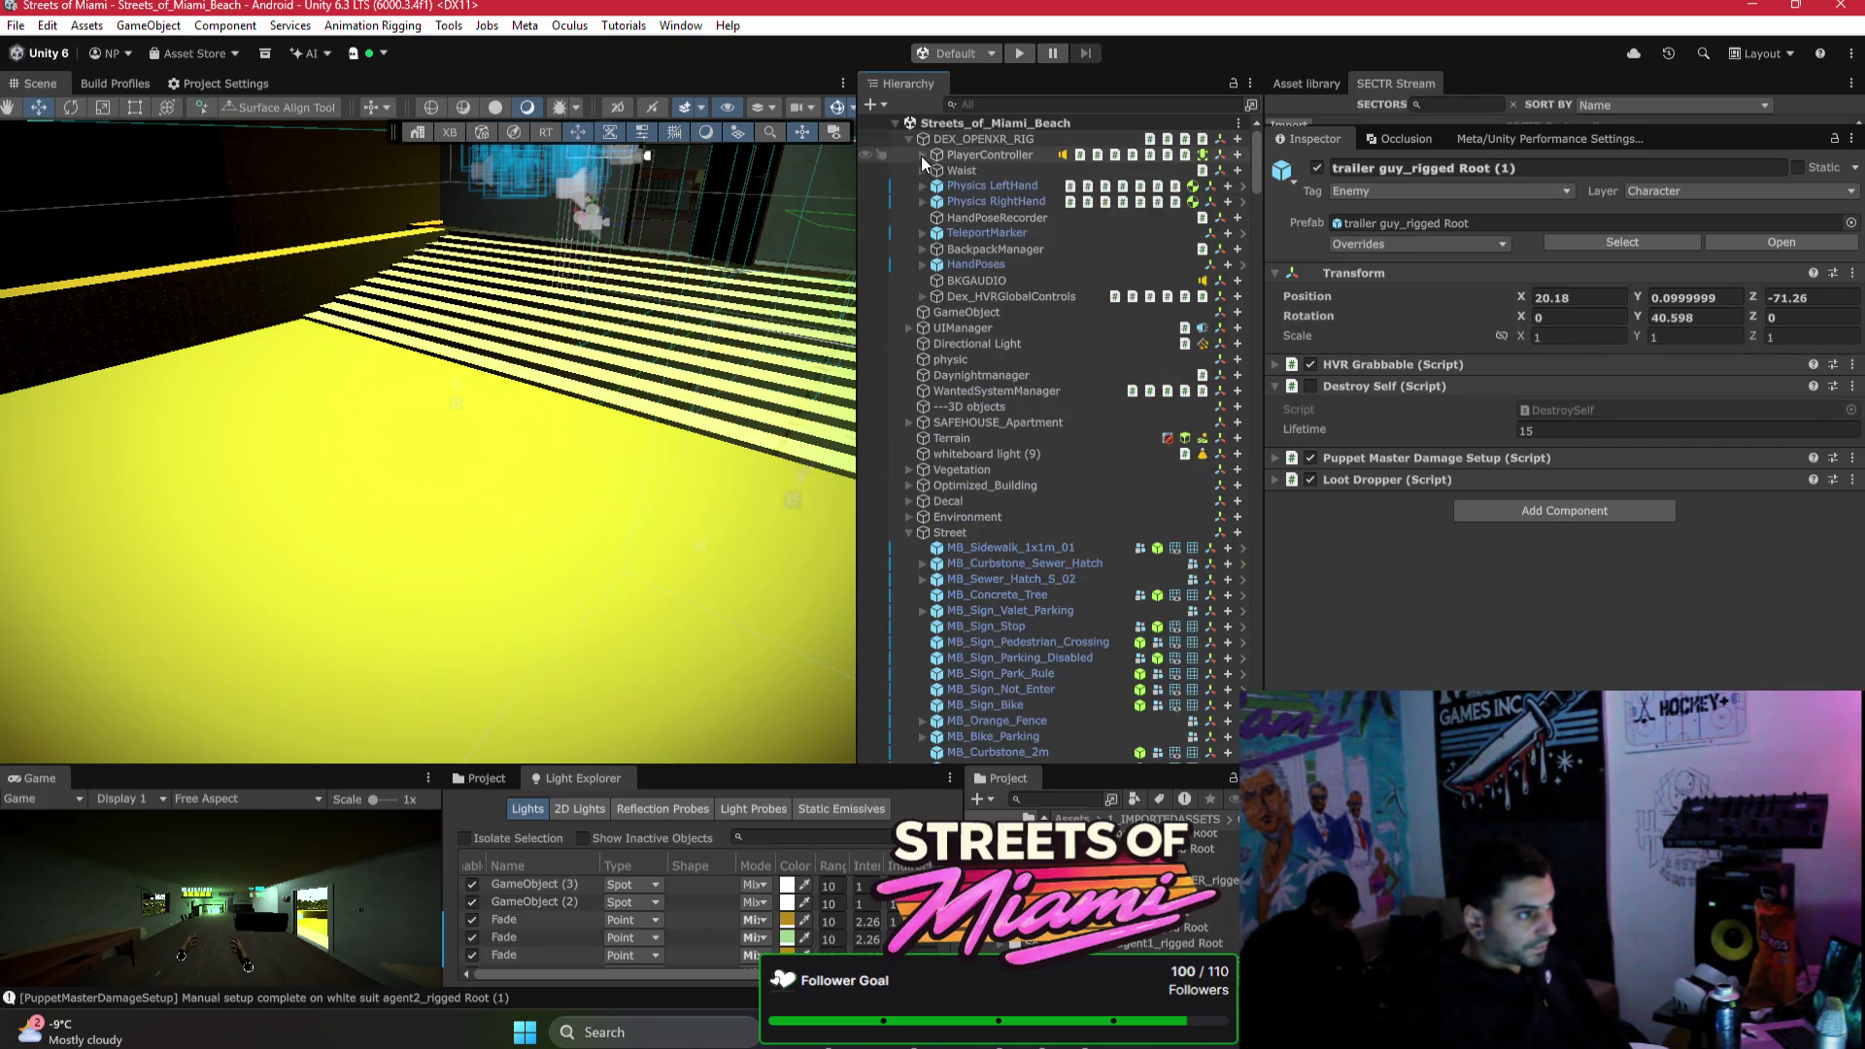
left_click(1029, 301)
scroll(1504, 340, "down", 10)
scroll(1548, 388, "down", 15)
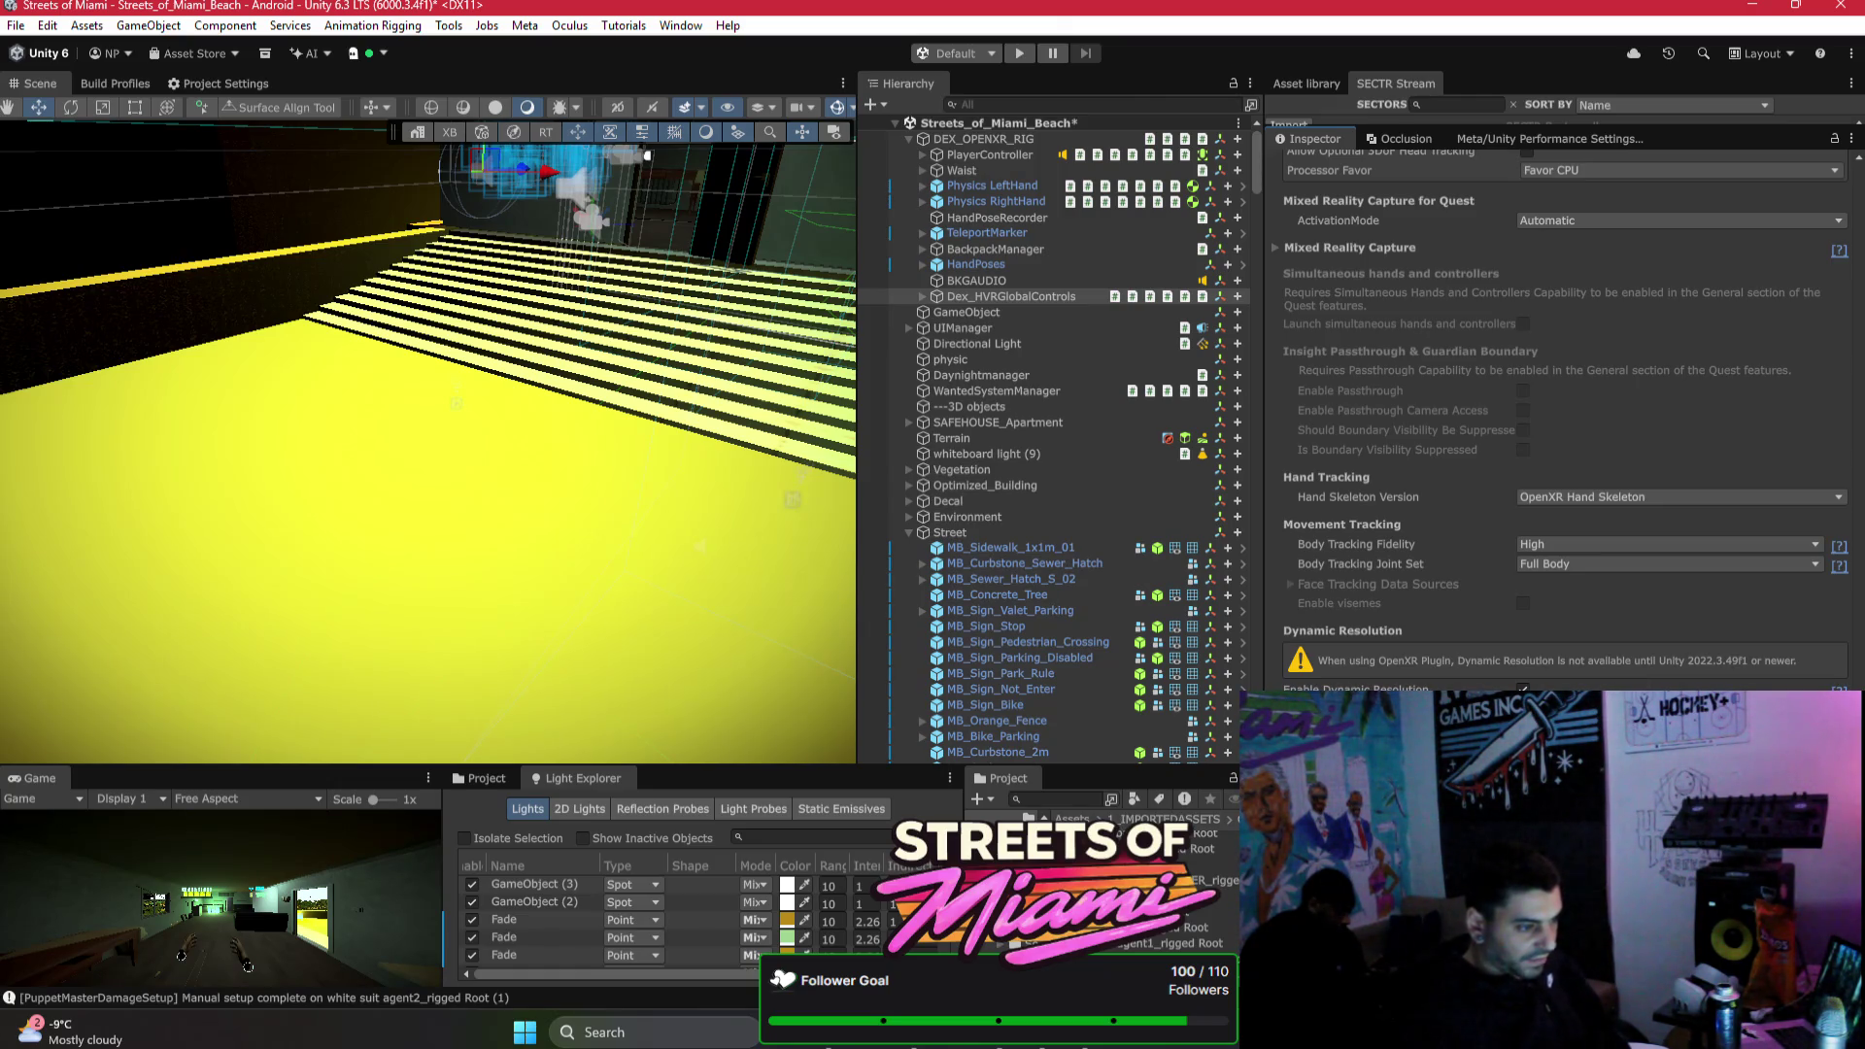
Step: Set Min Value to 0.8 on the resolution scale slider and the min resolution slider
mouse_move(515, 457)
left_mouse_down()
mouse_move(583, 355)
mouse_move(386, 331)
mouse_move(340, 357)
left_mouse_up()
left_click(371, 340)
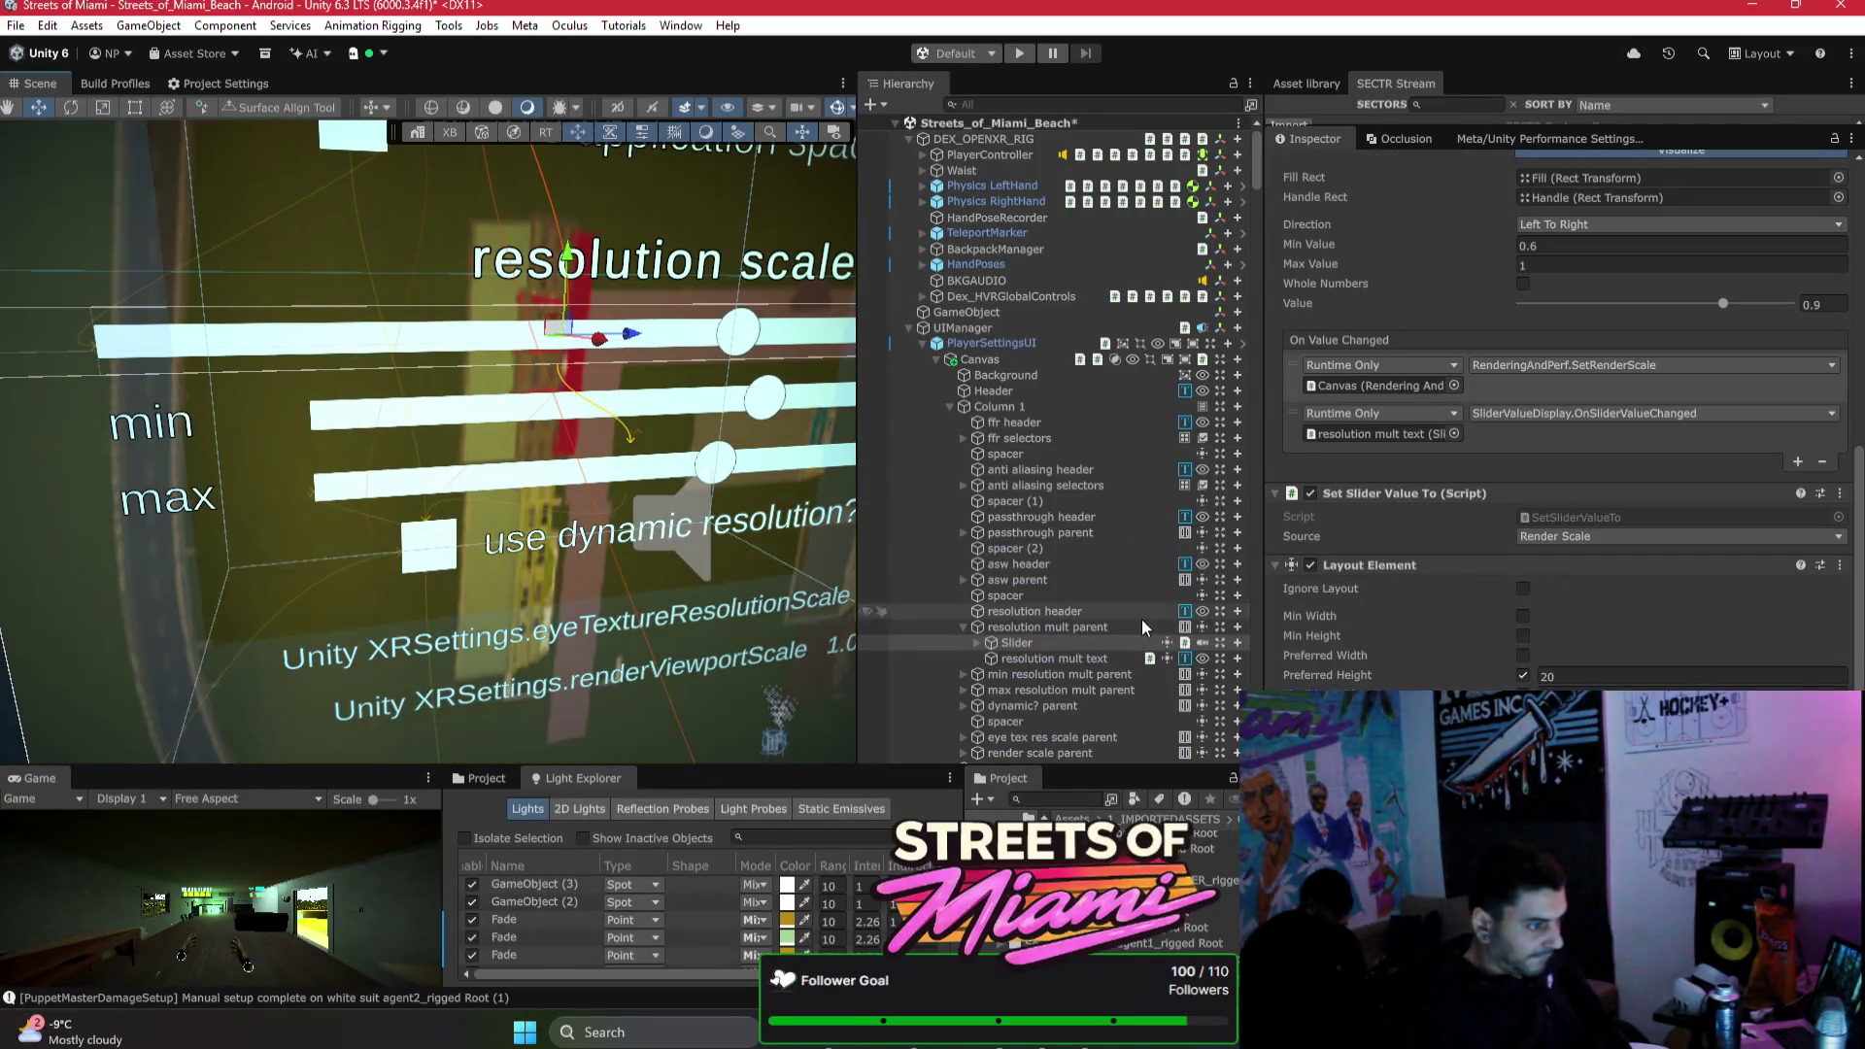
scroll(1565, 542, "up", 3)
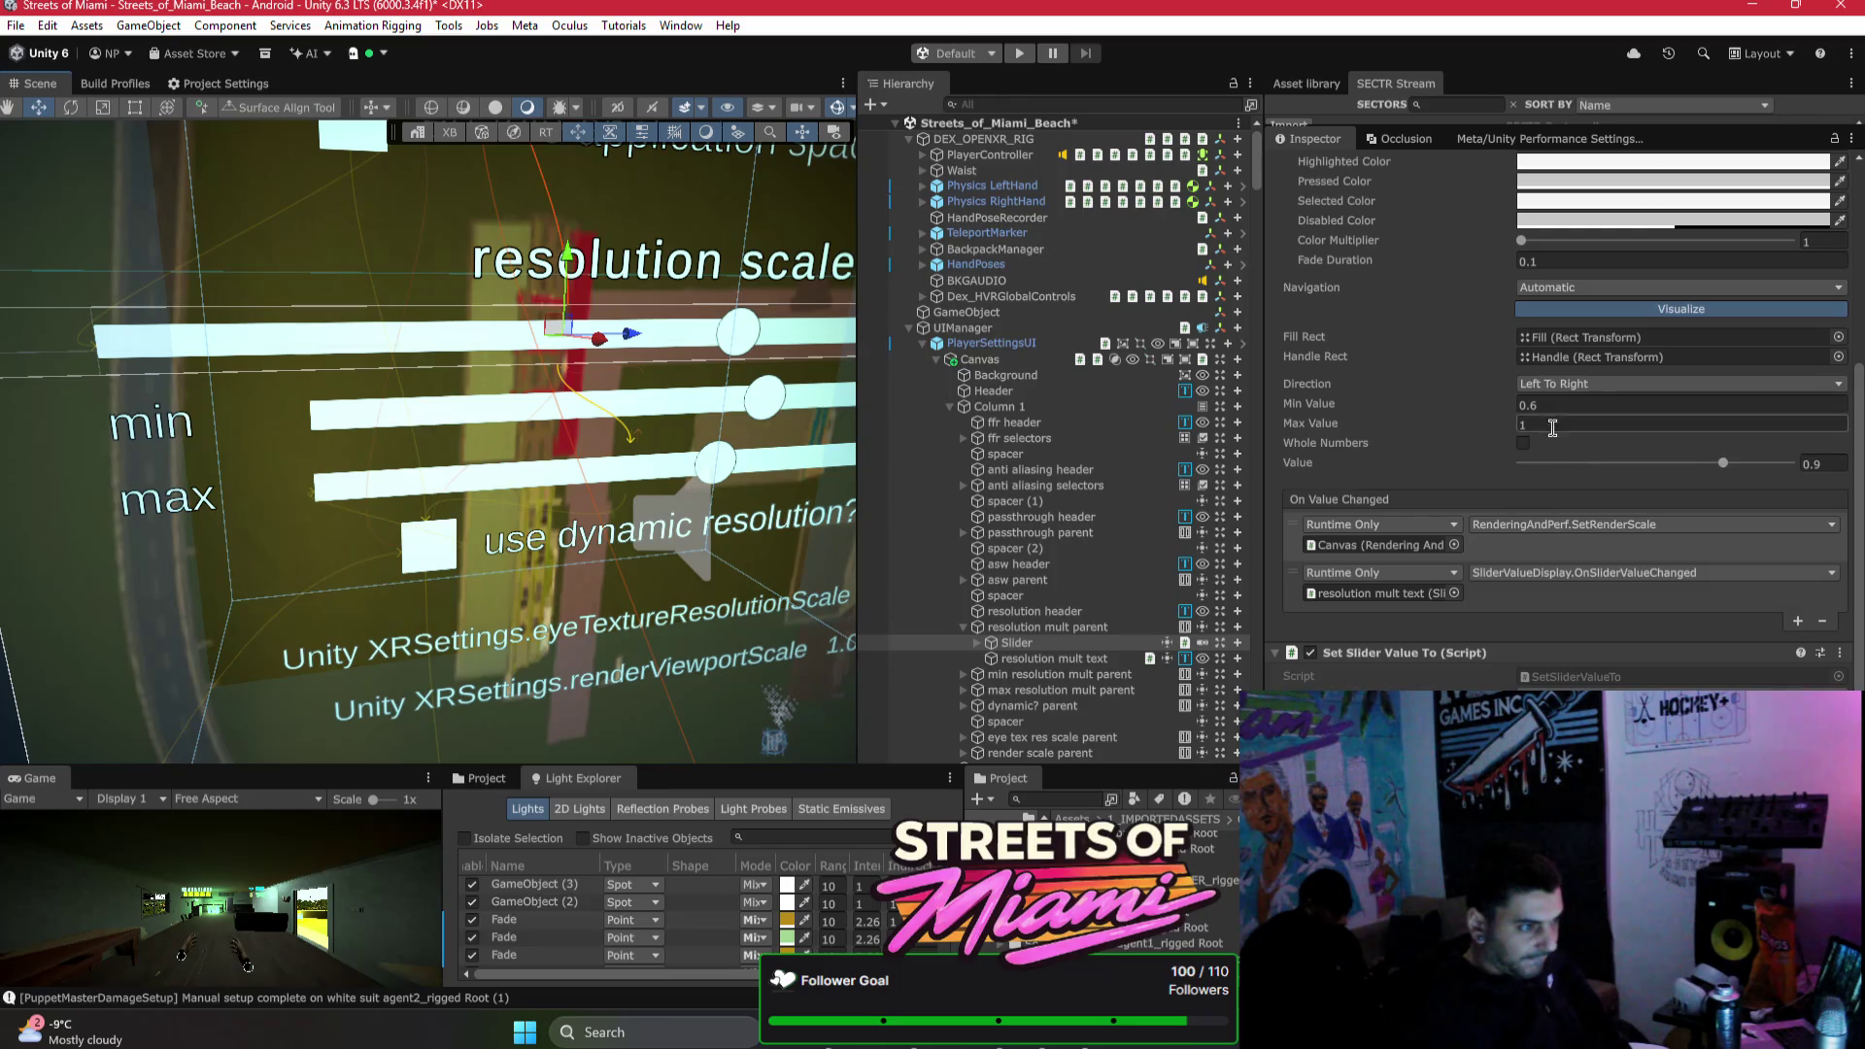
type(".8")
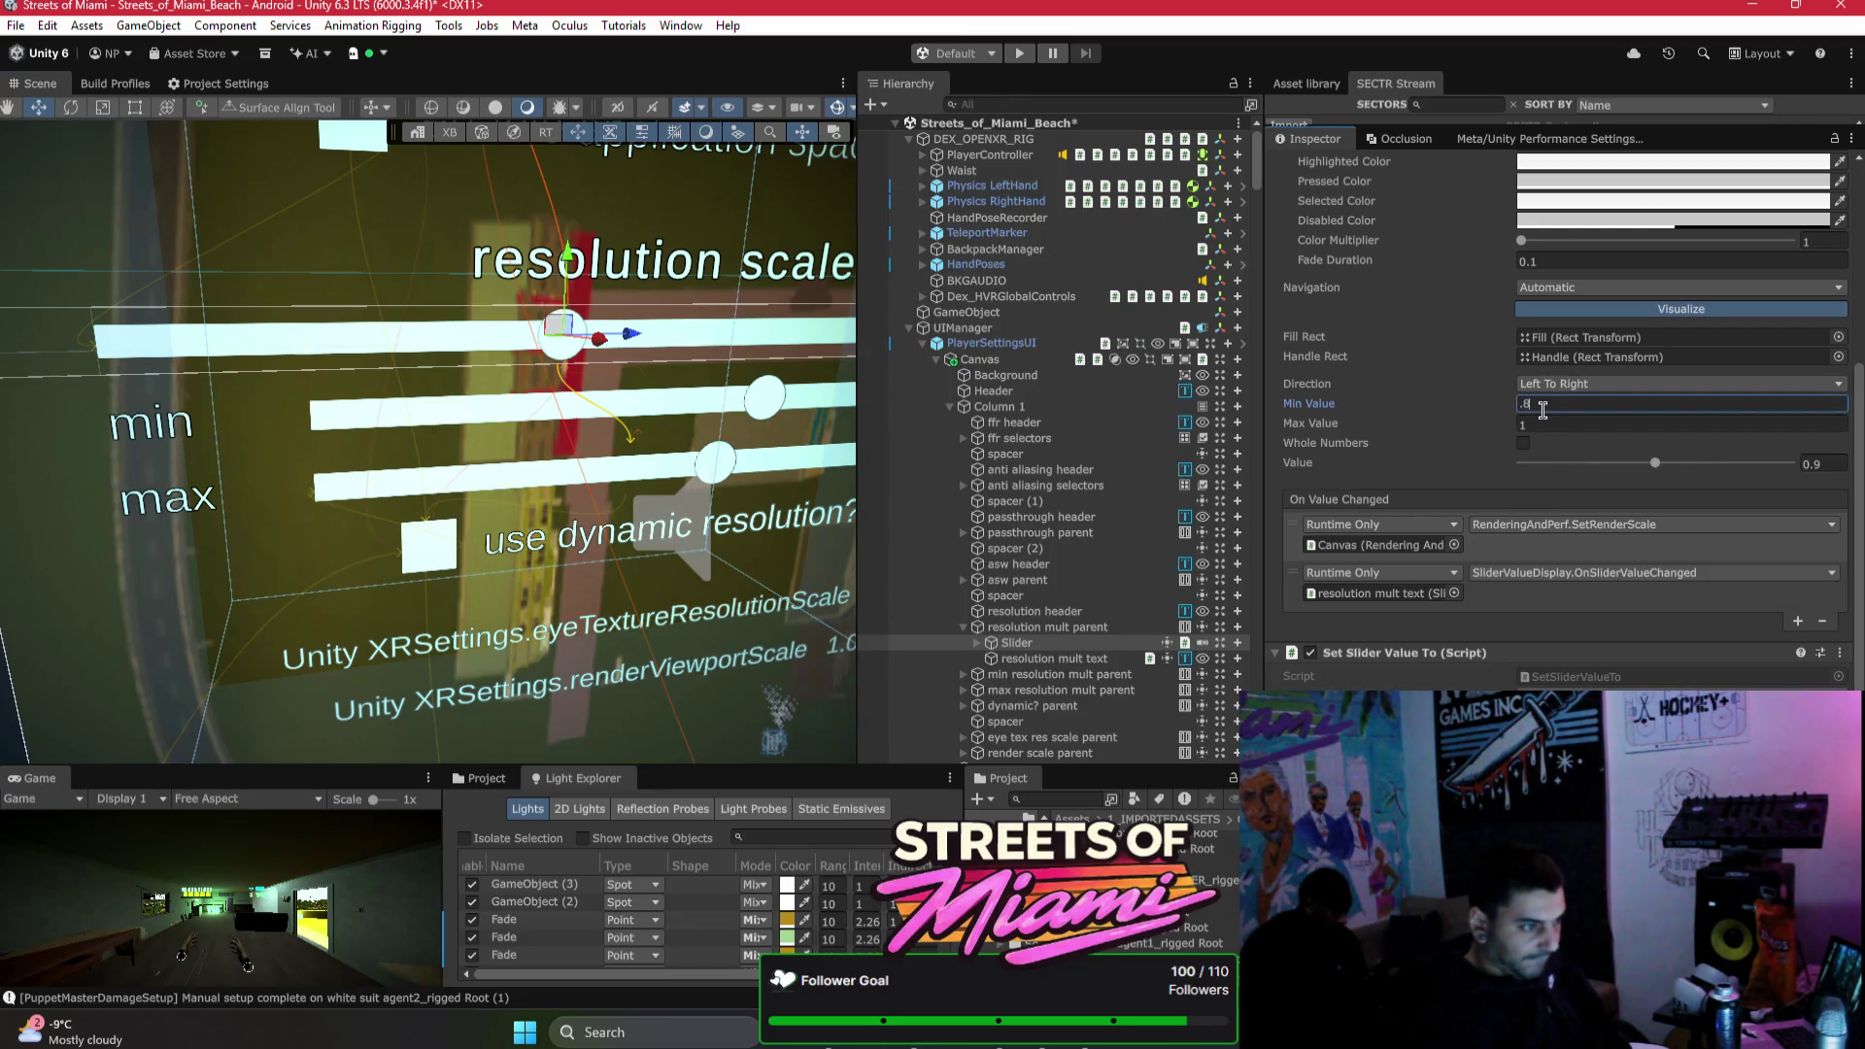
left_click(683, 399)
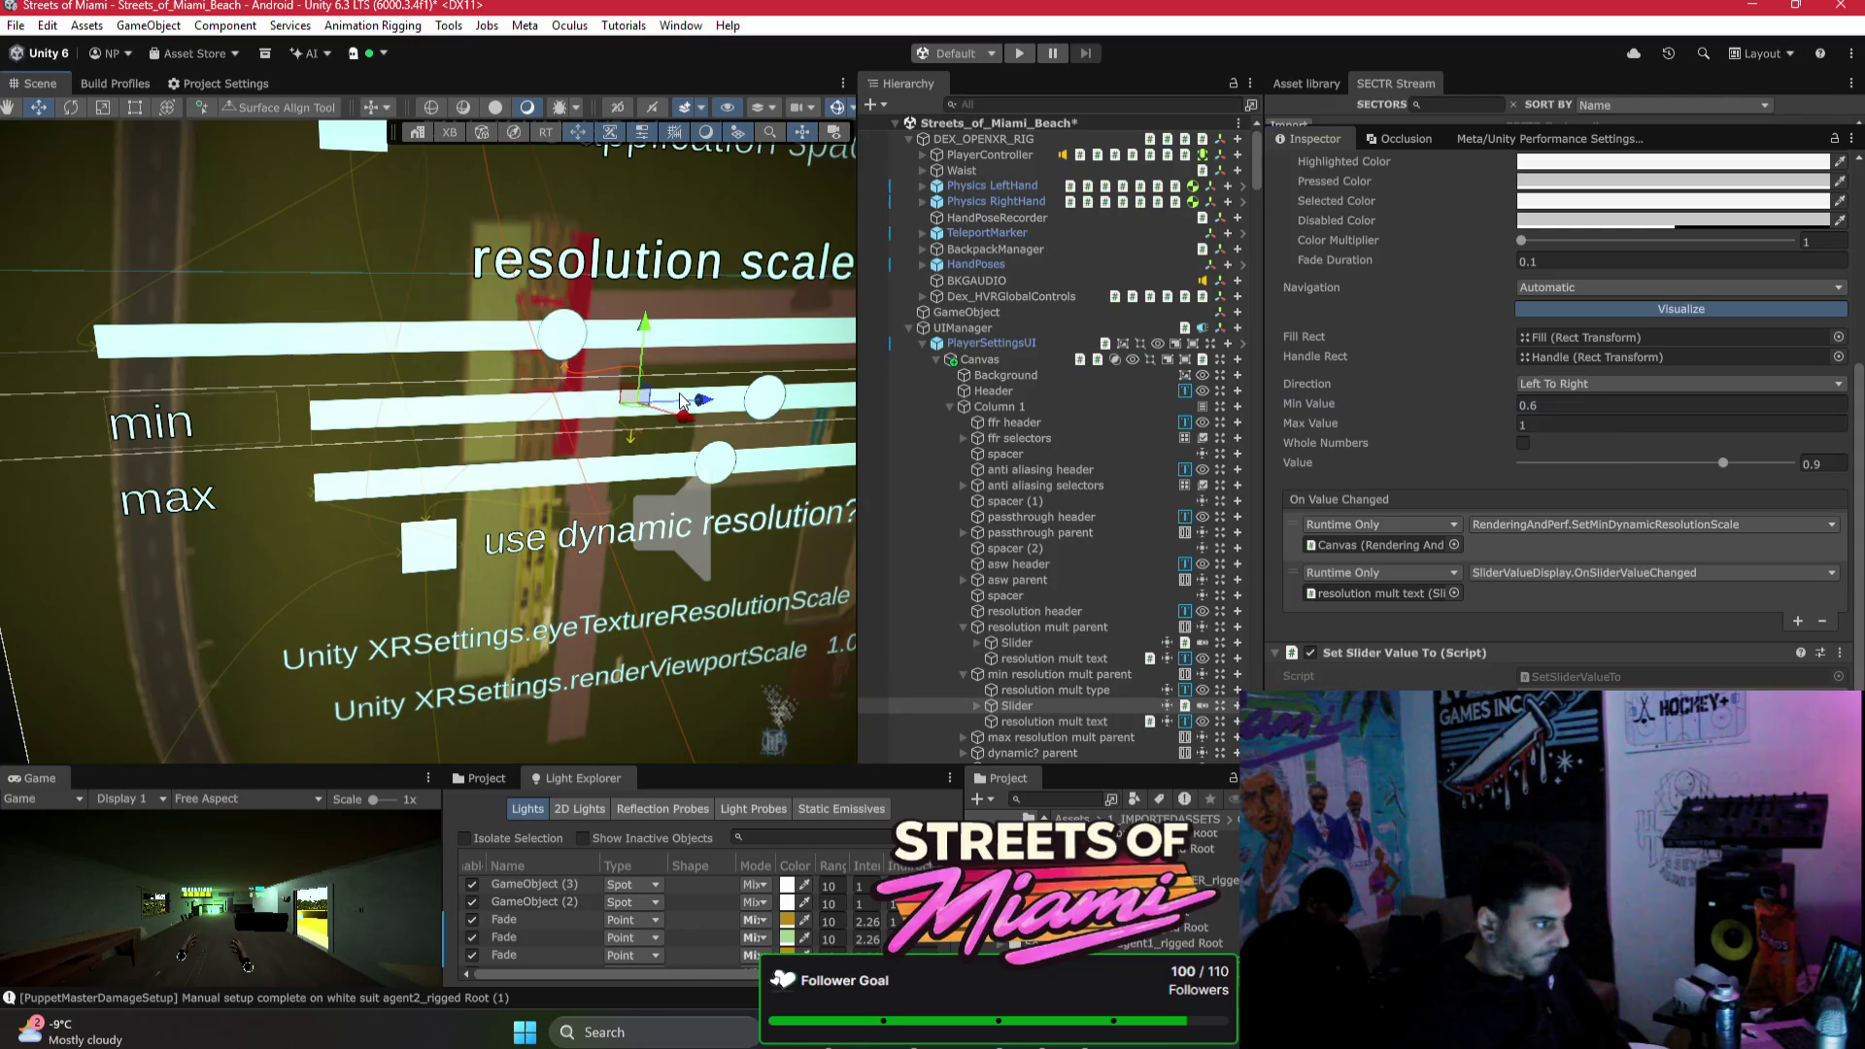
left_click(1590, 404)
type(".8")
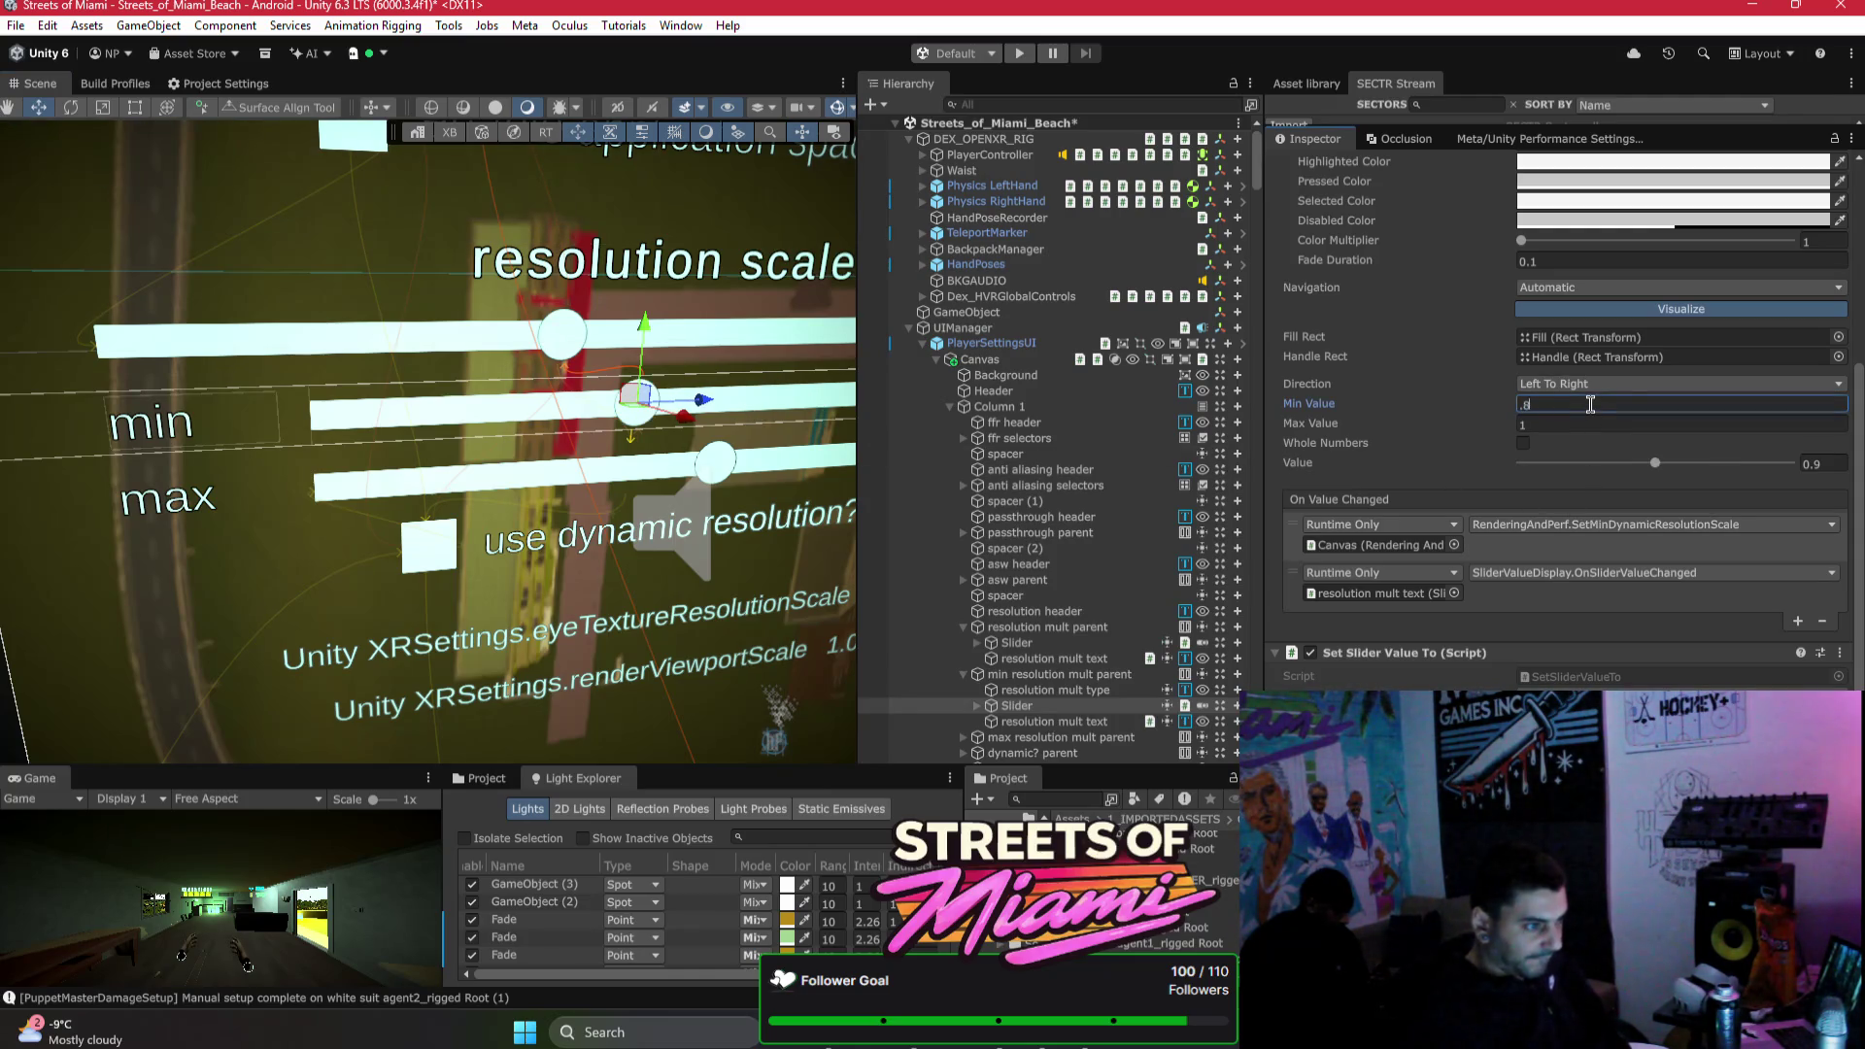
Step: Set the max resolution slider's Min Value to 0.8, save the scene, and open Build Profiles
left_click(677, 476)
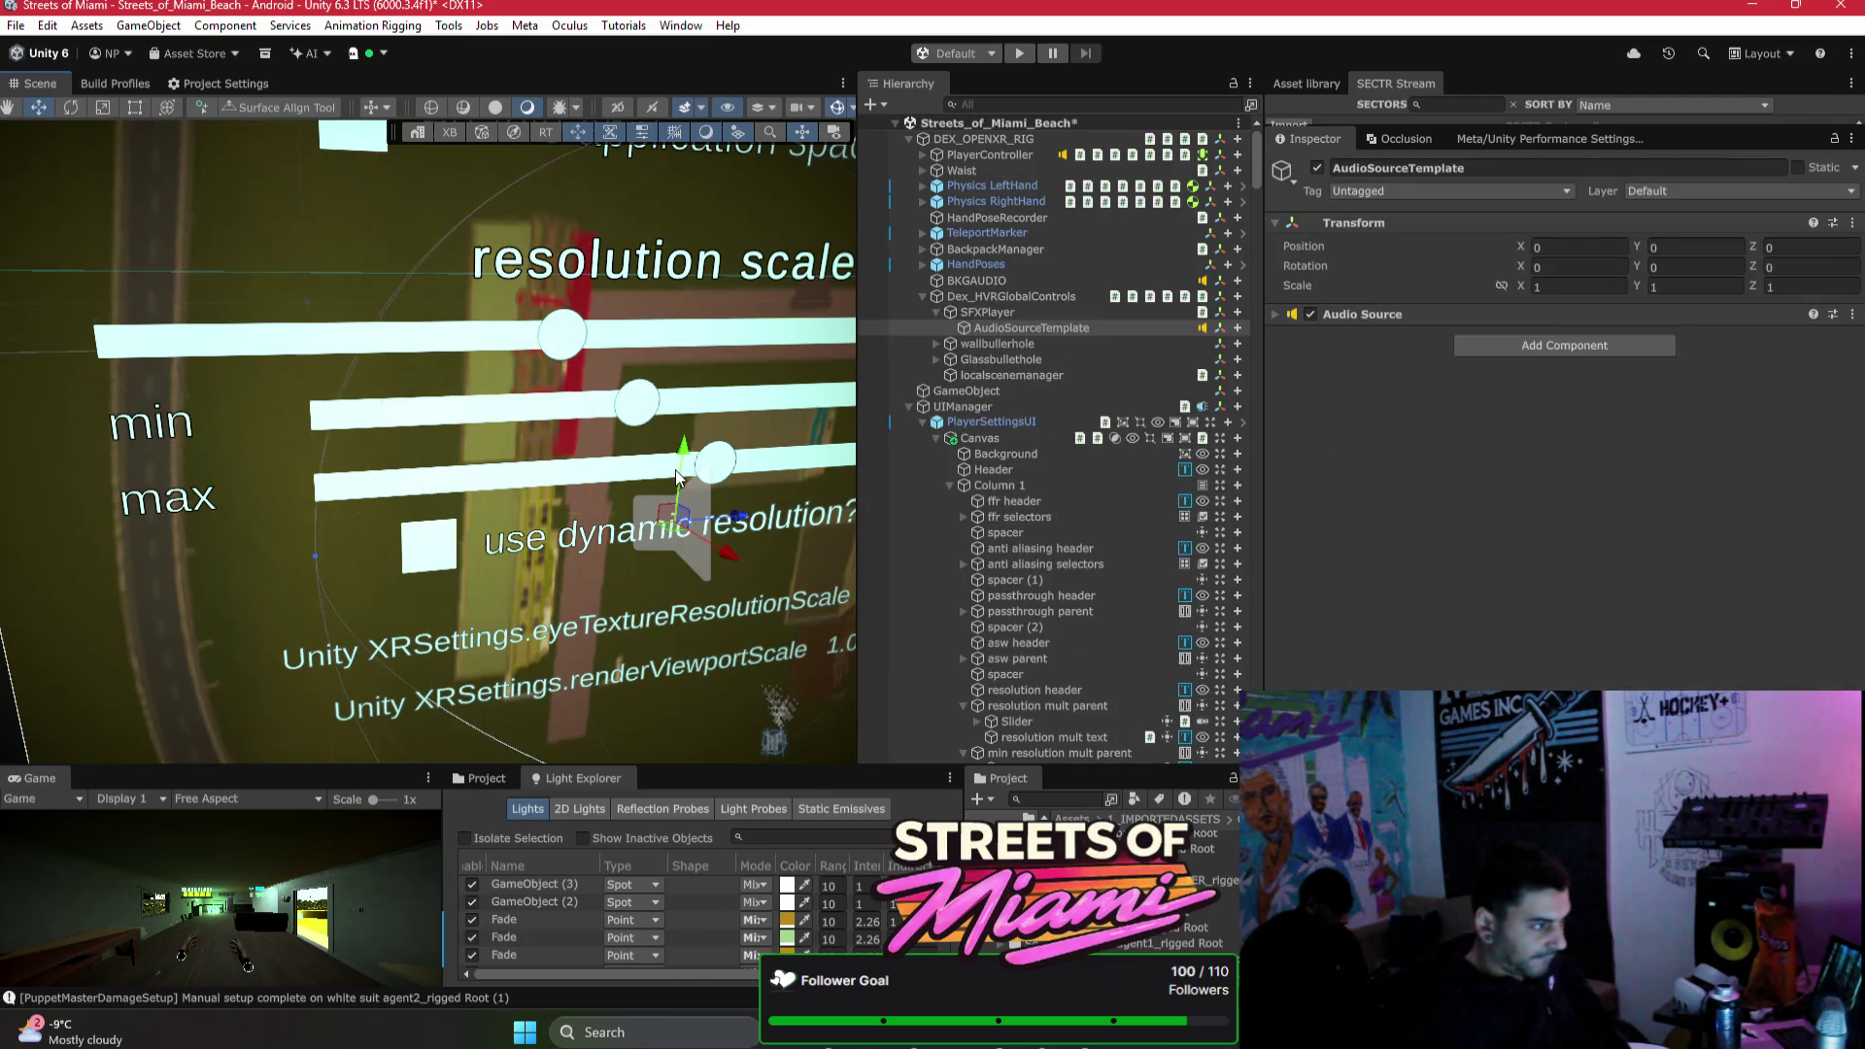
left_click(599, 471)
scroll(1651, 437, "down", 5)
left_click(1587, 515)
type(".8")
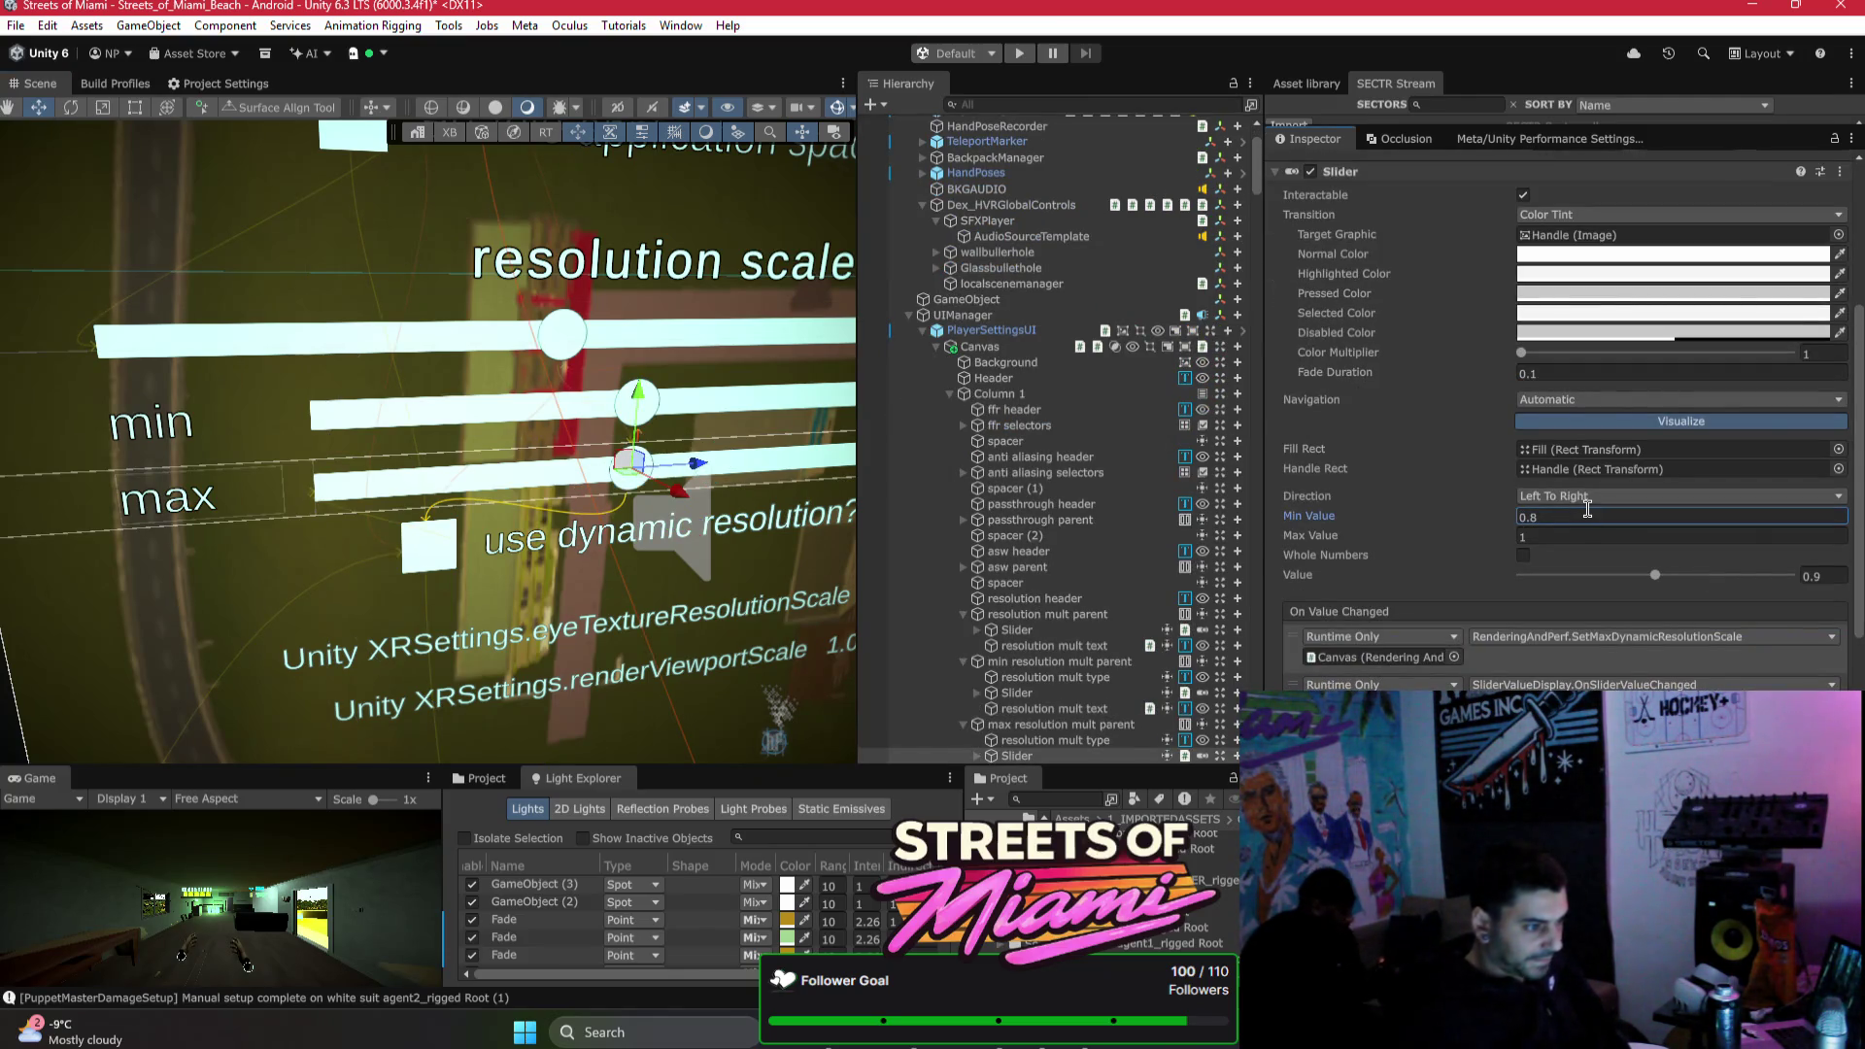
key("ctrl+s")
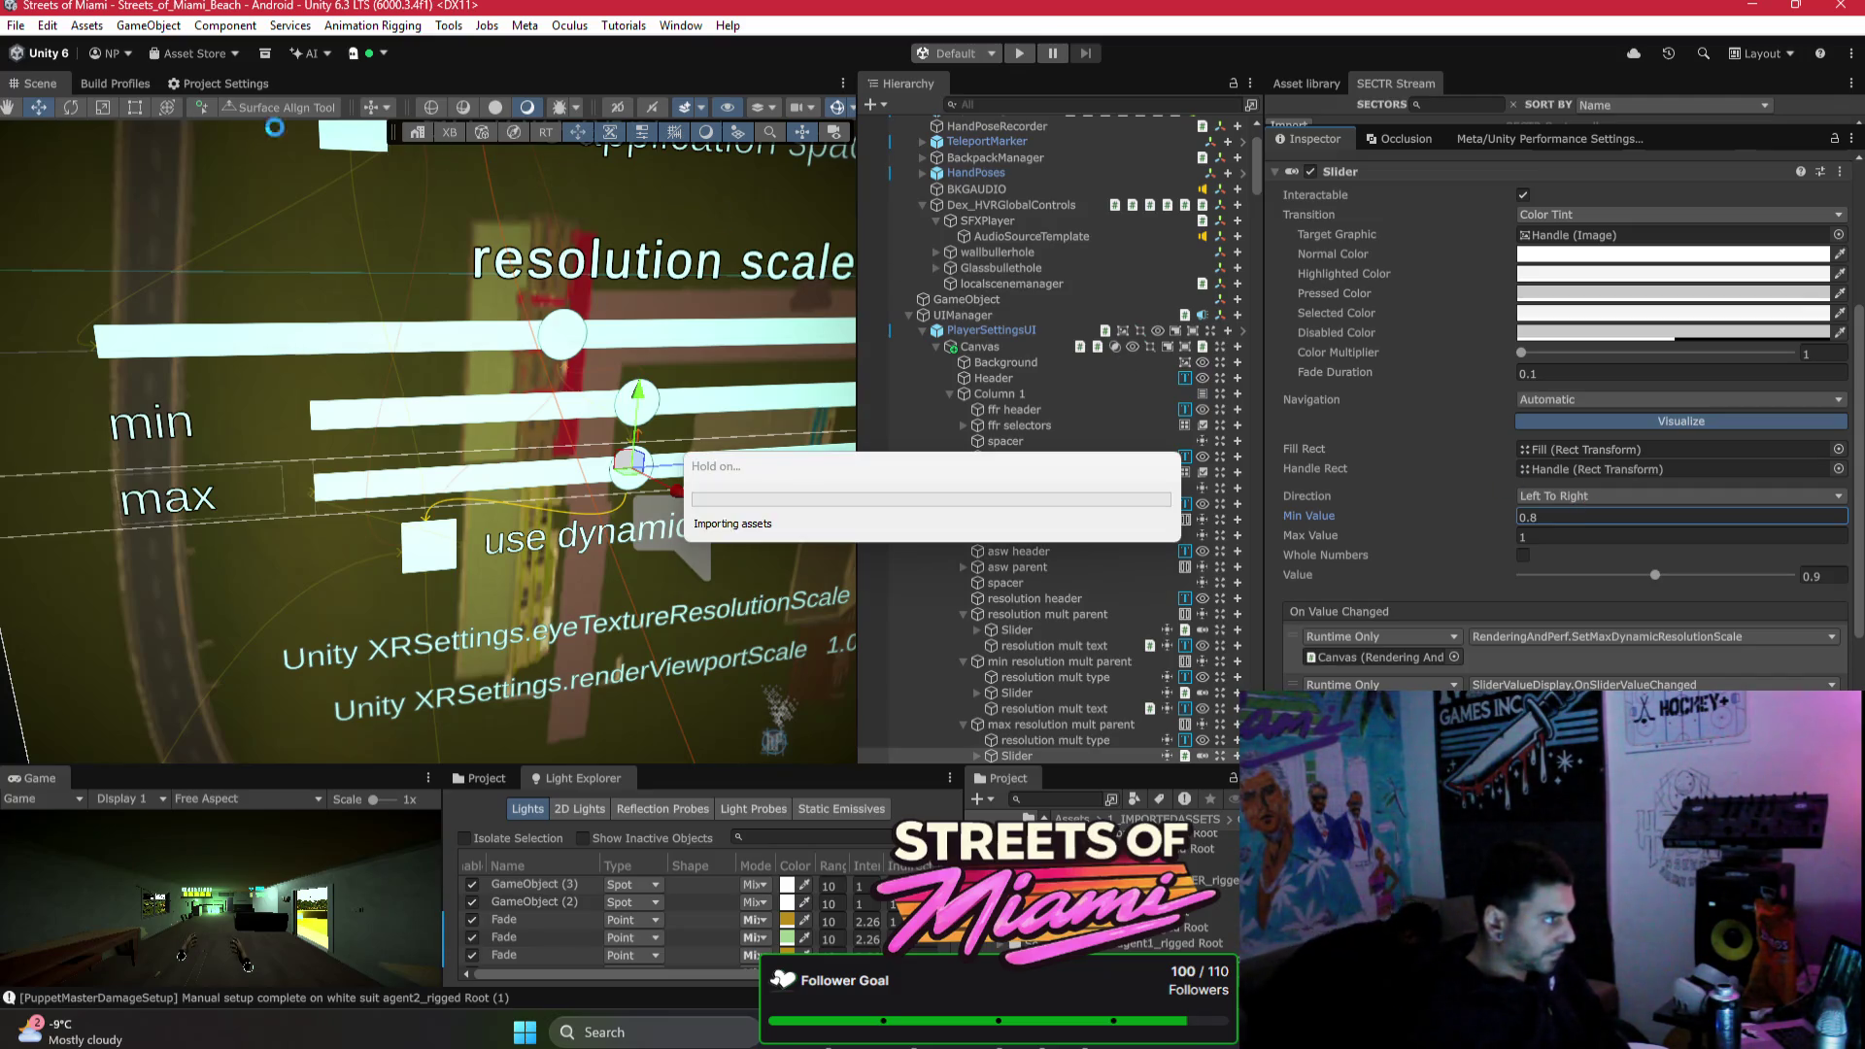
left_click(130, 85)
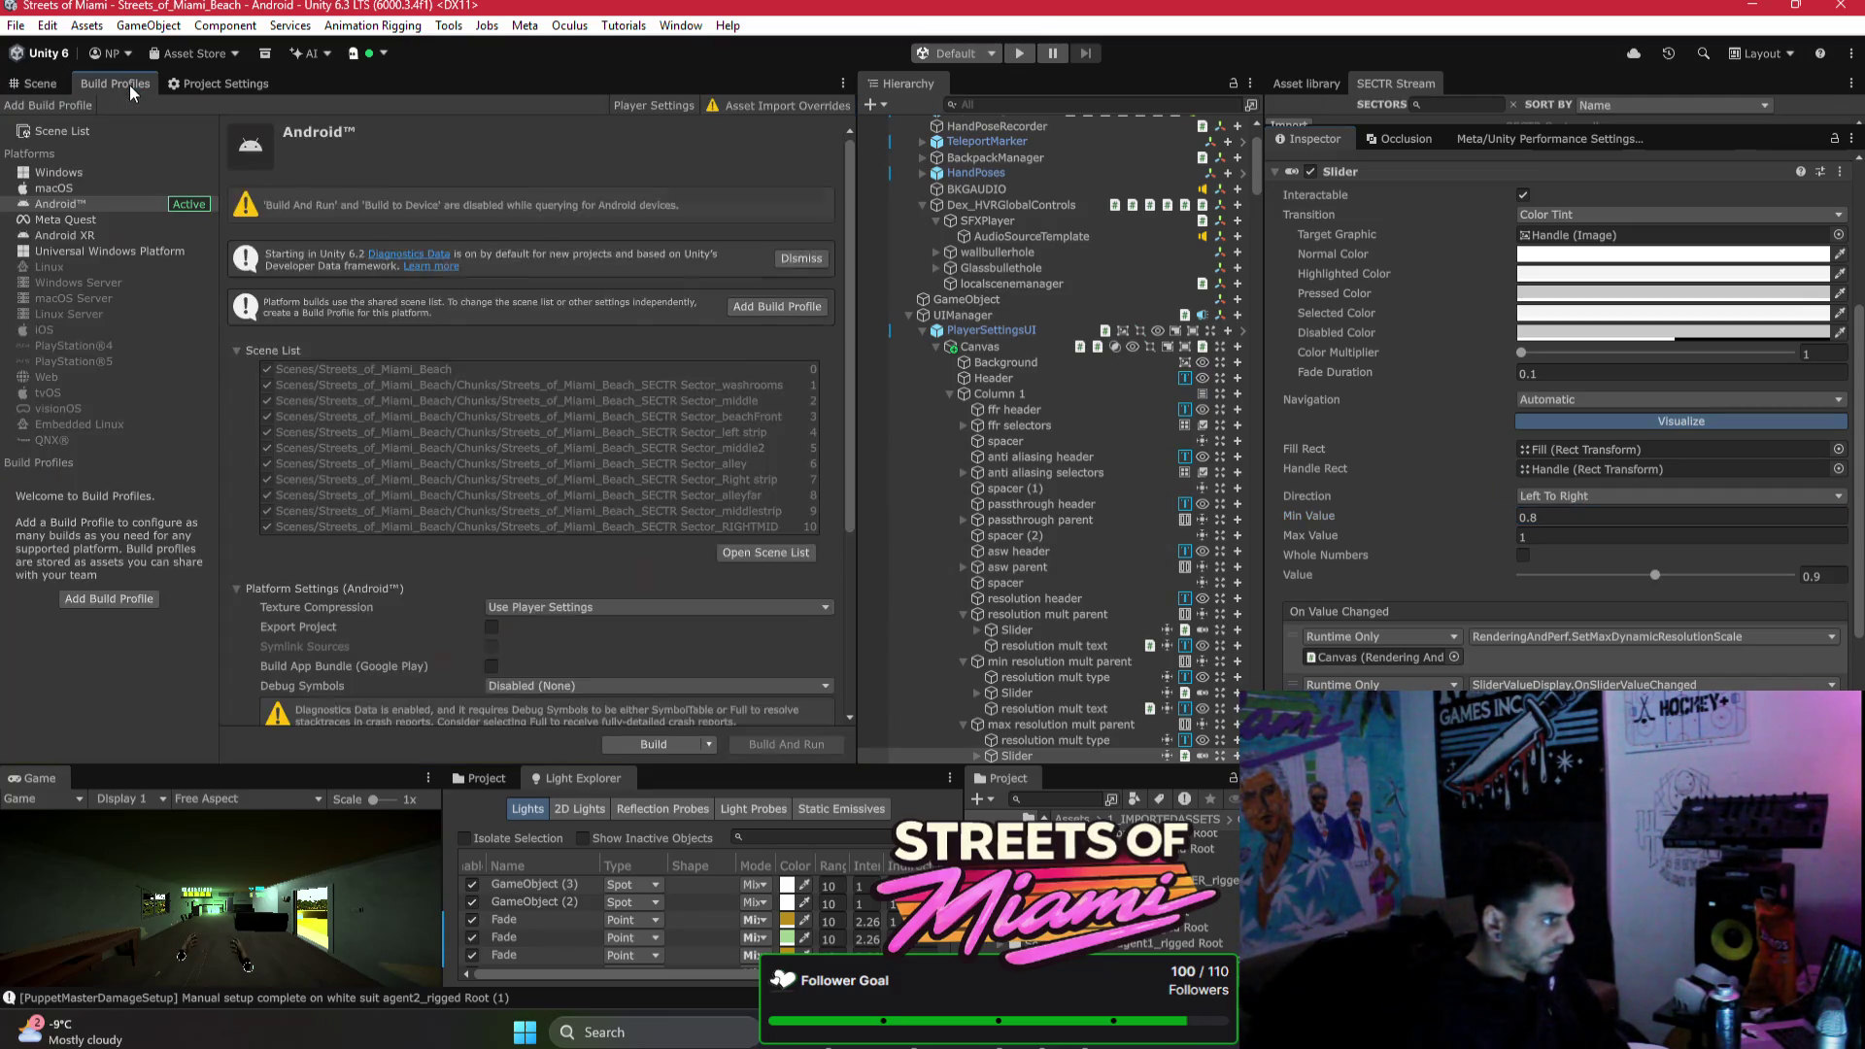
Step: Check Is On for the application spacewarp toggle so it starts switched on
left_click(11, 79)
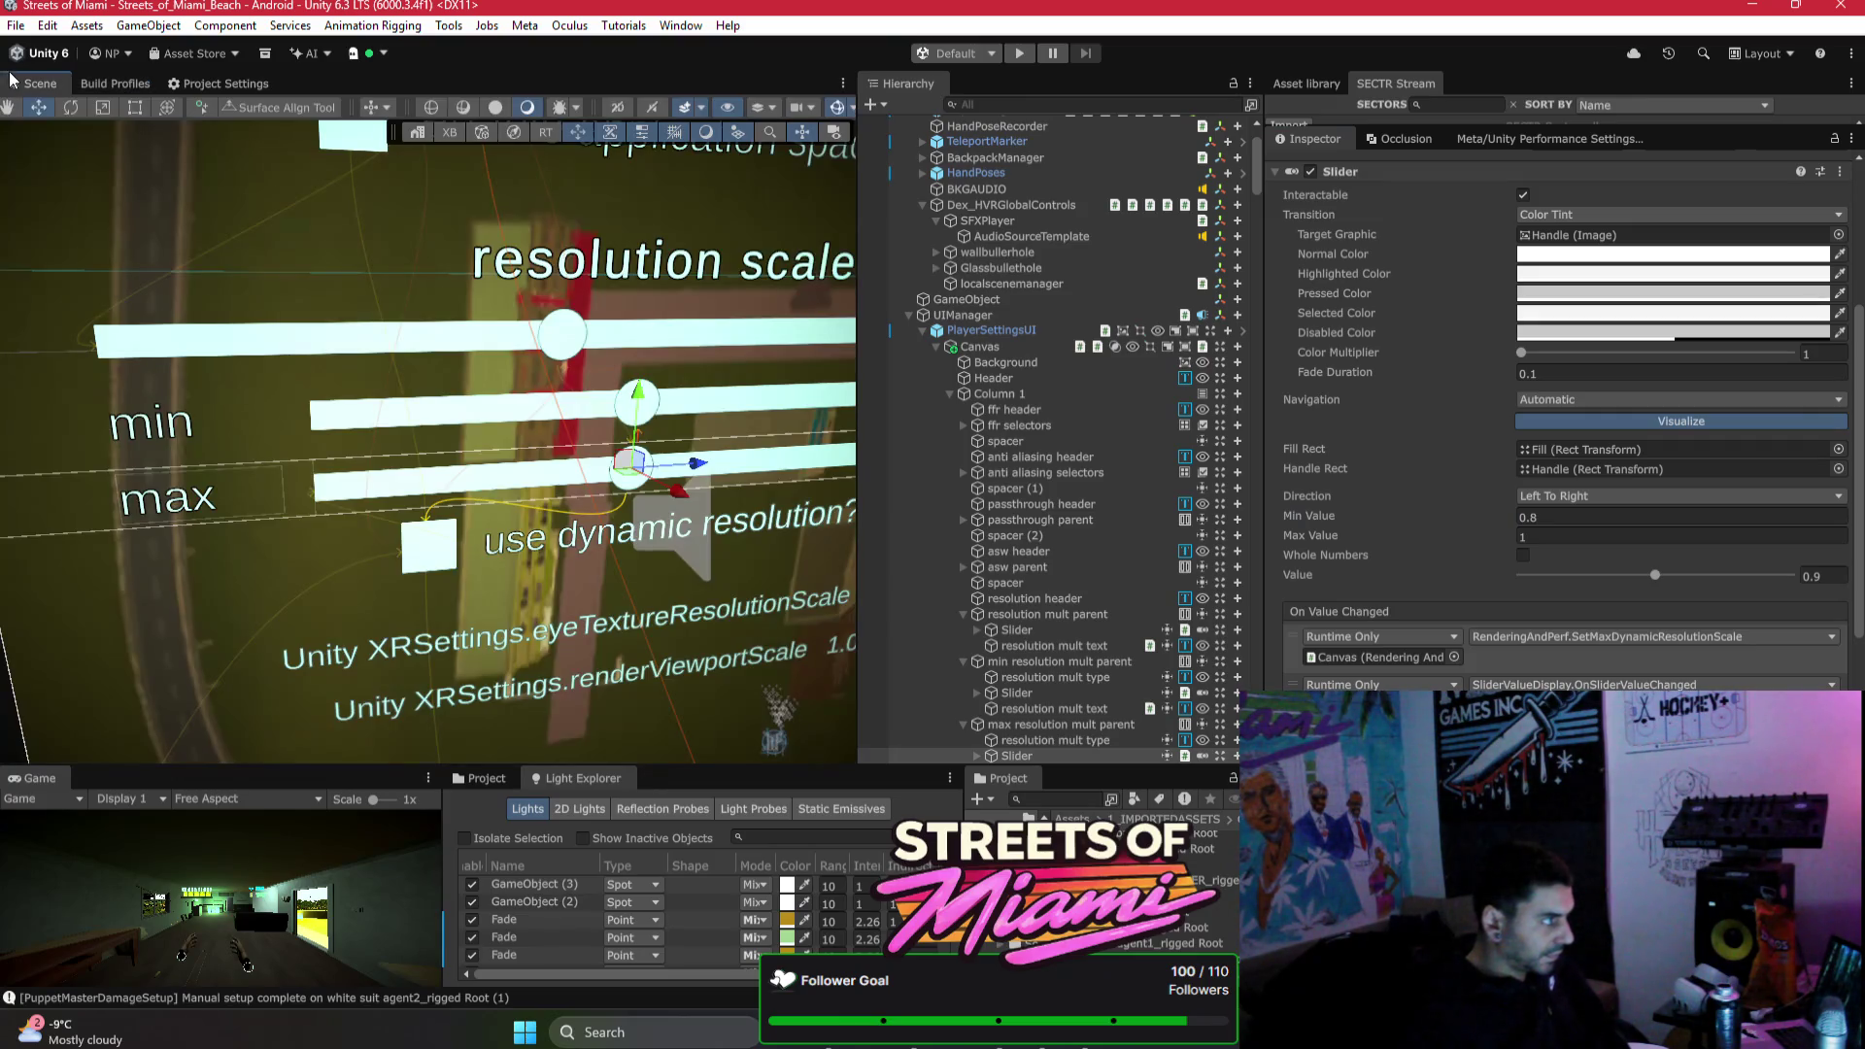
left_click(372, 148)
left_click(1523, 448)
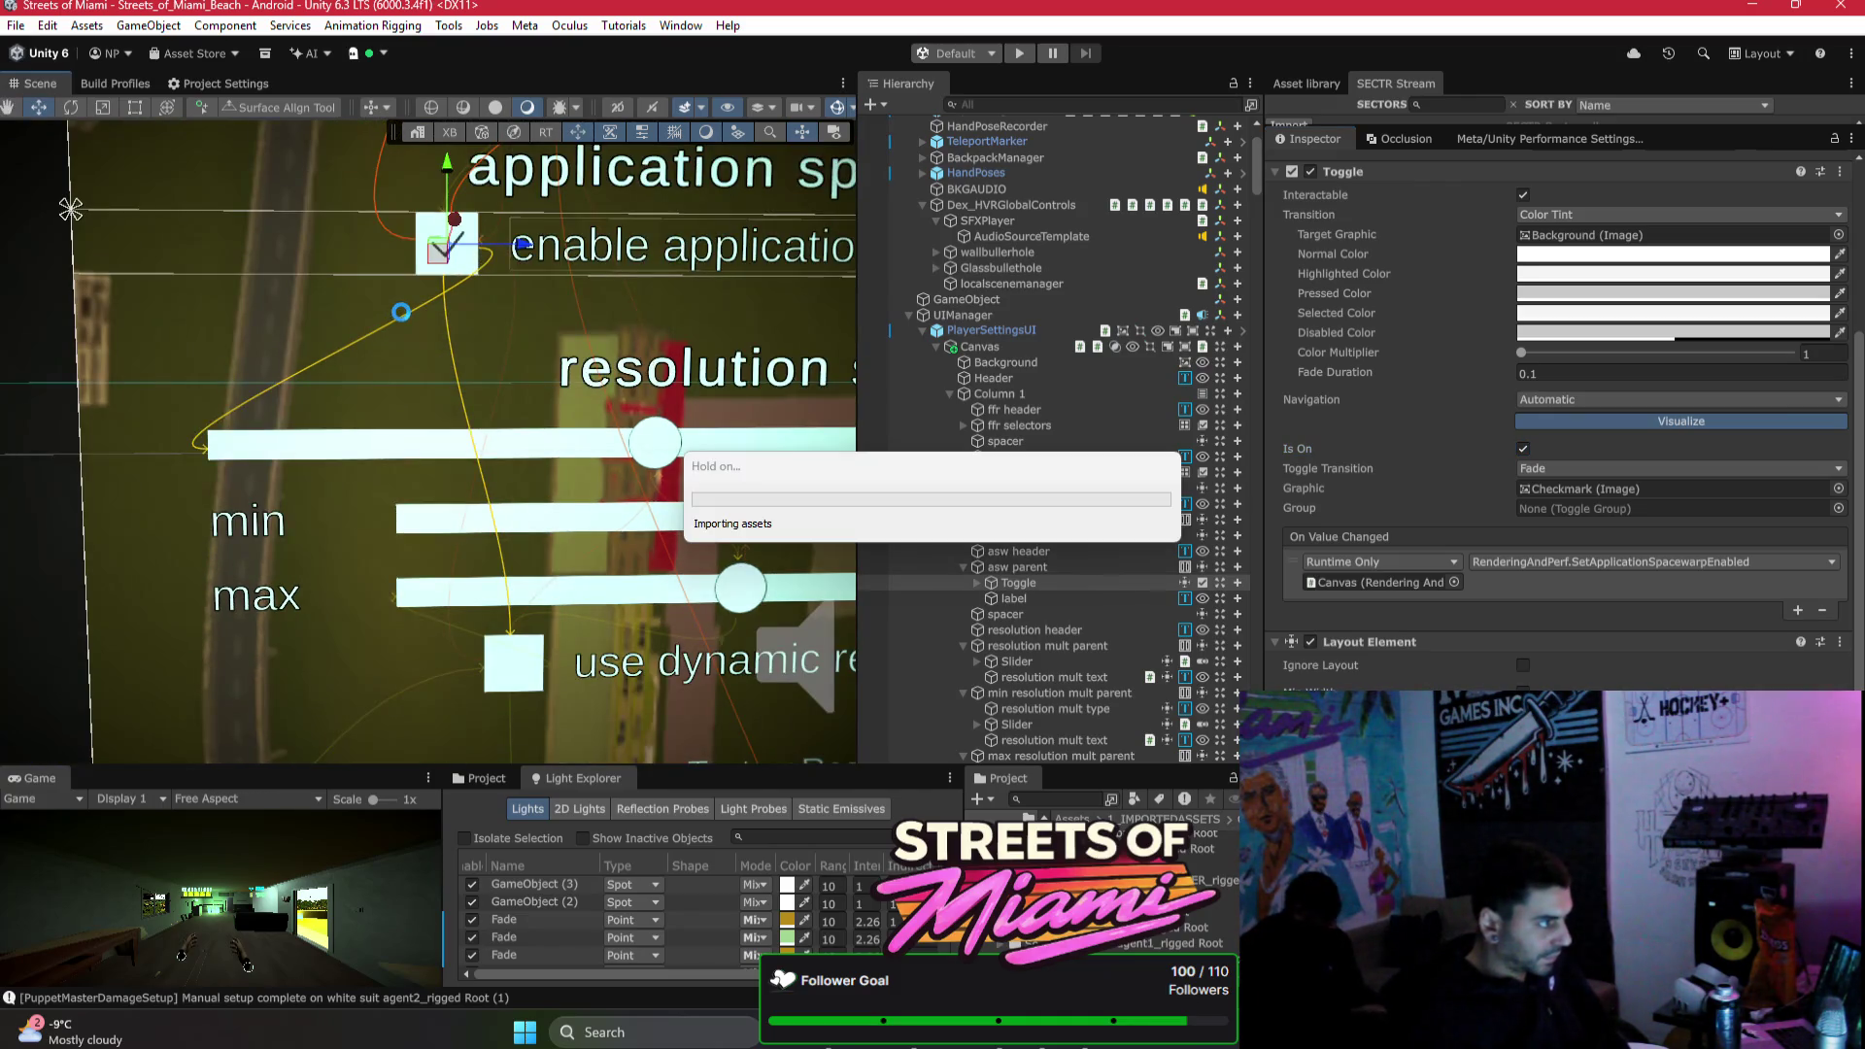
Step: Build the Android player, replacing the existing output file
left_click(126, 84)
left_click(684, 742)
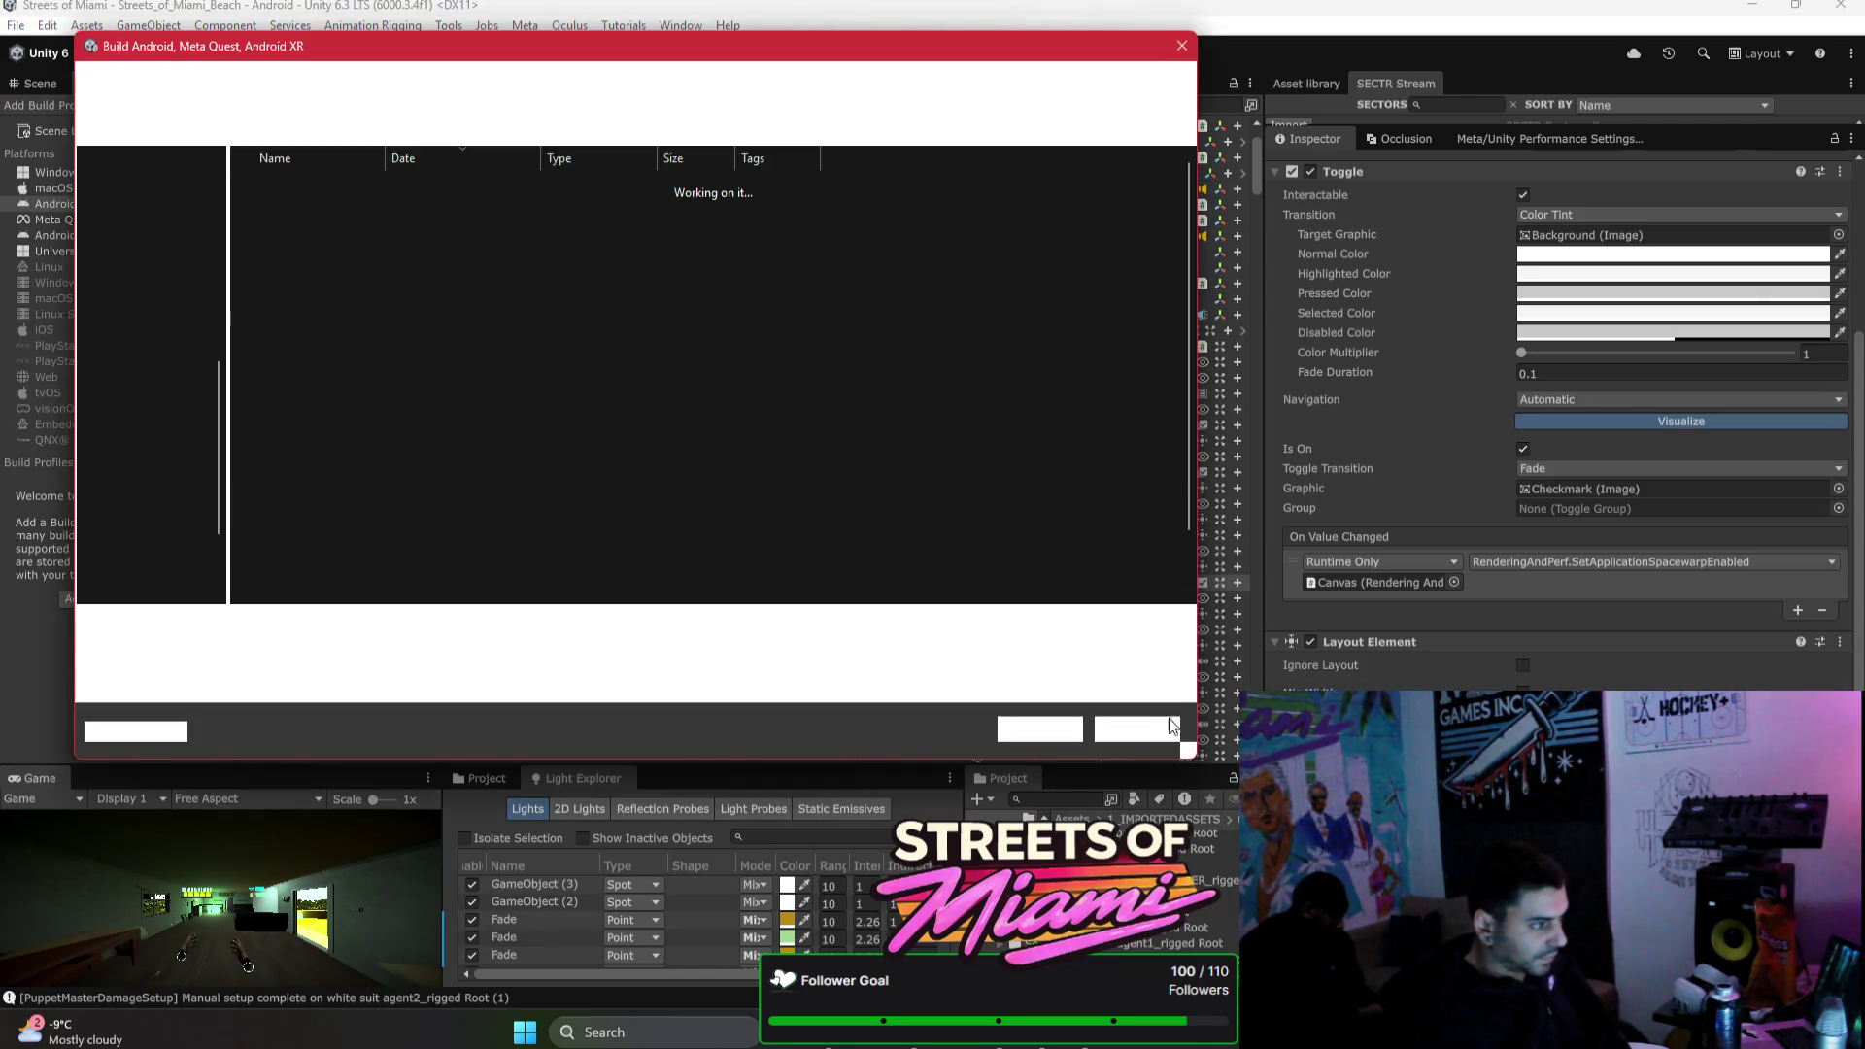
left_click(1035, 724)
left_click(1017, 512)
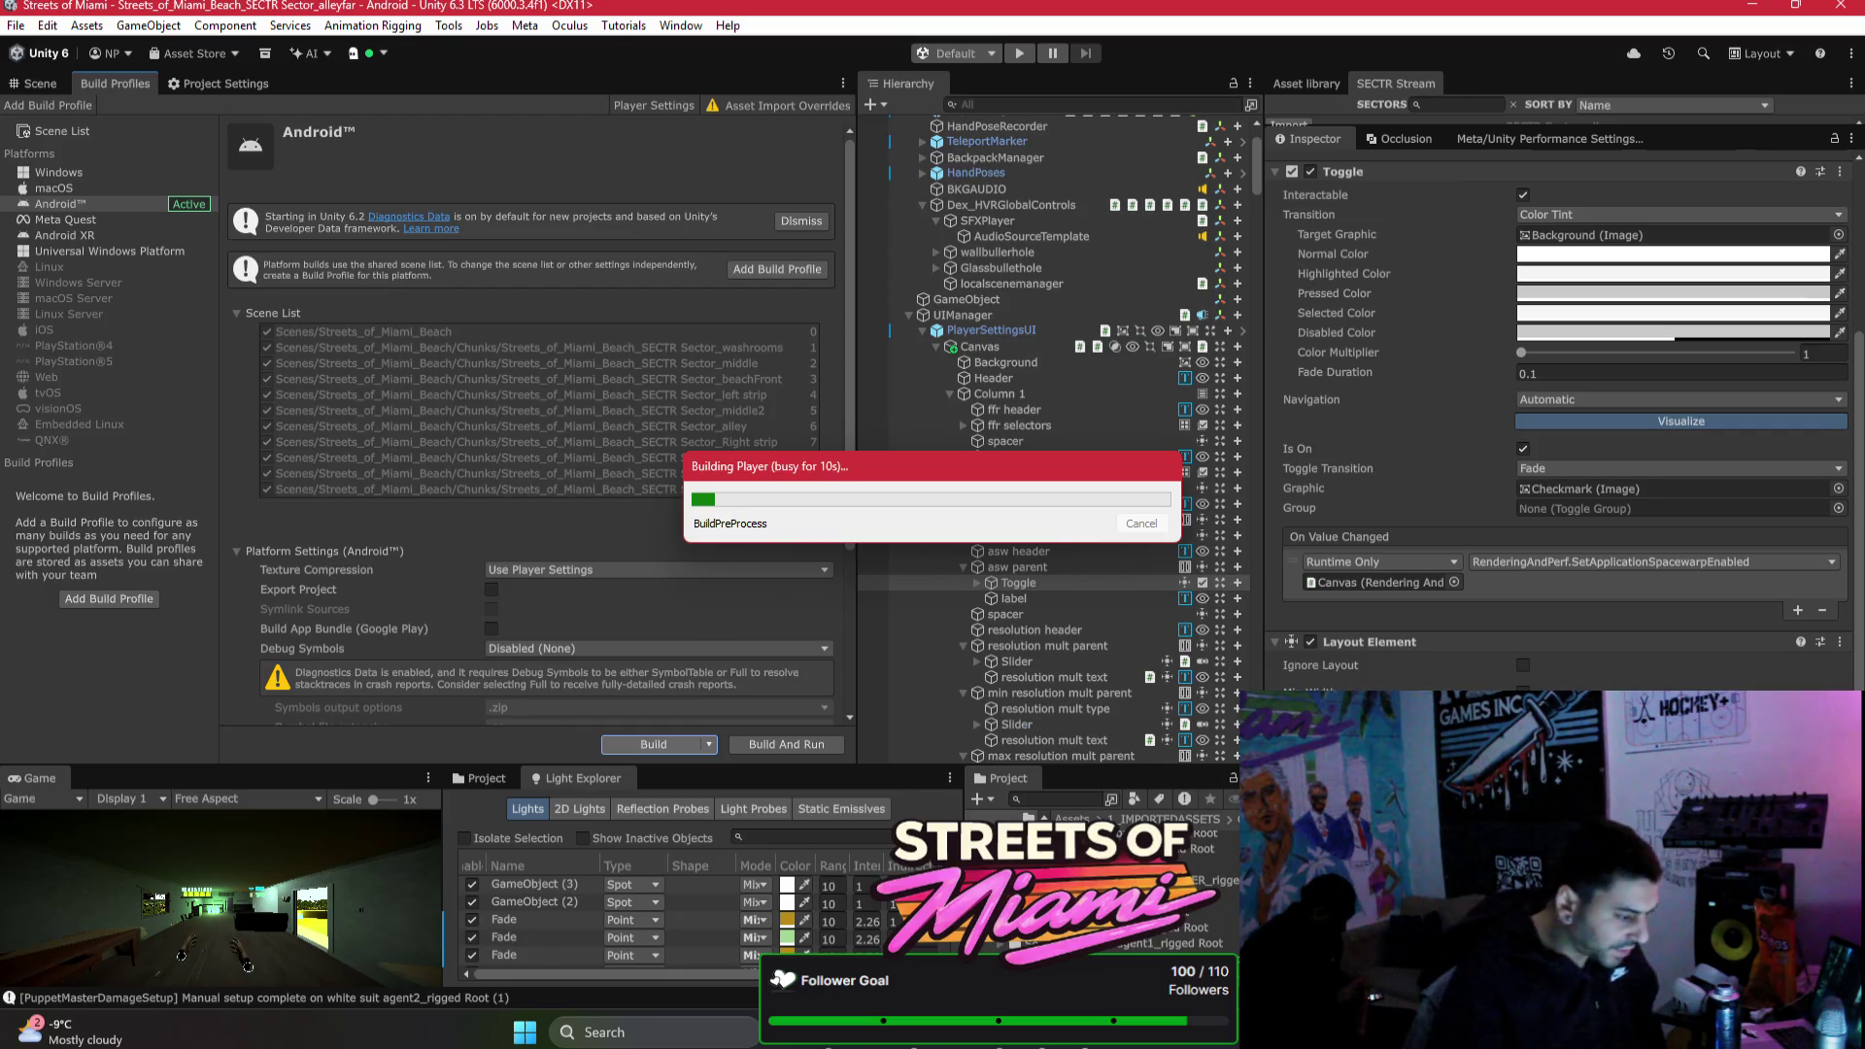
left_click(1047, 1045)
scroll(919, 712, "down", 3)
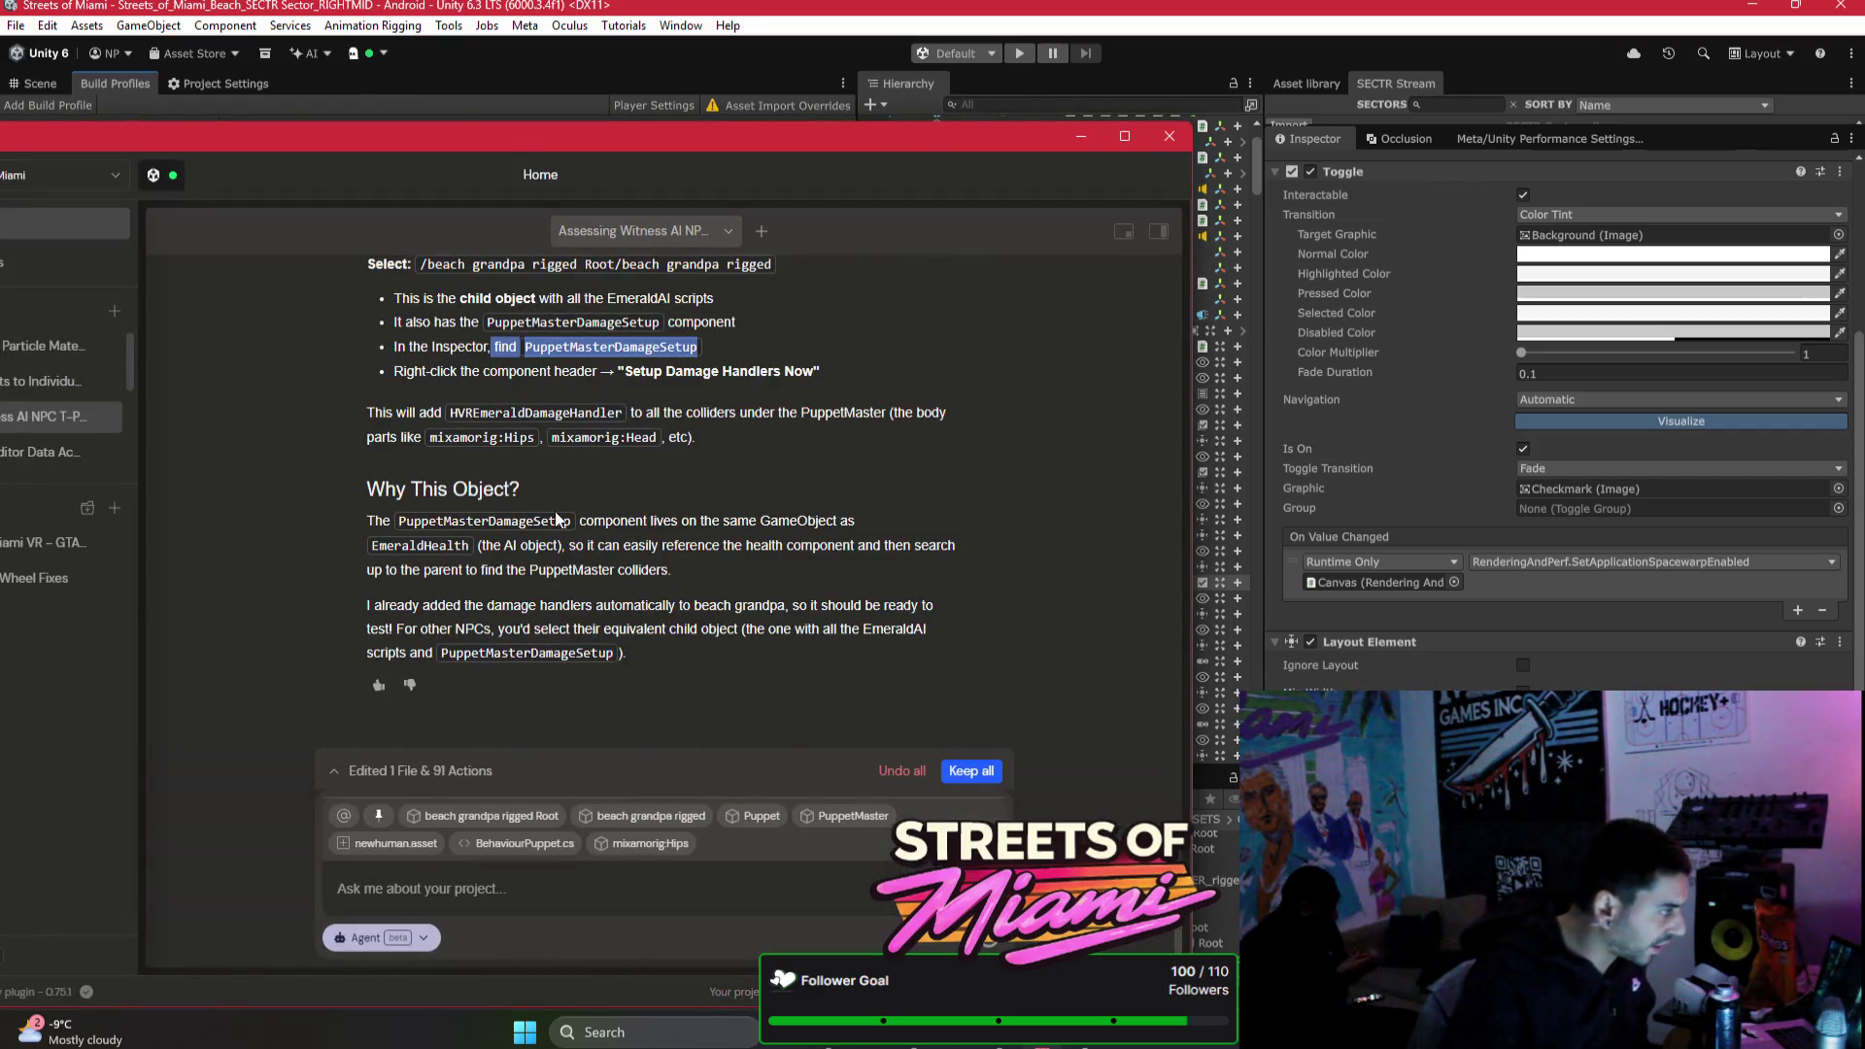
Step: Keep all the assistant's pending changes in Bezi and return to the Assessing Witness AI NPC thread
left_click_drag(304, 144, 475, 127)
left_click(197, 367)
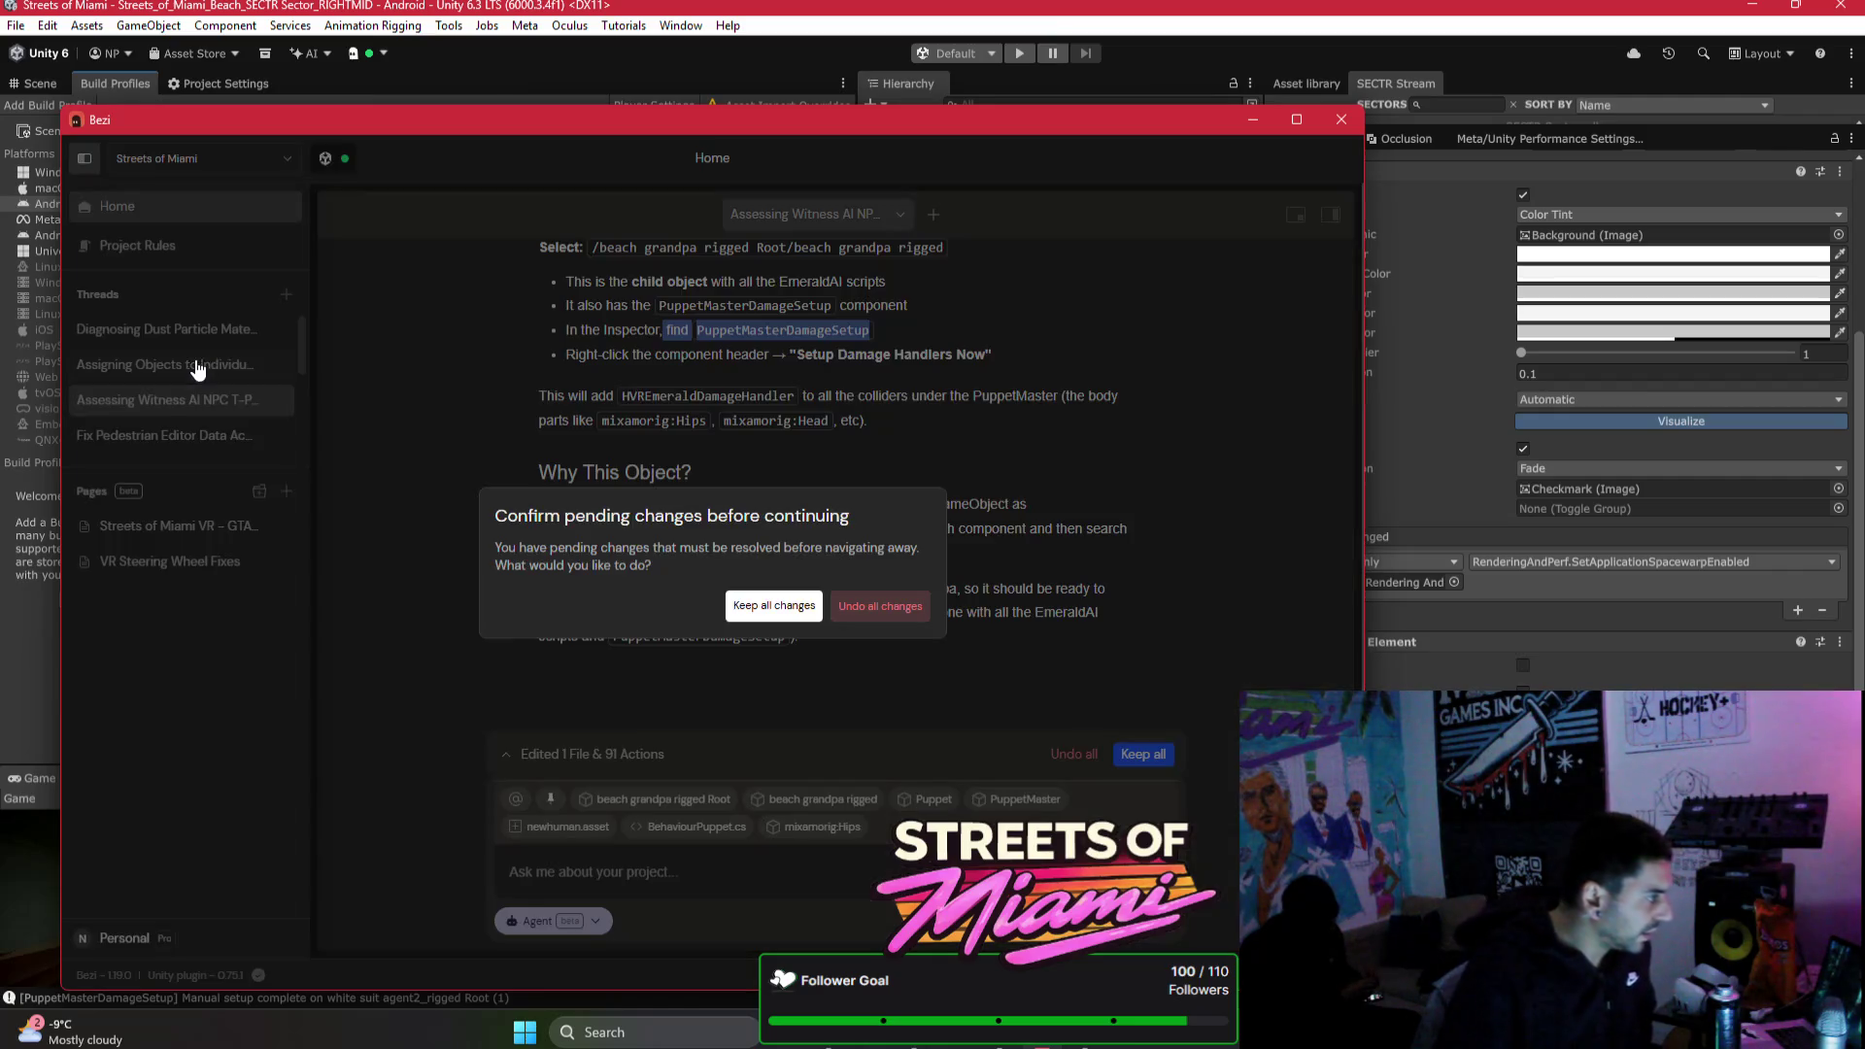
left_click(763, 606)
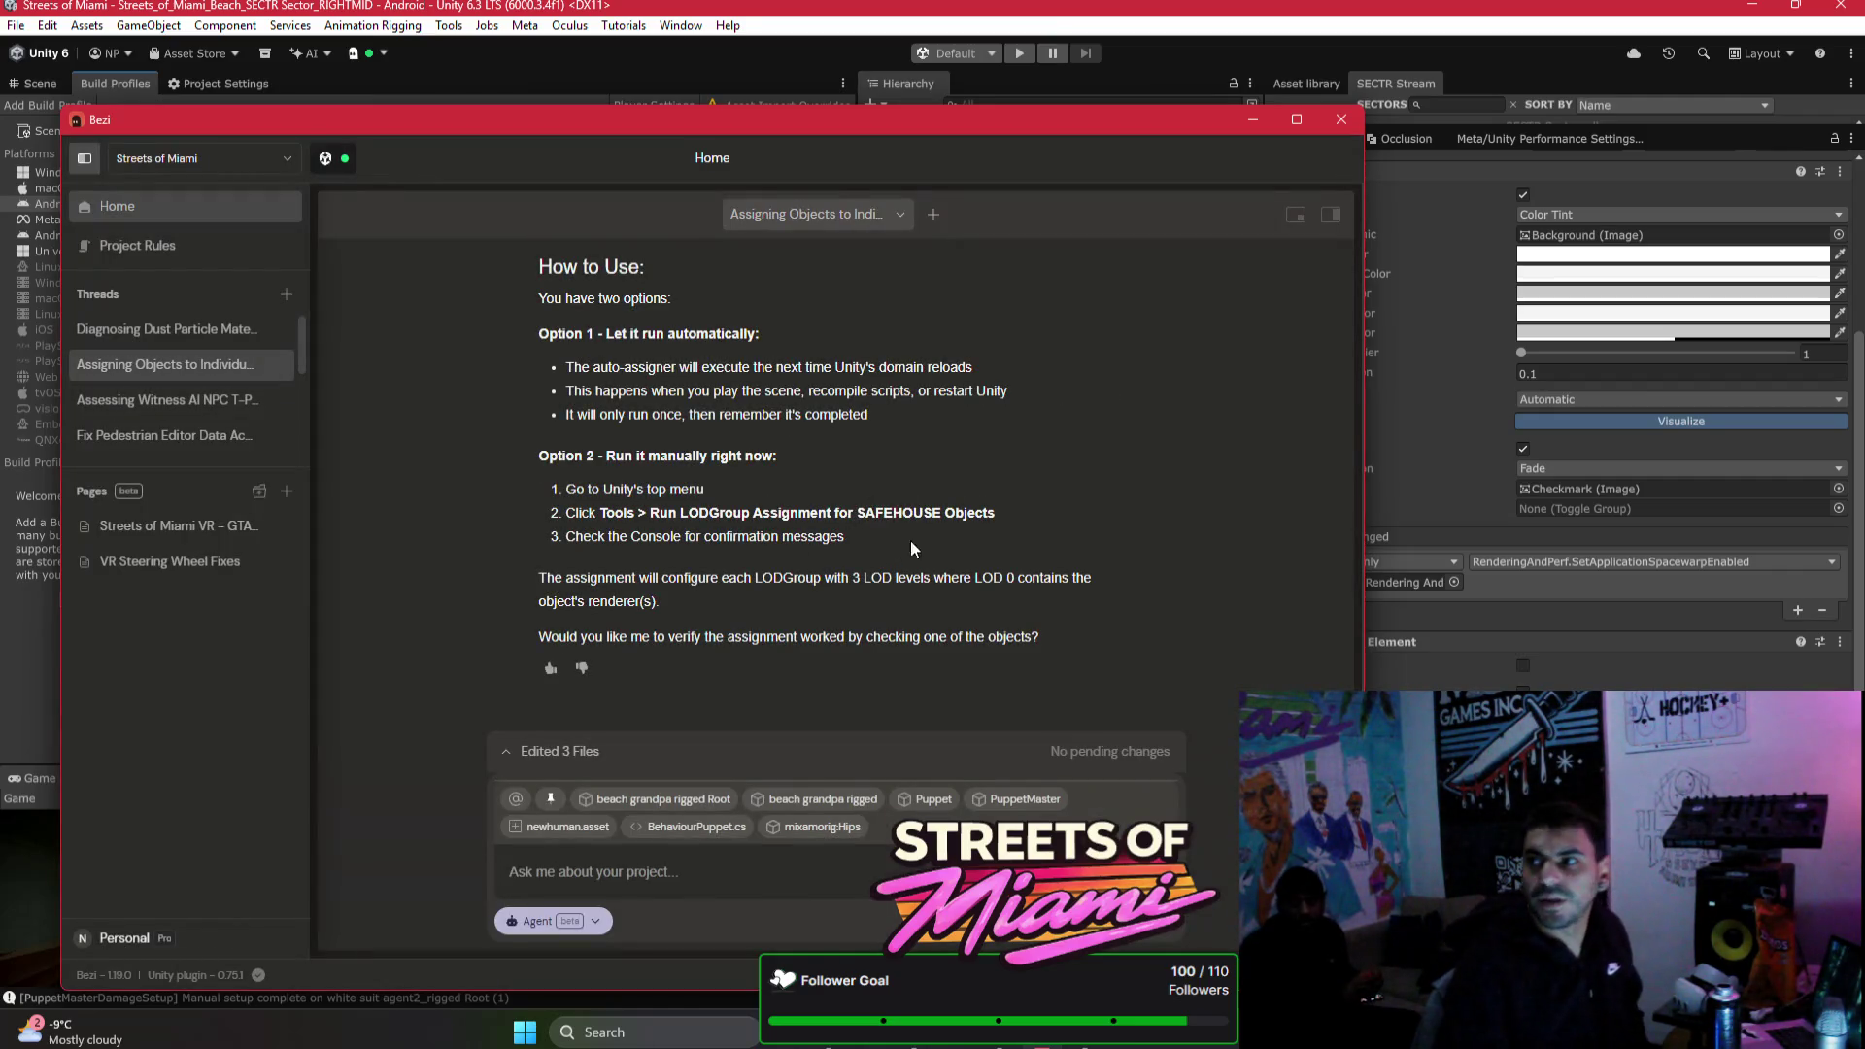
left_click(234, 399)
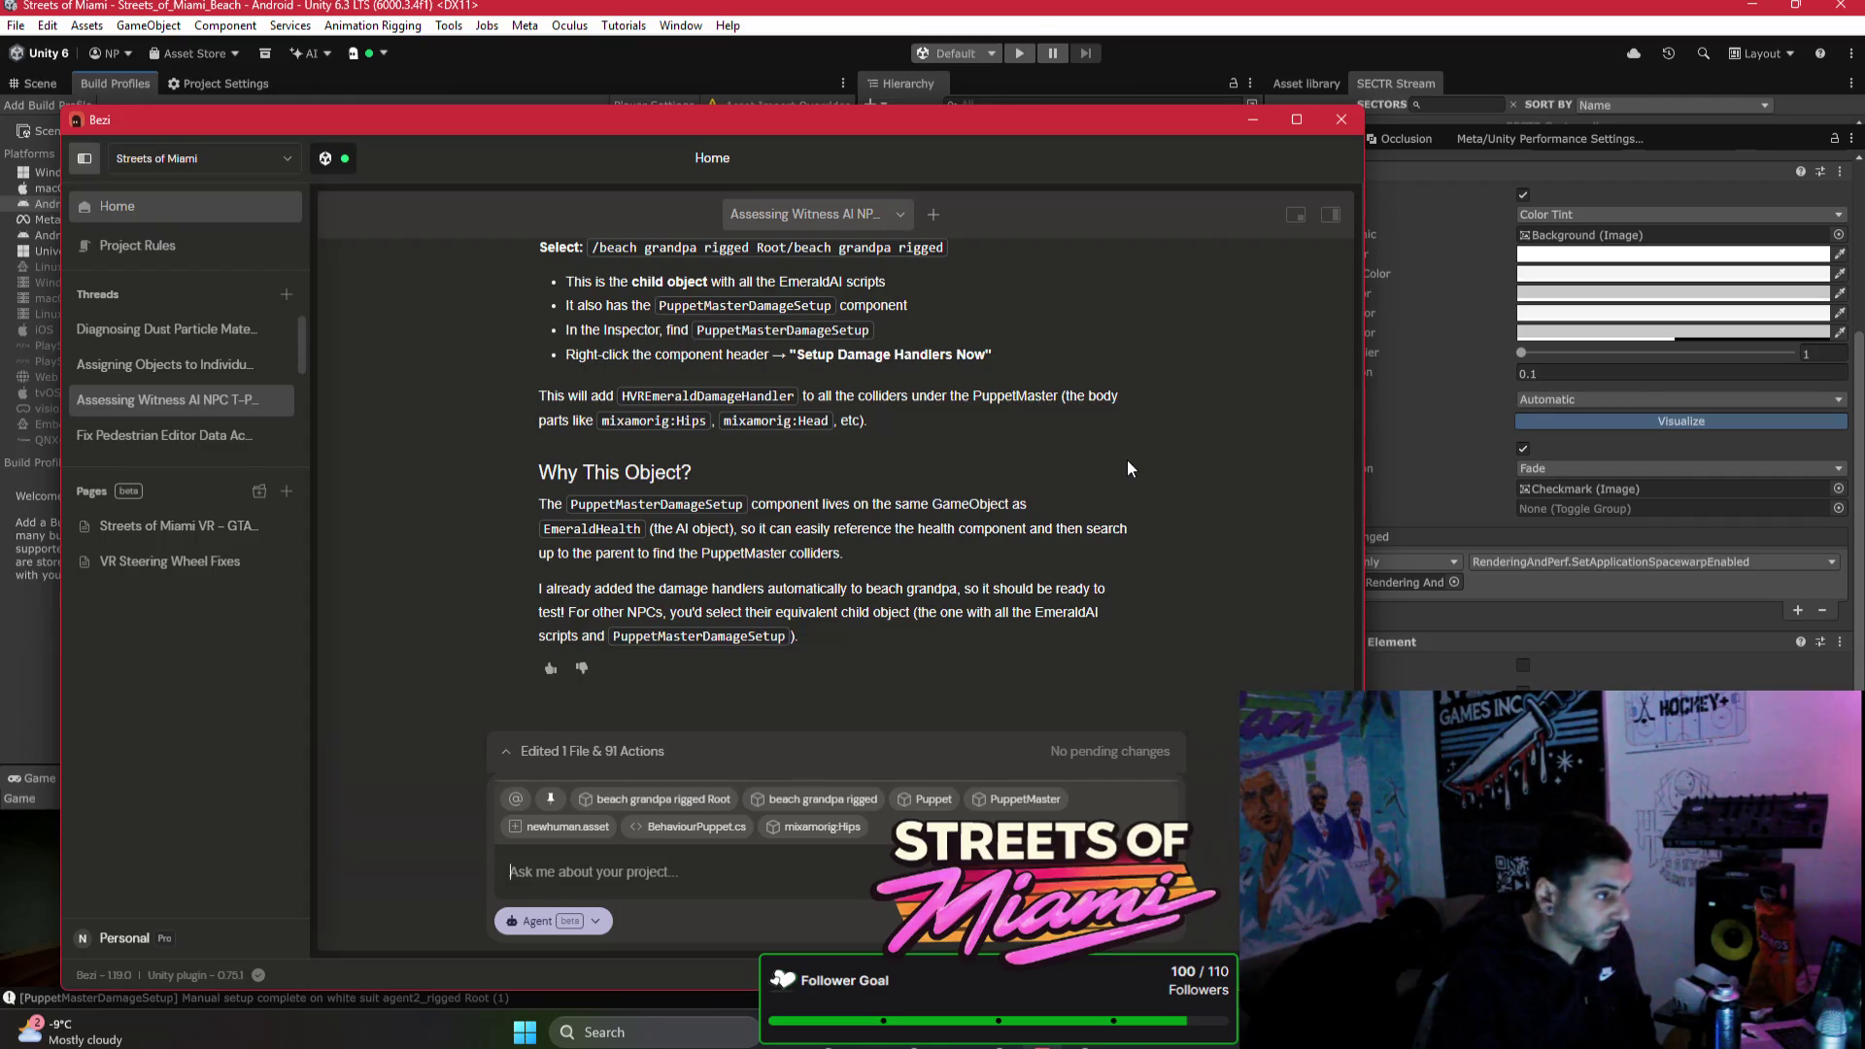
scroll(1136, 455, "up", 2)
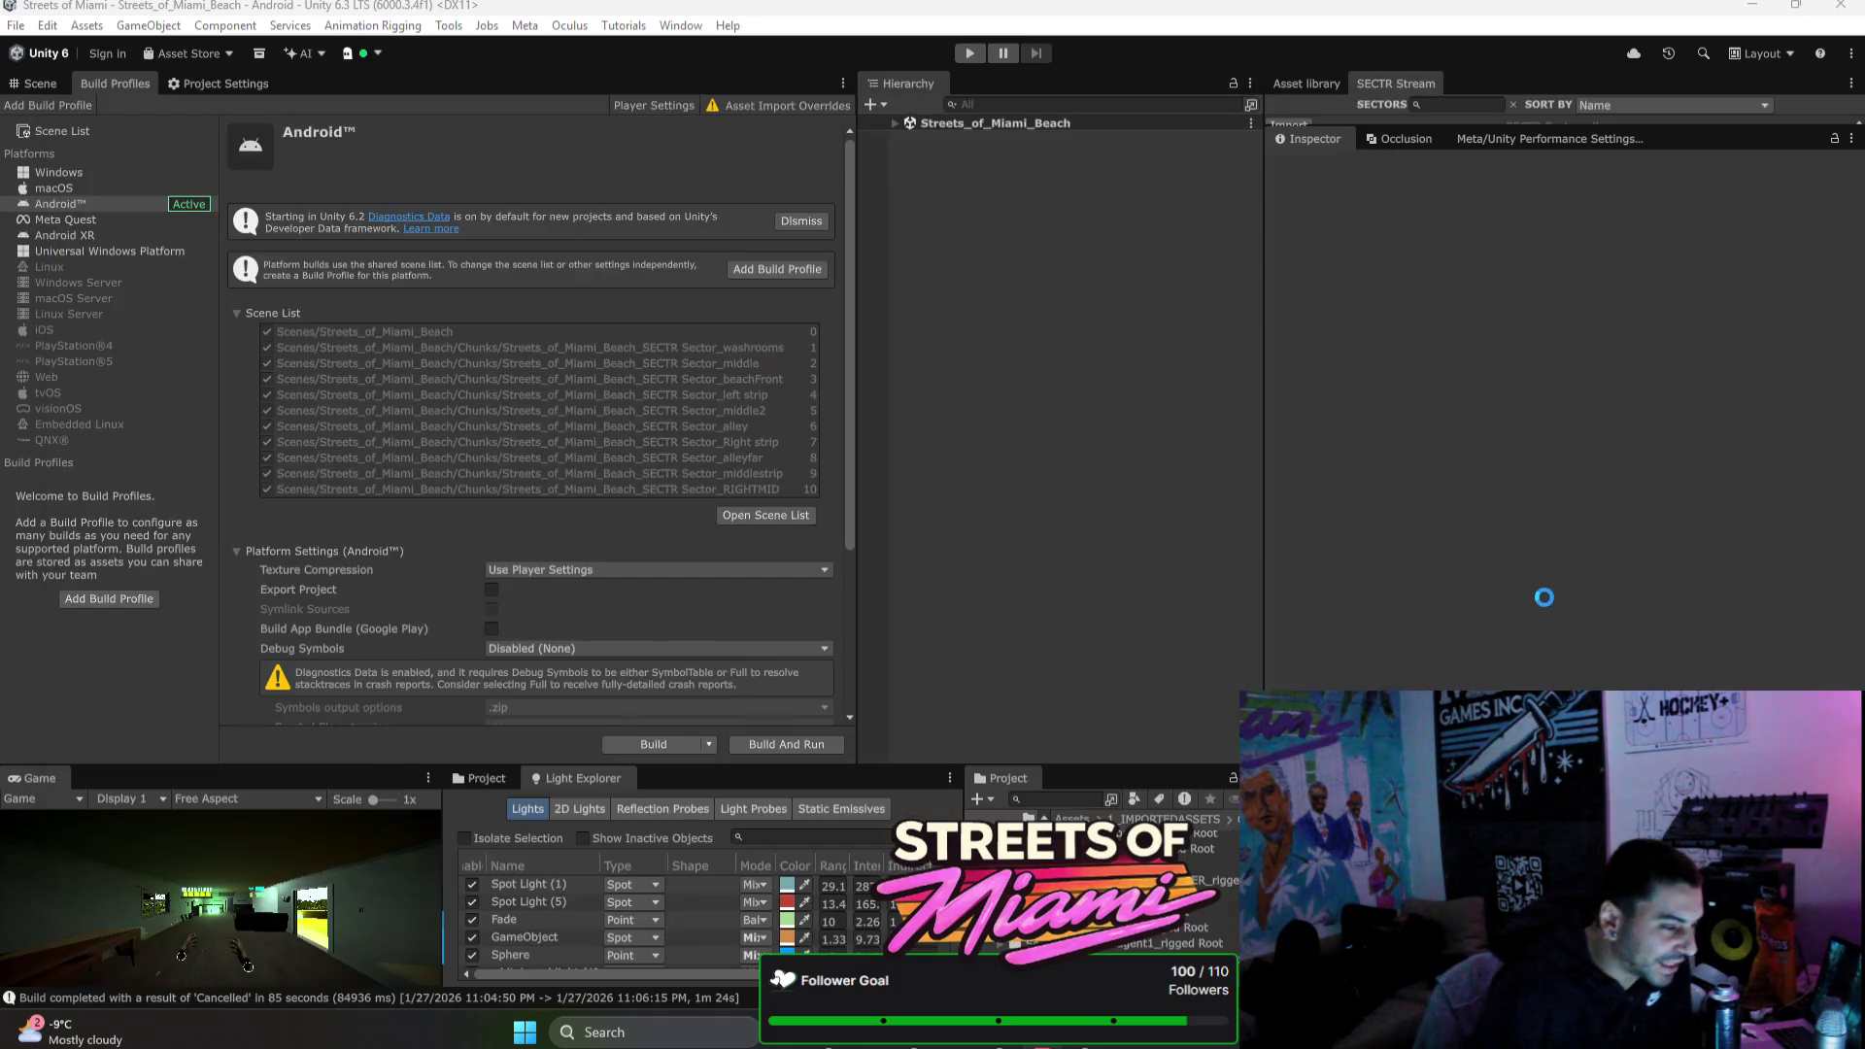
left_click(1530, 596)
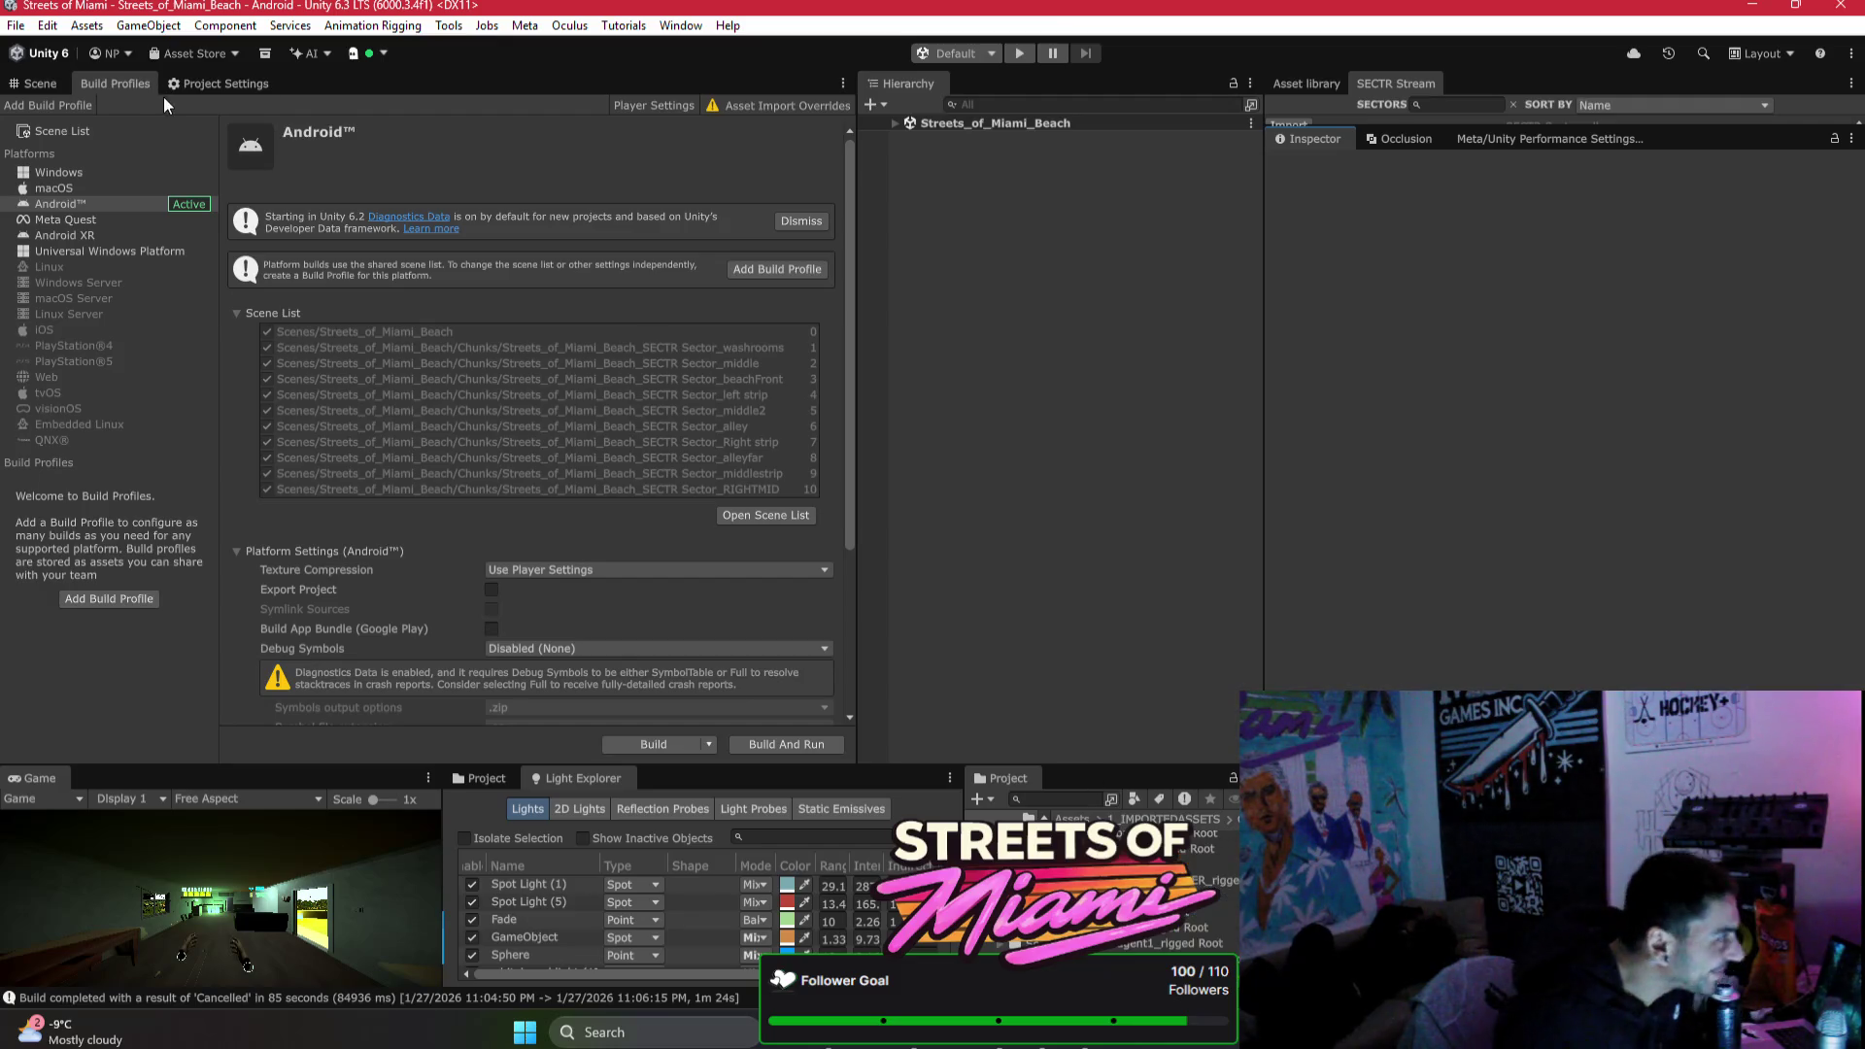
Step: Select the Room object in the Scene view and expand its first Box Collider
left_click(40, 83)
left_click_drag(767, 443, 660, 476)
mouse_move(541, 329)
left_mouse_down()
mouse_move(350, 403)
mouse_move(378, 324)
left_mouse_up()
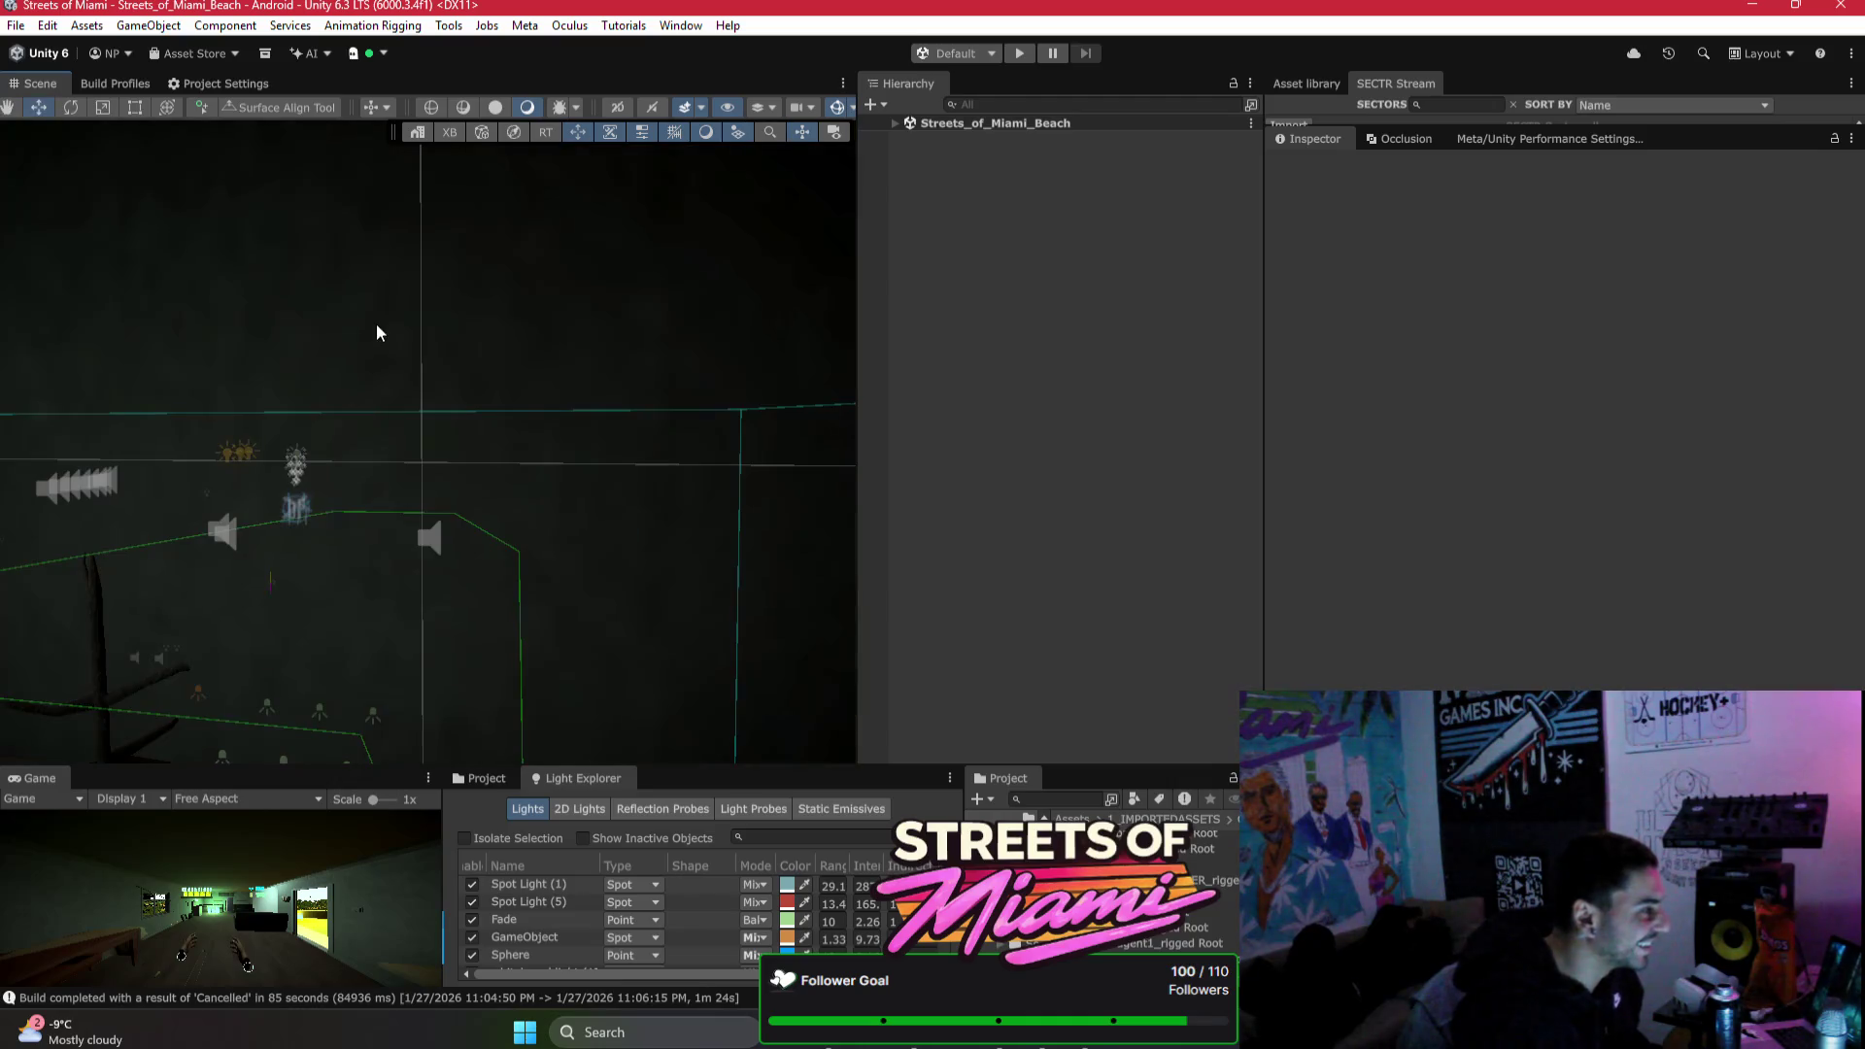
left_click(379, 327)
mouse_move(338, 395)
left_mouse_down()
mouse_move(467, 413)
mouse_move(398, 389)
mouse_move(393, 347)
mouse_move(554, 406)
mouse_move(530, 388)
left_mouse_up()
left_click(1425, 388)
scroll(1484, 564, "down", 5)
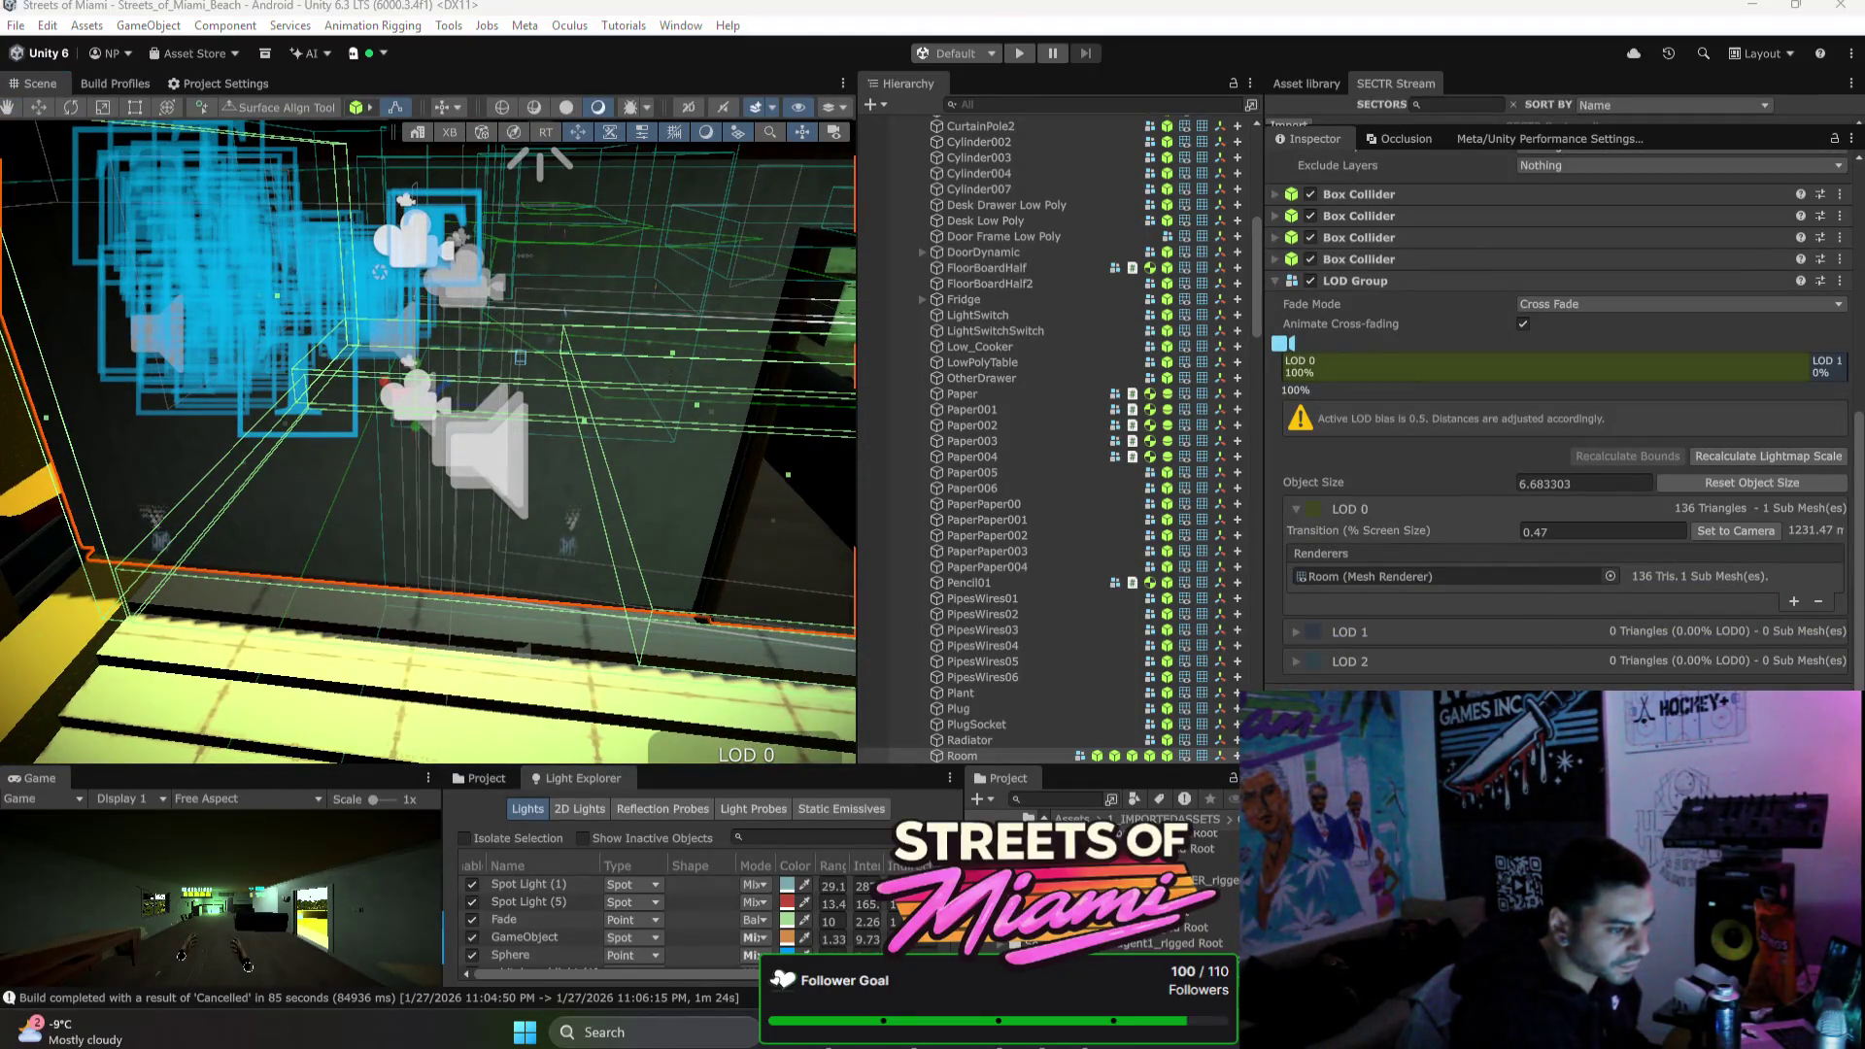
Step: Drag the first box collider's top face to bring its Y size to about 6.69
left_click(1484, 683)
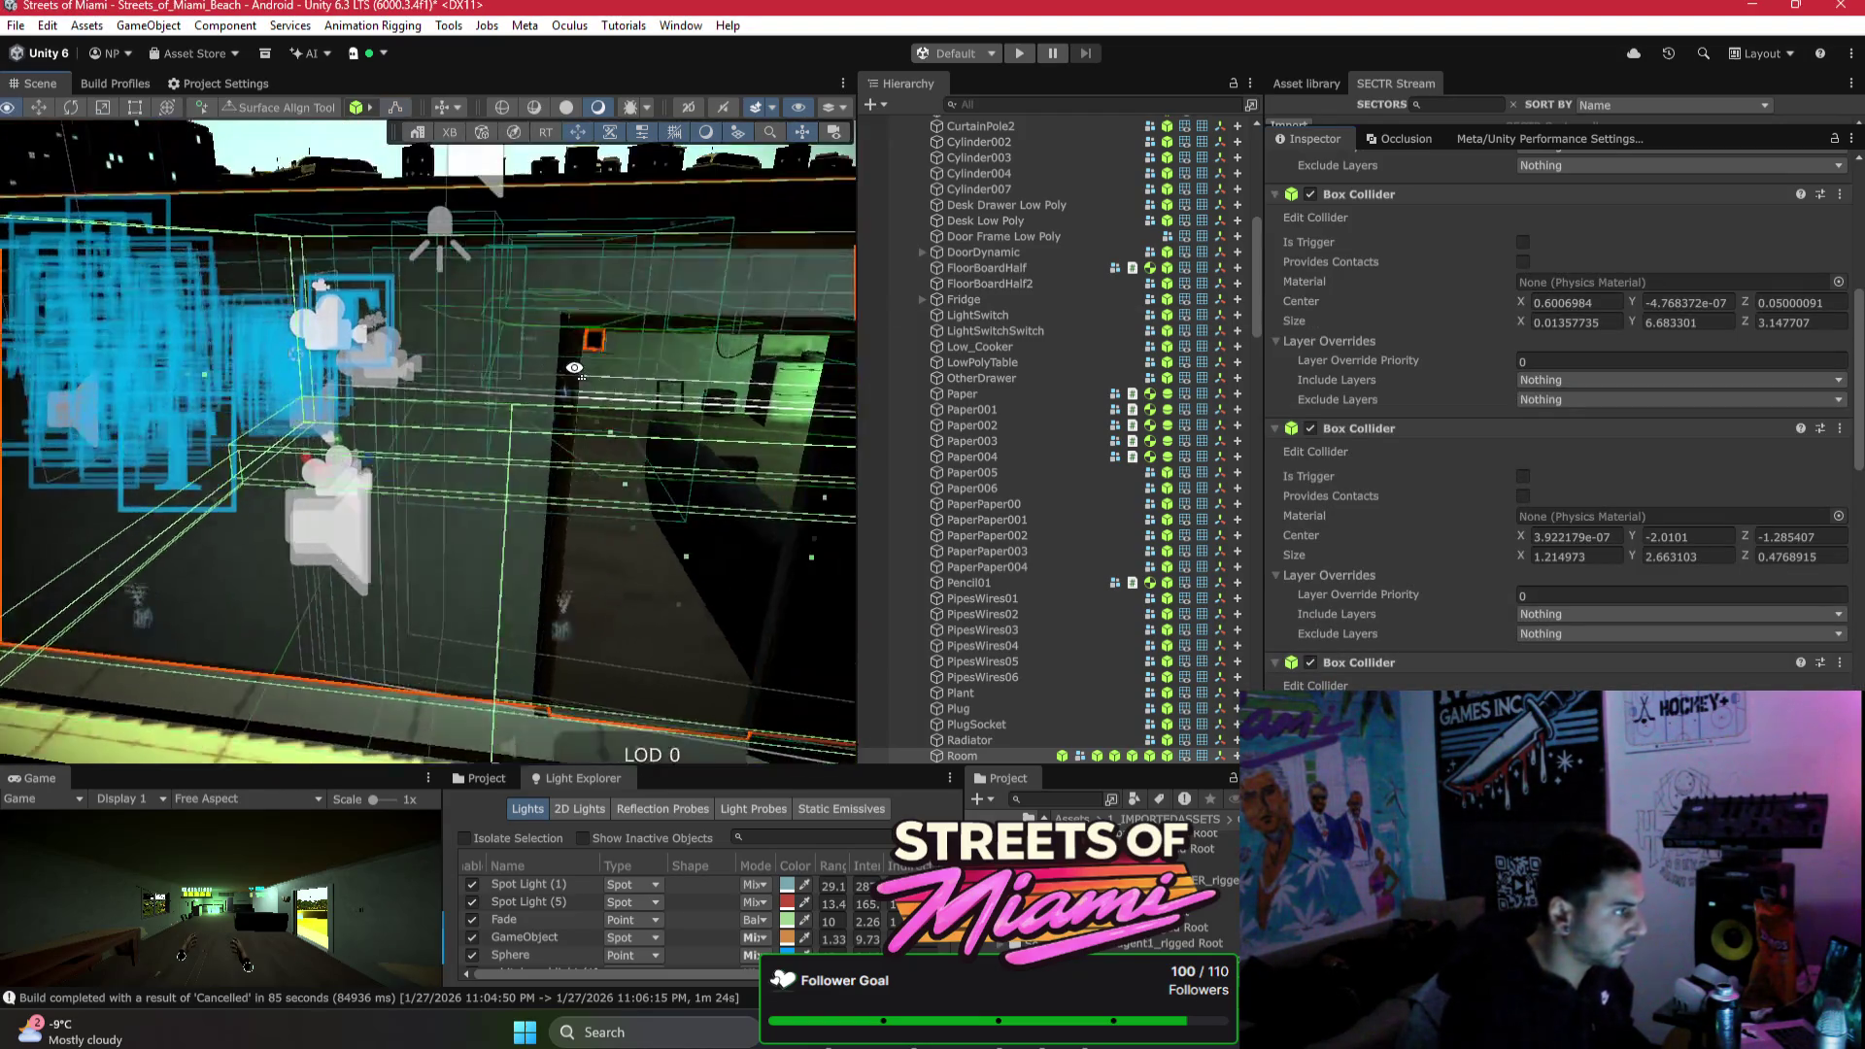
left_click(496, 374)
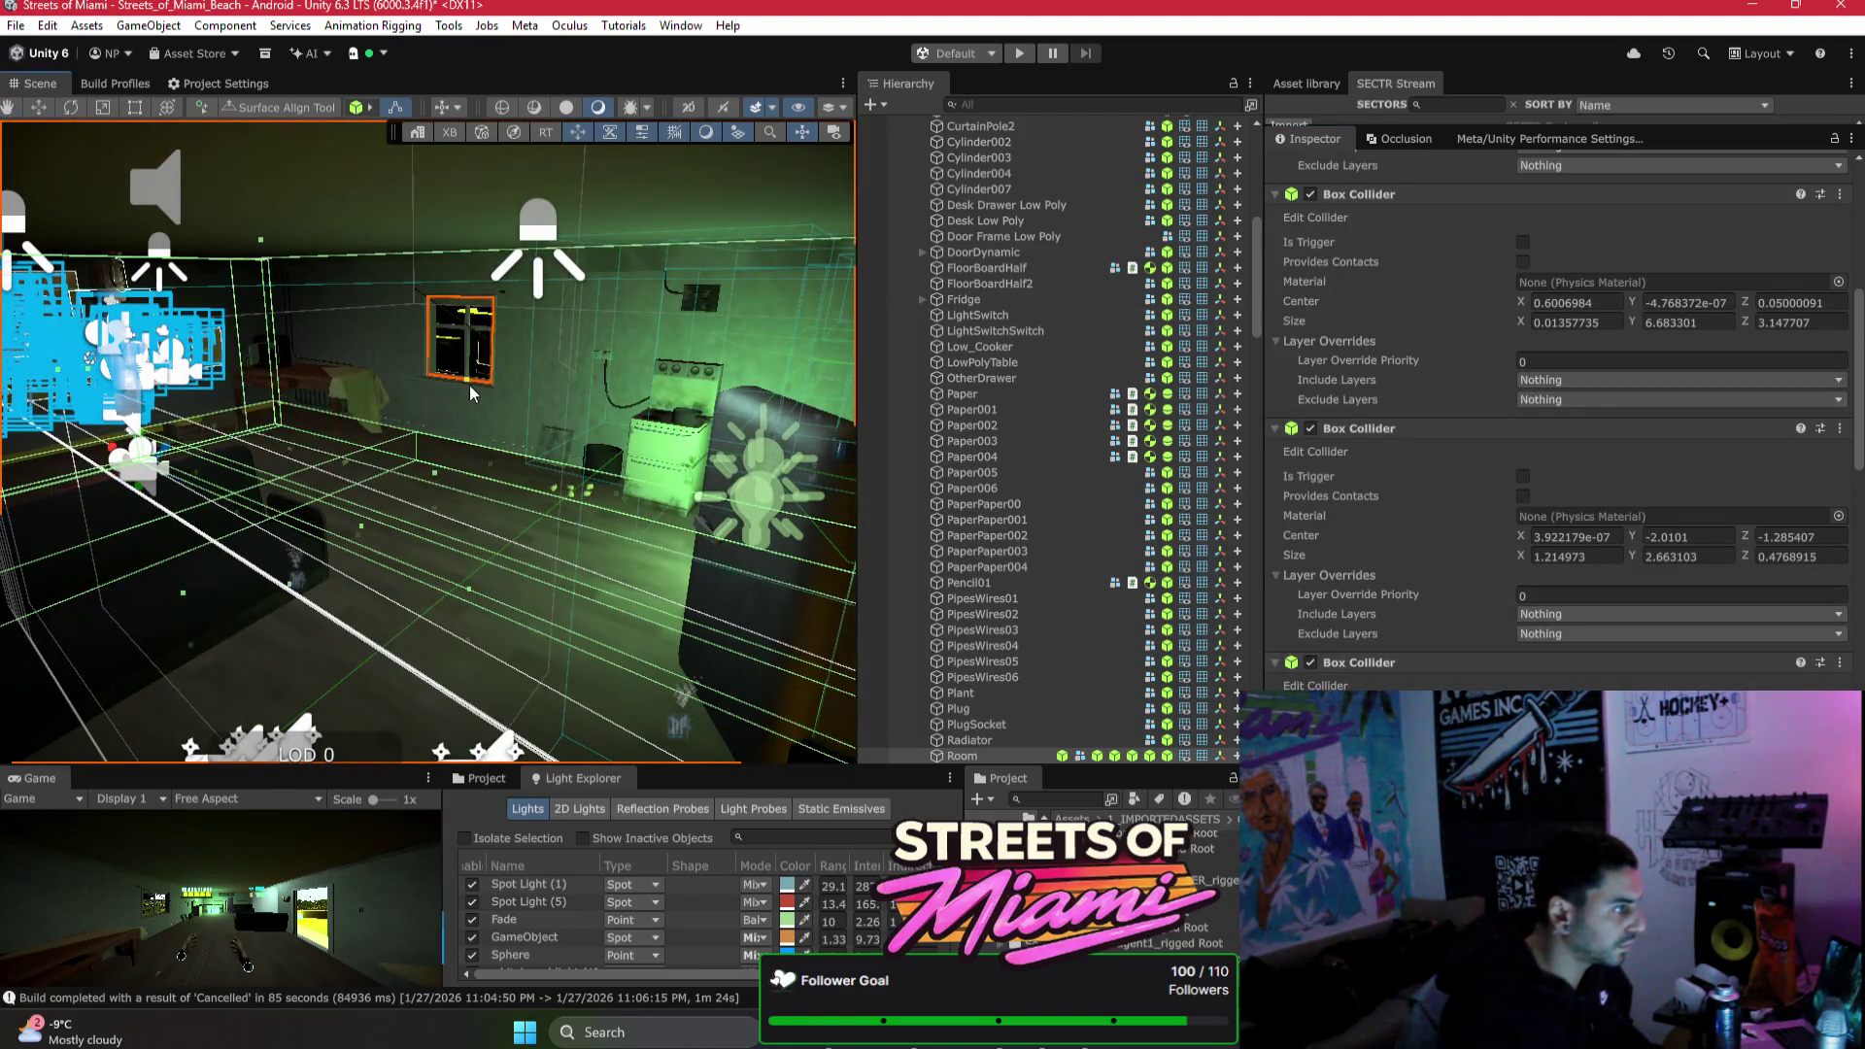
mouse_move(496, 374)
left_mouse_down()
mouse_move(78, 540)
mouse_move(365, 483)
left_mouse_up()
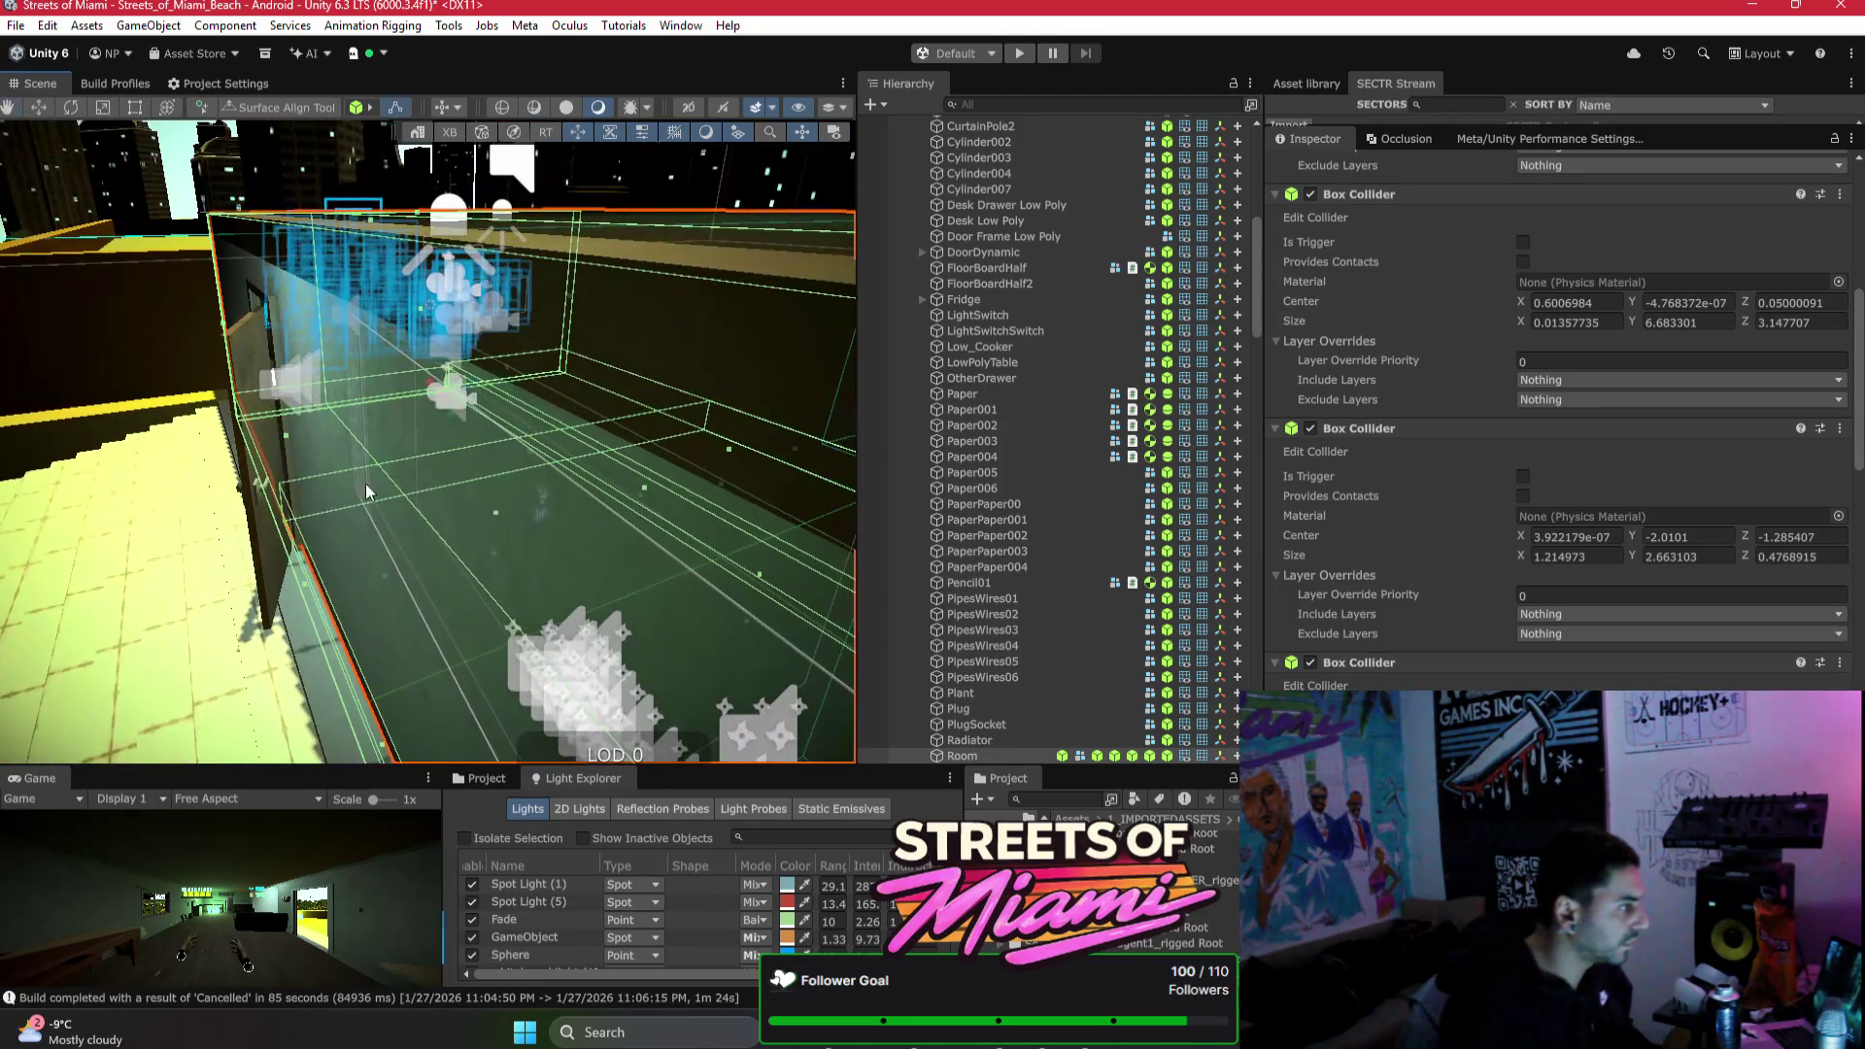
right_click(299, 474)
mouse_move(299, 474)
left_mouse_down()
mouse_move(699, 492)
mouse_move(679, 484)
left_mouse_up()
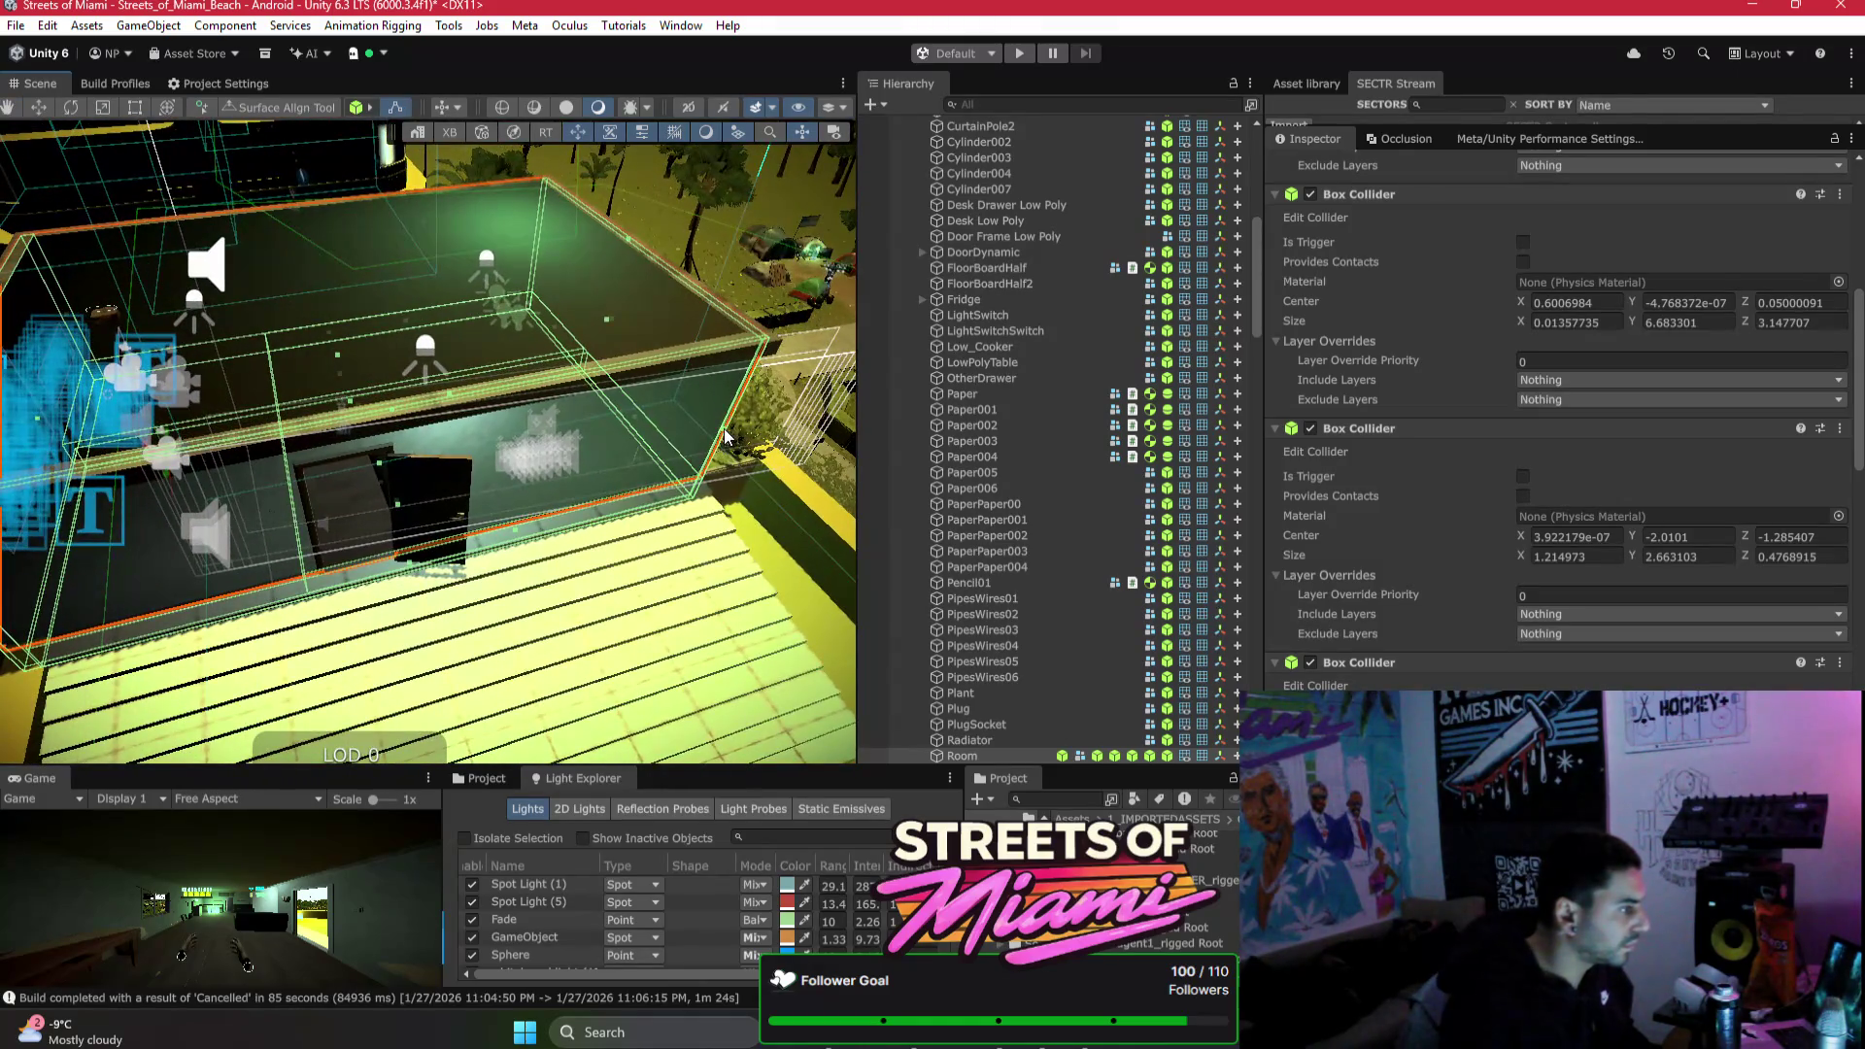
left_click_drag(728, 443, 724, 439)
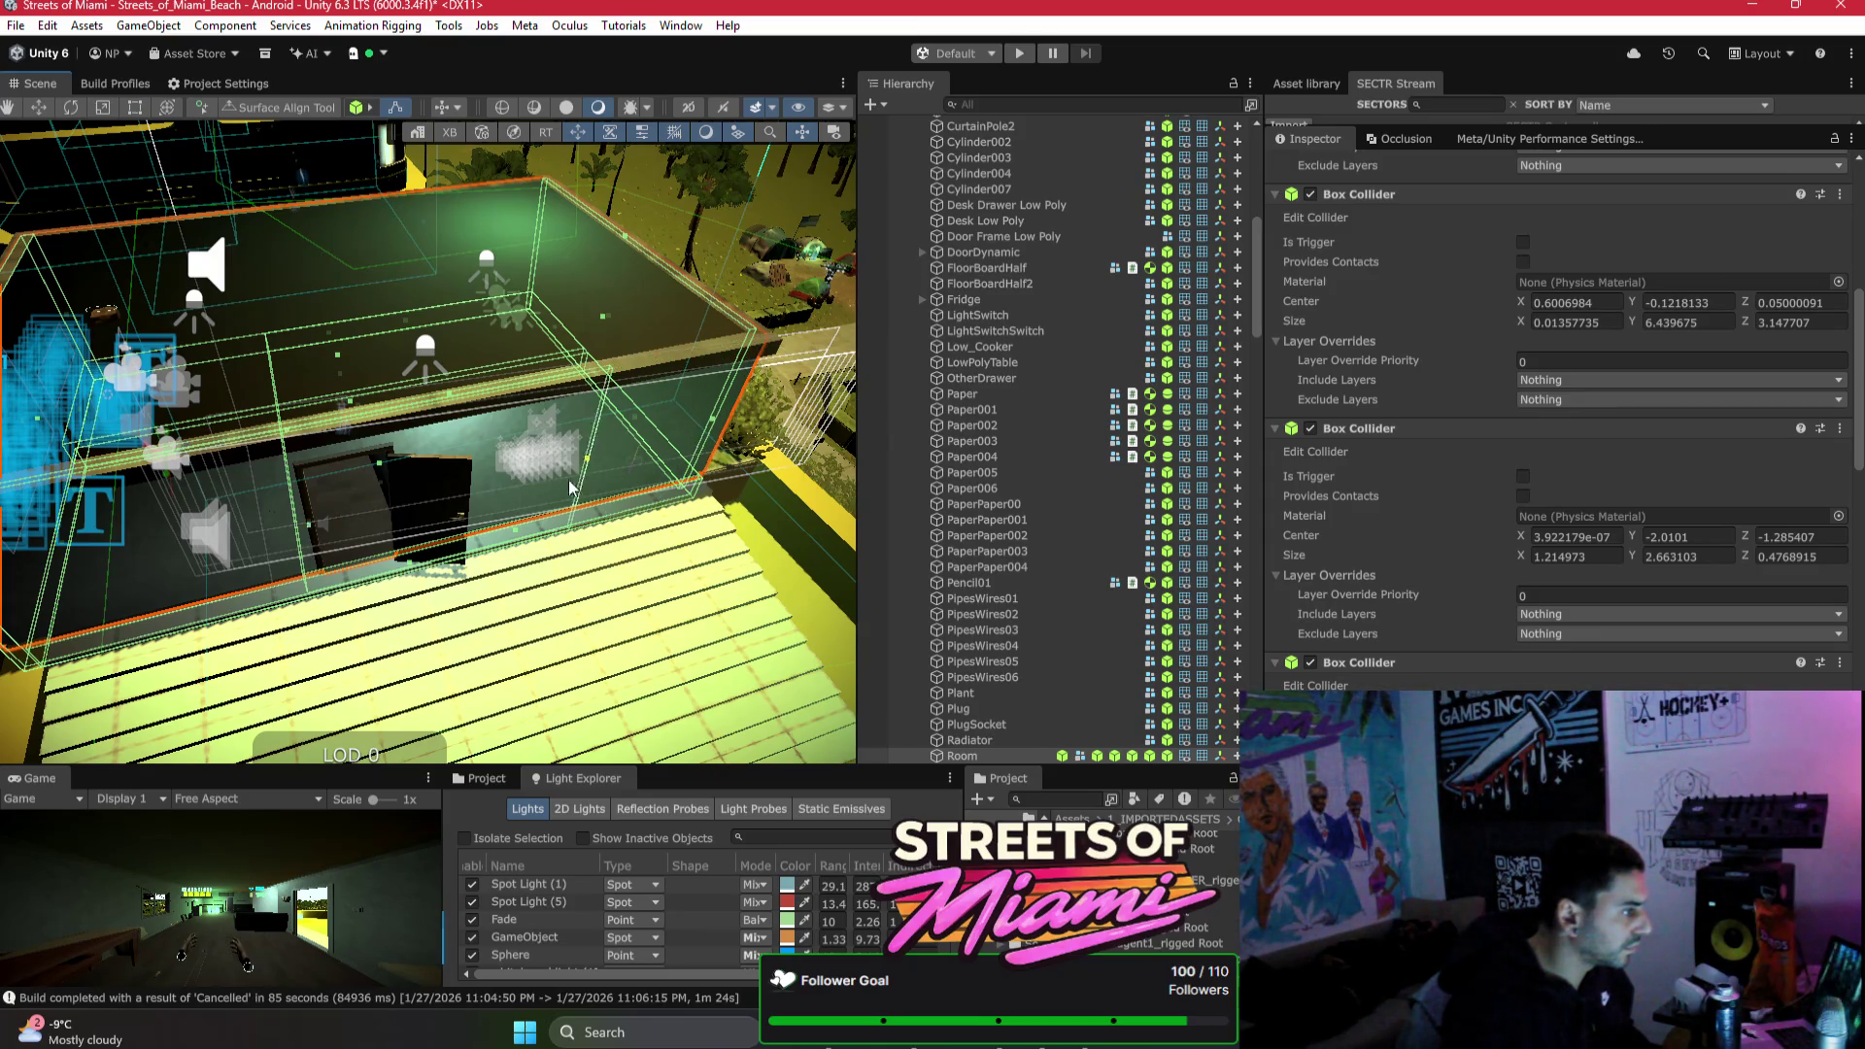
mouse_move(239, 482)
left_mouse_down()
mouse_move(197, 454)
mouse_move(524, 430)
mouse_move(447, 403)
left_mouse_up()
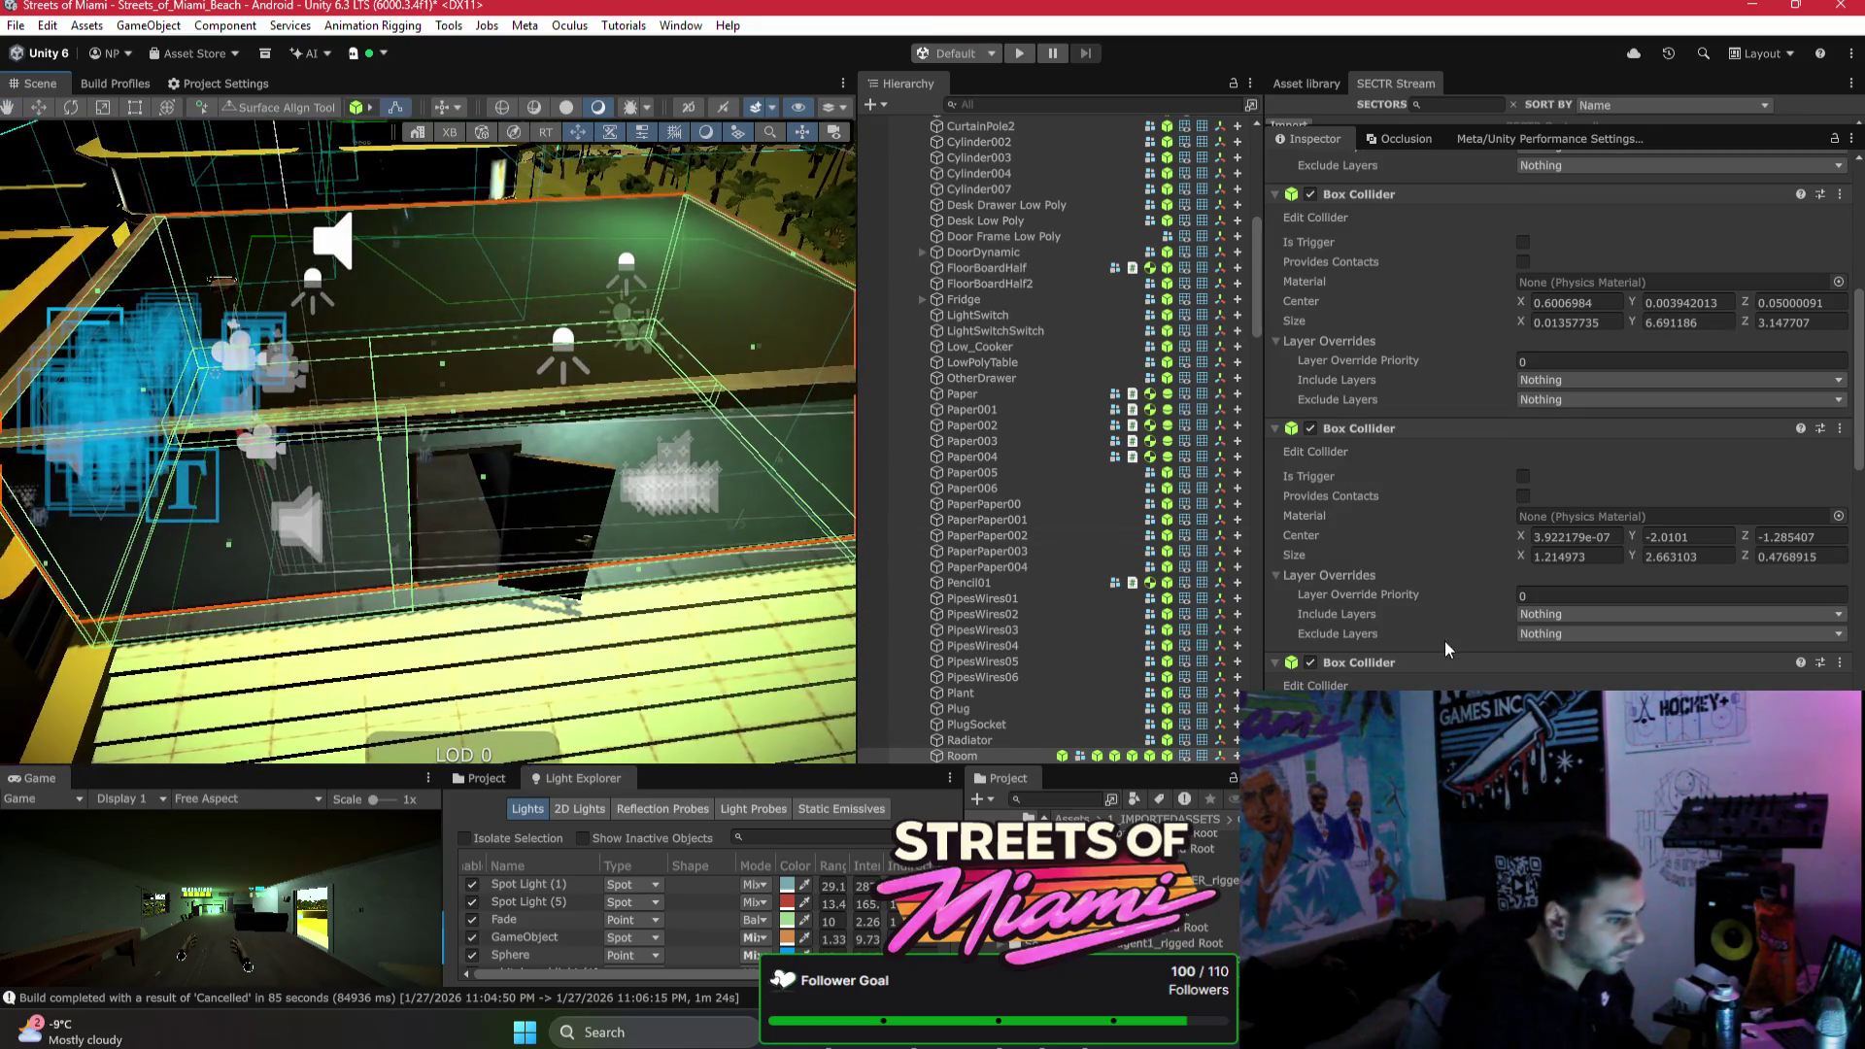
scroll(1379, 664, "up", 5)
right_click(1387, 464)
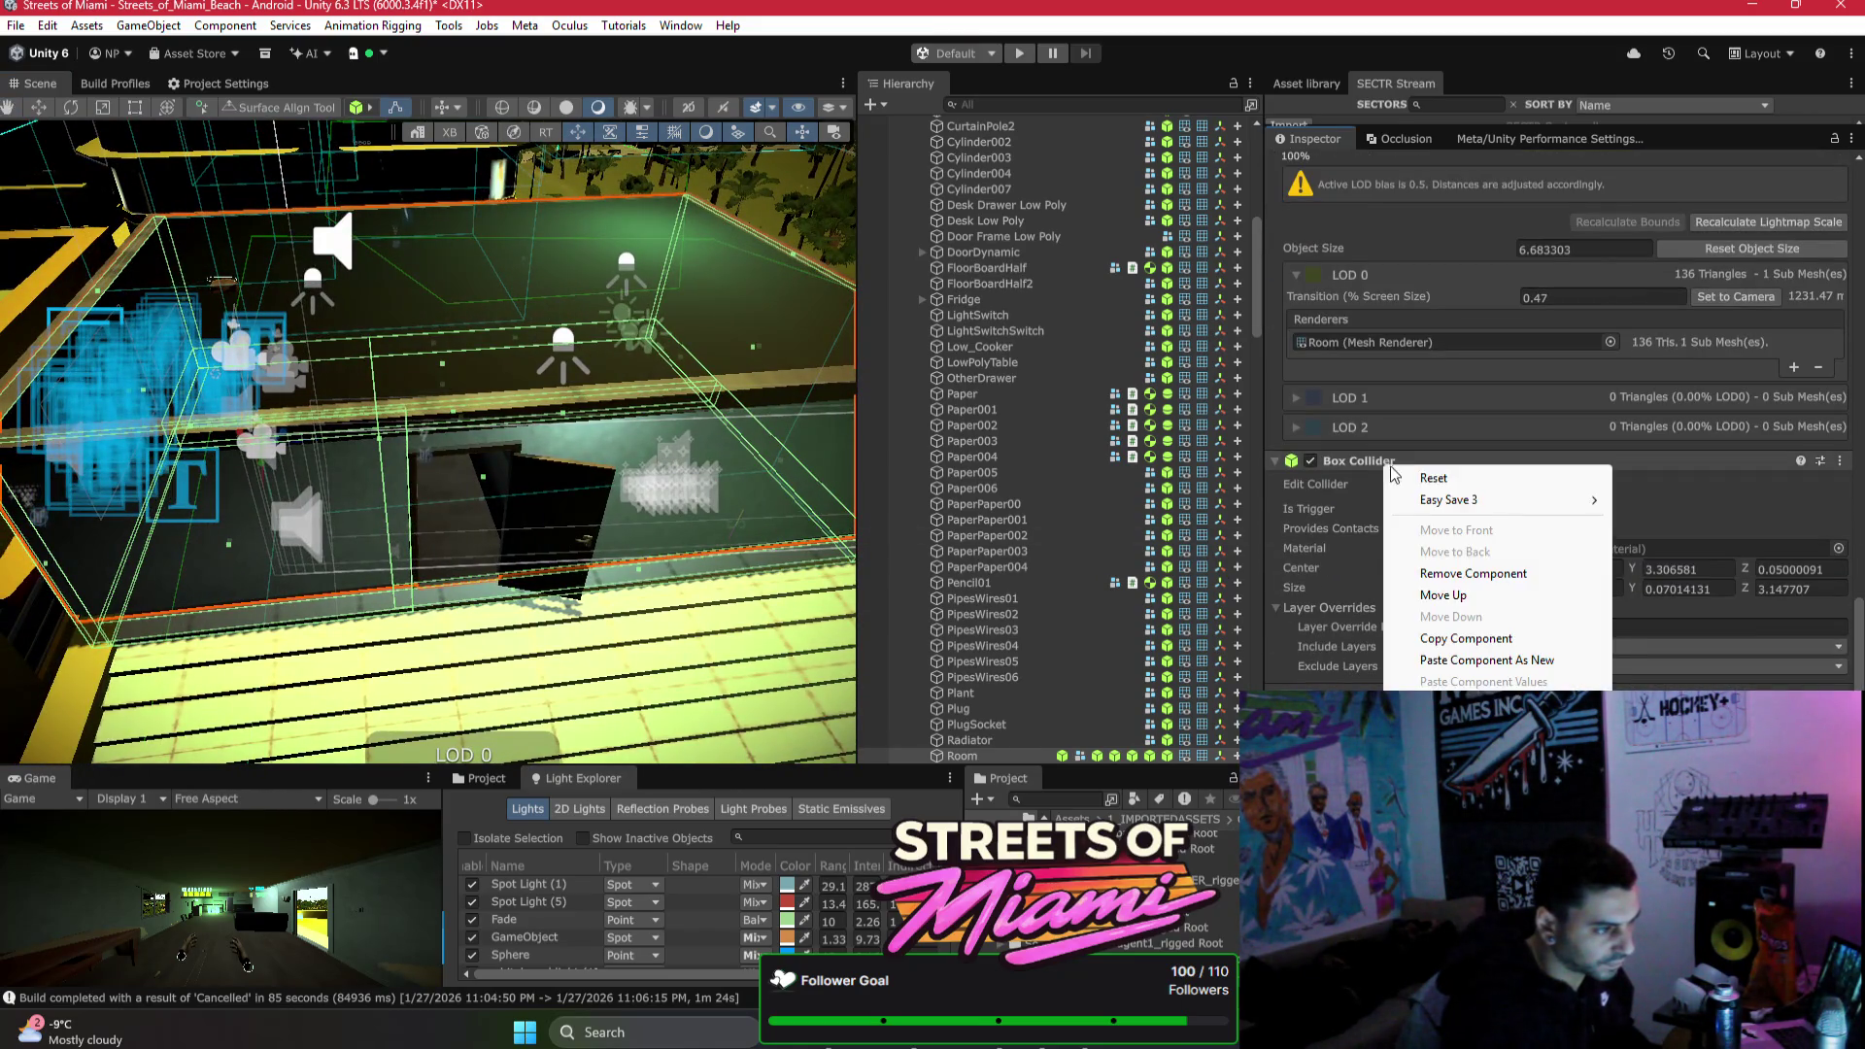
Step: Move the Room's Box Collider above the LOD Group in the Inspector
scroll(1423, 631, "up", 4)
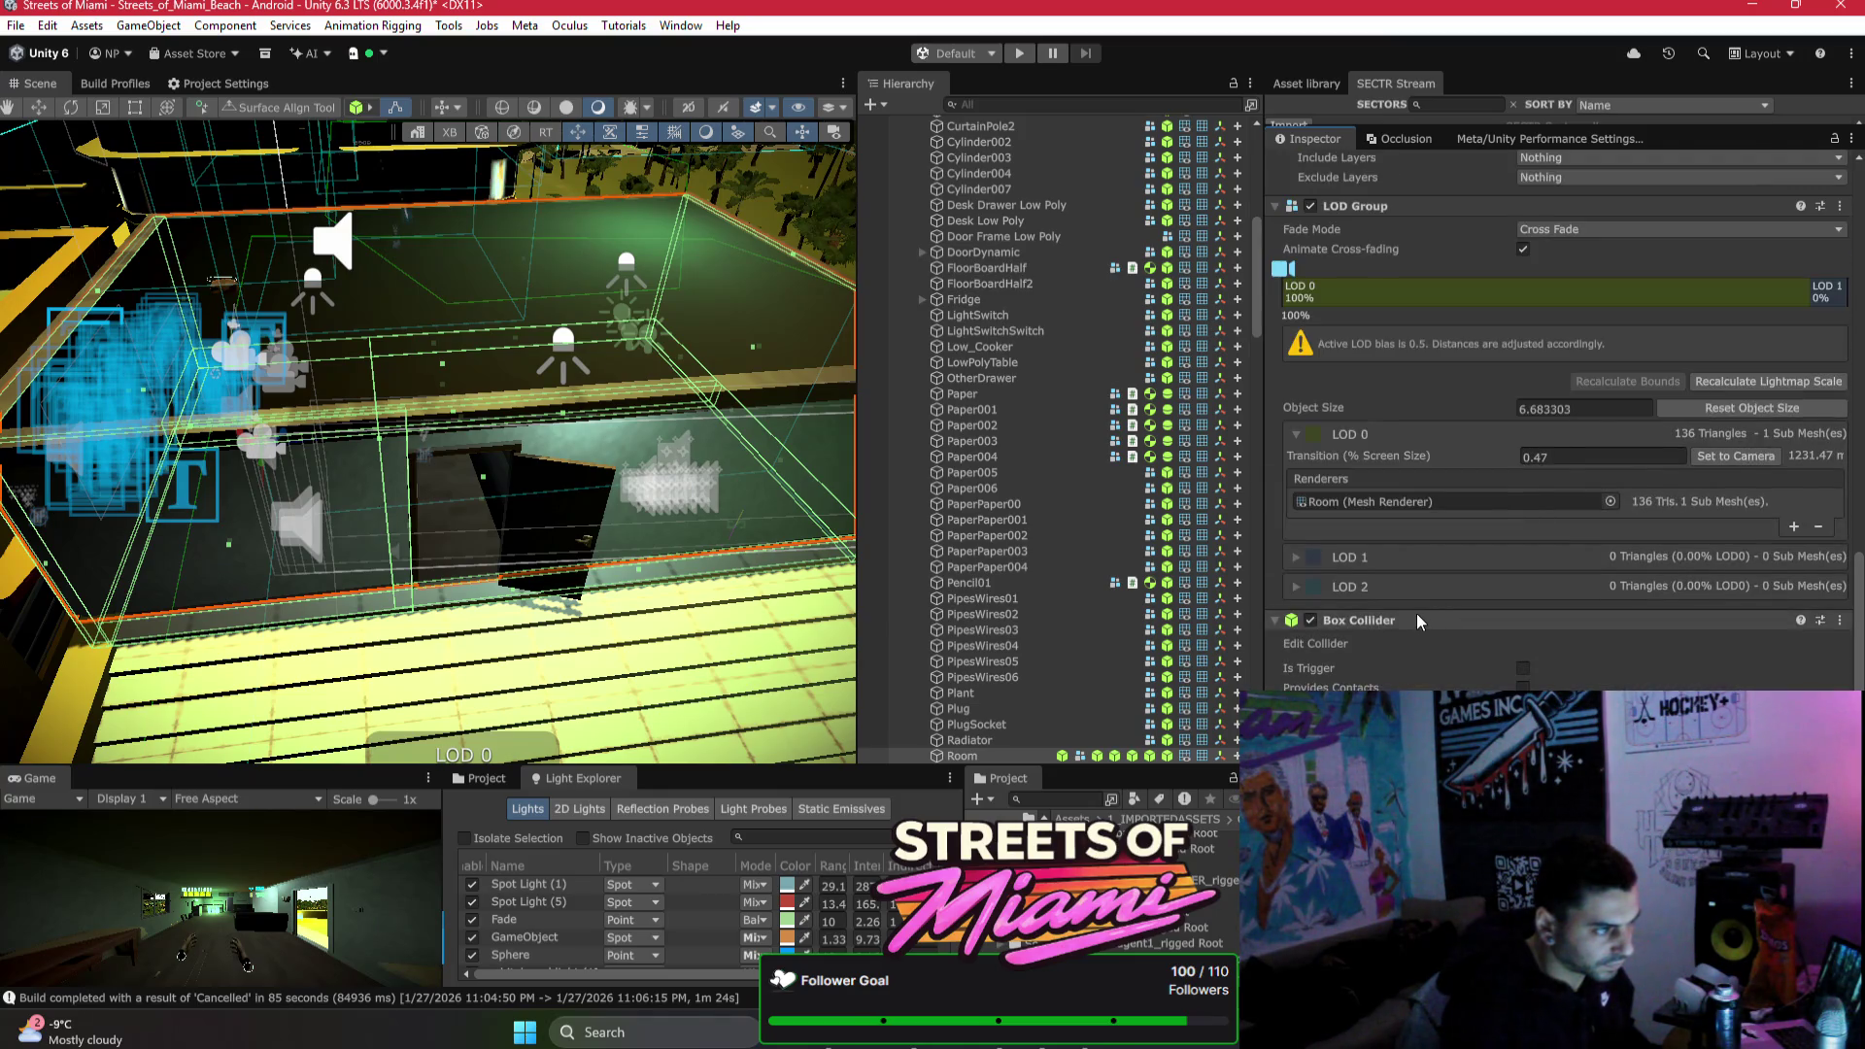
mouse_move(1408, 669)
left_mouse_down()
mouse_move(1359, 258)
mouse_move(1382, 255)
left_mouse_up()
scroll(1528, 641, "down", 3)
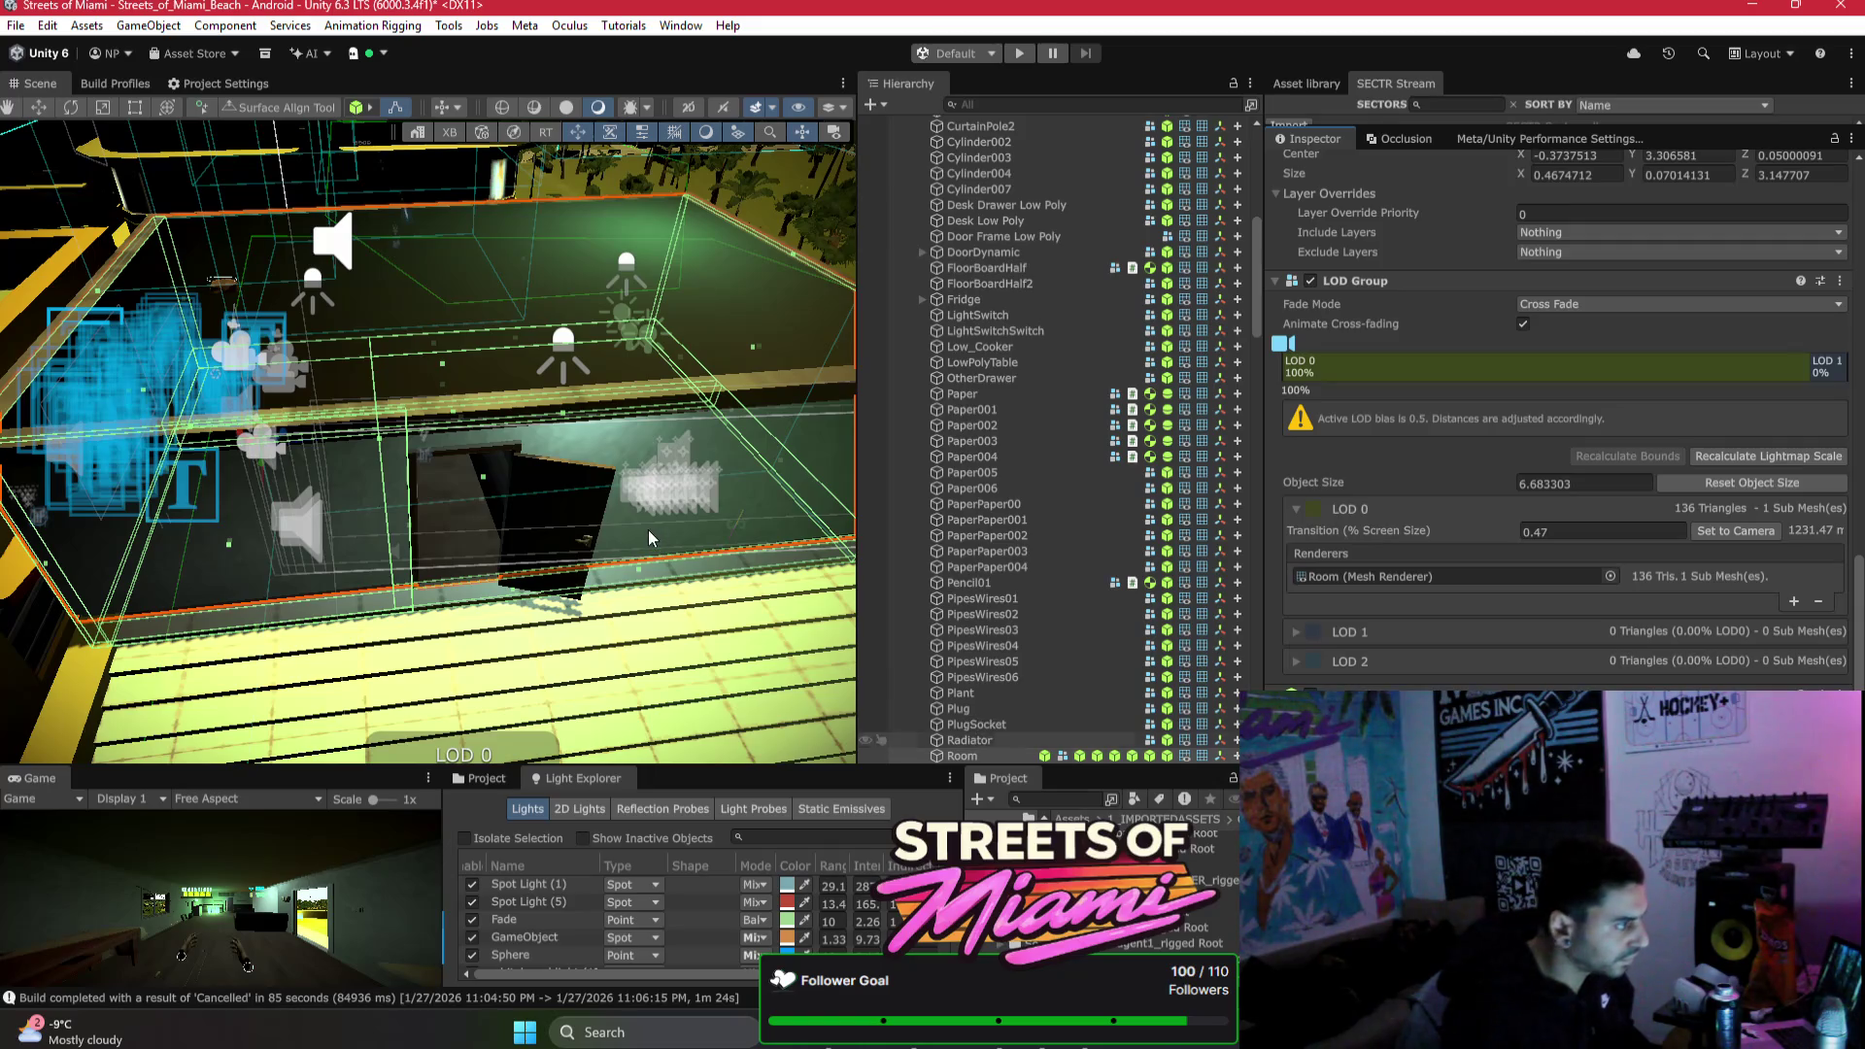
Step: Resize the box collider's faces, extending its Z size to about 3.22
mouse_move(602, 485)
left_mouse_down()
mouse_move(622, 490)
mouse_move(542, 521)
mouse_move(593, 552)
mouse_move(563, 560)
left_mouse_up()
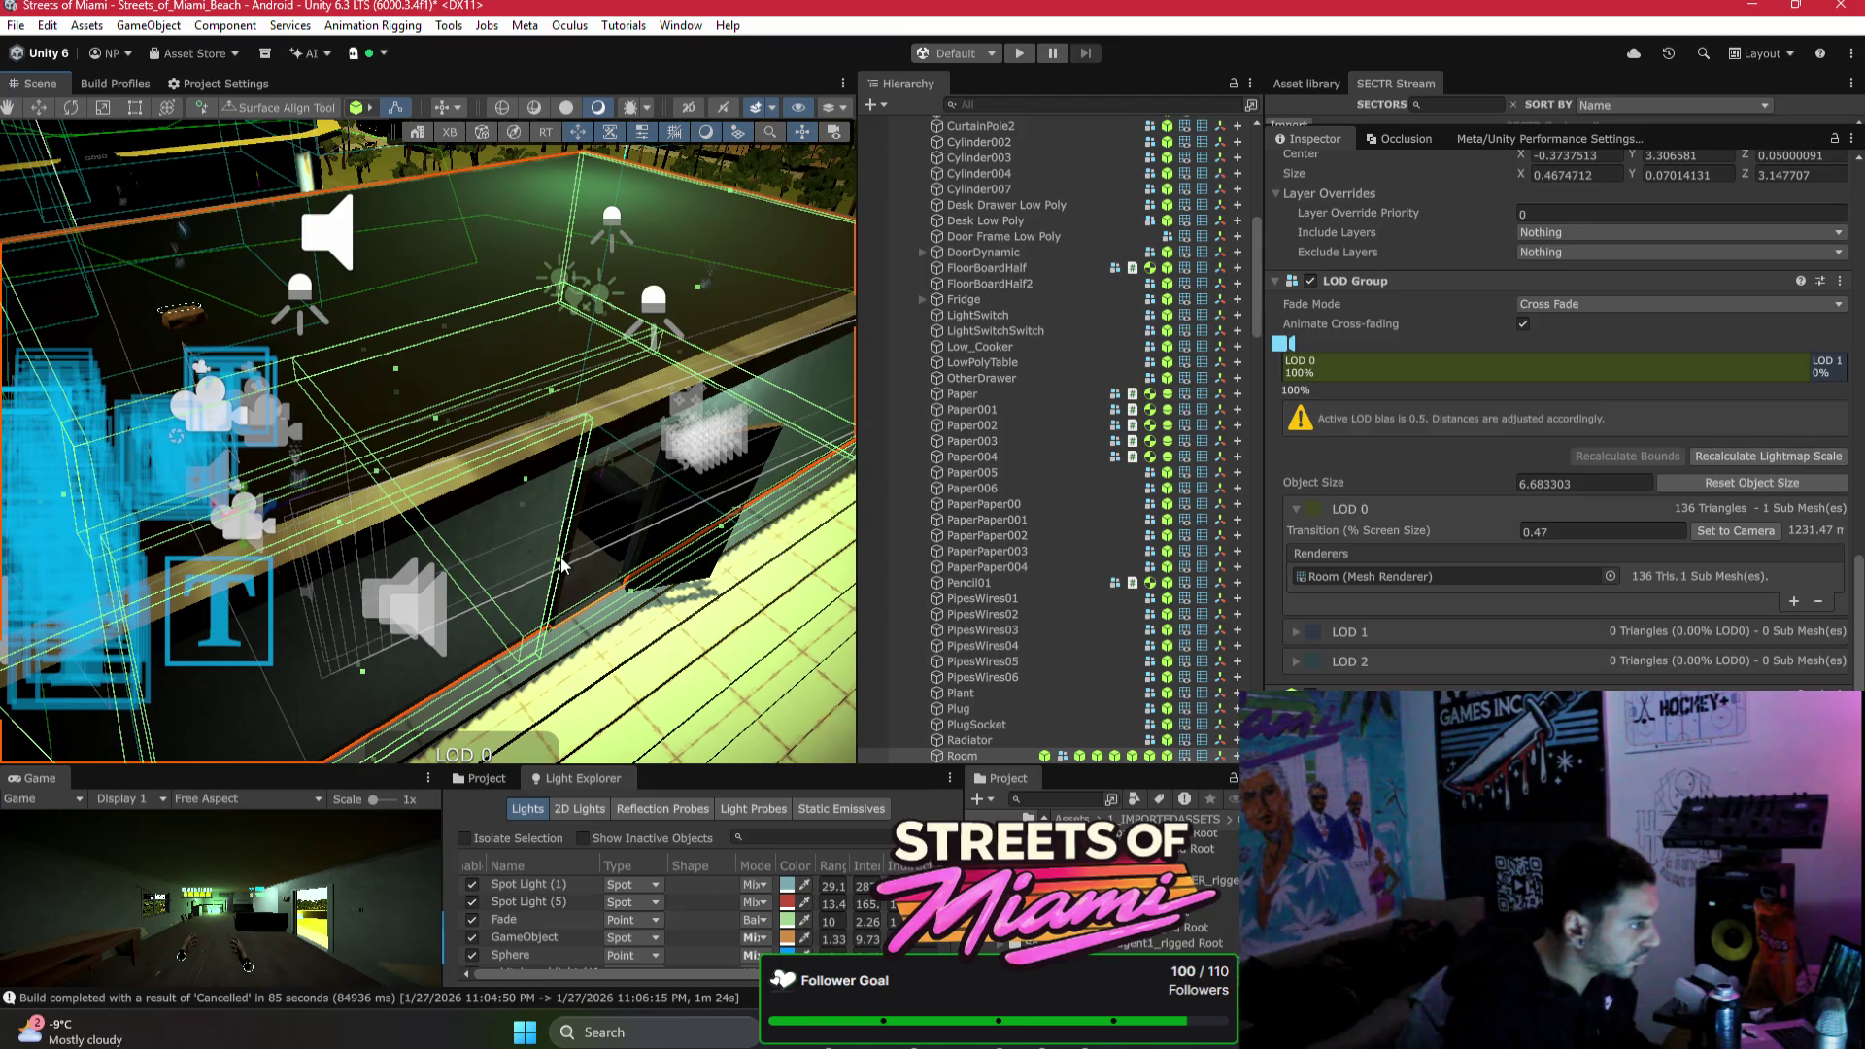
left_click_drag(670, 466, 772, 441)
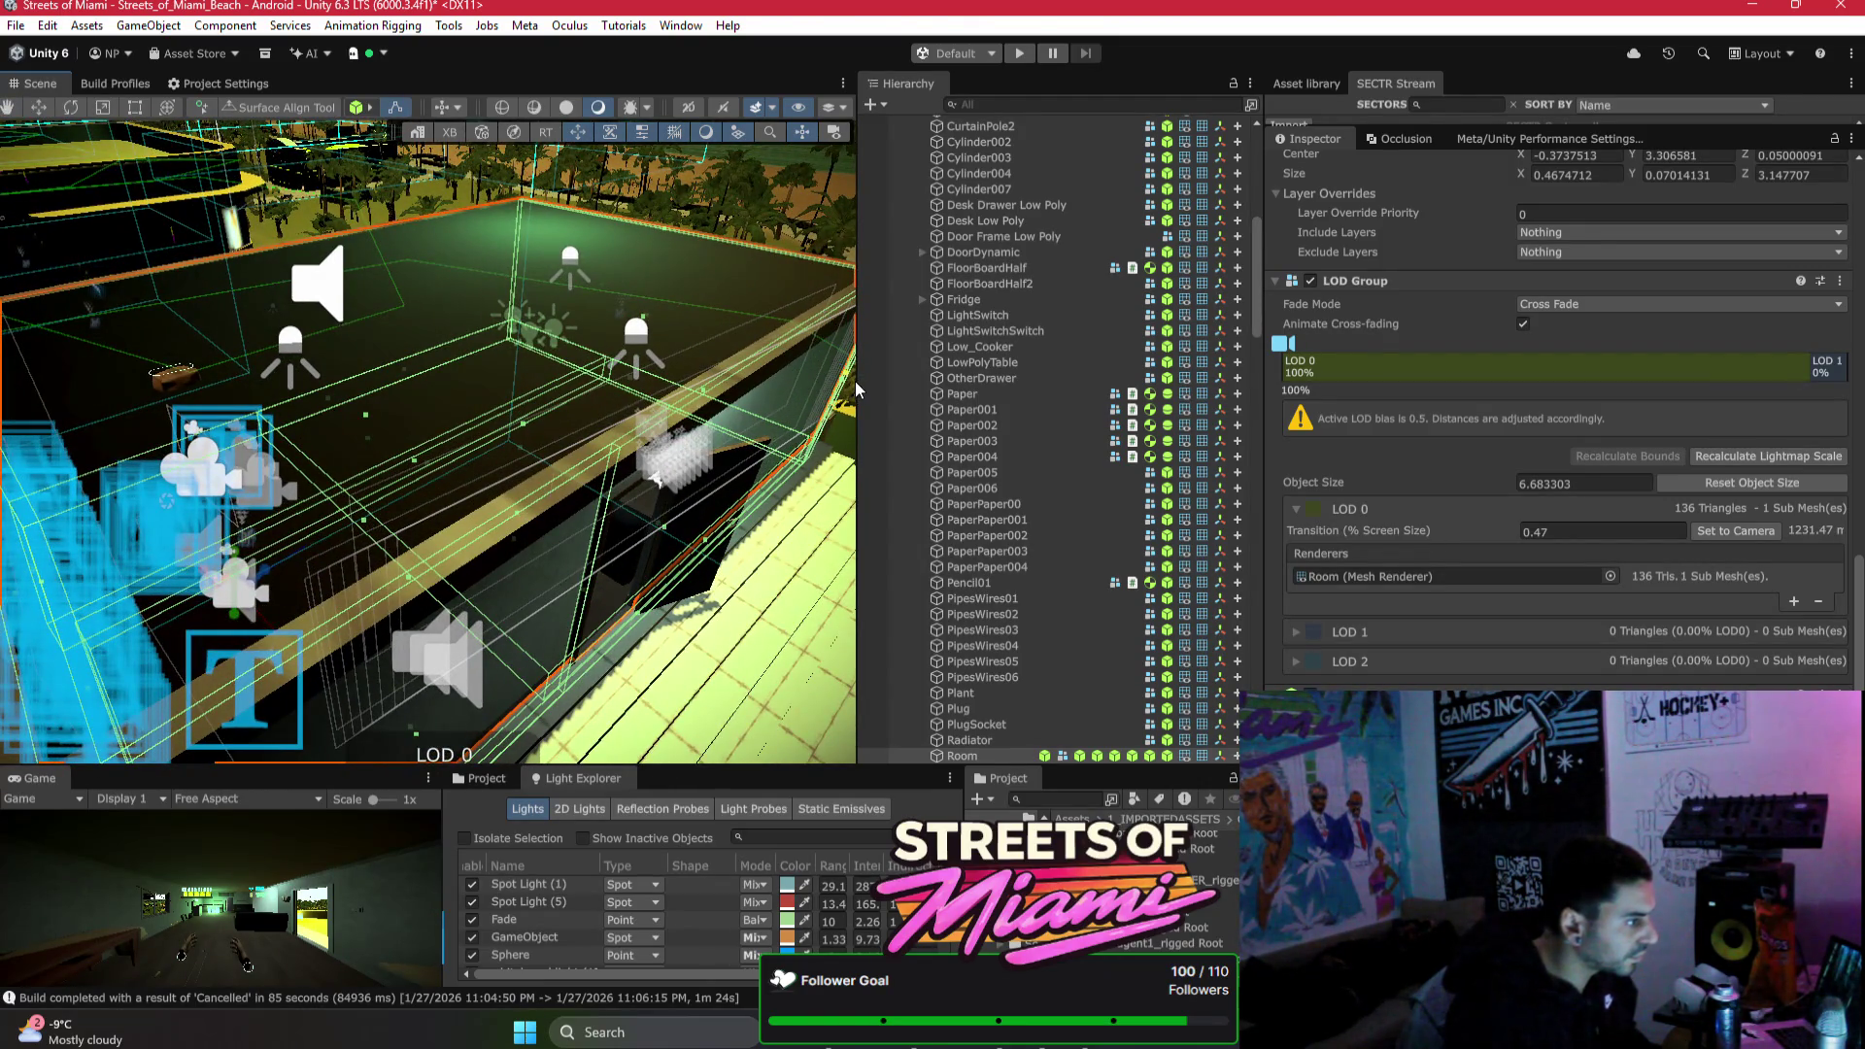
mouse_move(855, 380)
left_mouse_down()
mouse_move(389, 581)
mouse_move(410, 616)
mouse_move(857, 600)
mouse_move(843, 613)
mouse_move(361, 599)
mouse_move(354, 575)
mouse_move(233, 592)
mouse_move(324, 587)
mouse_move(228, 481)
mouse_move(384, 499)
left_mouse_up()
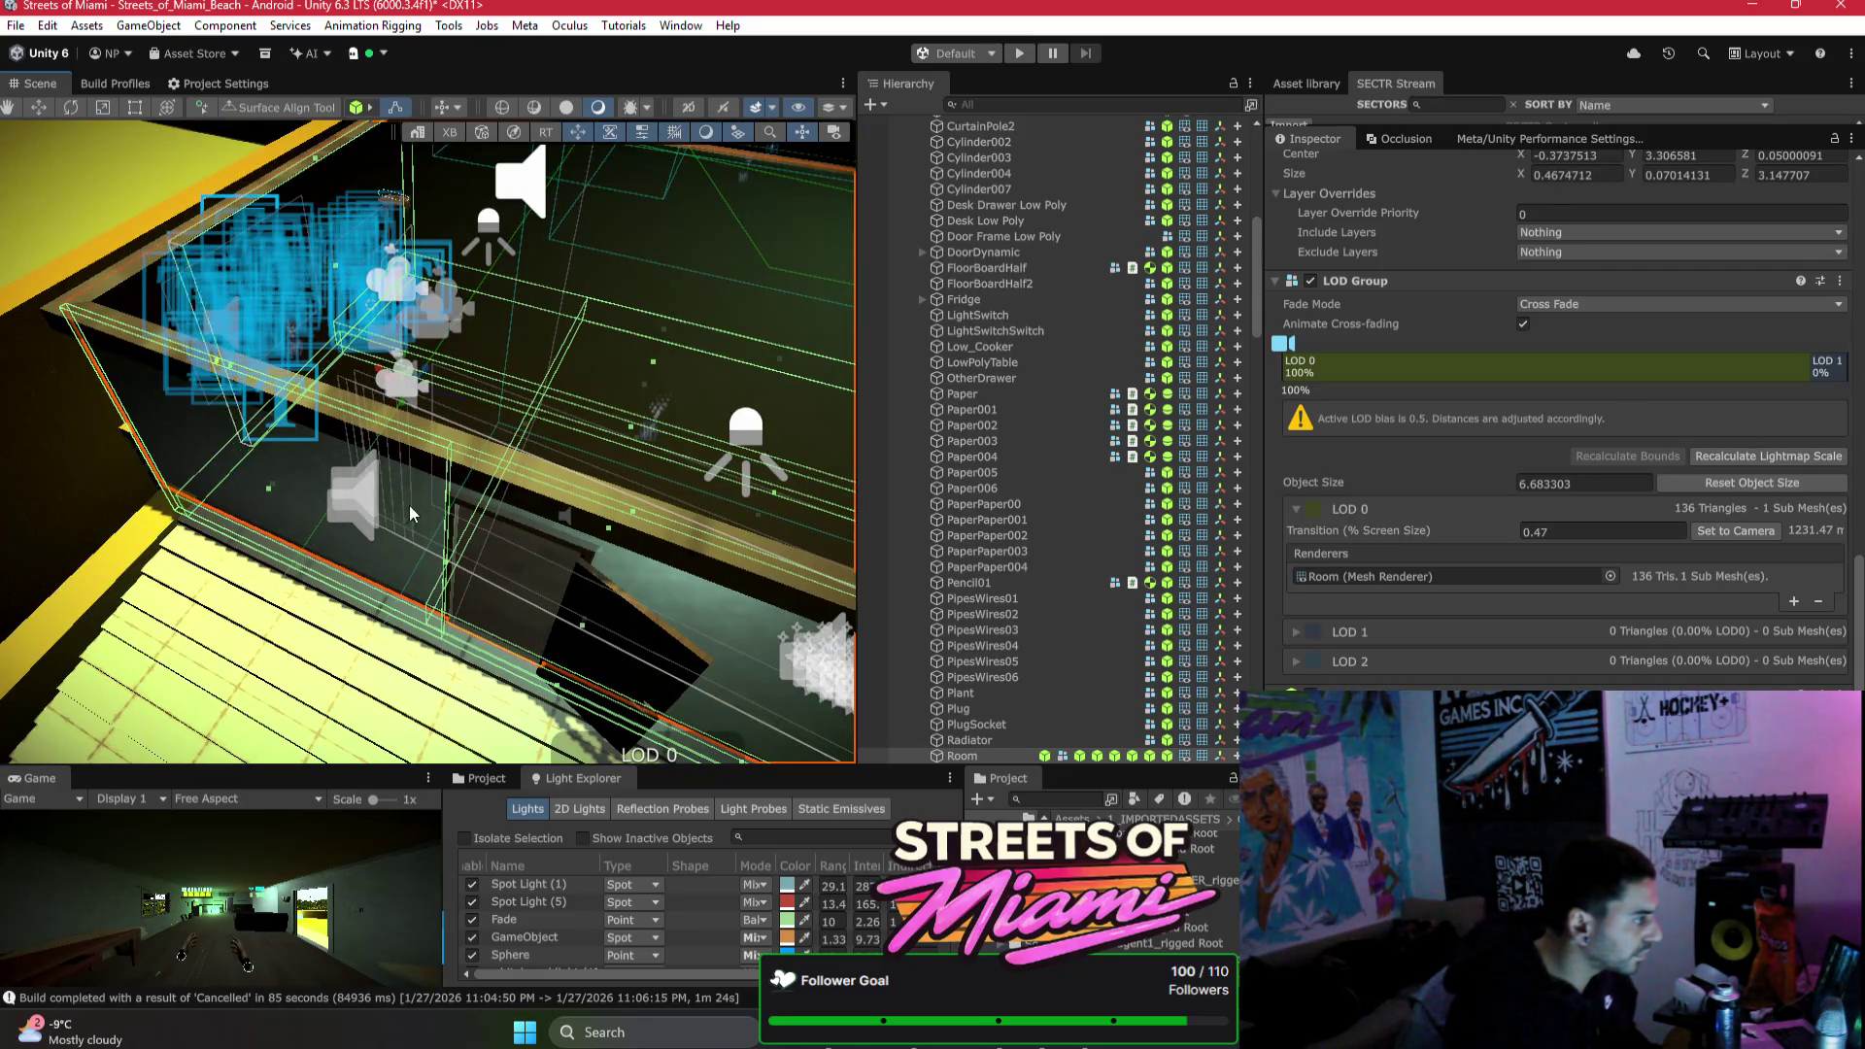
left_click_drag(141, 437, 138, 449)
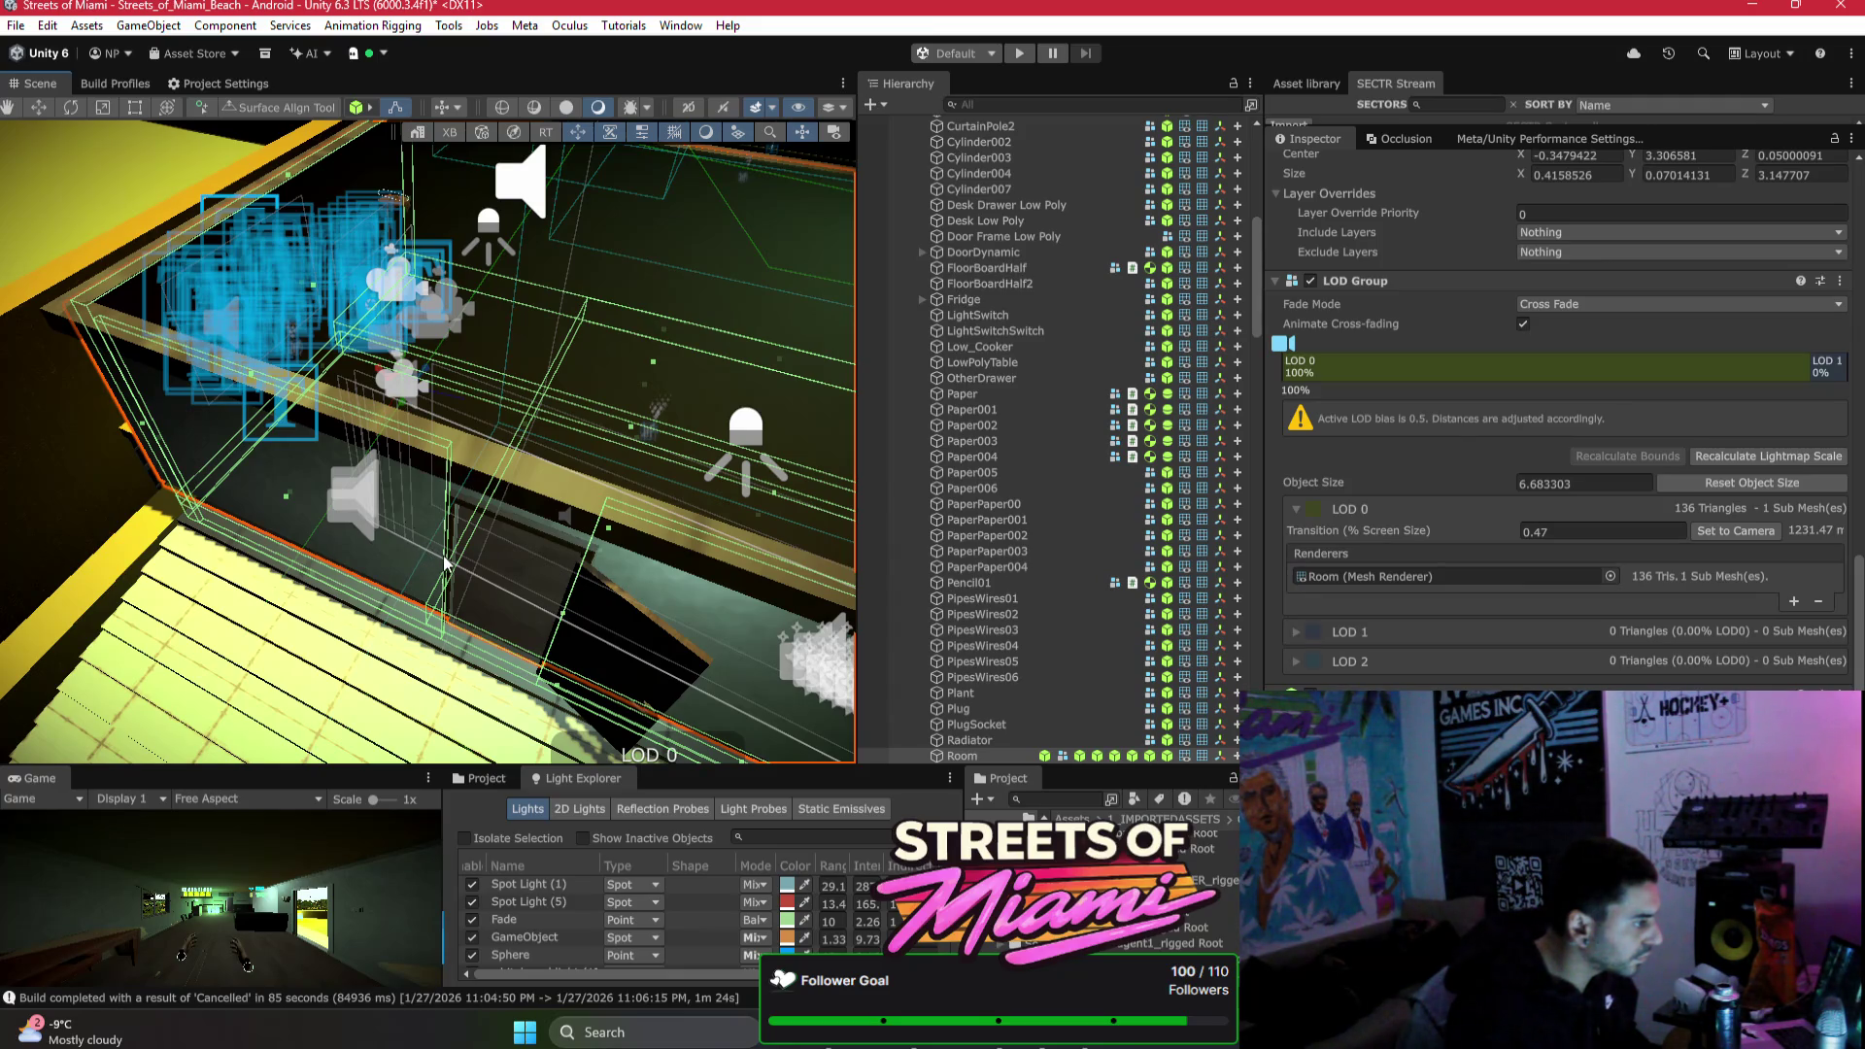
left_click_drag(443, 561, 453, 569)
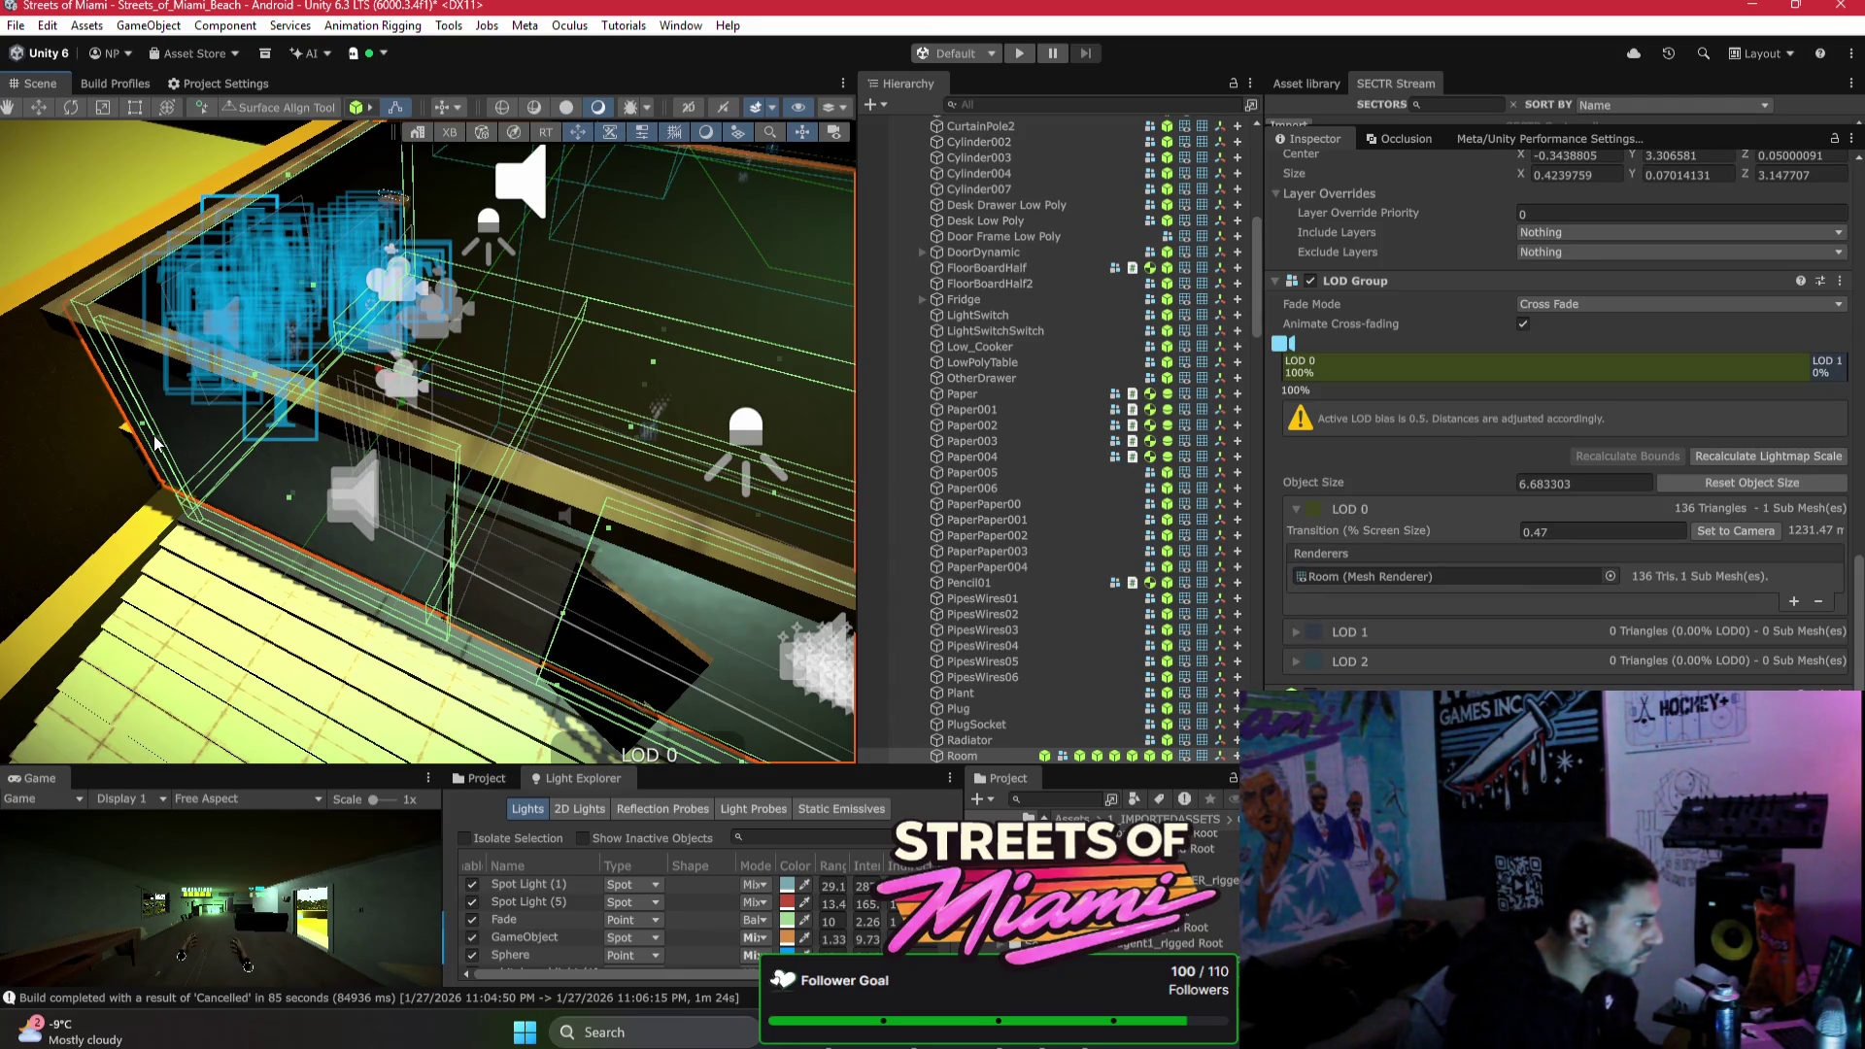
left_click_drag(151, 441, 130, 437)
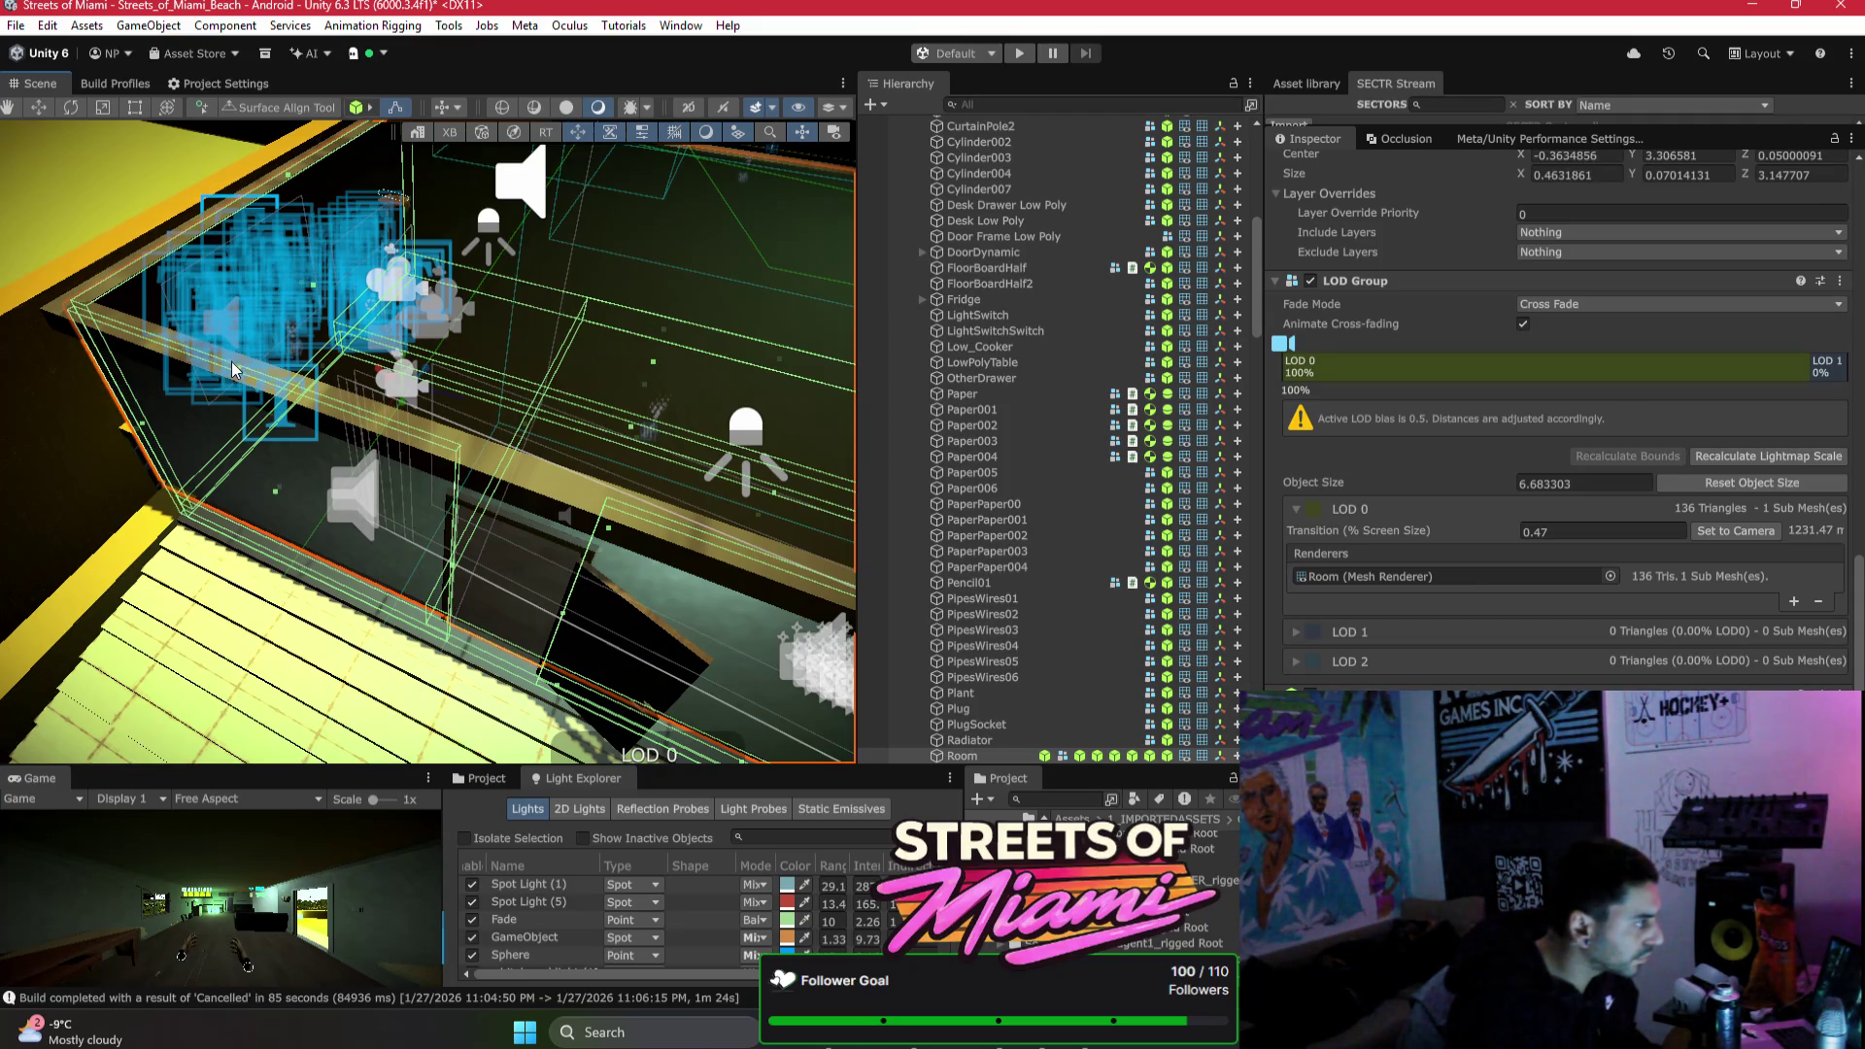
mouse_move(241, 367)
left_mouse_down()
mouse_move(495, 371)
mouse_move(555, 306)
left_mouse_up()
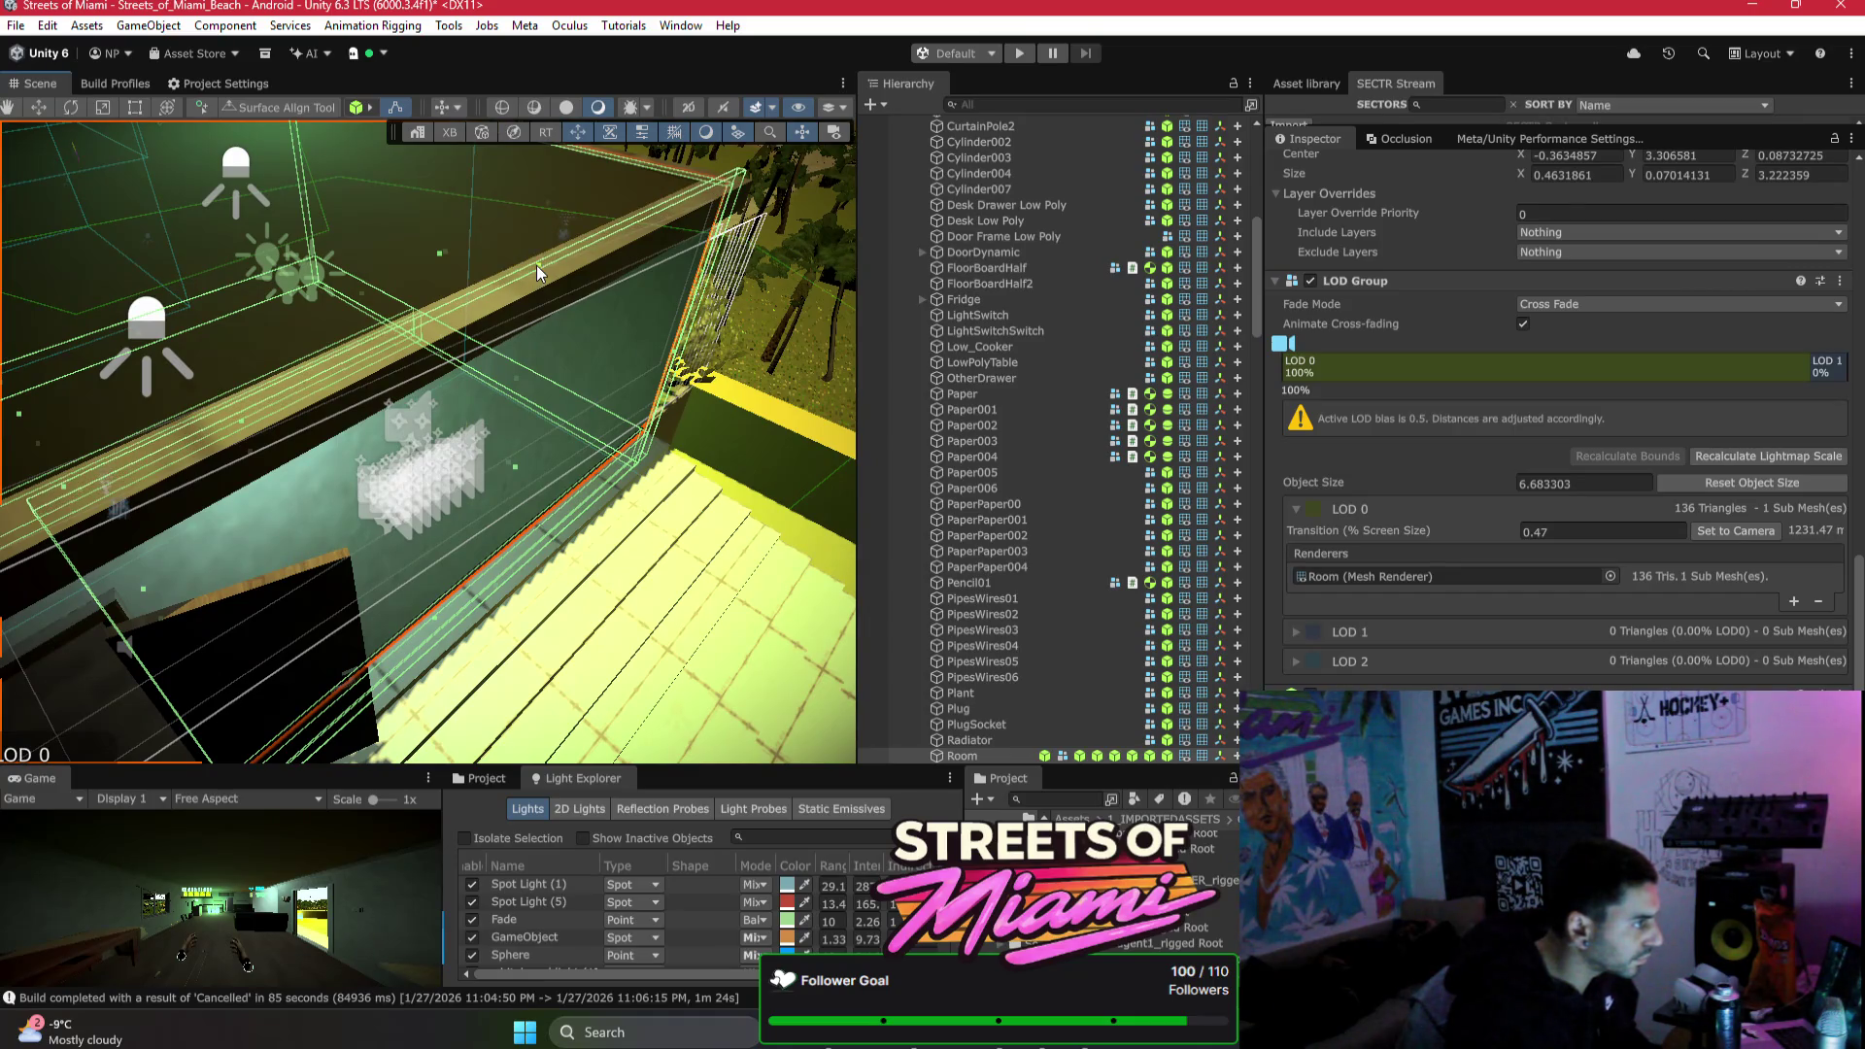
scroll(536, 265, "down", 5)
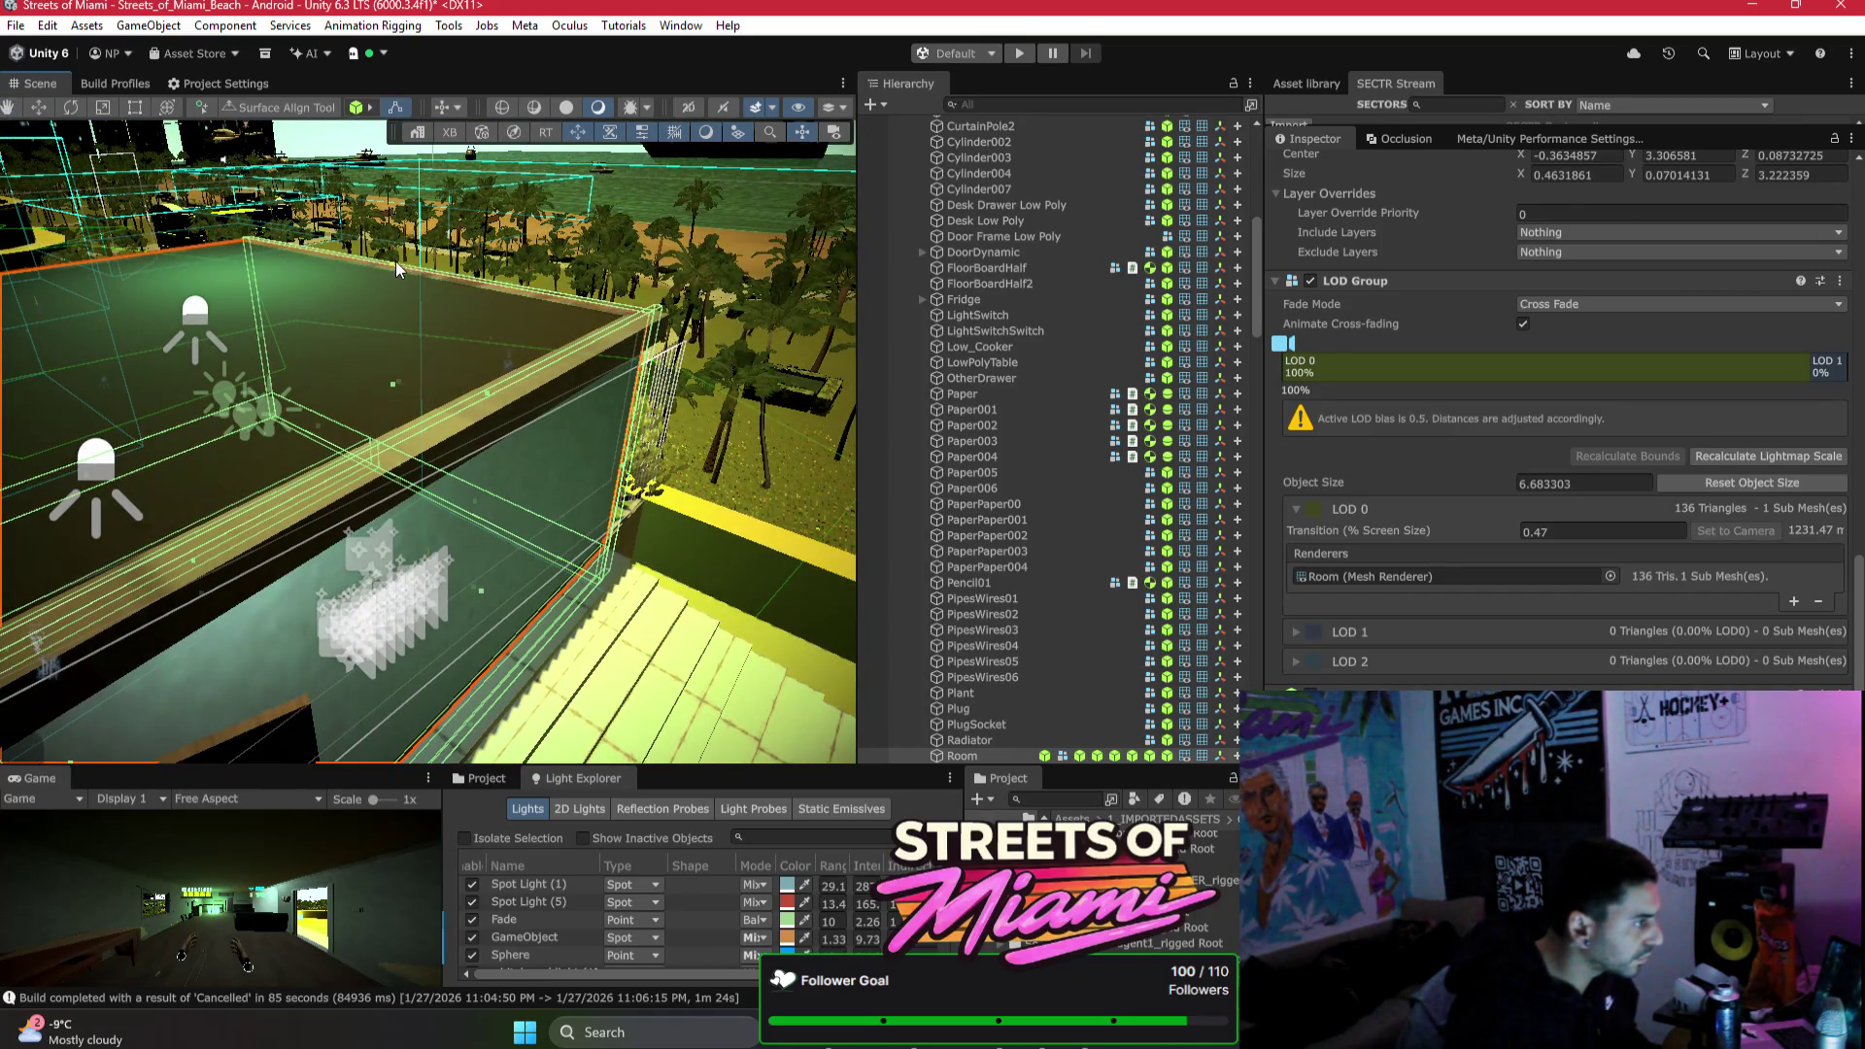
mouse_move(439, 300)
left_mouse_down()
mouse_move(429, 491)
mouse_move(437, 462)
mouse_move(274, 502)
mouse_move(496, 467)
mouse_move(564, 341)
mouse_move(428, 515)
mouse_move(491, 521)
mouse_move(499, 377)
mouse_move(430, 444)
mouse_move(443, 474)
mouse_move(398, 643)
left_mouse_up()
Step: Search the front bottle's texture picker for oak and beer textures, closing it without choosing one
left_click(505, 368)
left_click(398, 643)
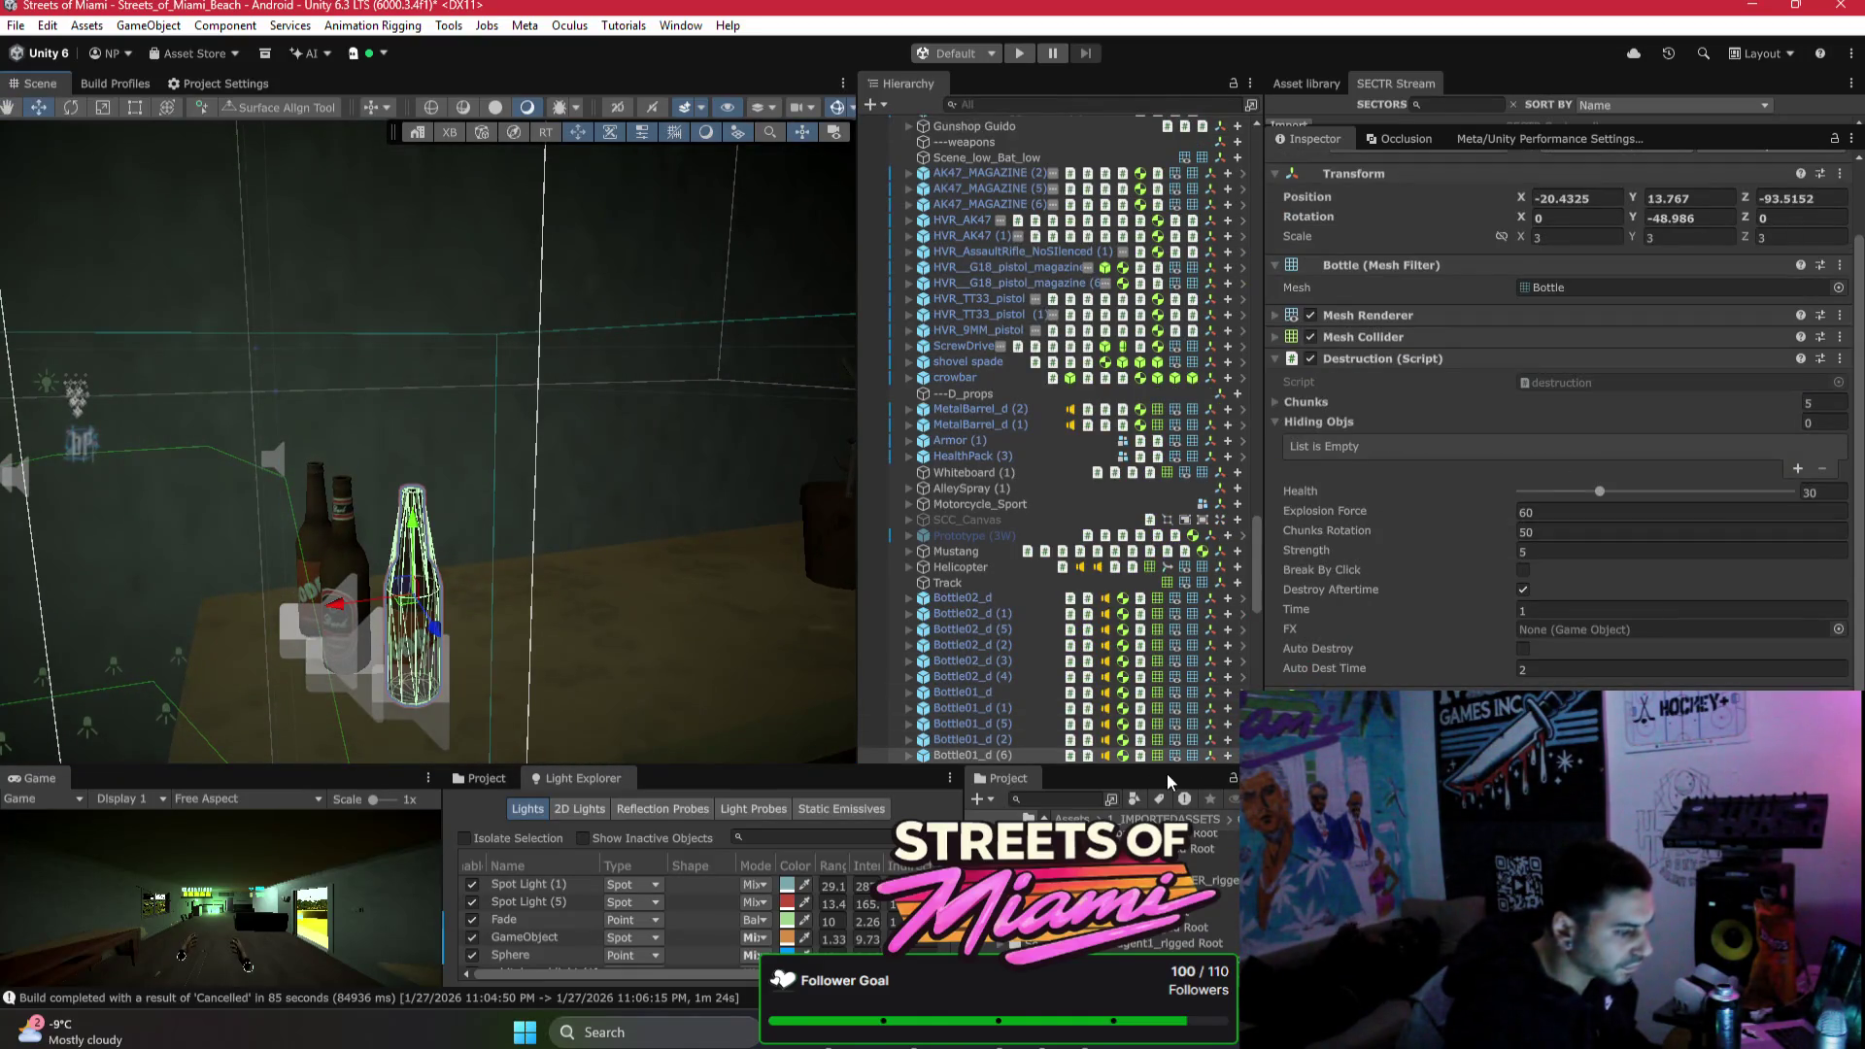
scroll(1433, 553, "down", 2)
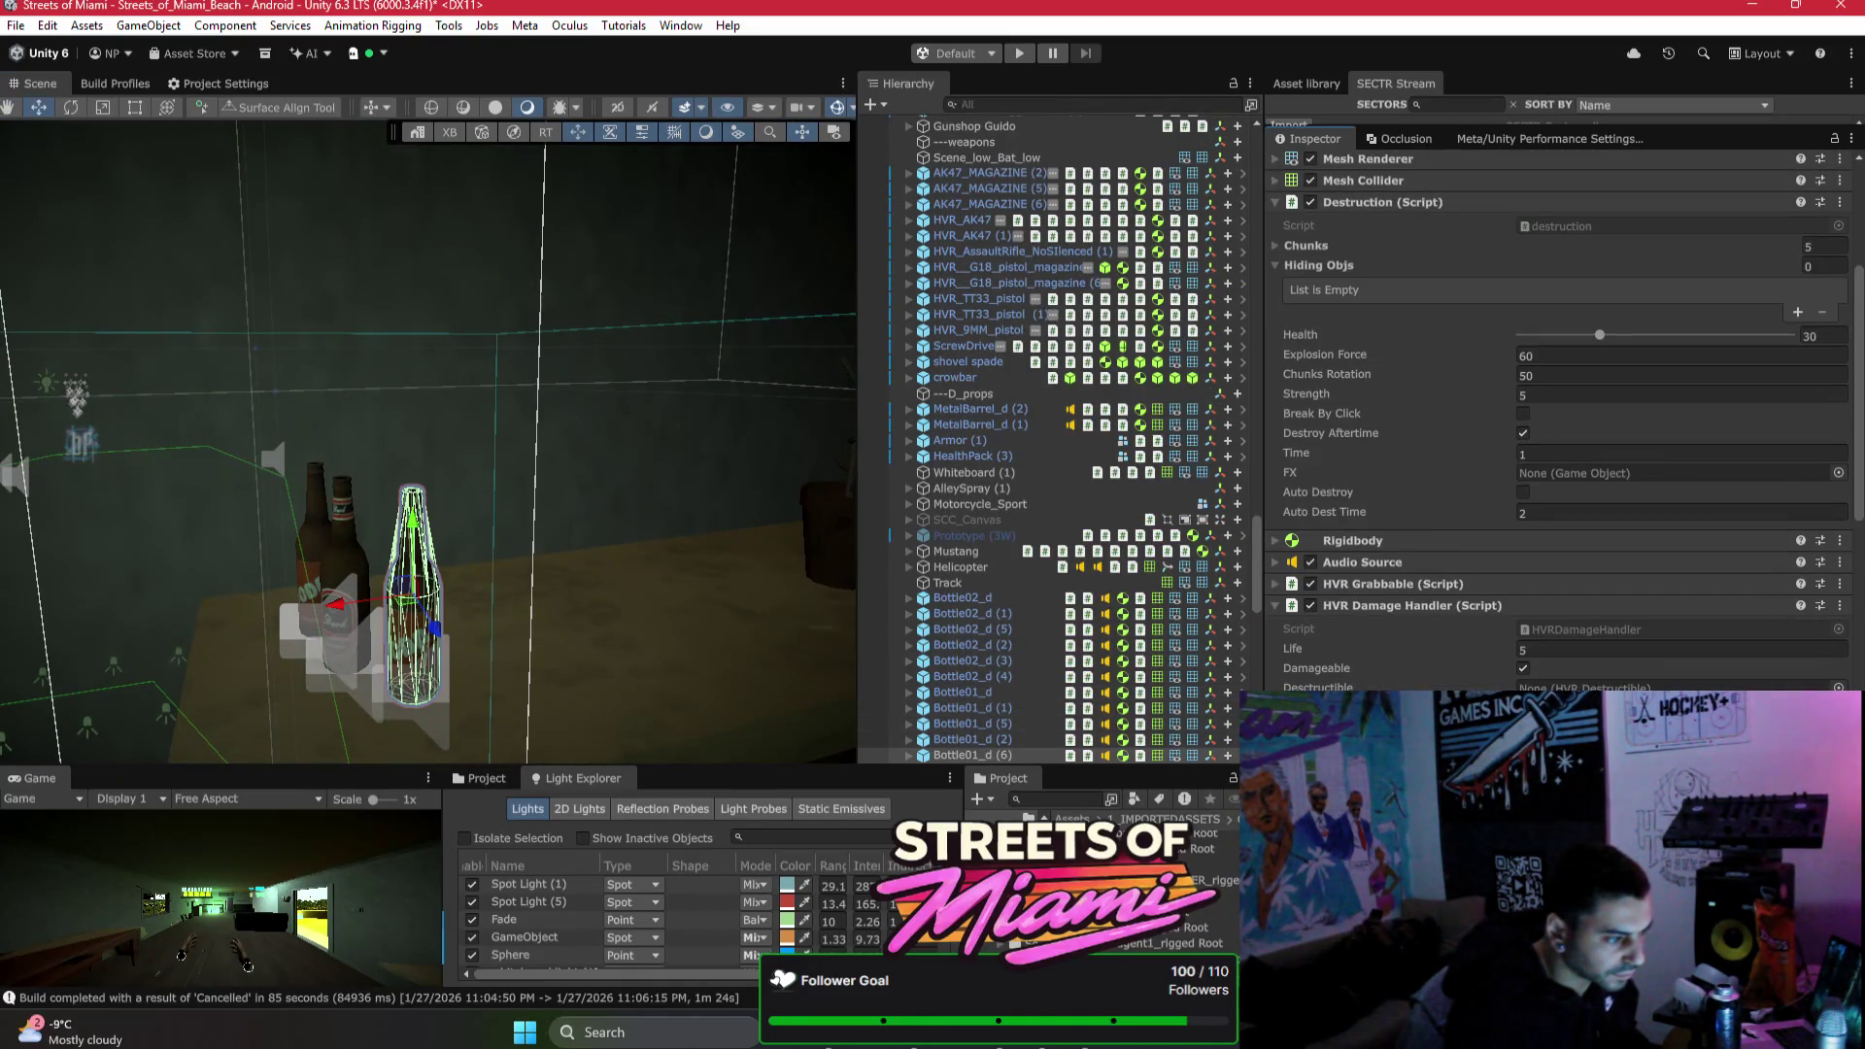
scroll(1432, 554, "down", 3)
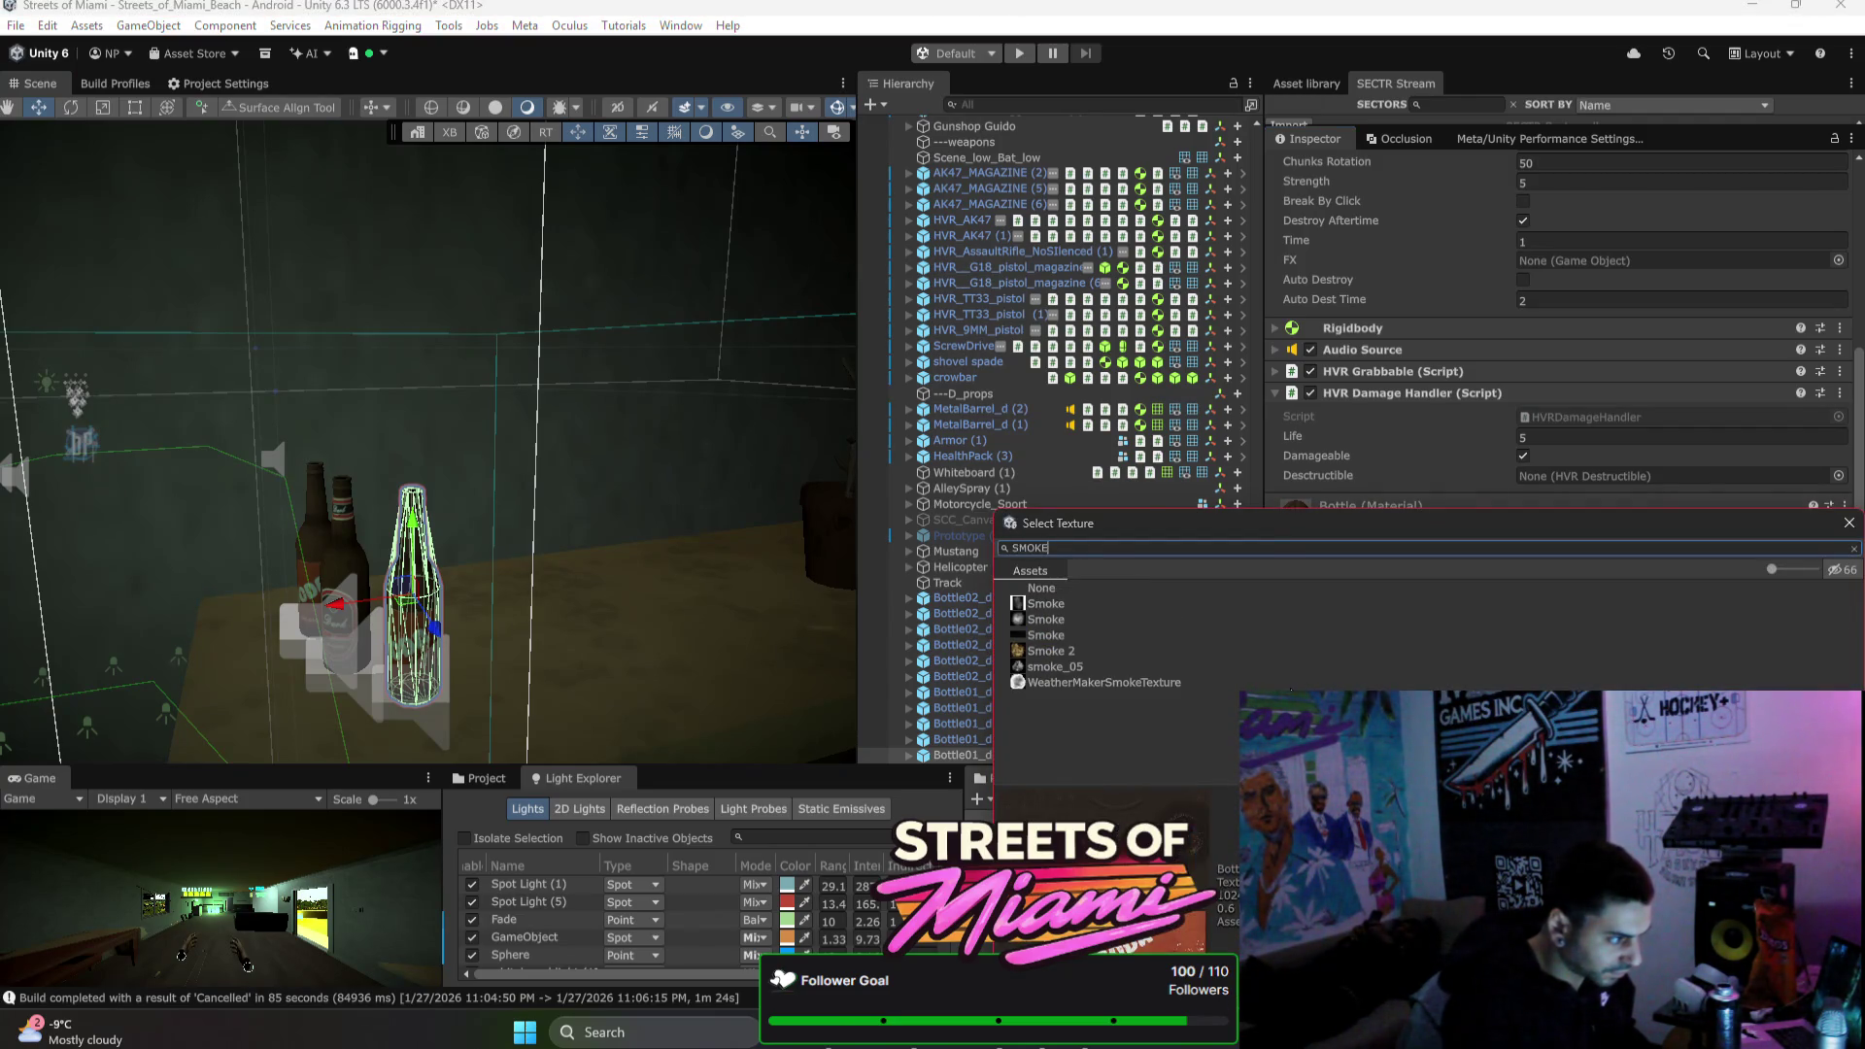
key("ctrl+a")
type("OAK")
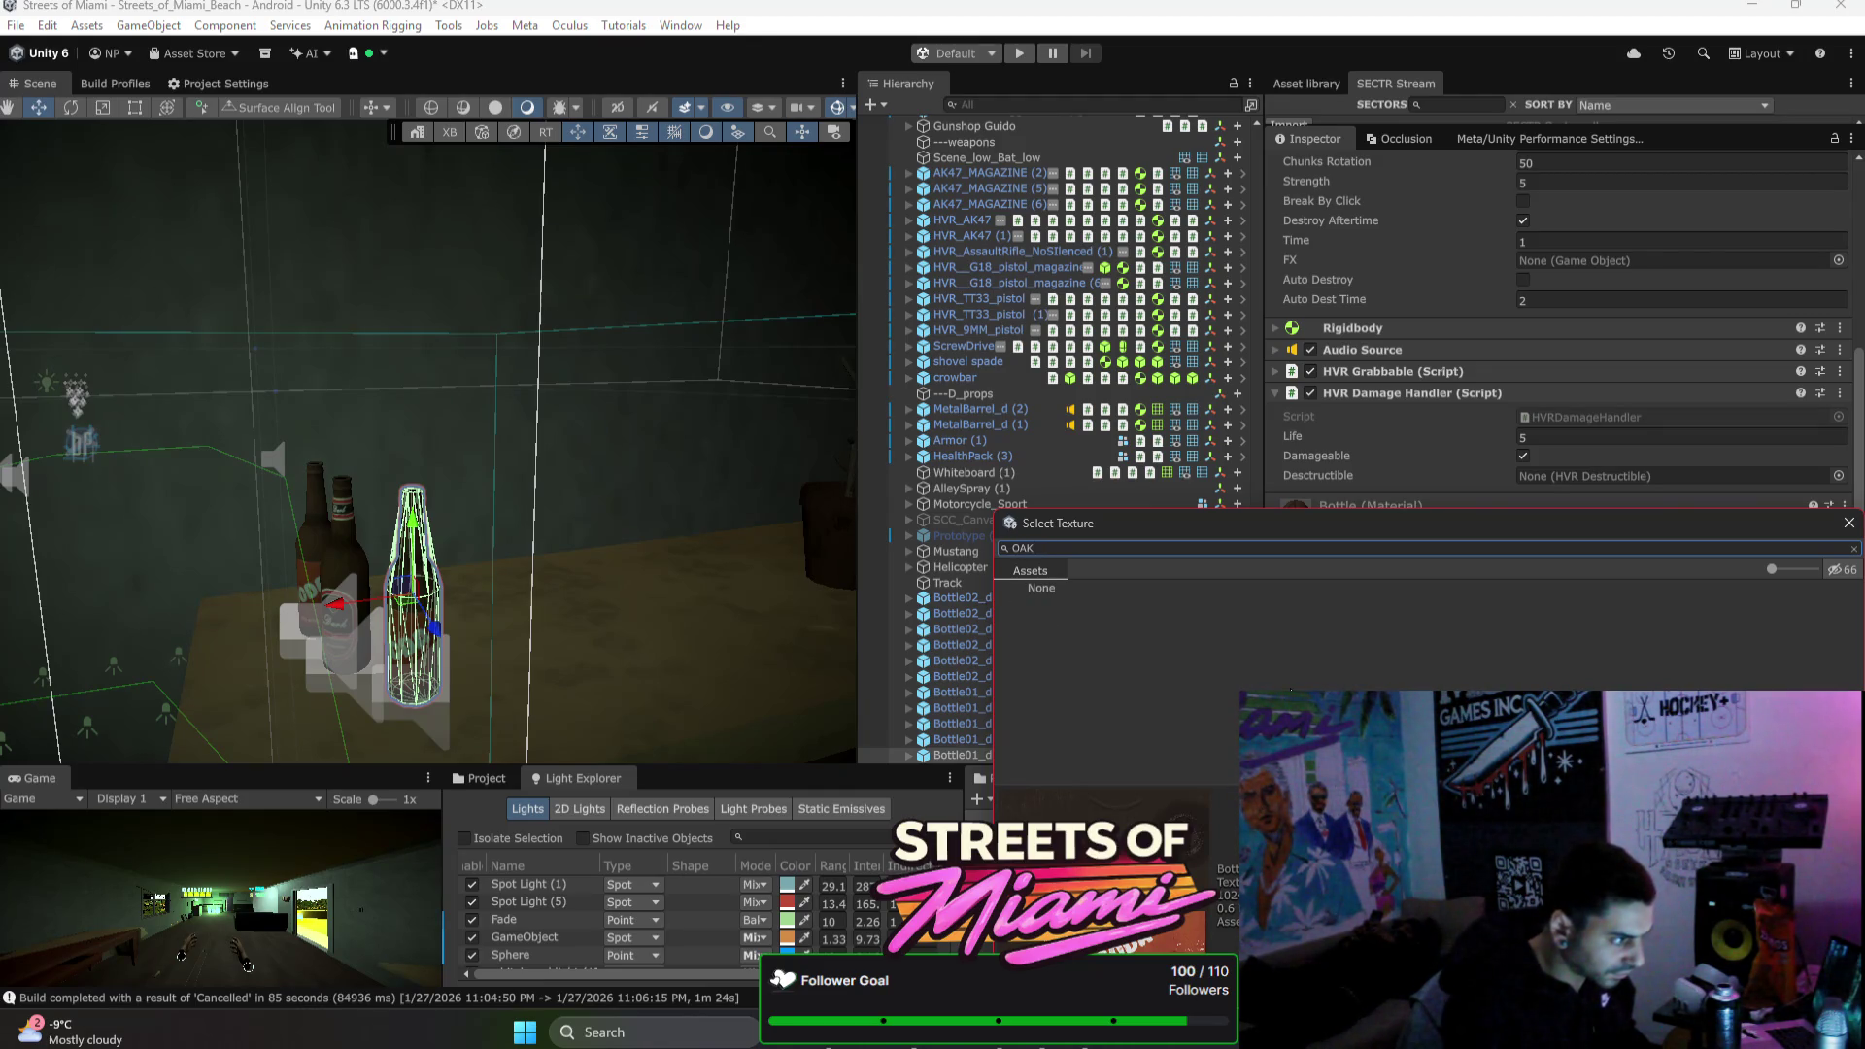
type("ROOT")
key("ctrl+a")
type("N")
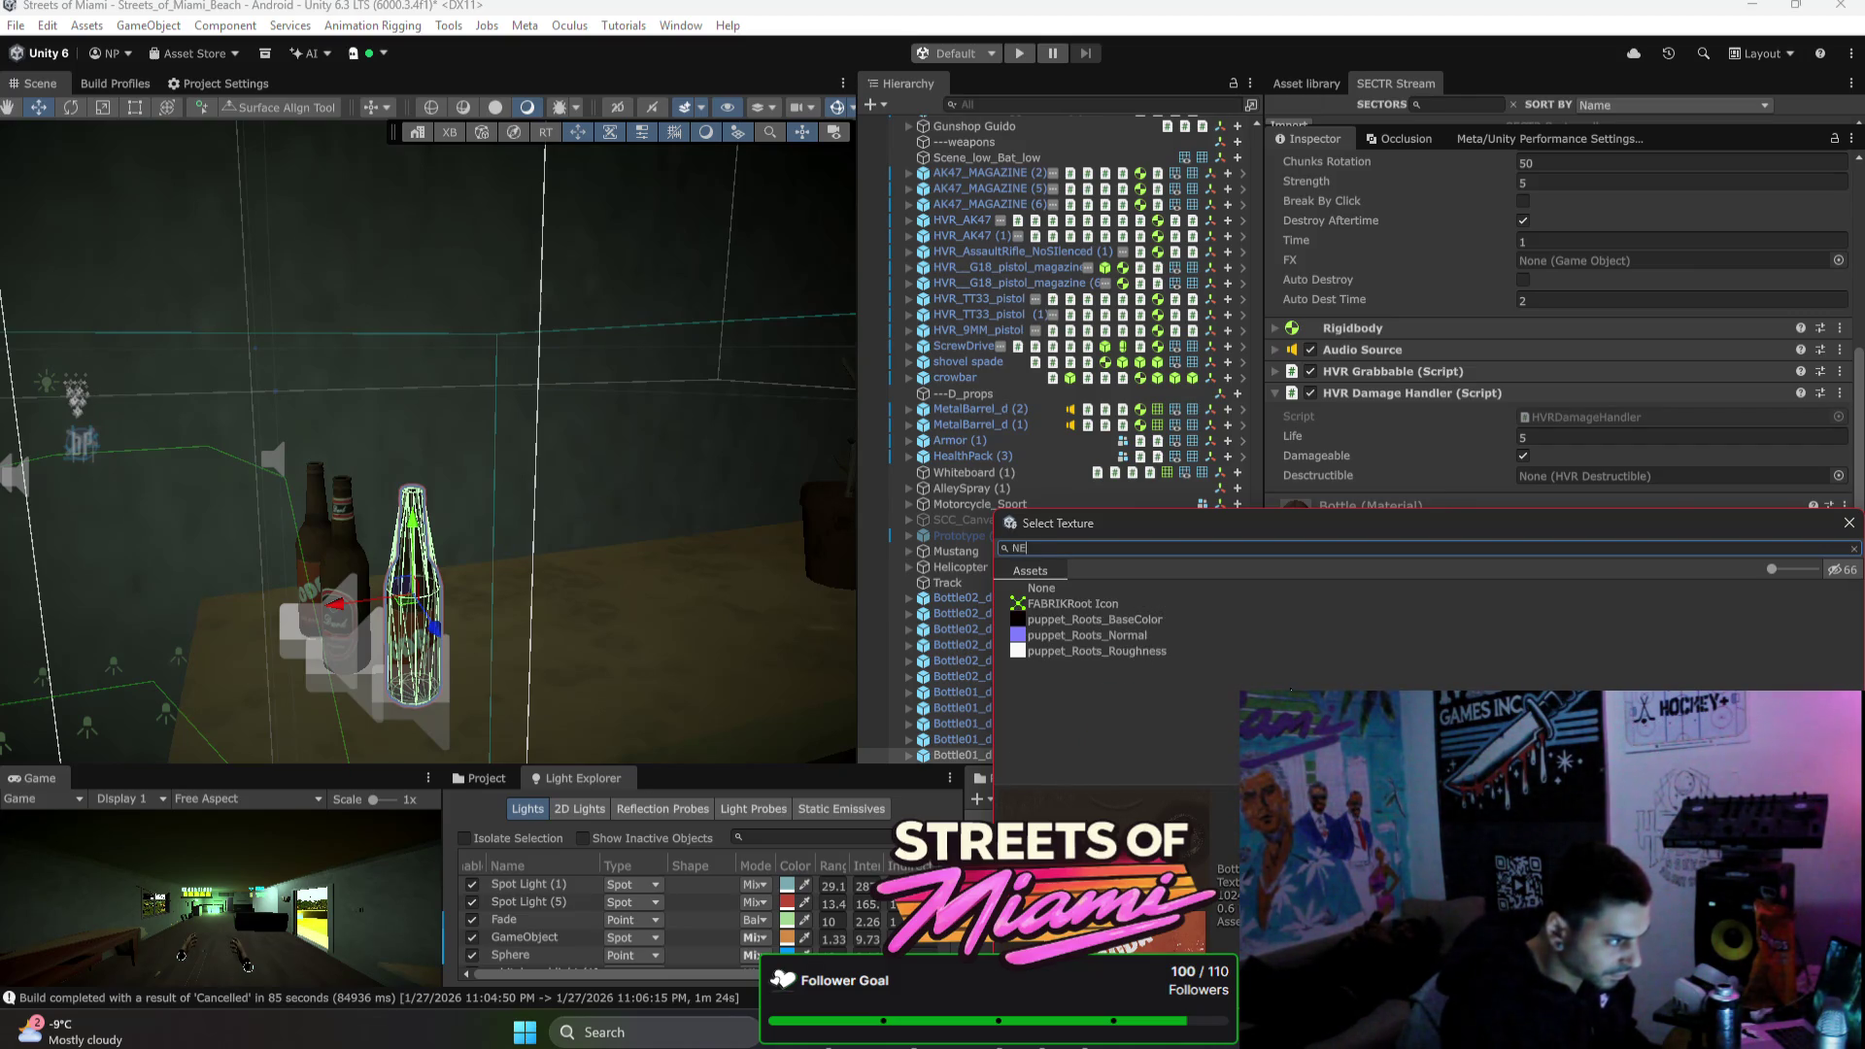
type("R")
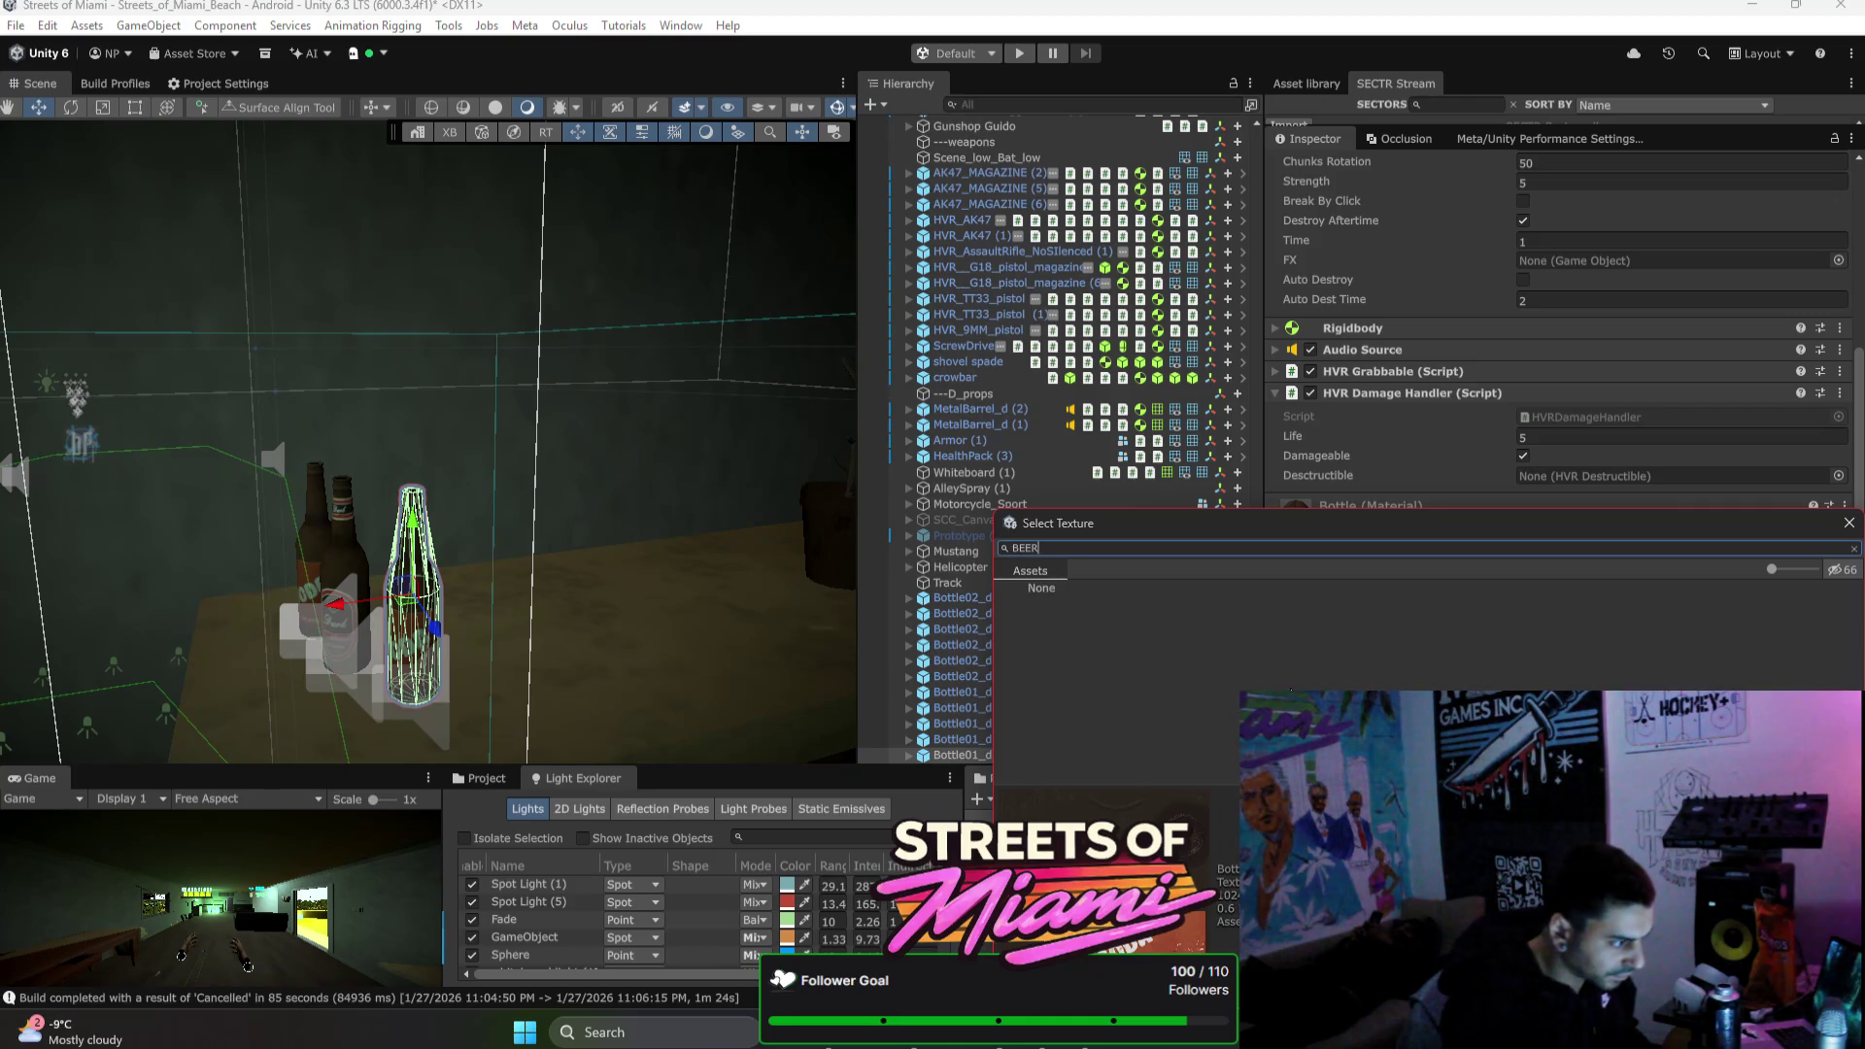
key("BackSpace")
key("Escape")
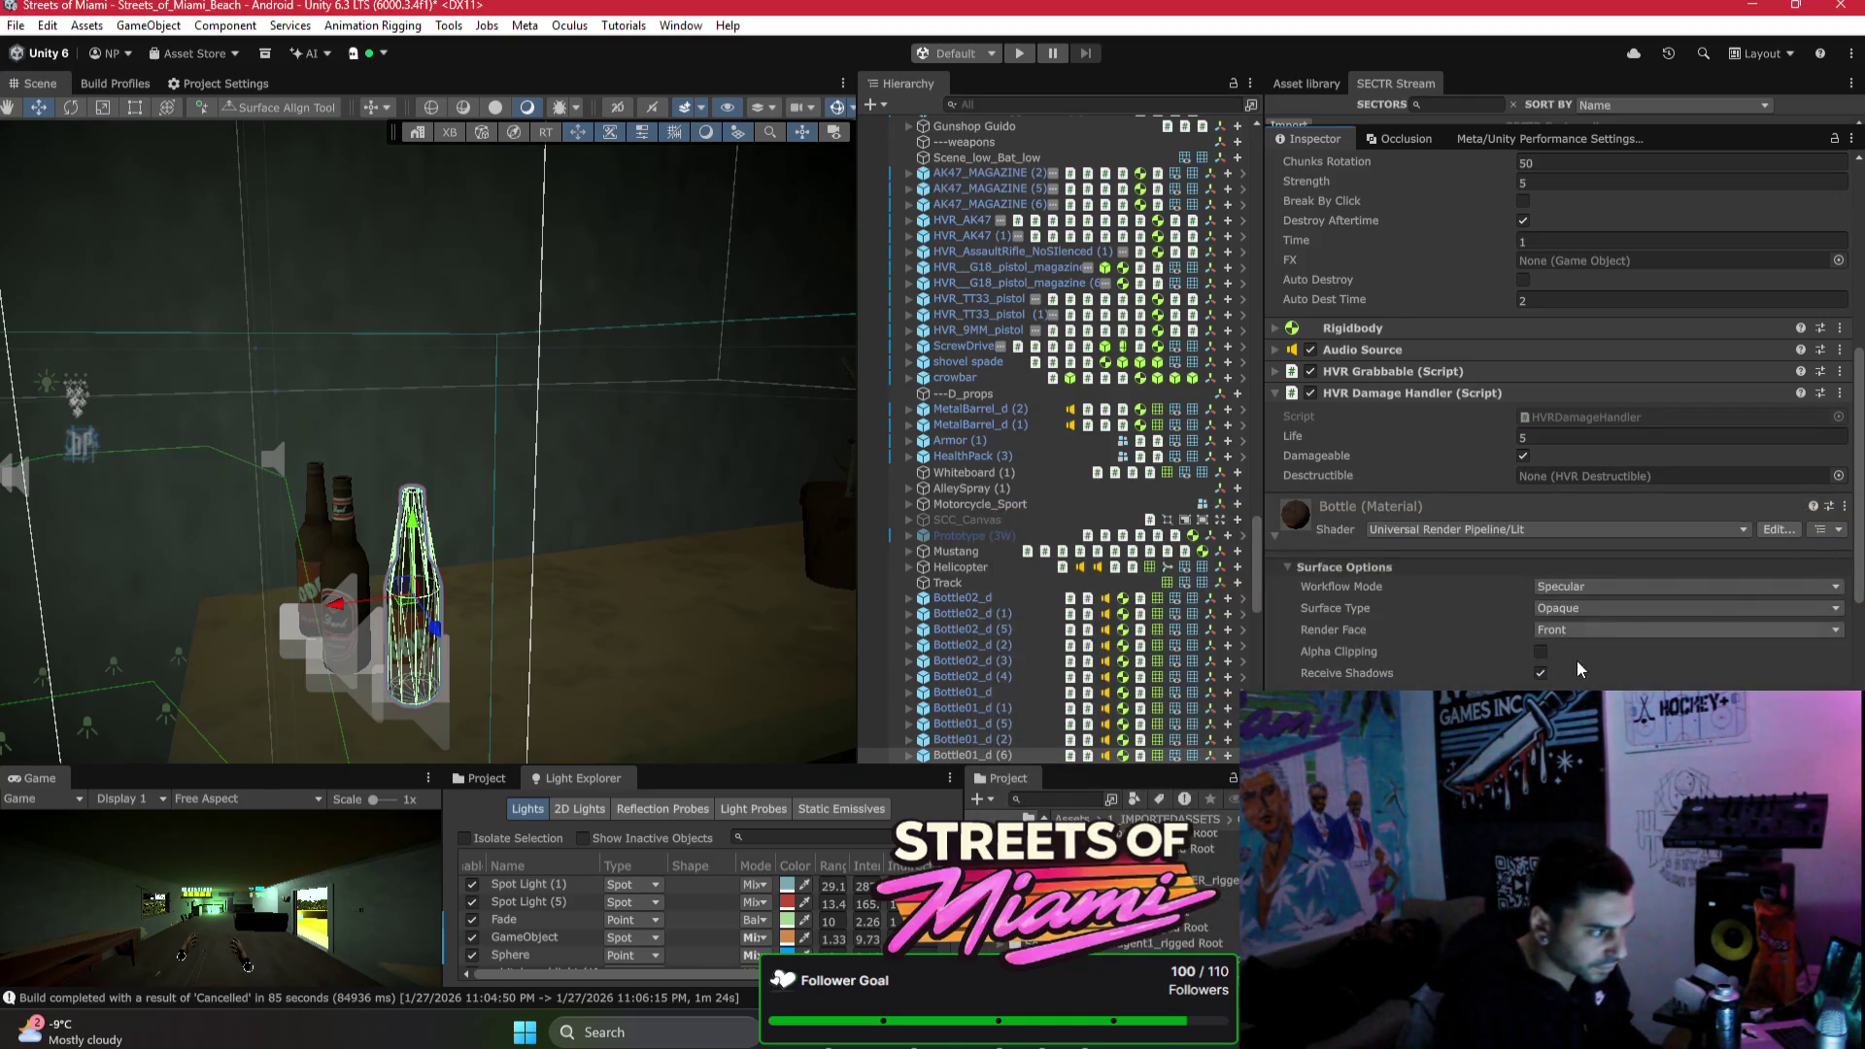
Step: Search the Project panel for SMOKEY, then start a search in File Explorer
left_click(1067, 800)
type("SMOKEYA")
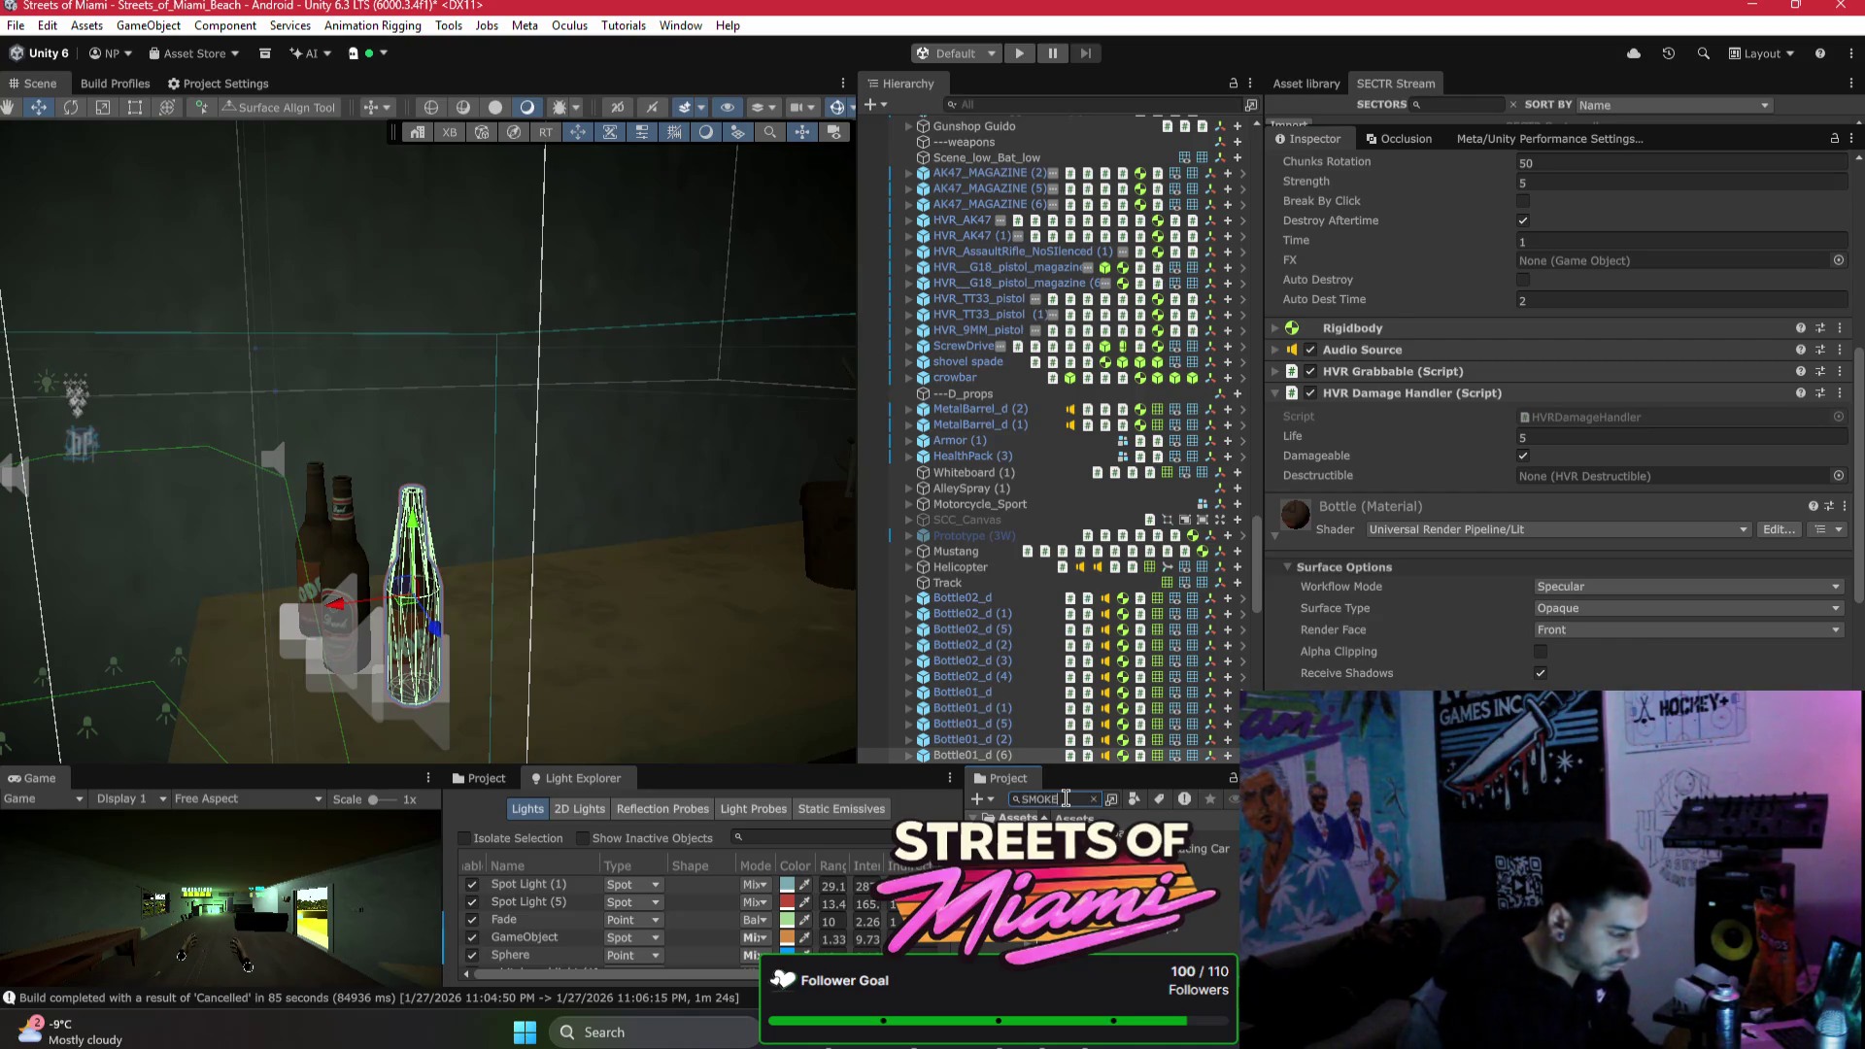
double_click(1067, 800)
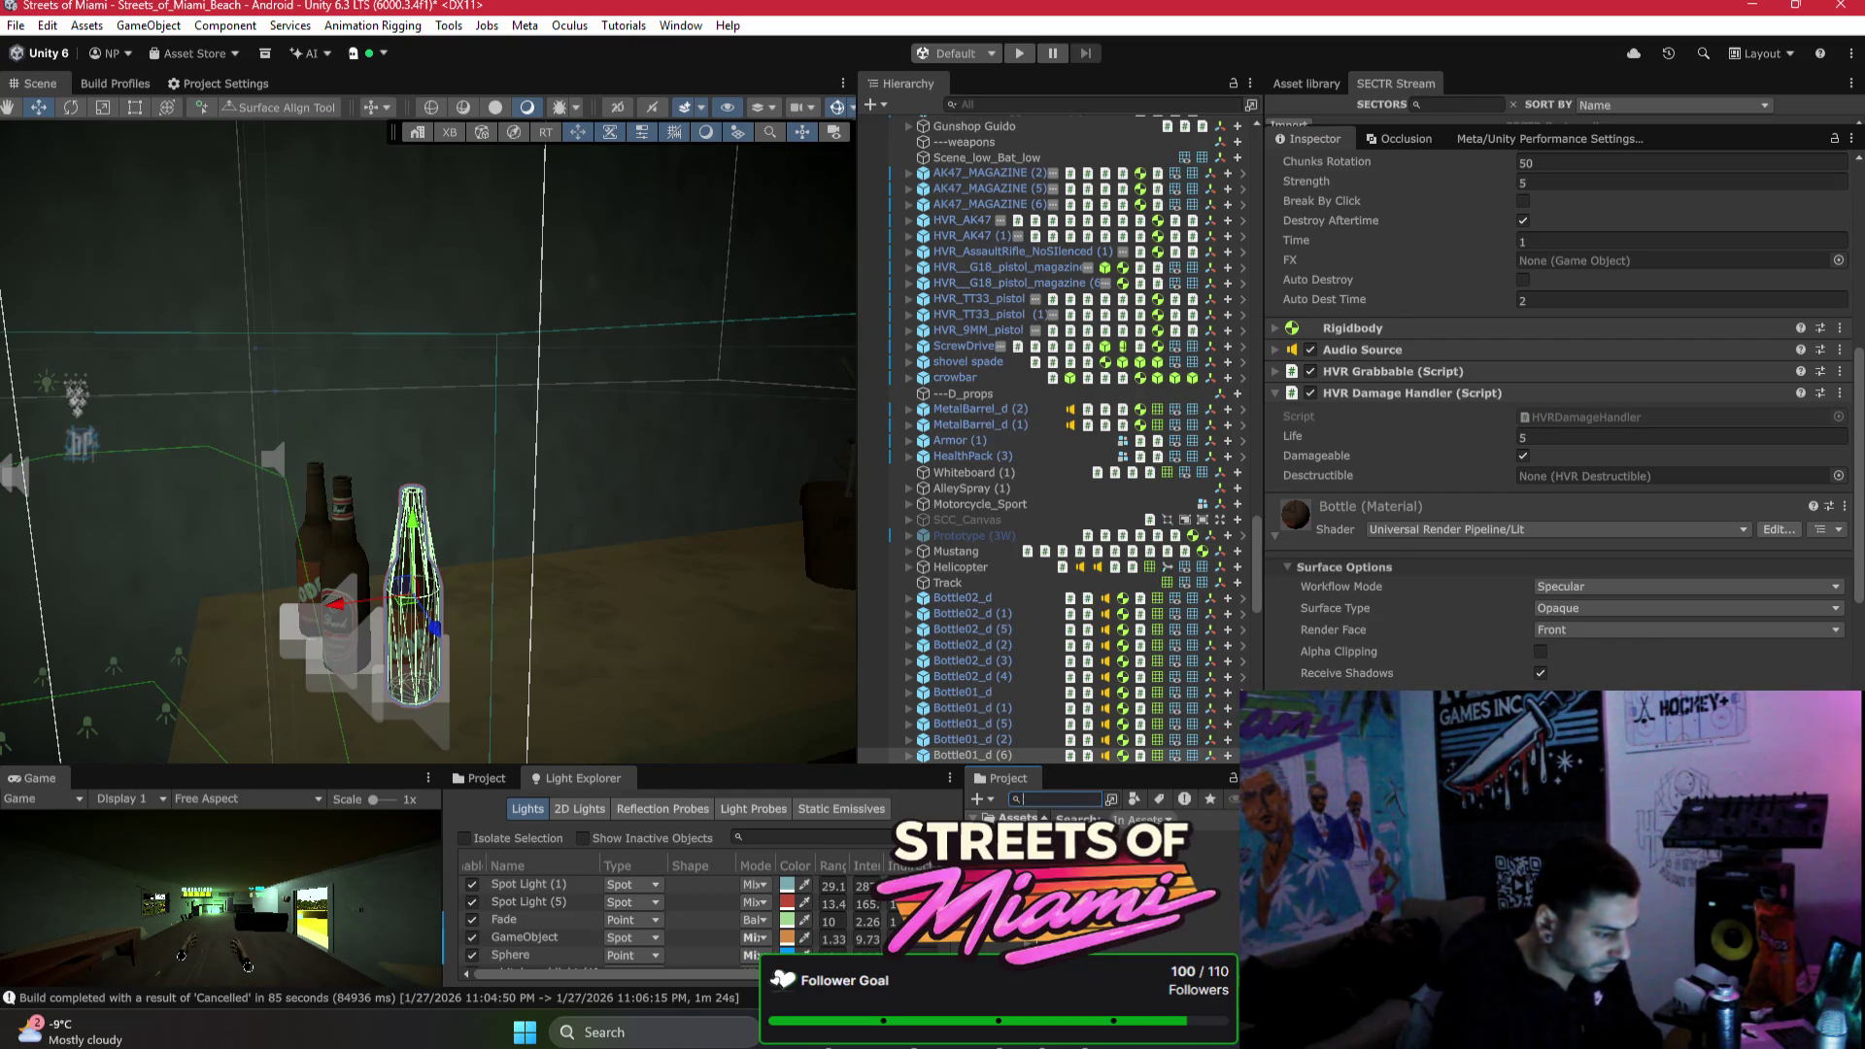
key("super+e")
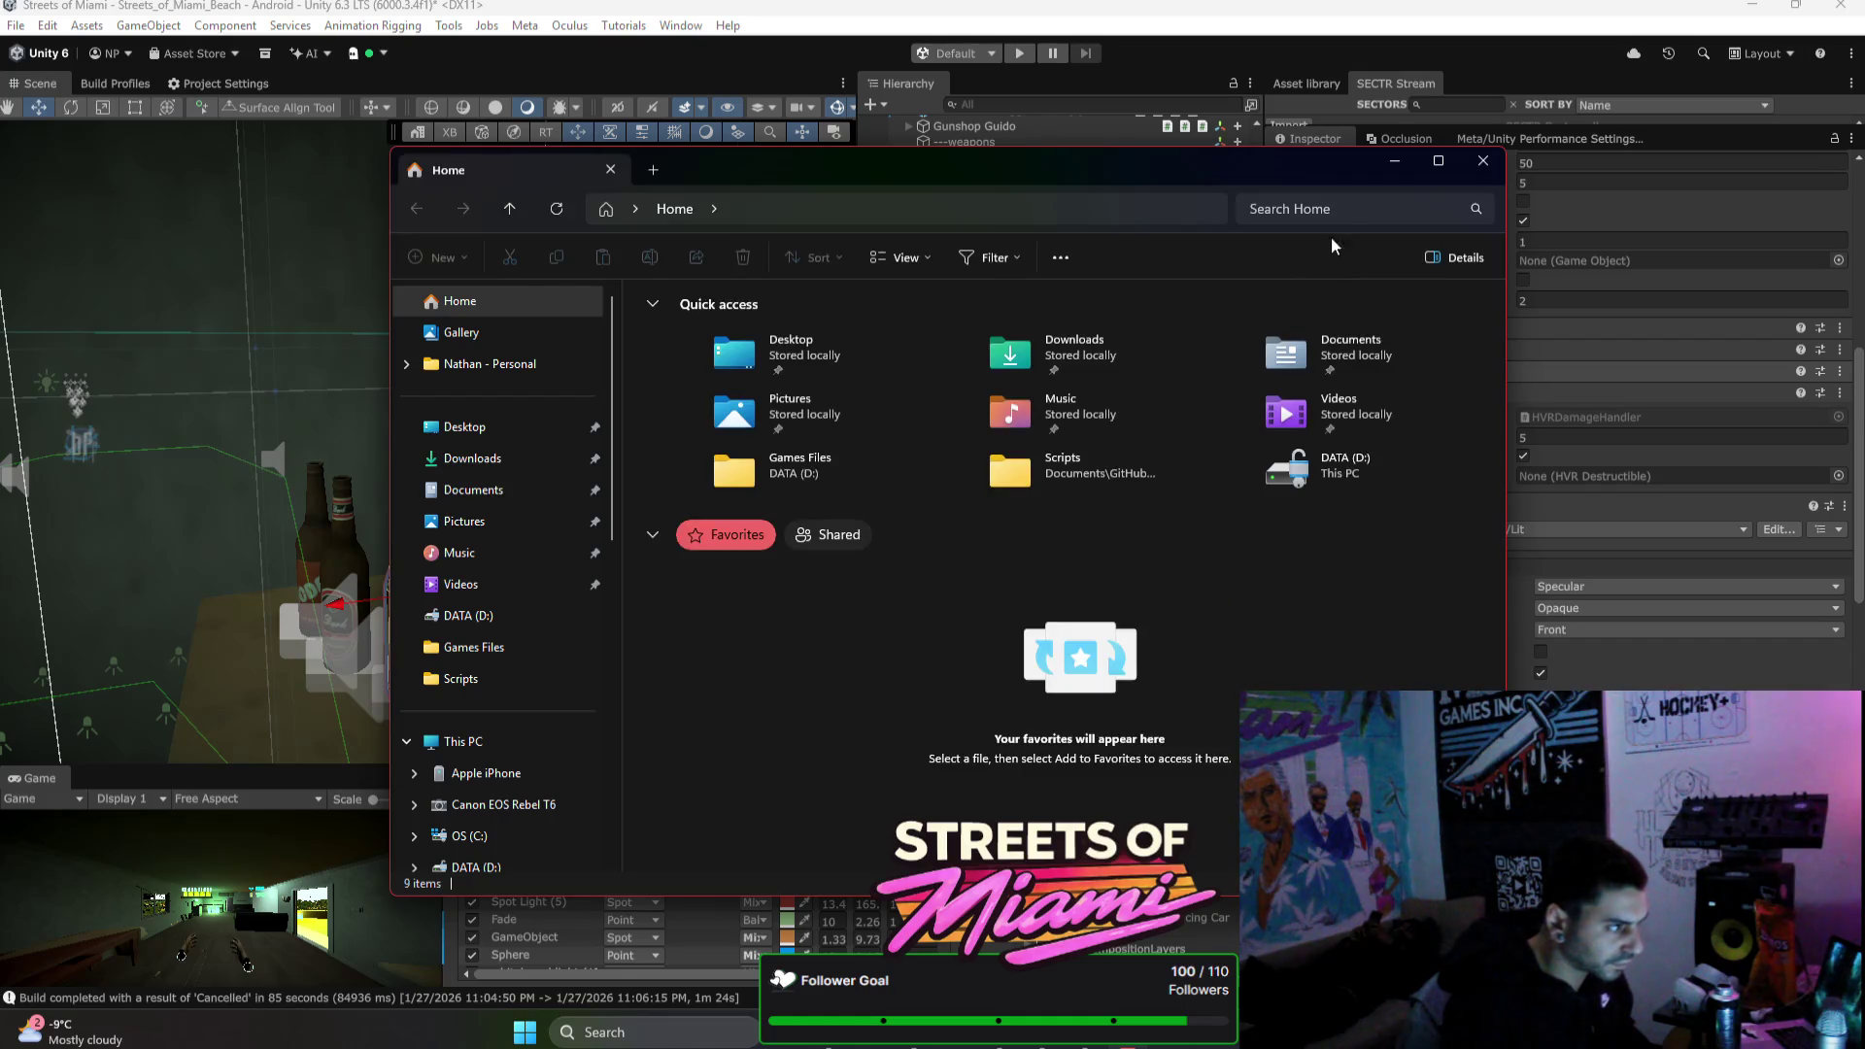
left_click(1353, 209)
Step: Search for SMOKEY inside DATA (D:) > HauntnSeekSilentSirenVR > Assets in File Explorer
type("SMOKEY ")
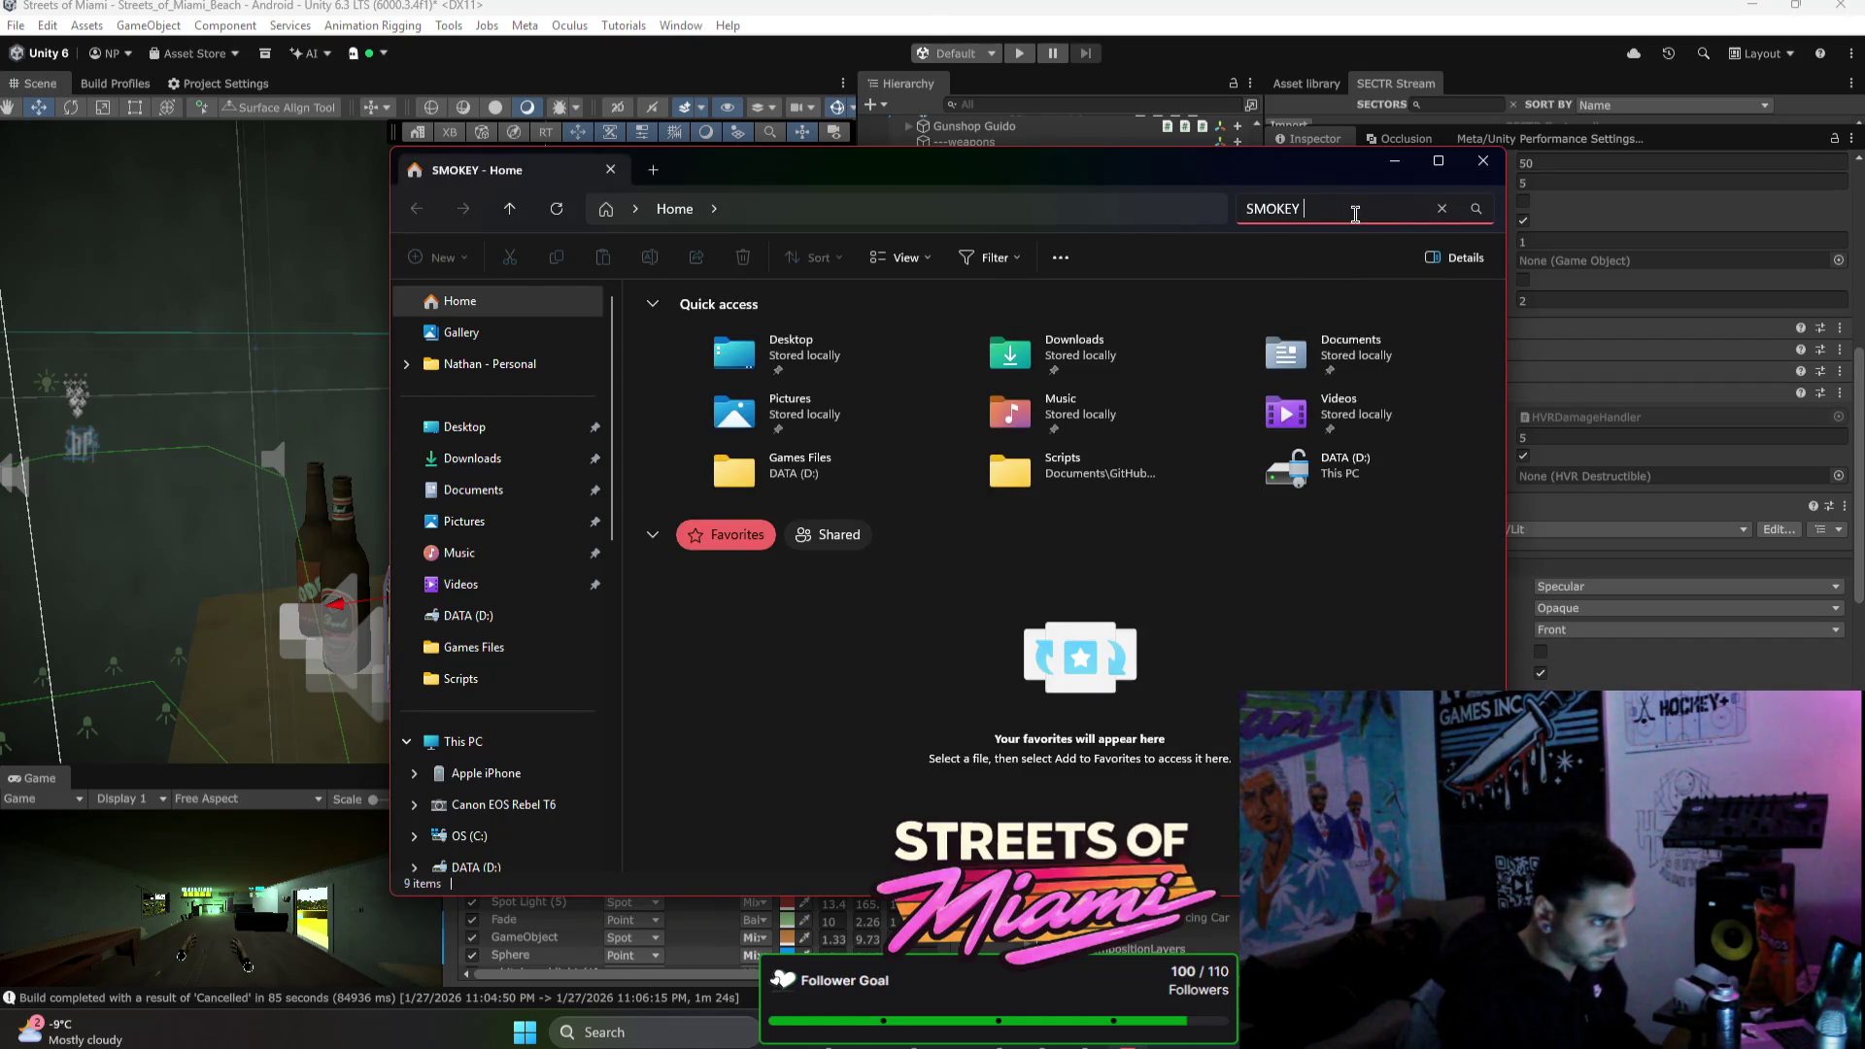
type("OAK")
key("Return")
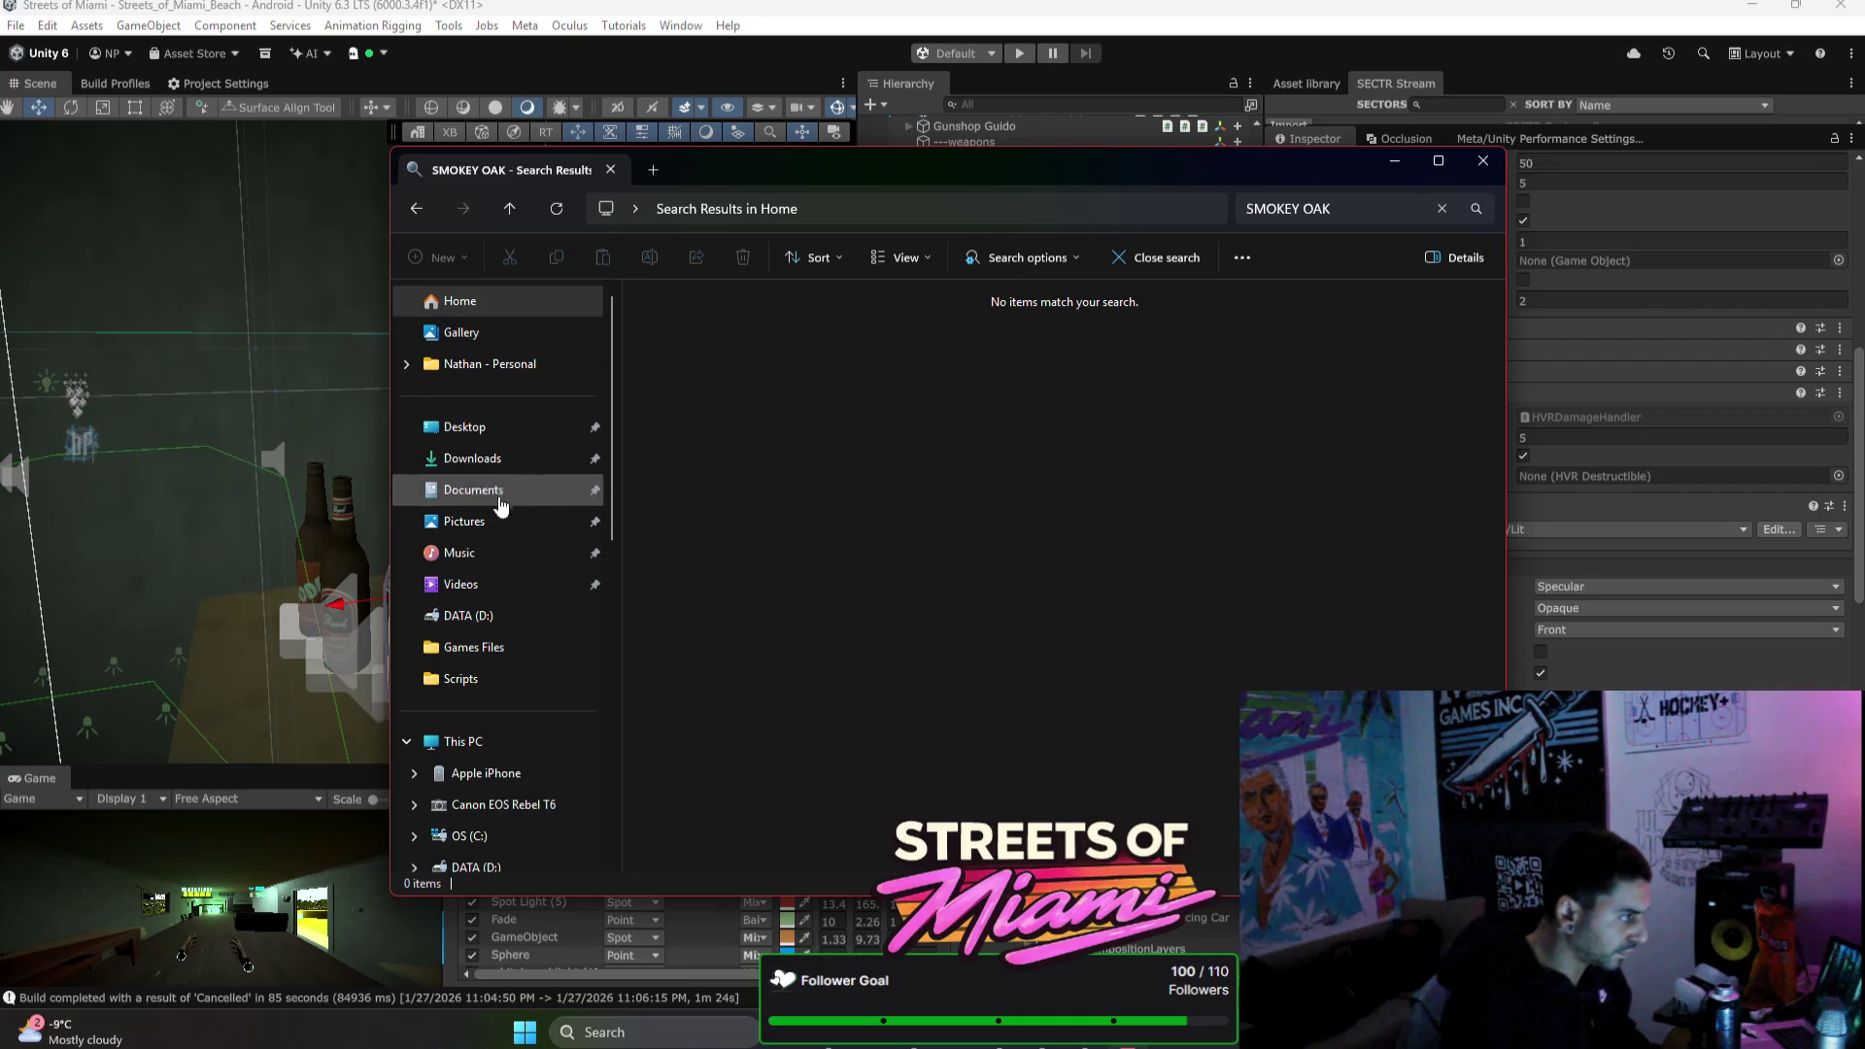
scroll(525, 592, "down", 4)
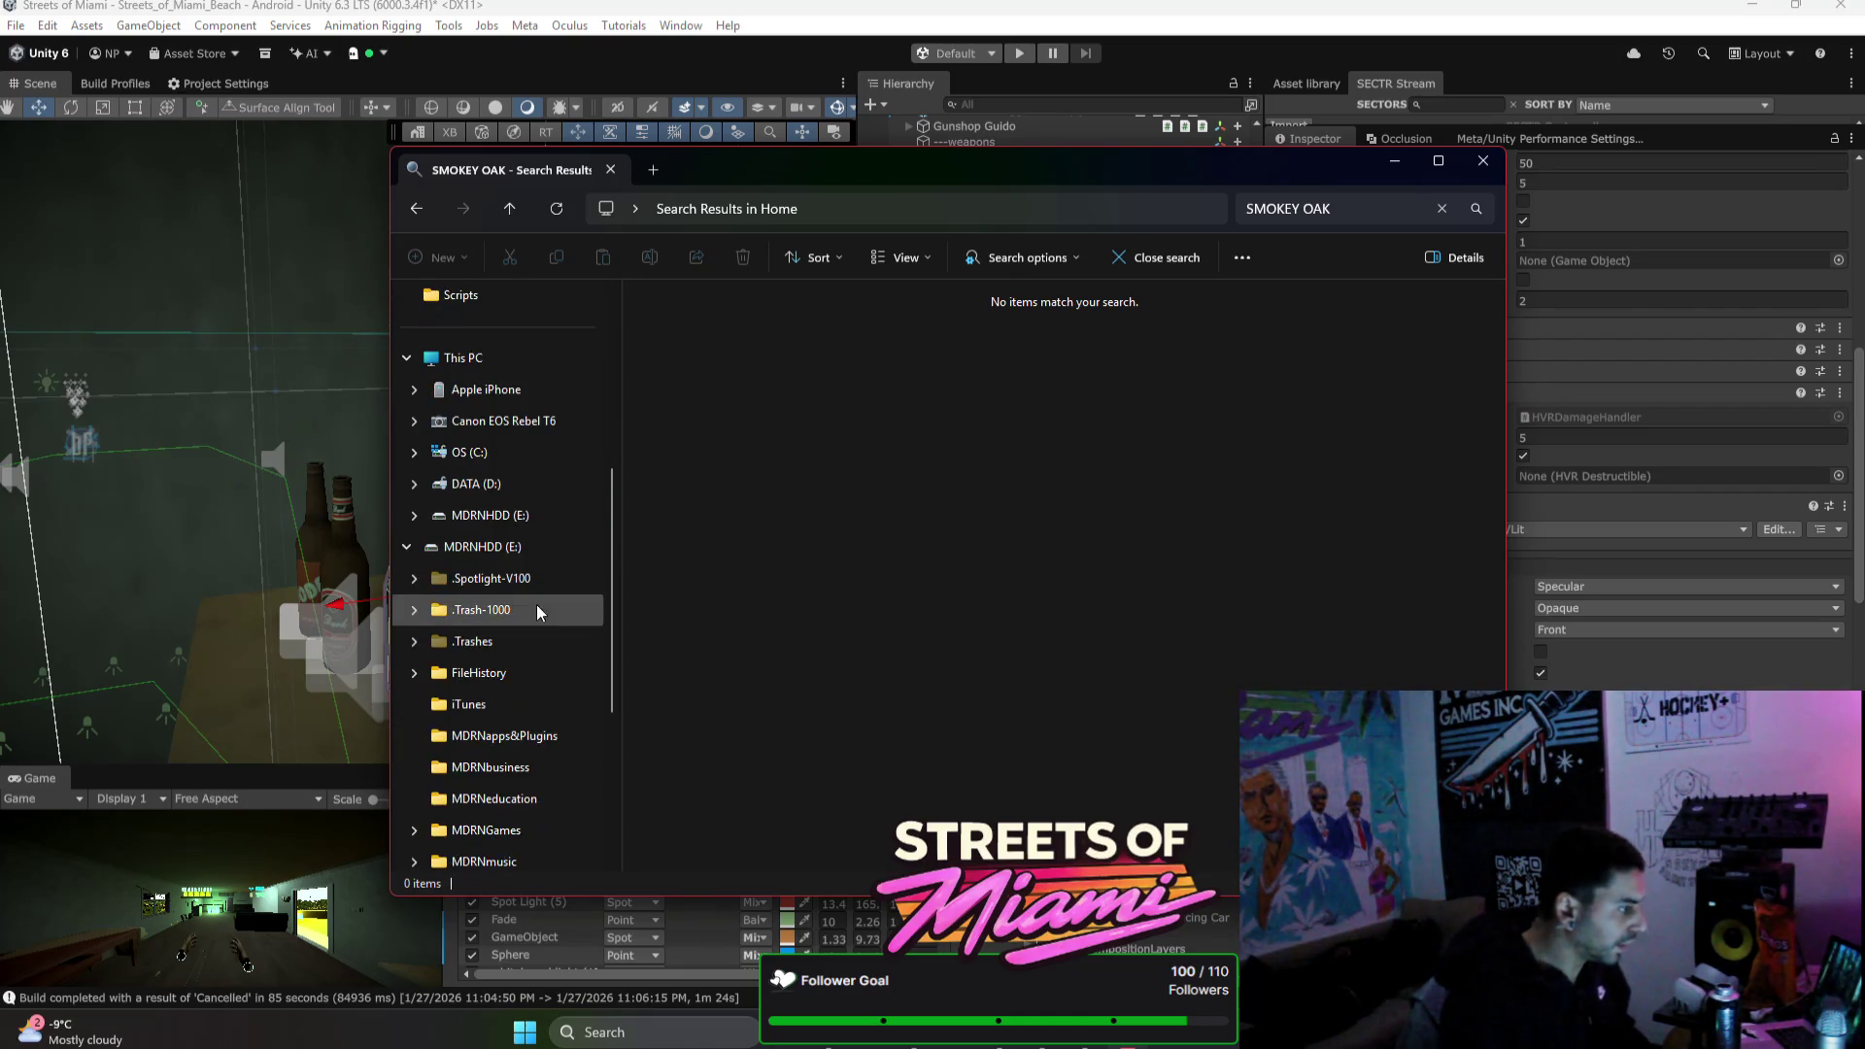
left_click(525, 483)
left_click(829, 433)
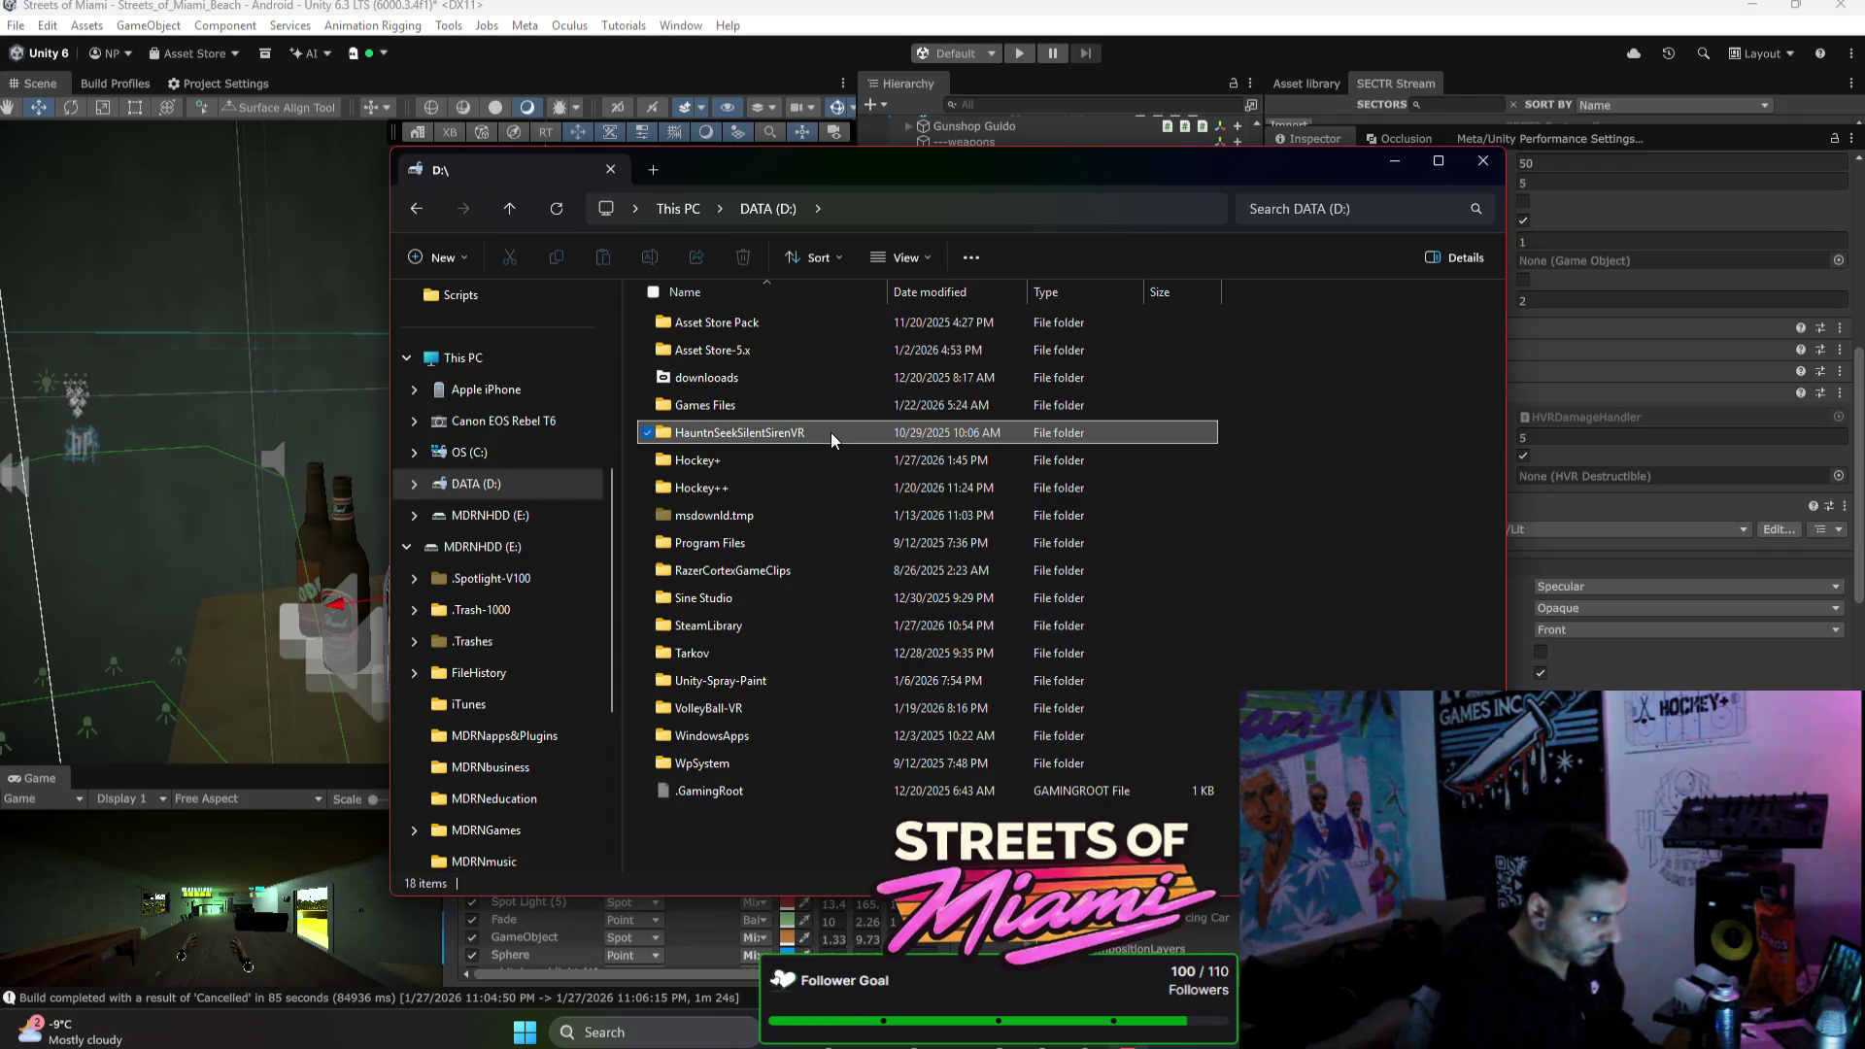
double_click(829, 433)
double_click(828, 374)
left_click(1364, 206)
type("SMOKEU")
key("BackSpace")
type("Y")
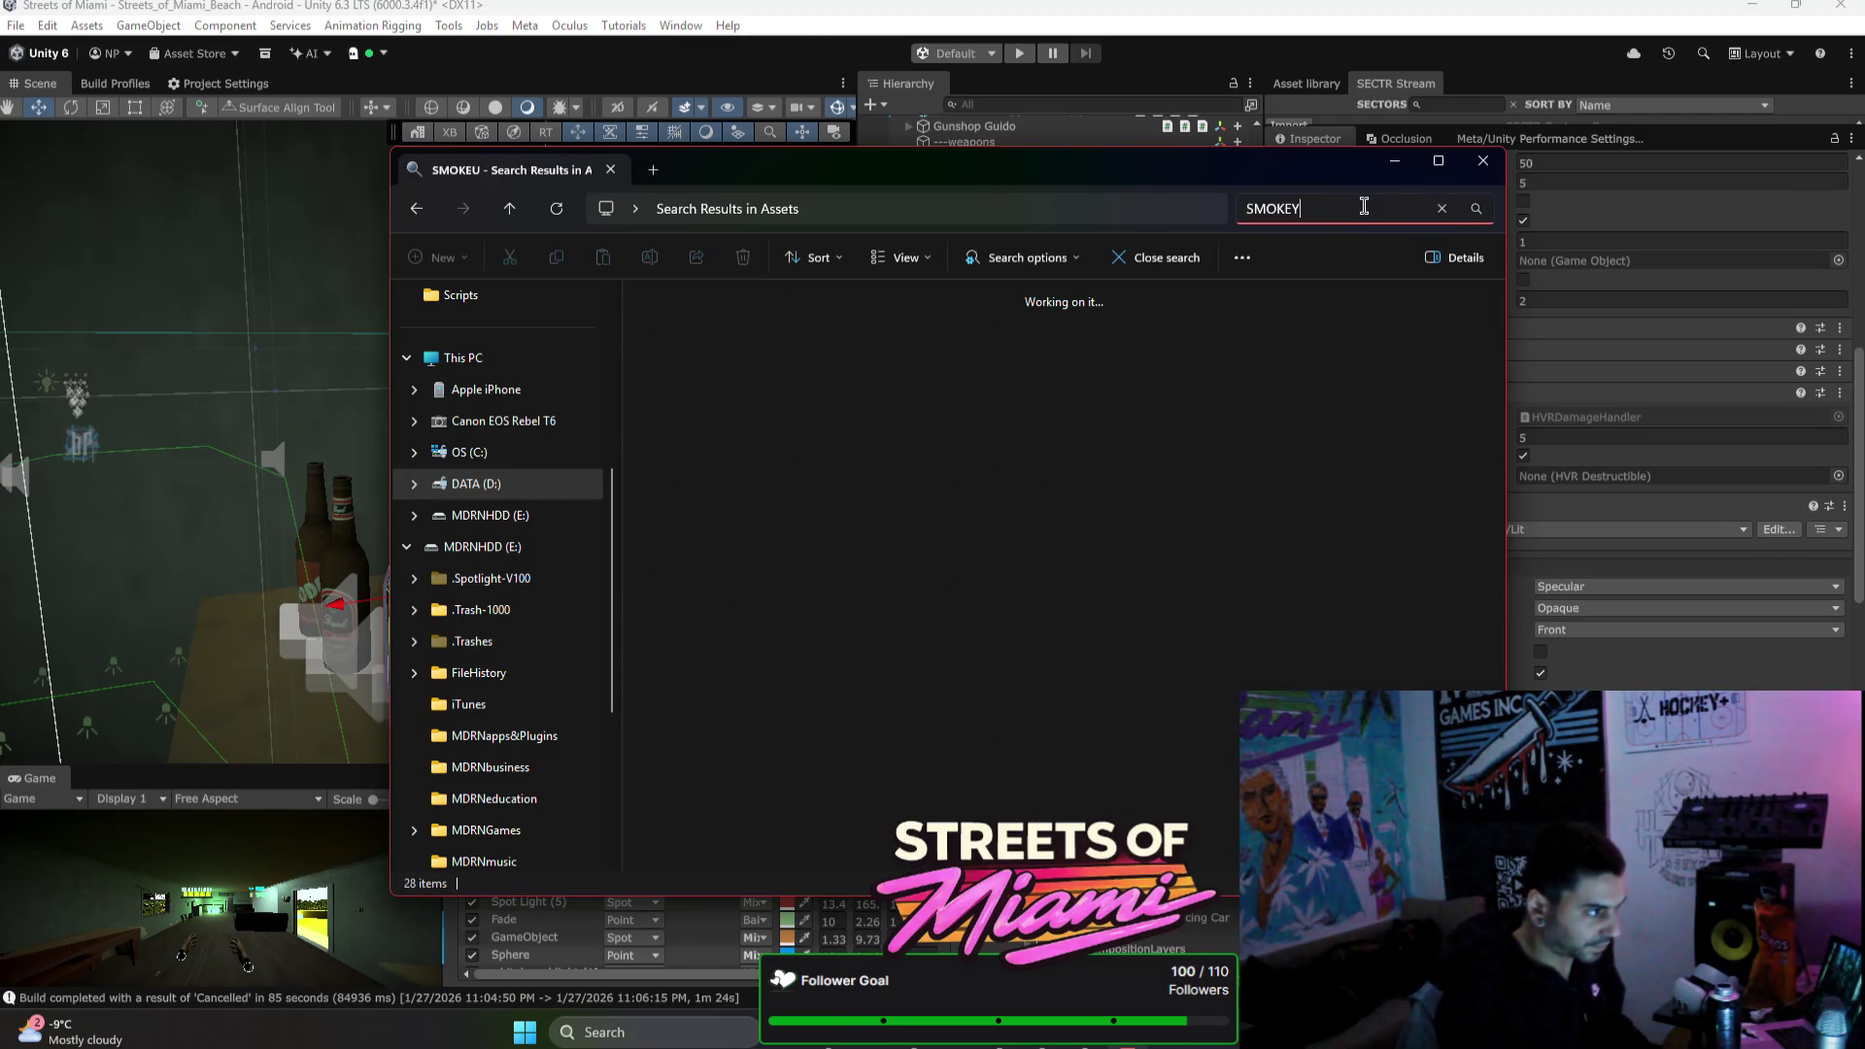
Step: Drag SmokeyOakRootbeer.png from the search results into Unity's PHOTOS folder
mouse_move(986, 179)
left_mouse_down()
mouse_move(1635, 146)
mouse_move(1725, 107)
left_mouse_up()
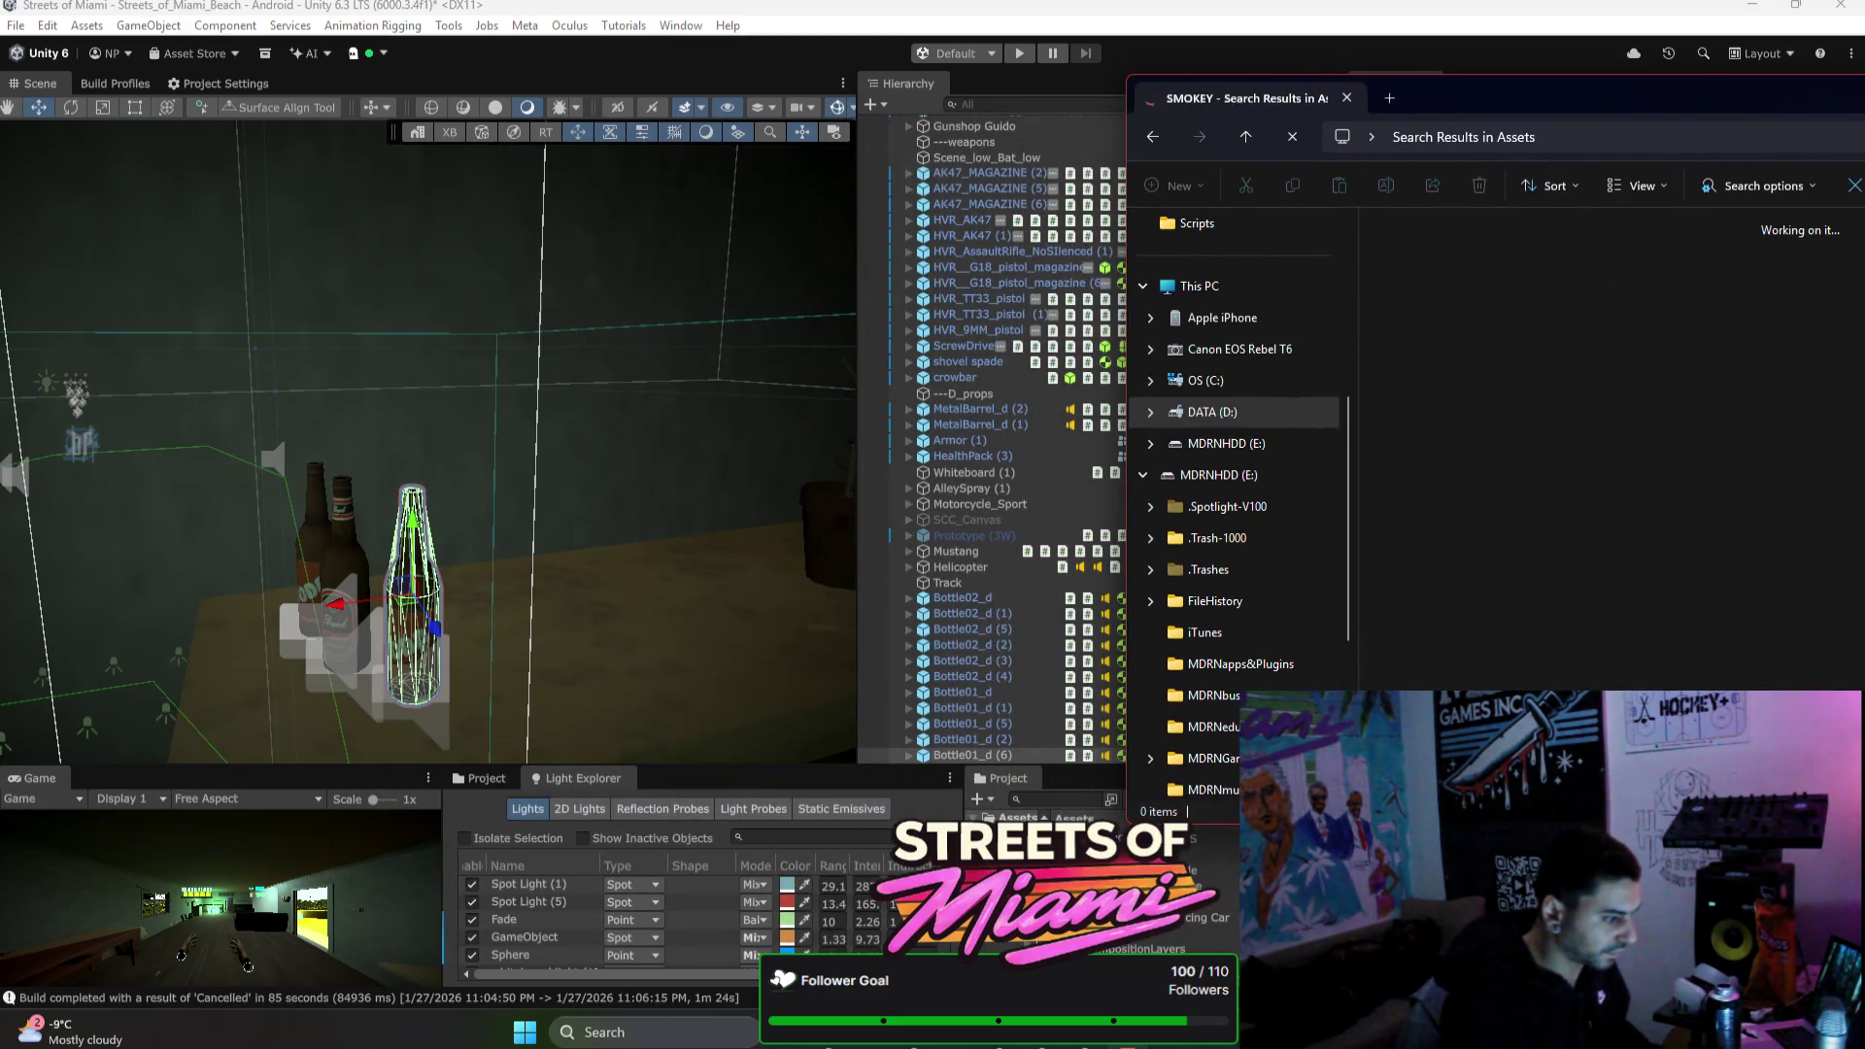
left_click(1369, 927)
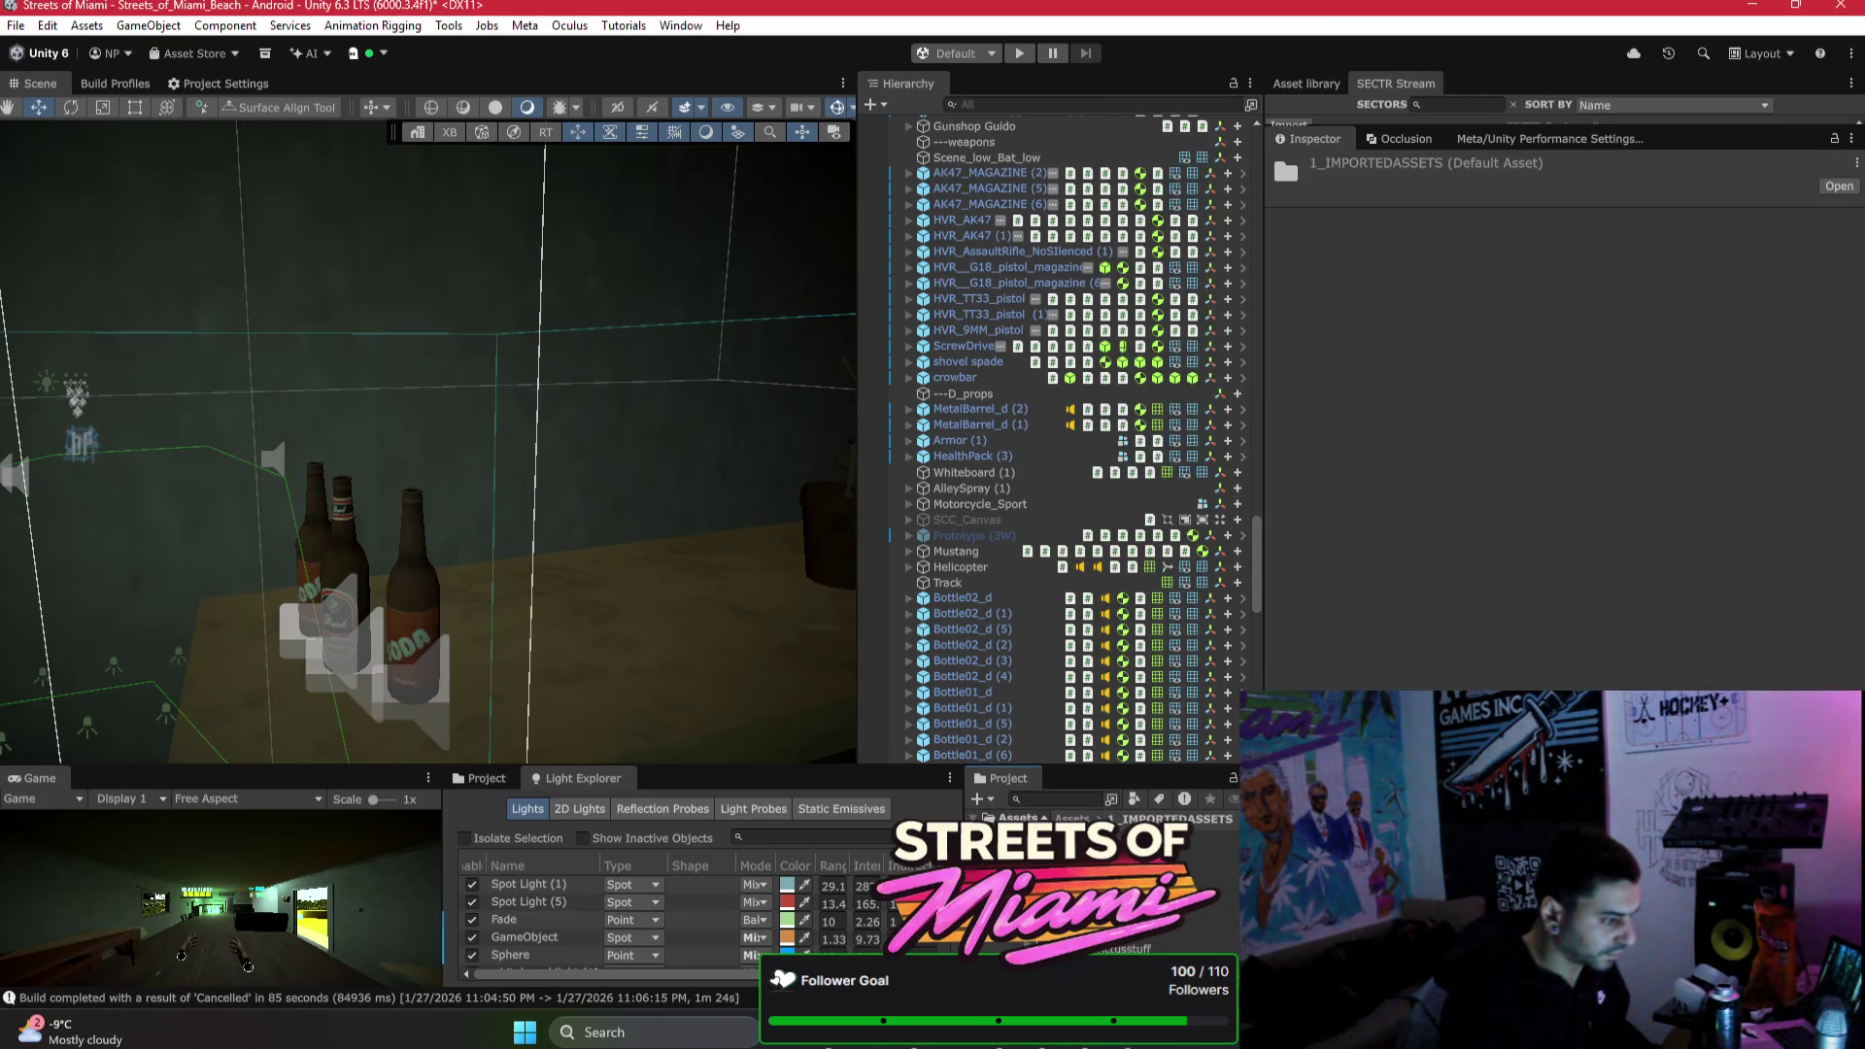
left_click(1136, 944)
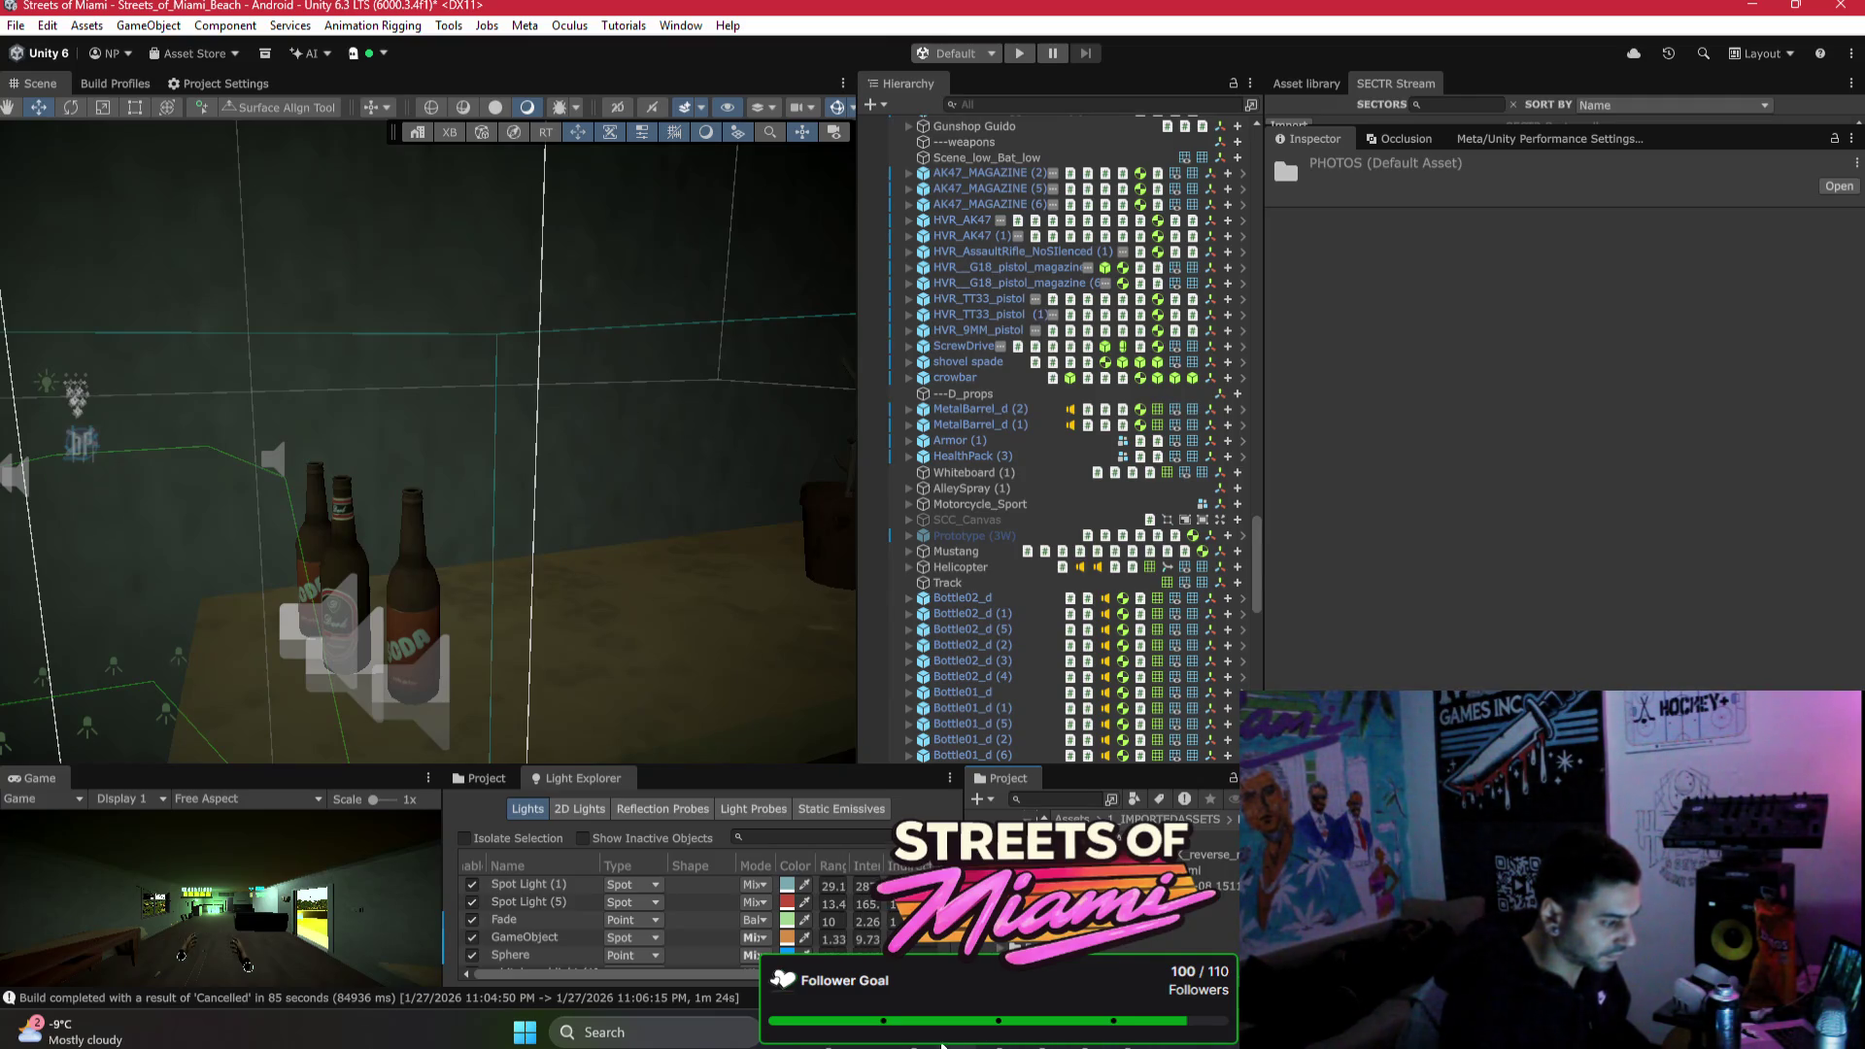
left_click(961, 1045)
mouse_move(1581, 94)
left_mouse_down()
mouse_move(1000, 107)
mouse_move(608, 78)
left_mouse_up()
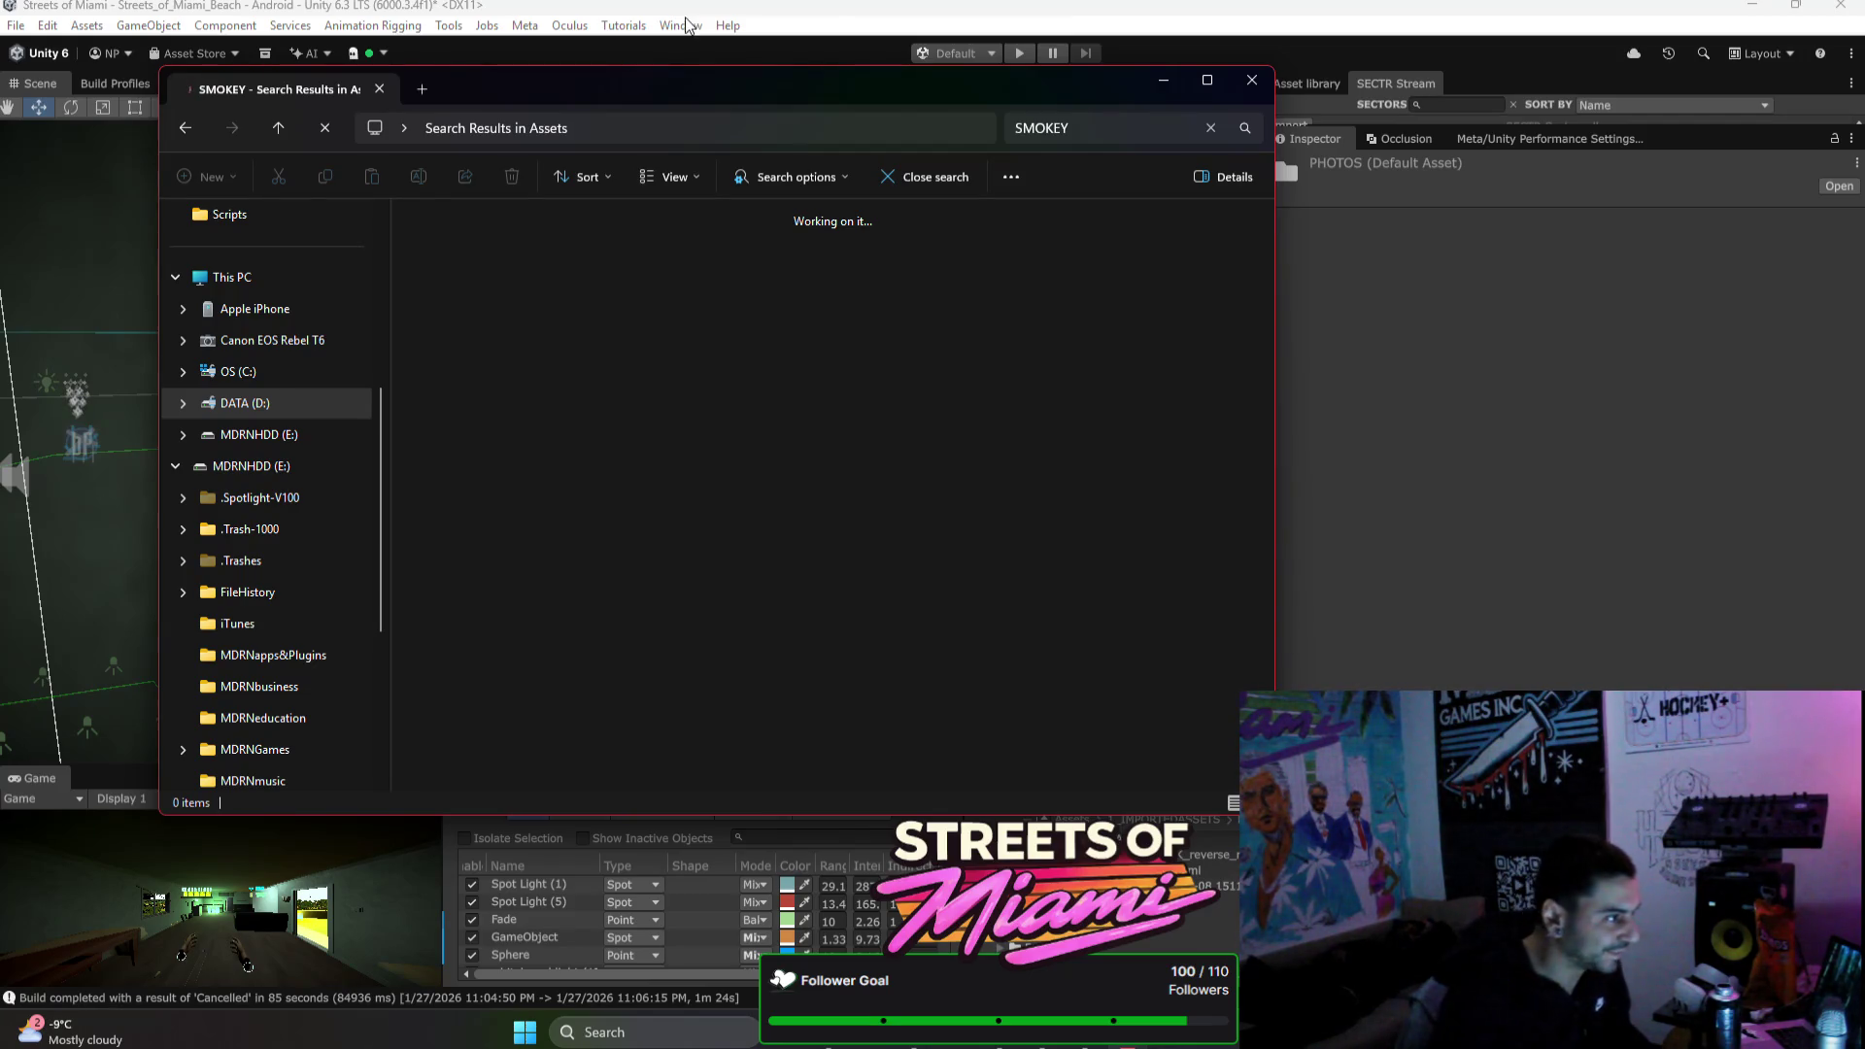
mouse_move(1069, 85)
left_mouse_down()
mouse_move(1287, 234)
mouse_move(1449, 178)
mouse_move(1243, 115)
left_mouse_up()
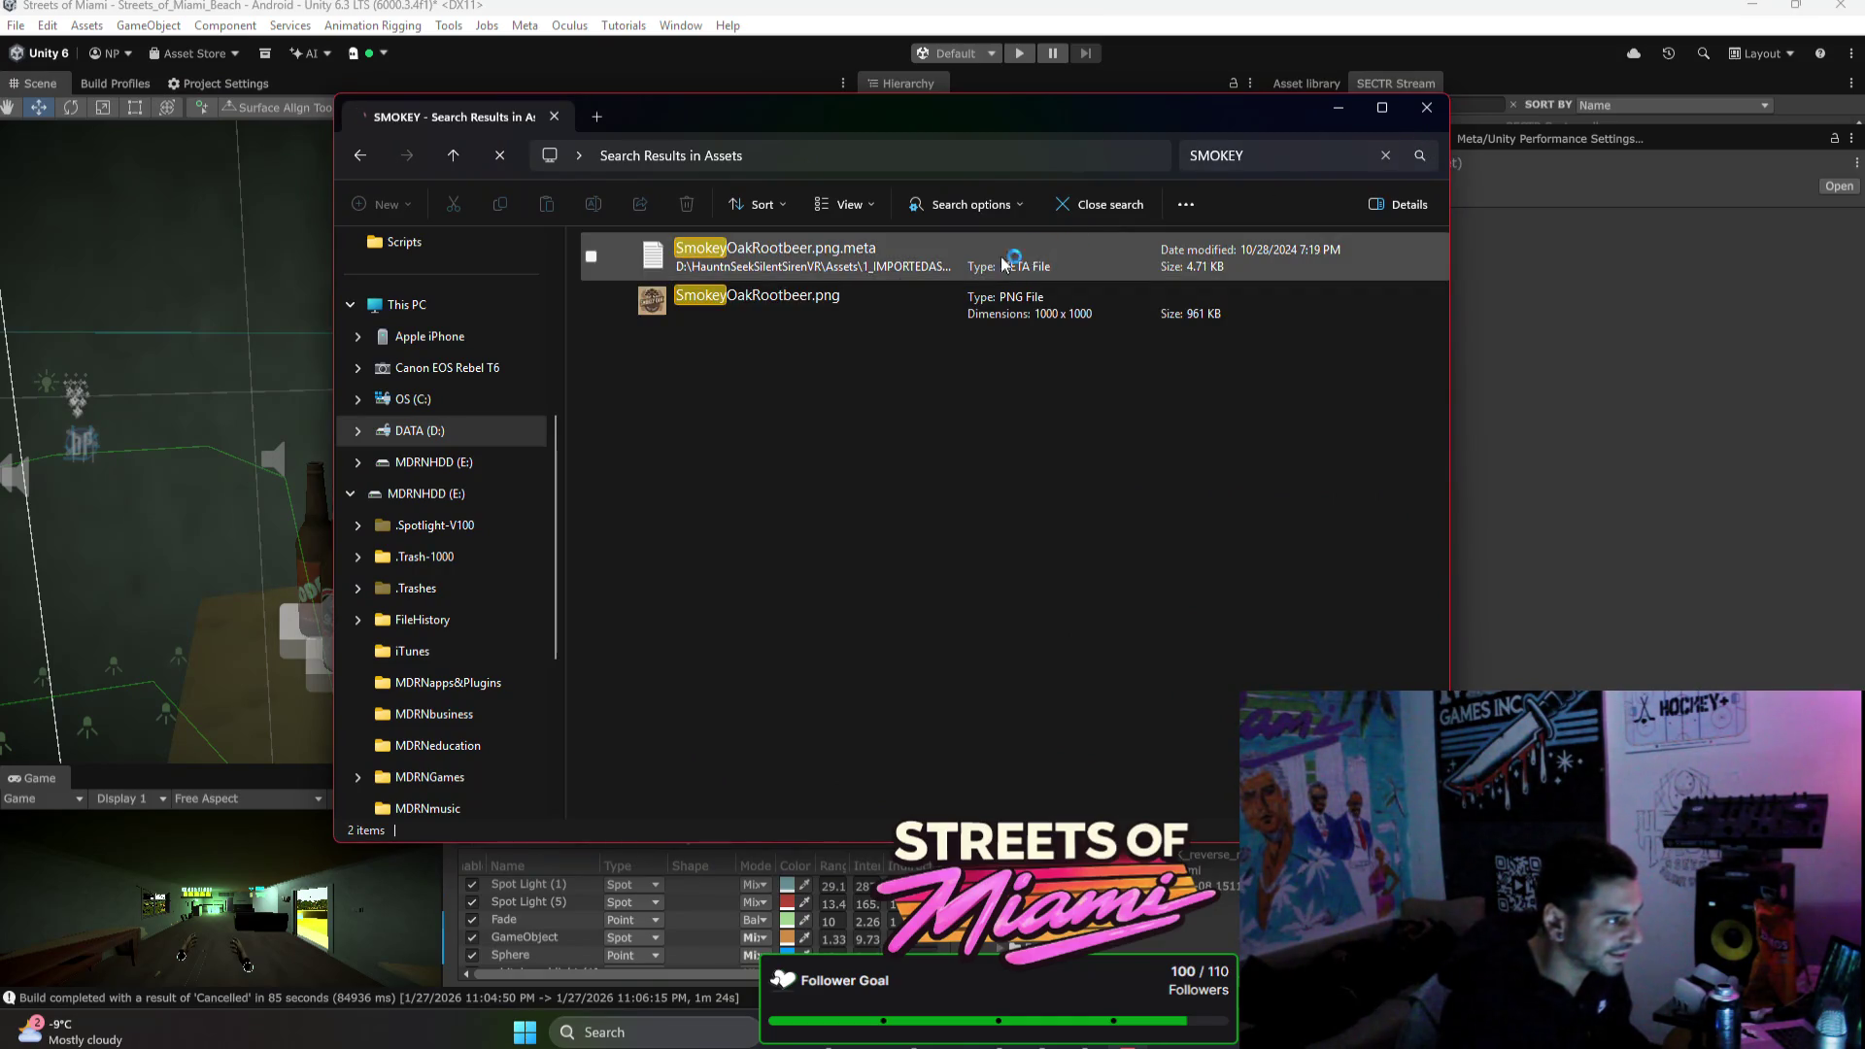
left_click(854, 301)
left_click_drag(1133, 638, 930, 612)
mouse_move(655, 284)
left_mouse_down()
mouse_move(734, 325)
mouse_move(932, 39)
mouse_move(1138, 954)
left_mouse_up()
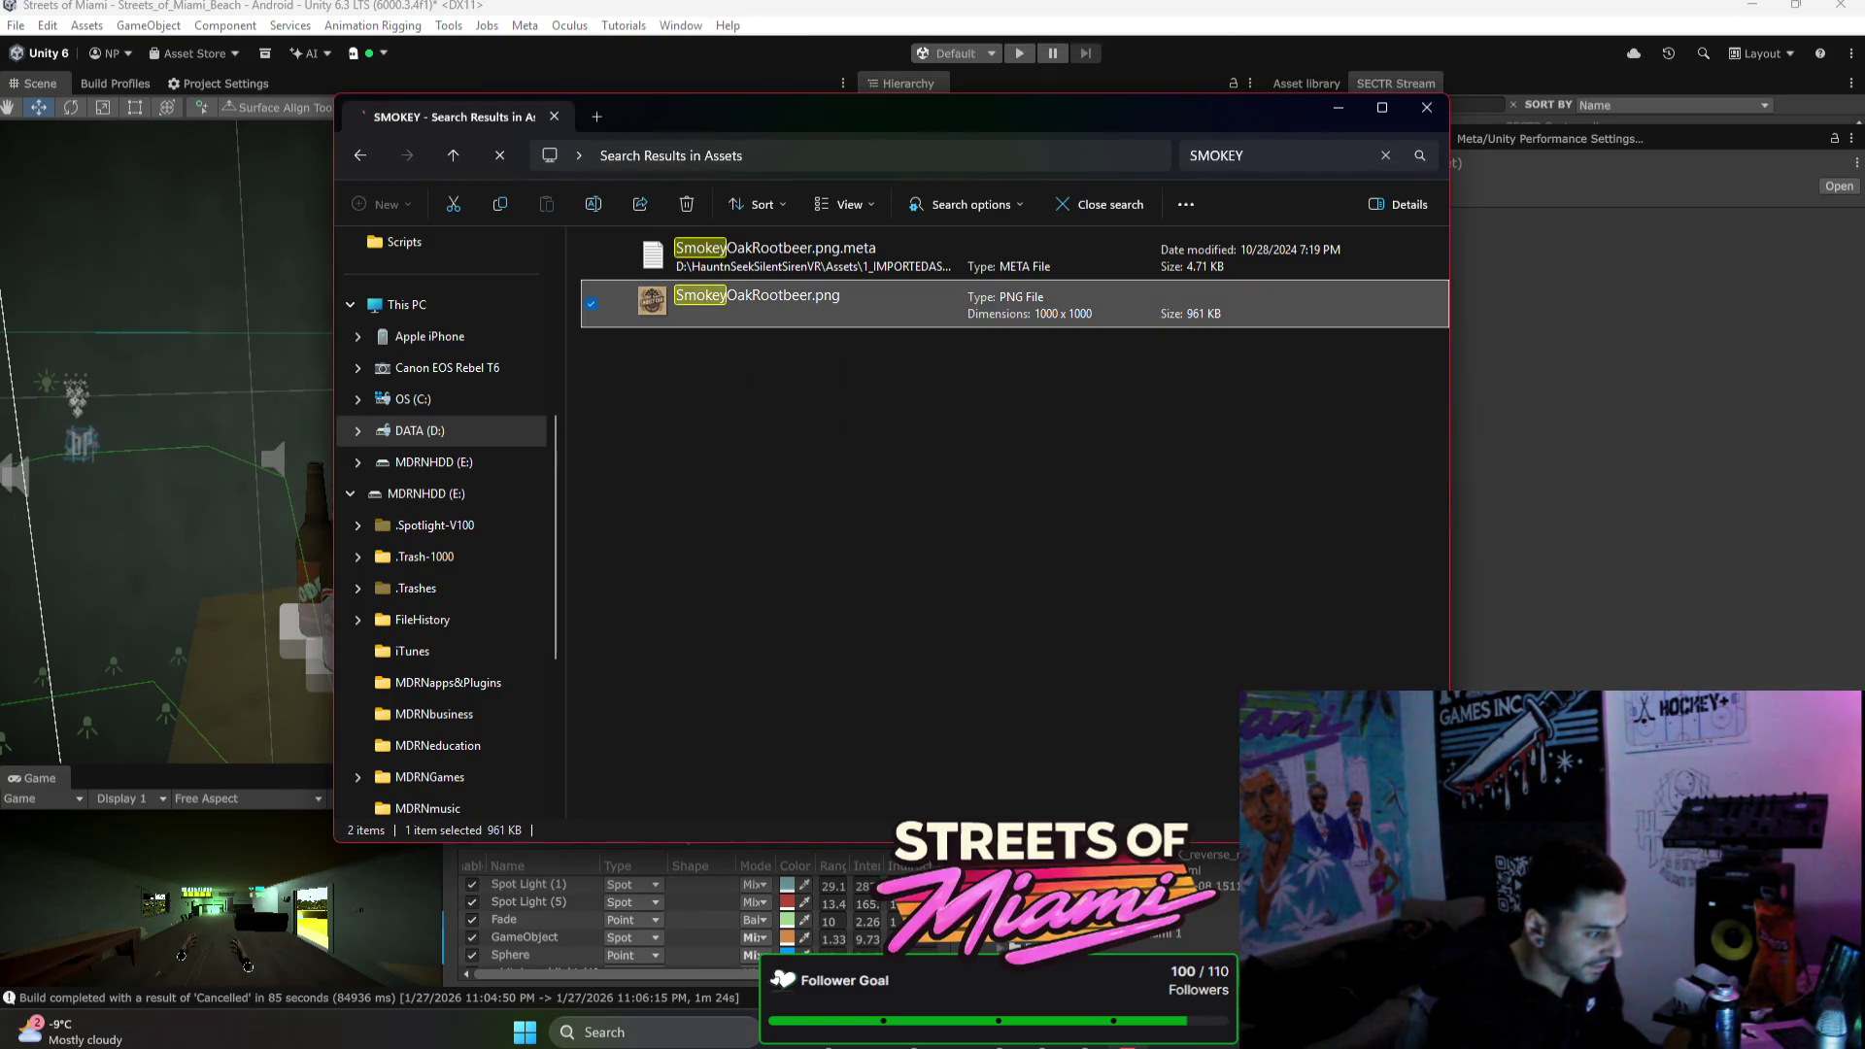
left_click(1454, 427)
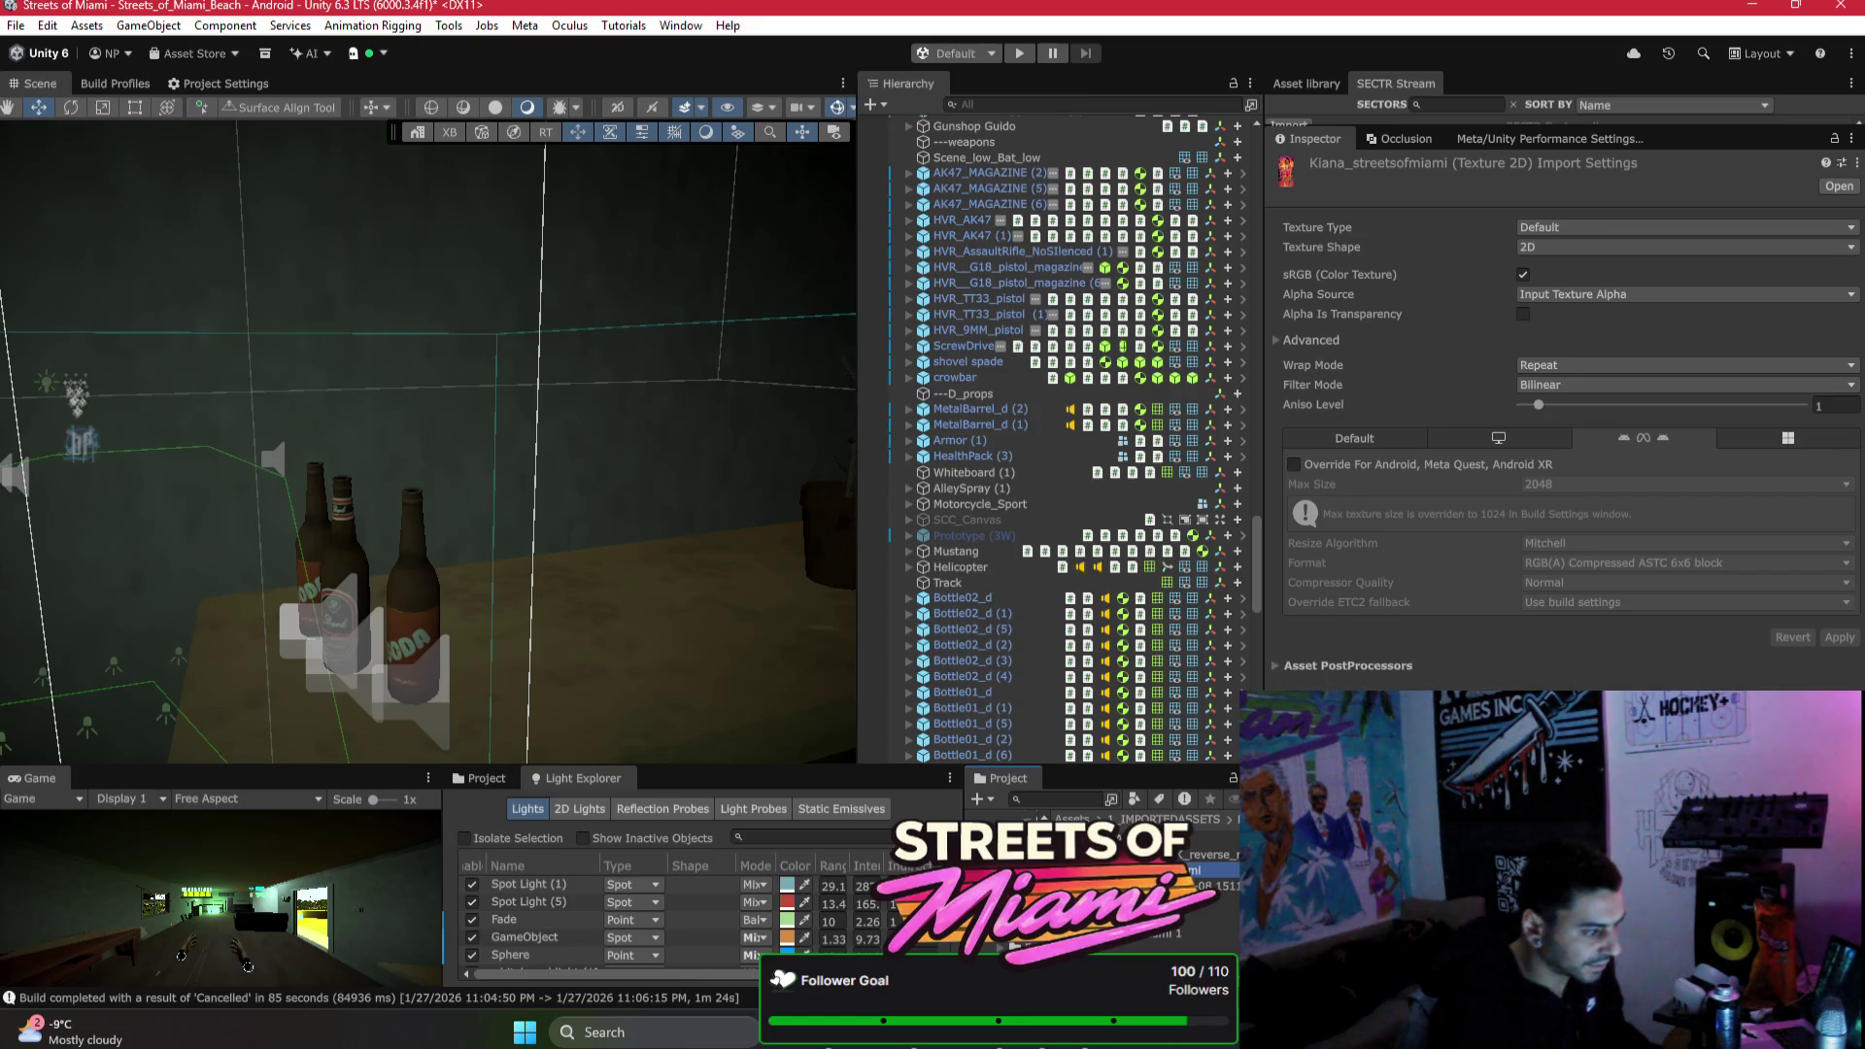
right_click(1117, 870)
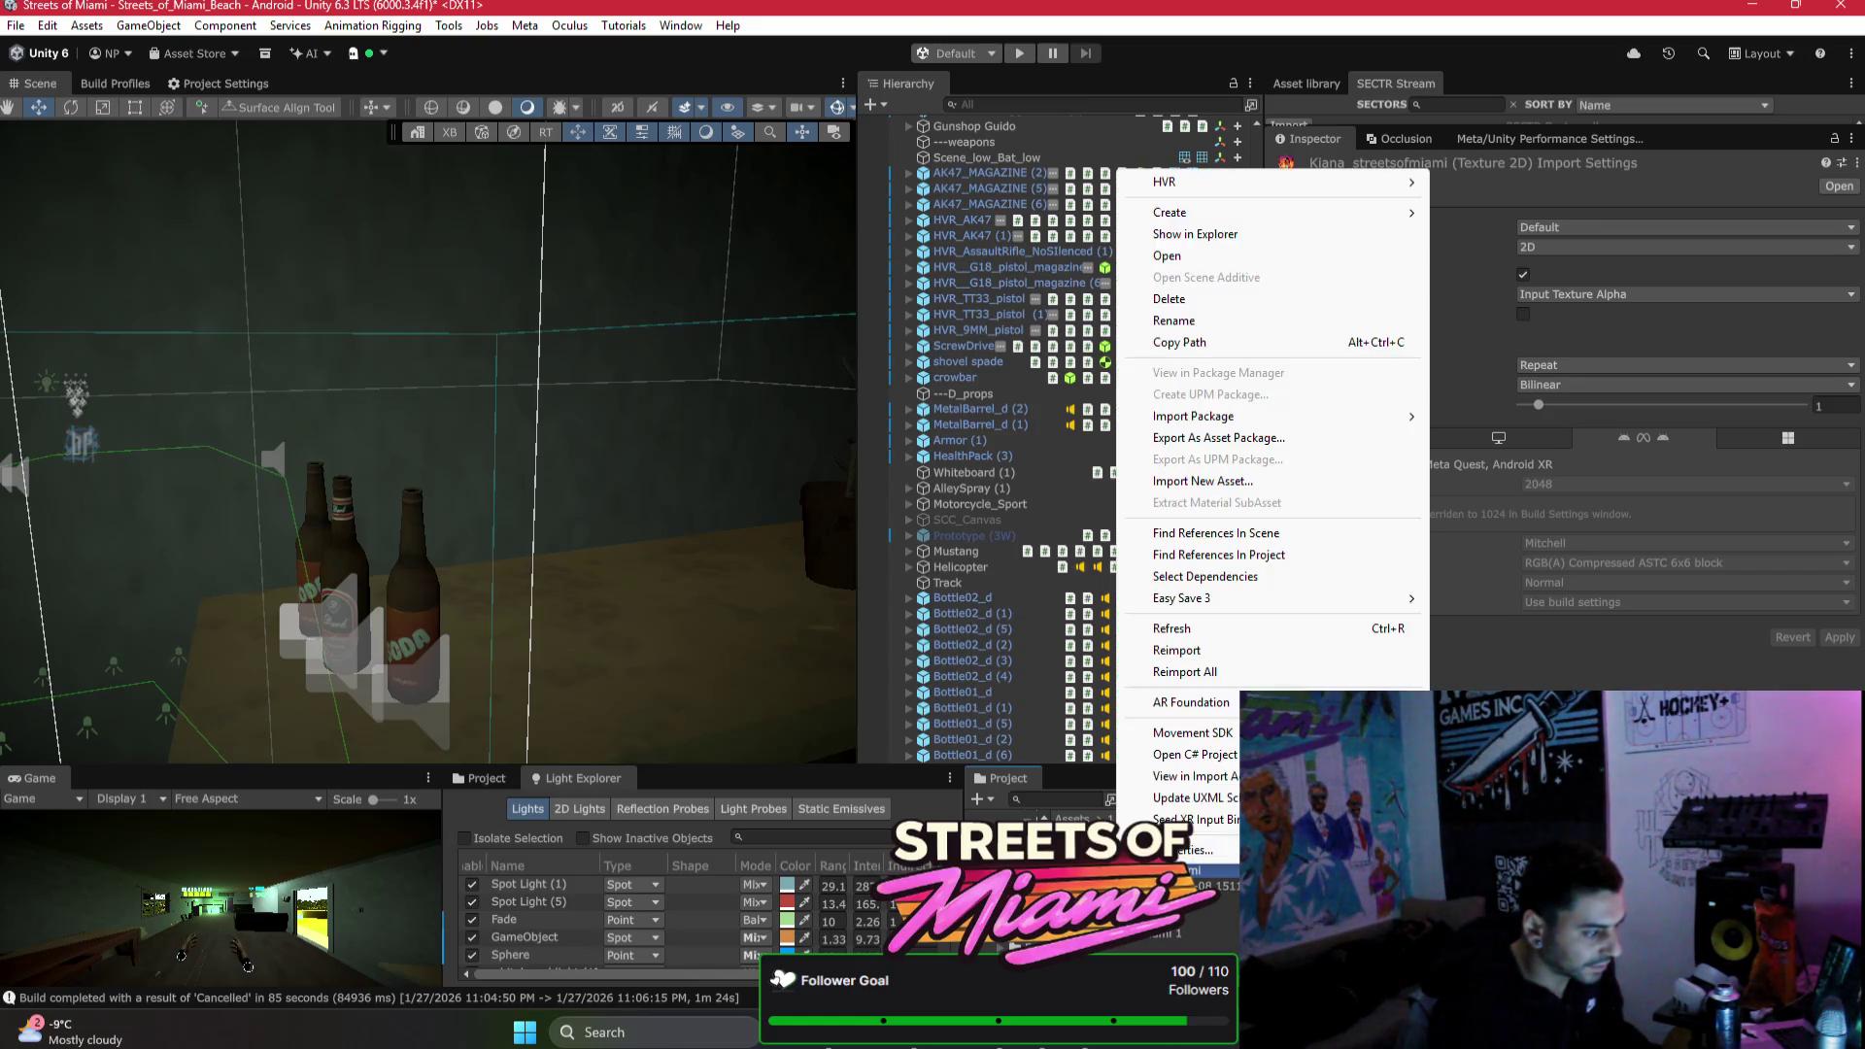
left_click(1180, 237)
double_click(695, 380)
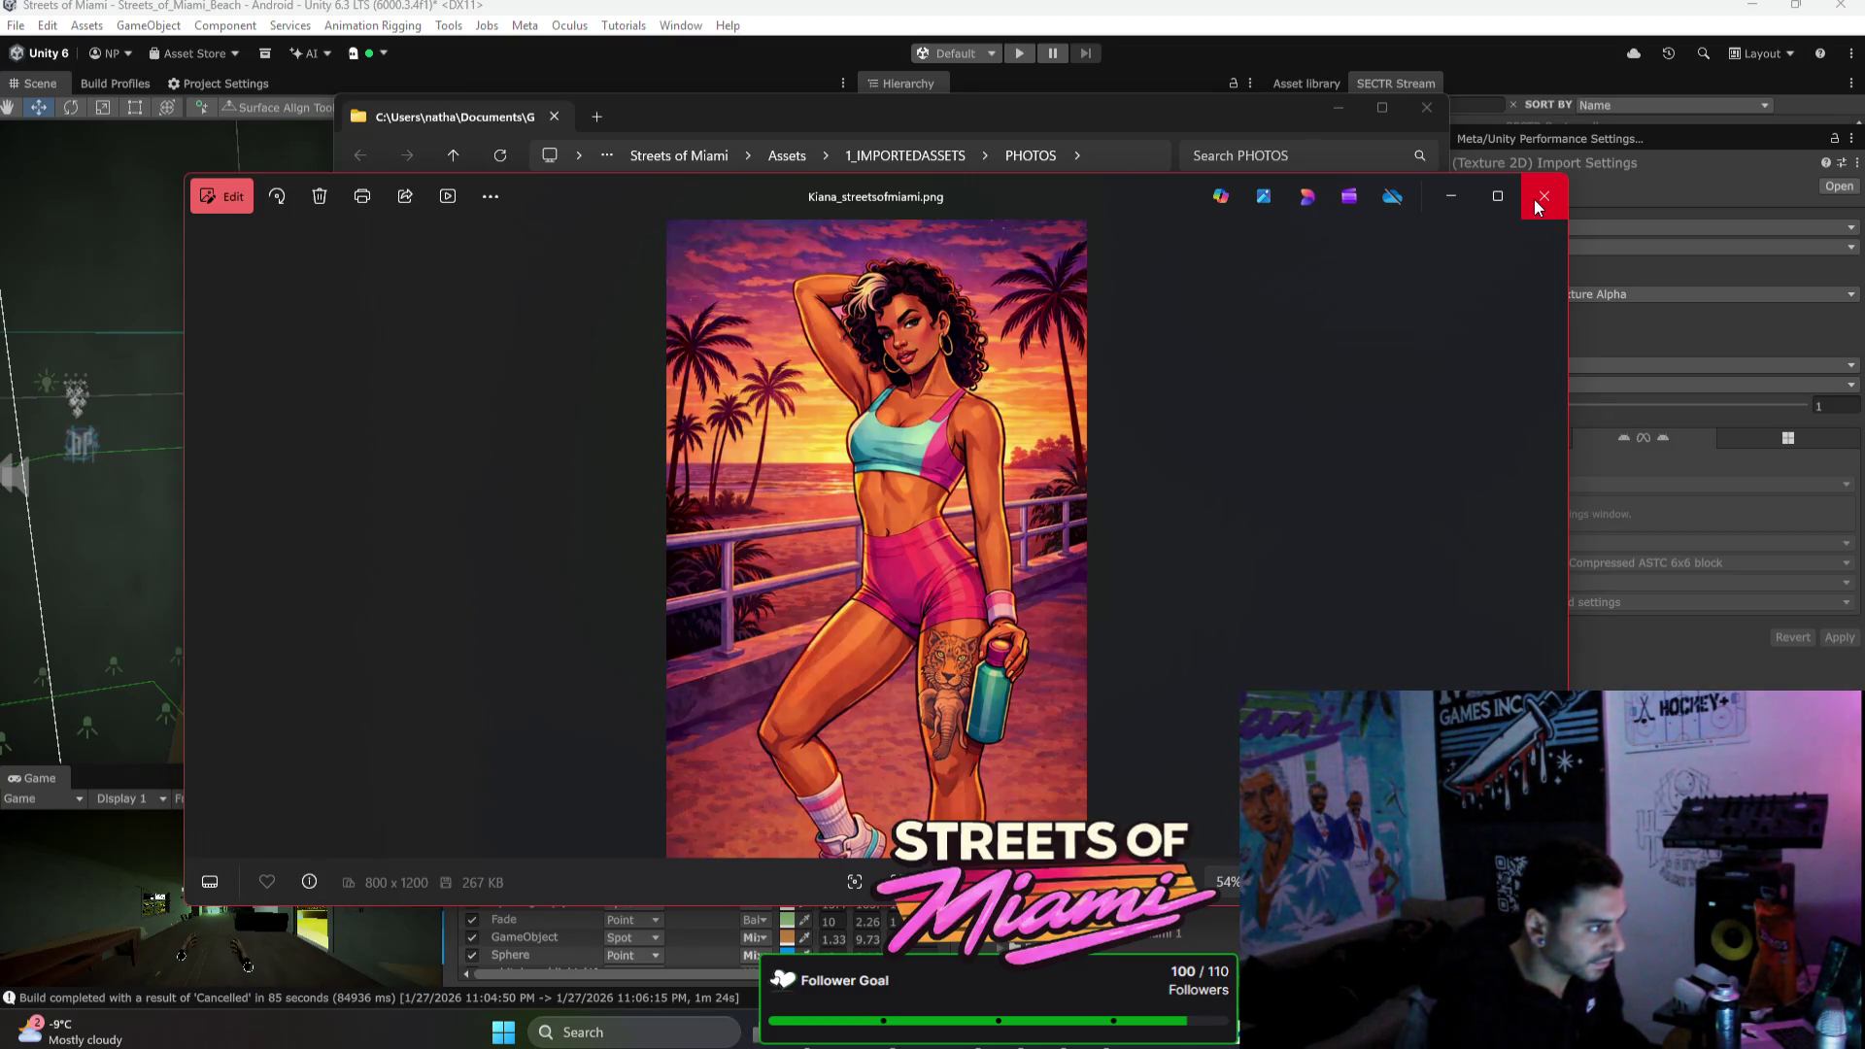
left_click(1539, 208)
left_click(1427, 108)
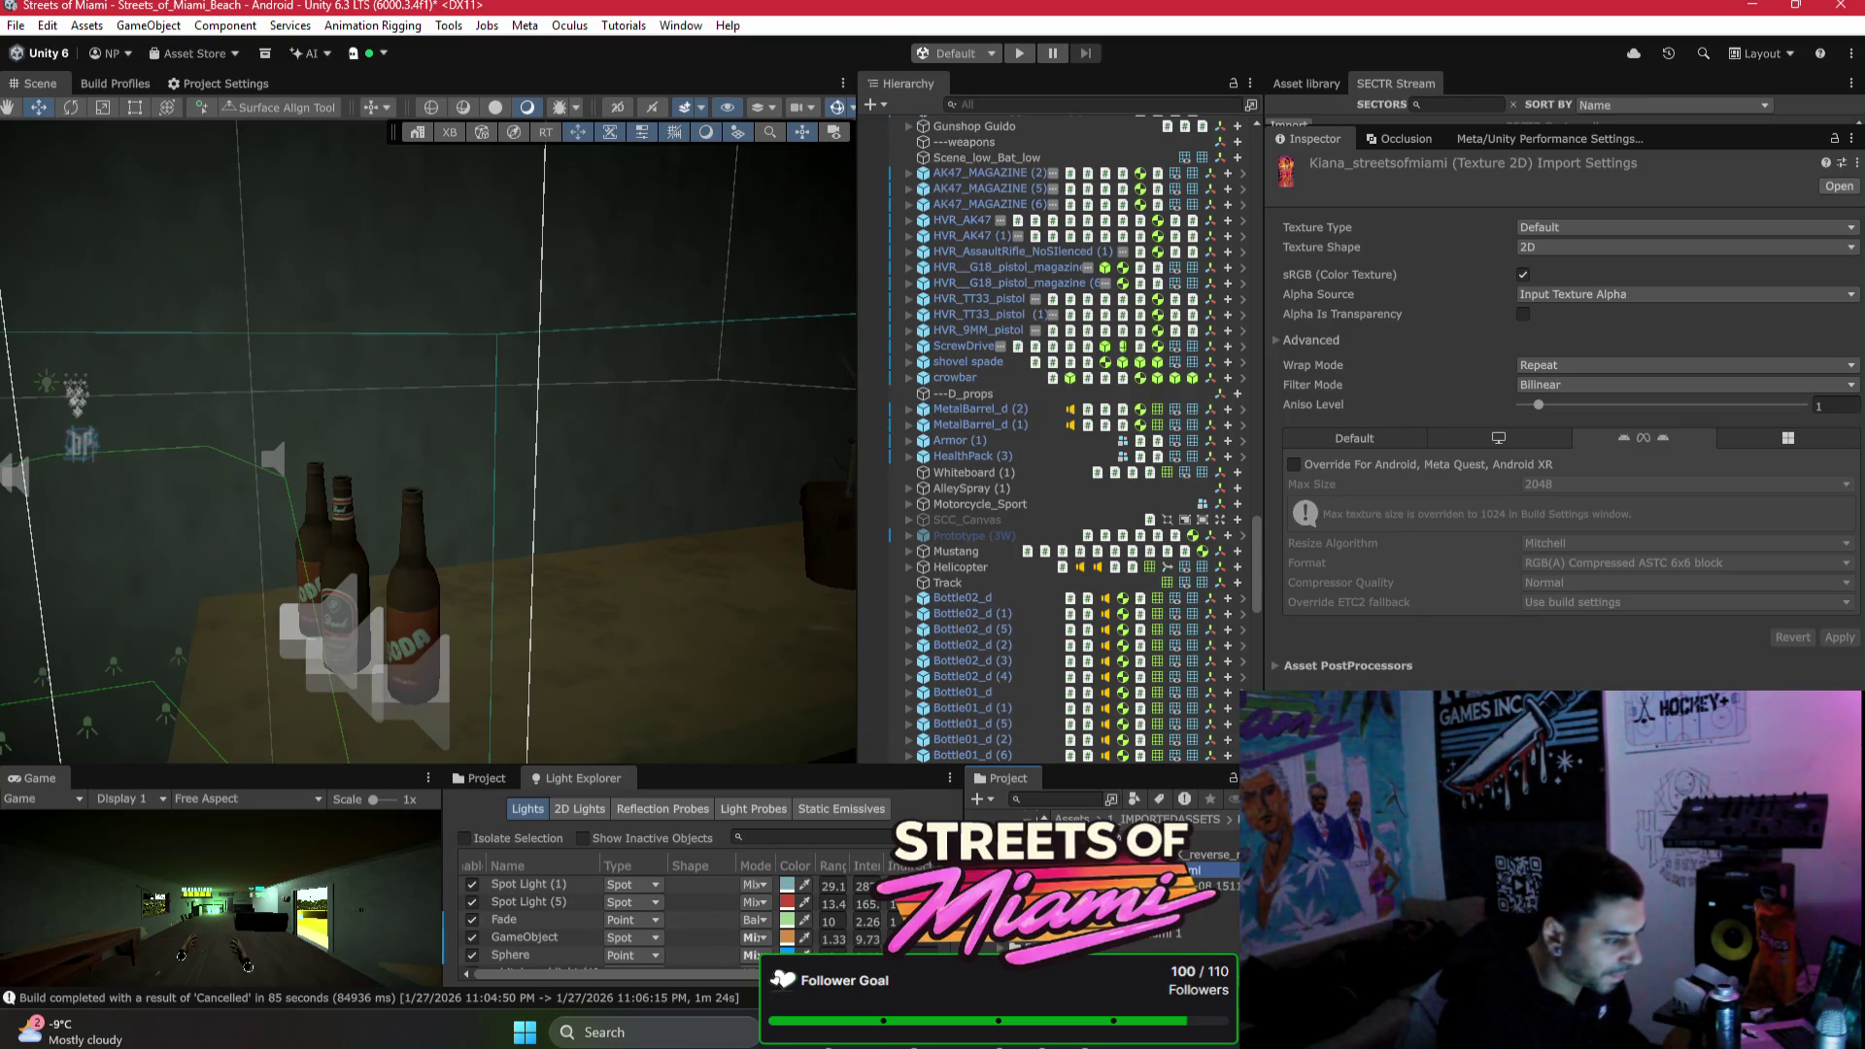
left_click(1214, 900)
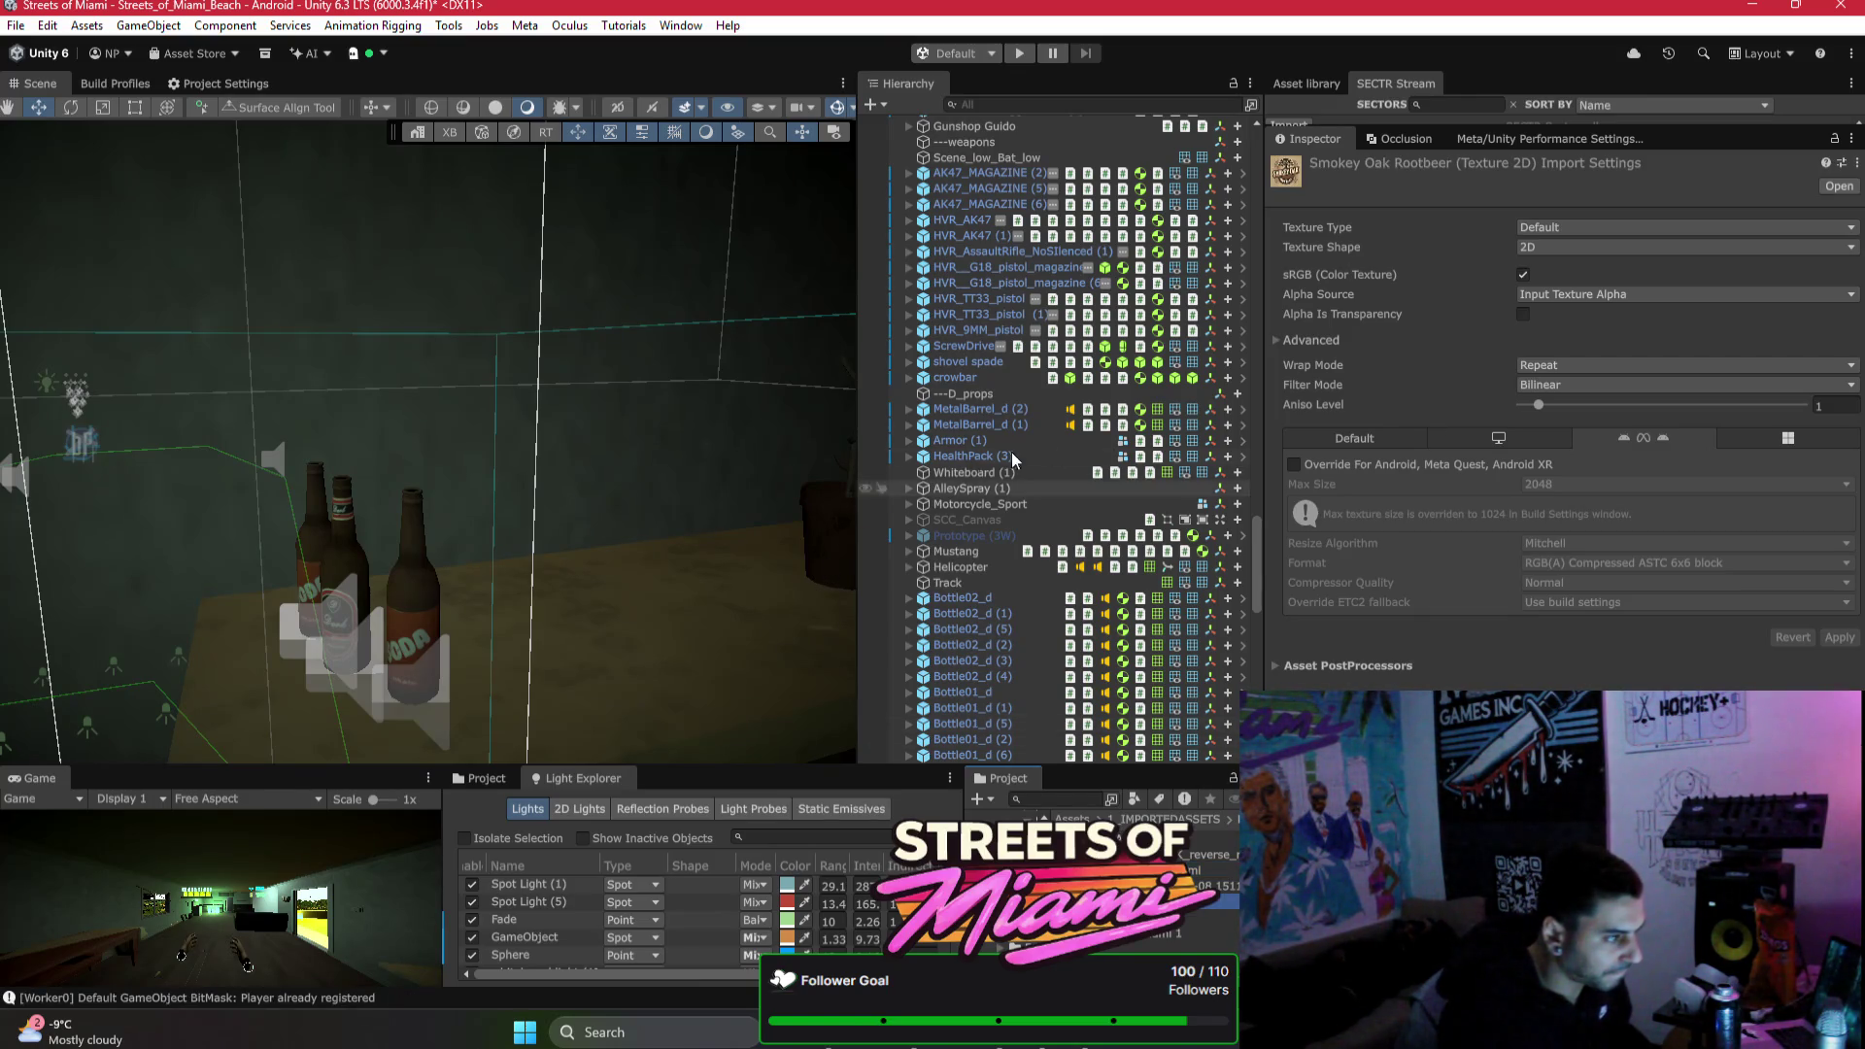
Step: Search the project assets for HURRICANE_BO and select the Hurricane_bottle texture
left_click(418, 591)
scroll(1350, 534, "down", 10)
scroll(1350, 533, "down", 2)
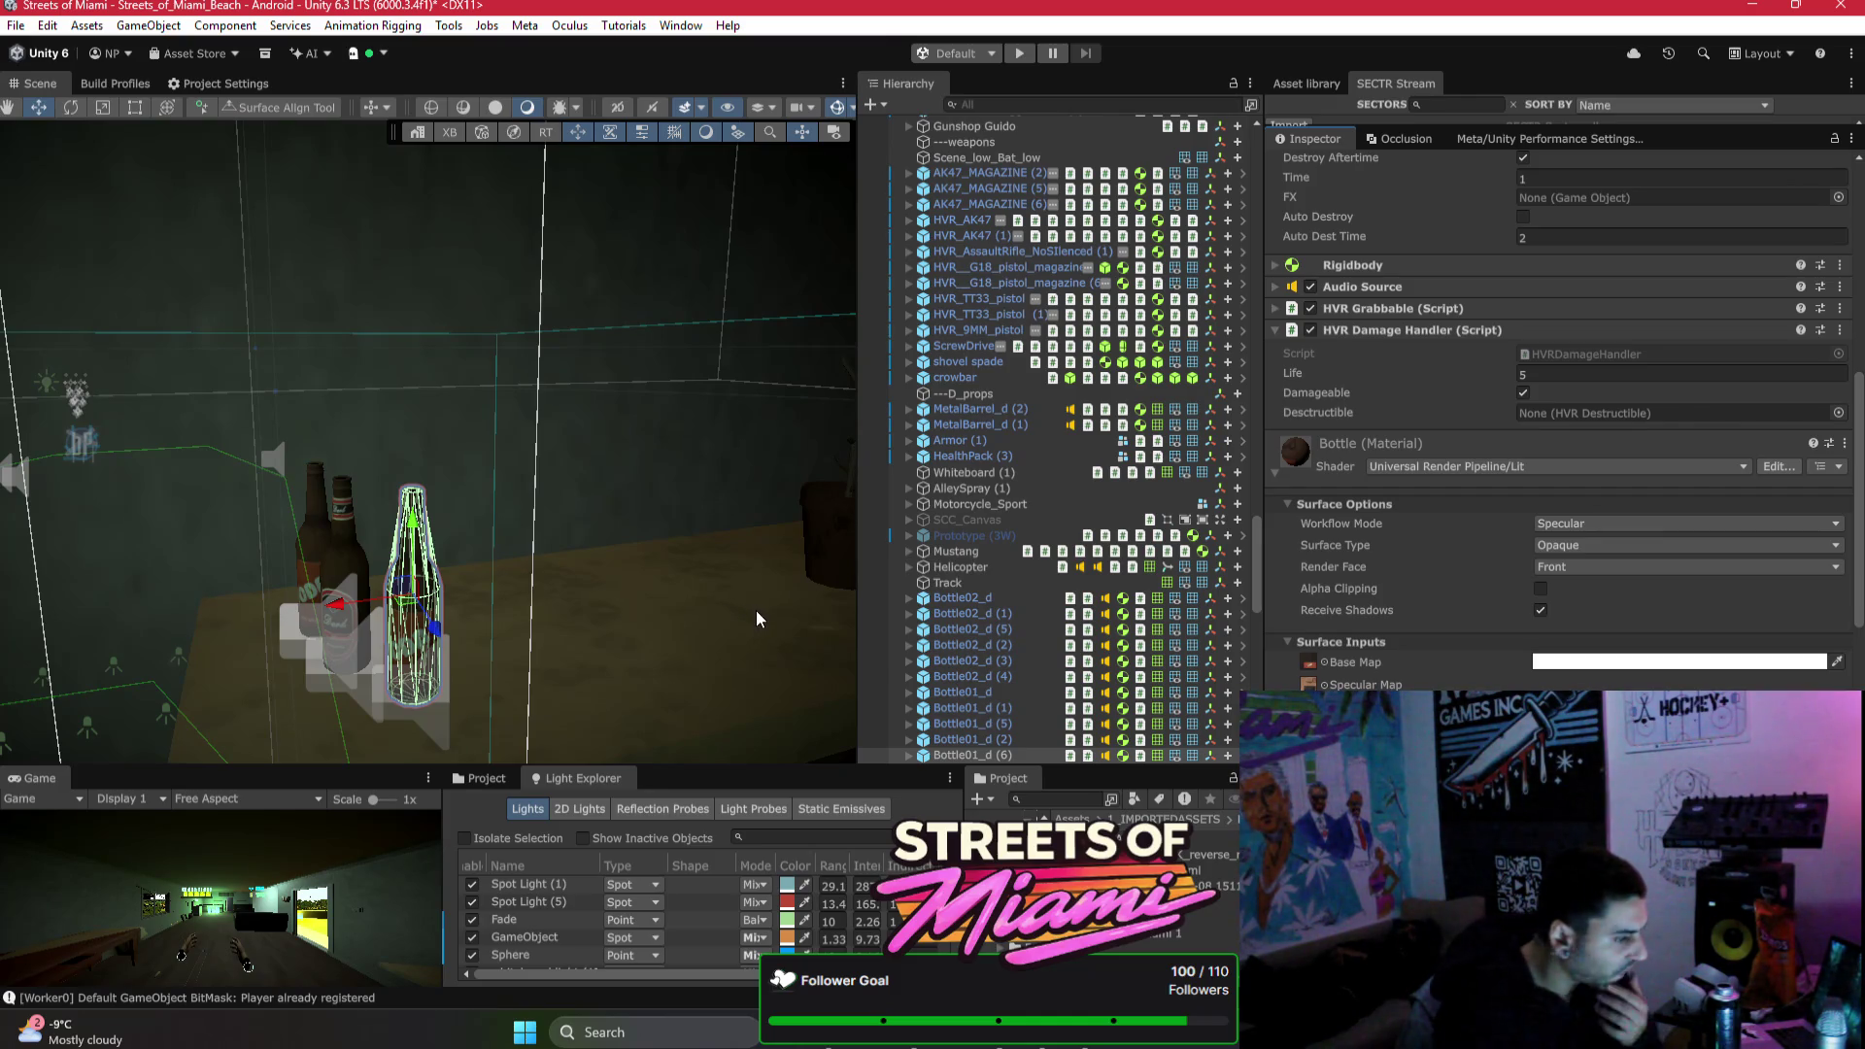
left_click(1069, 796)
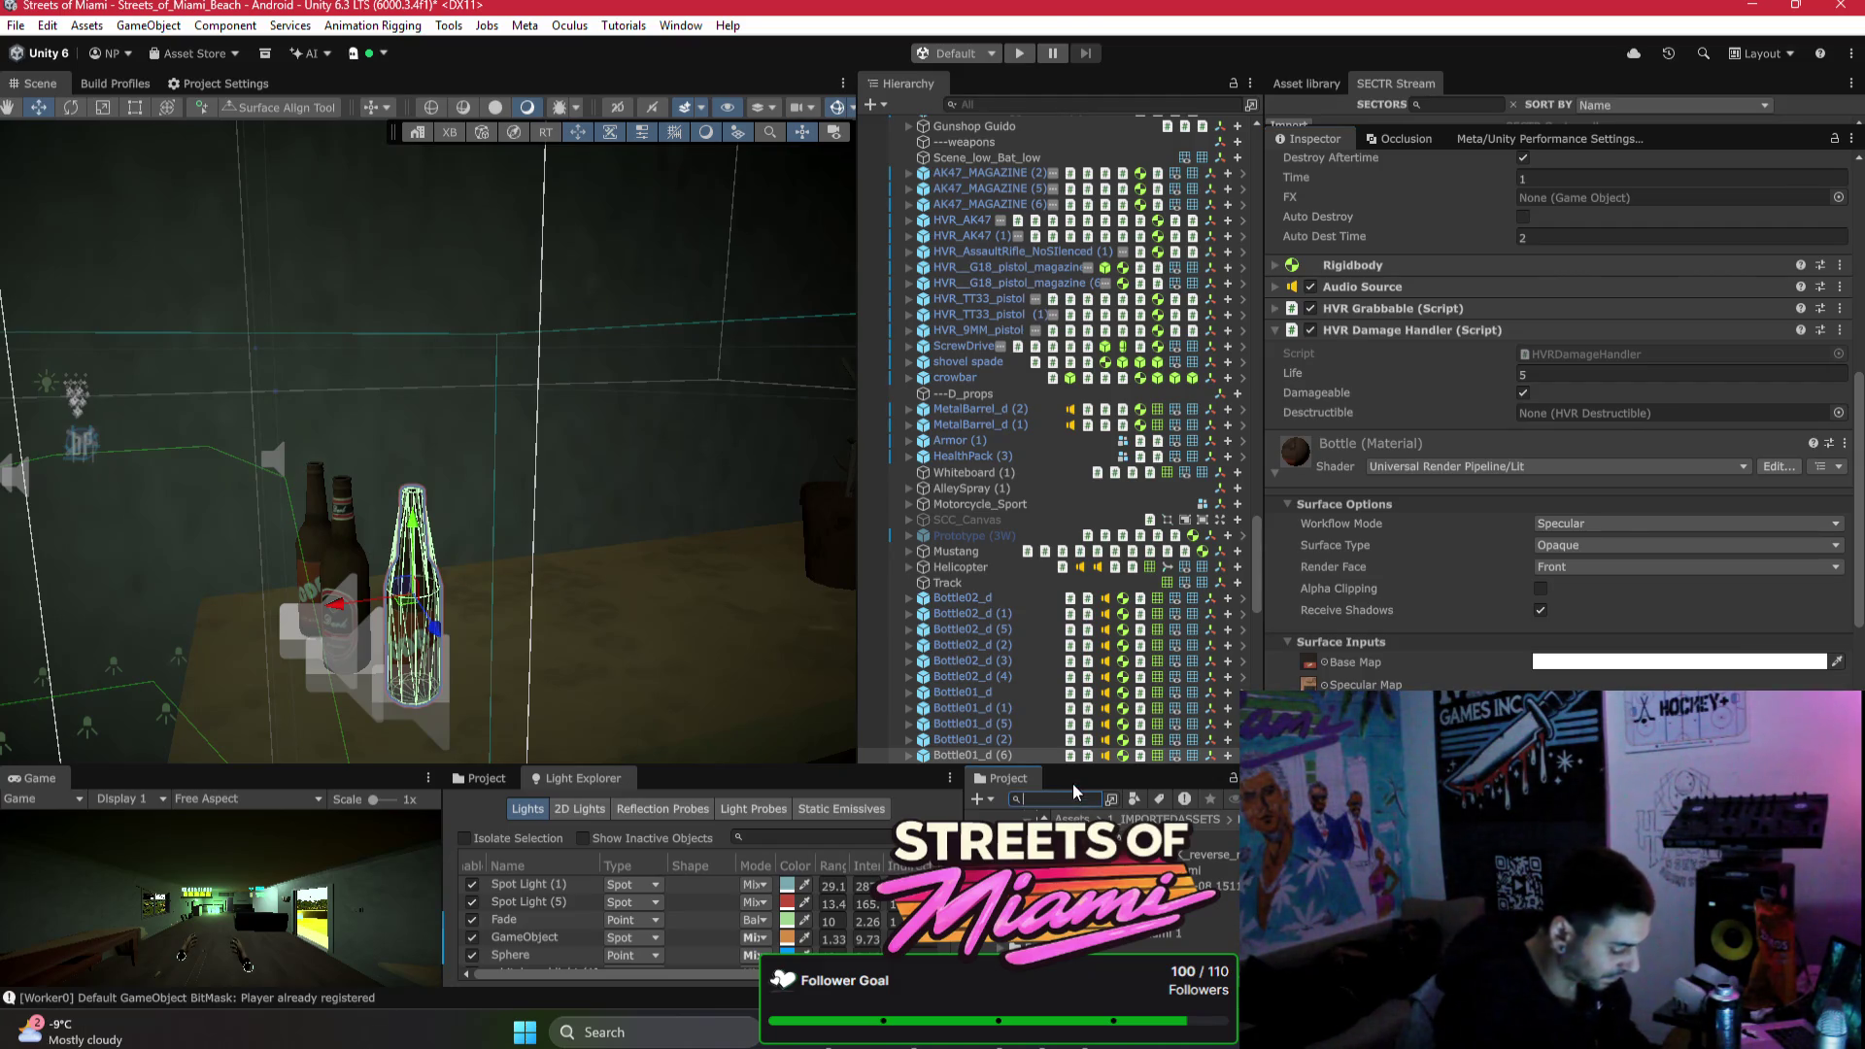
type("BOTLE")
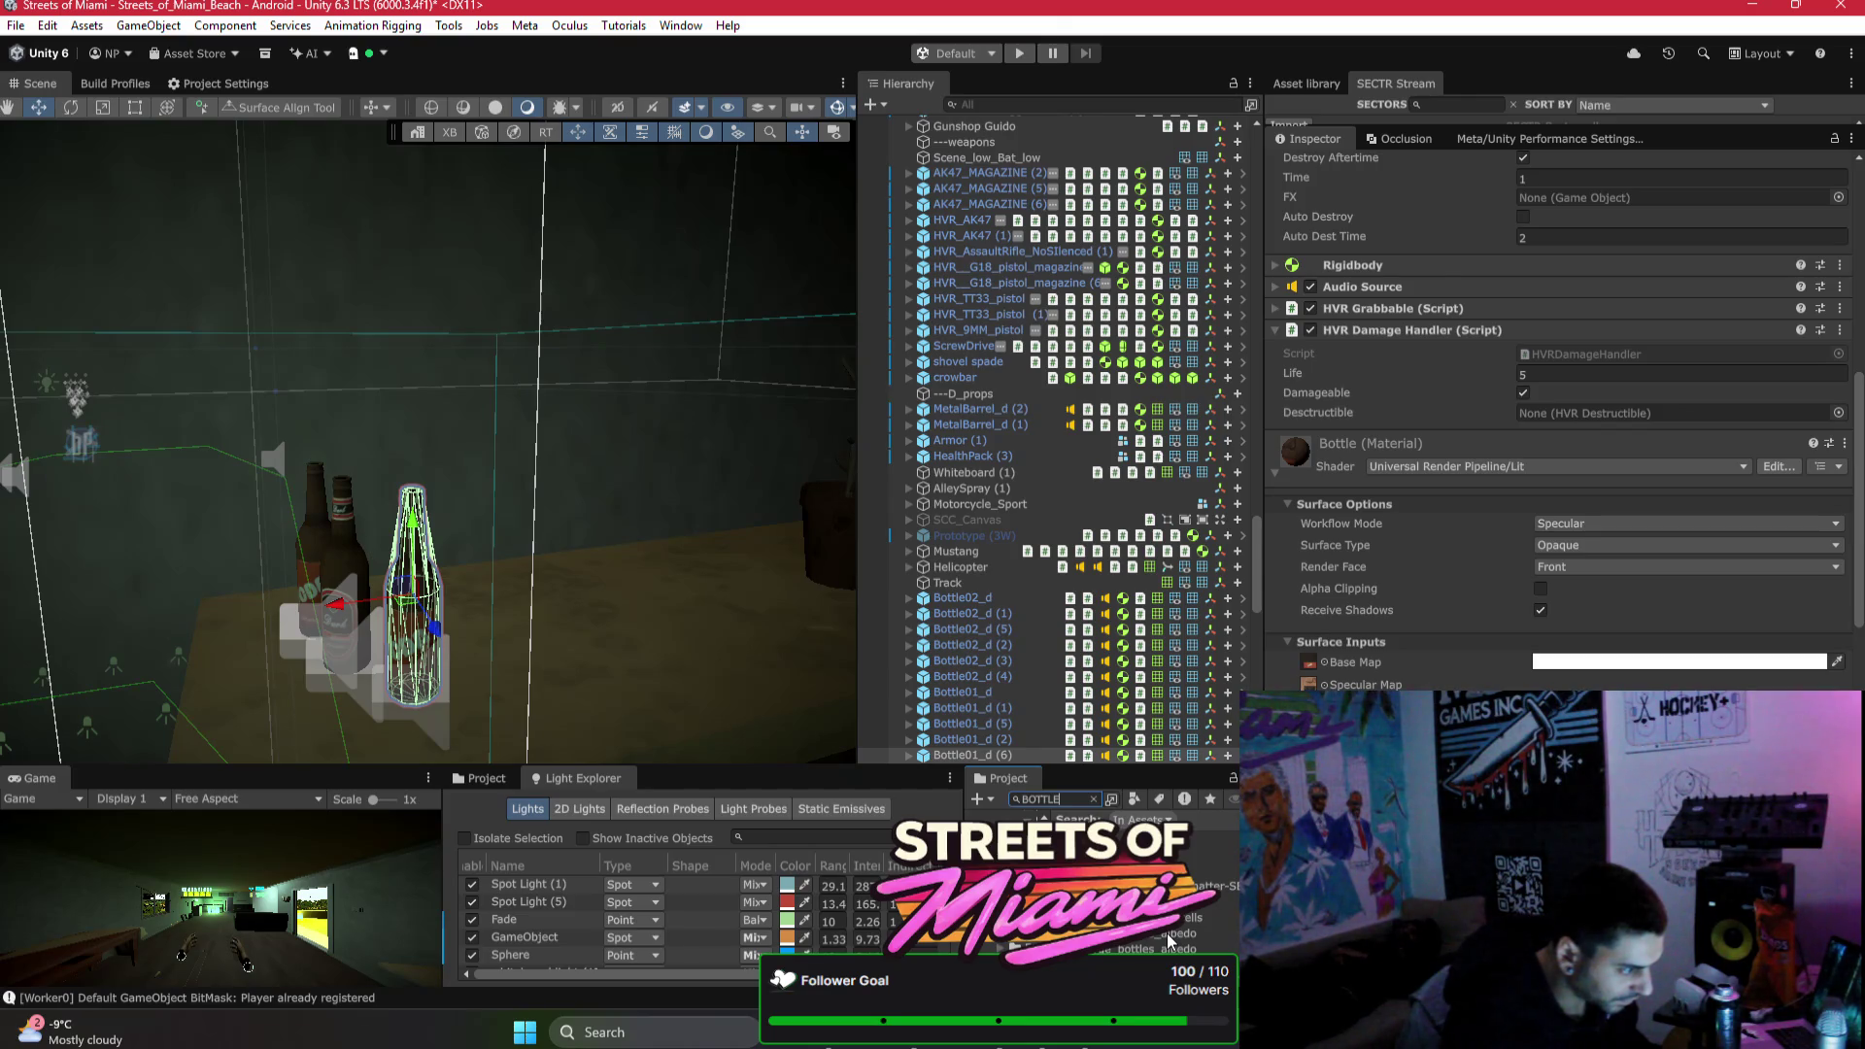
key("ctrl+a")
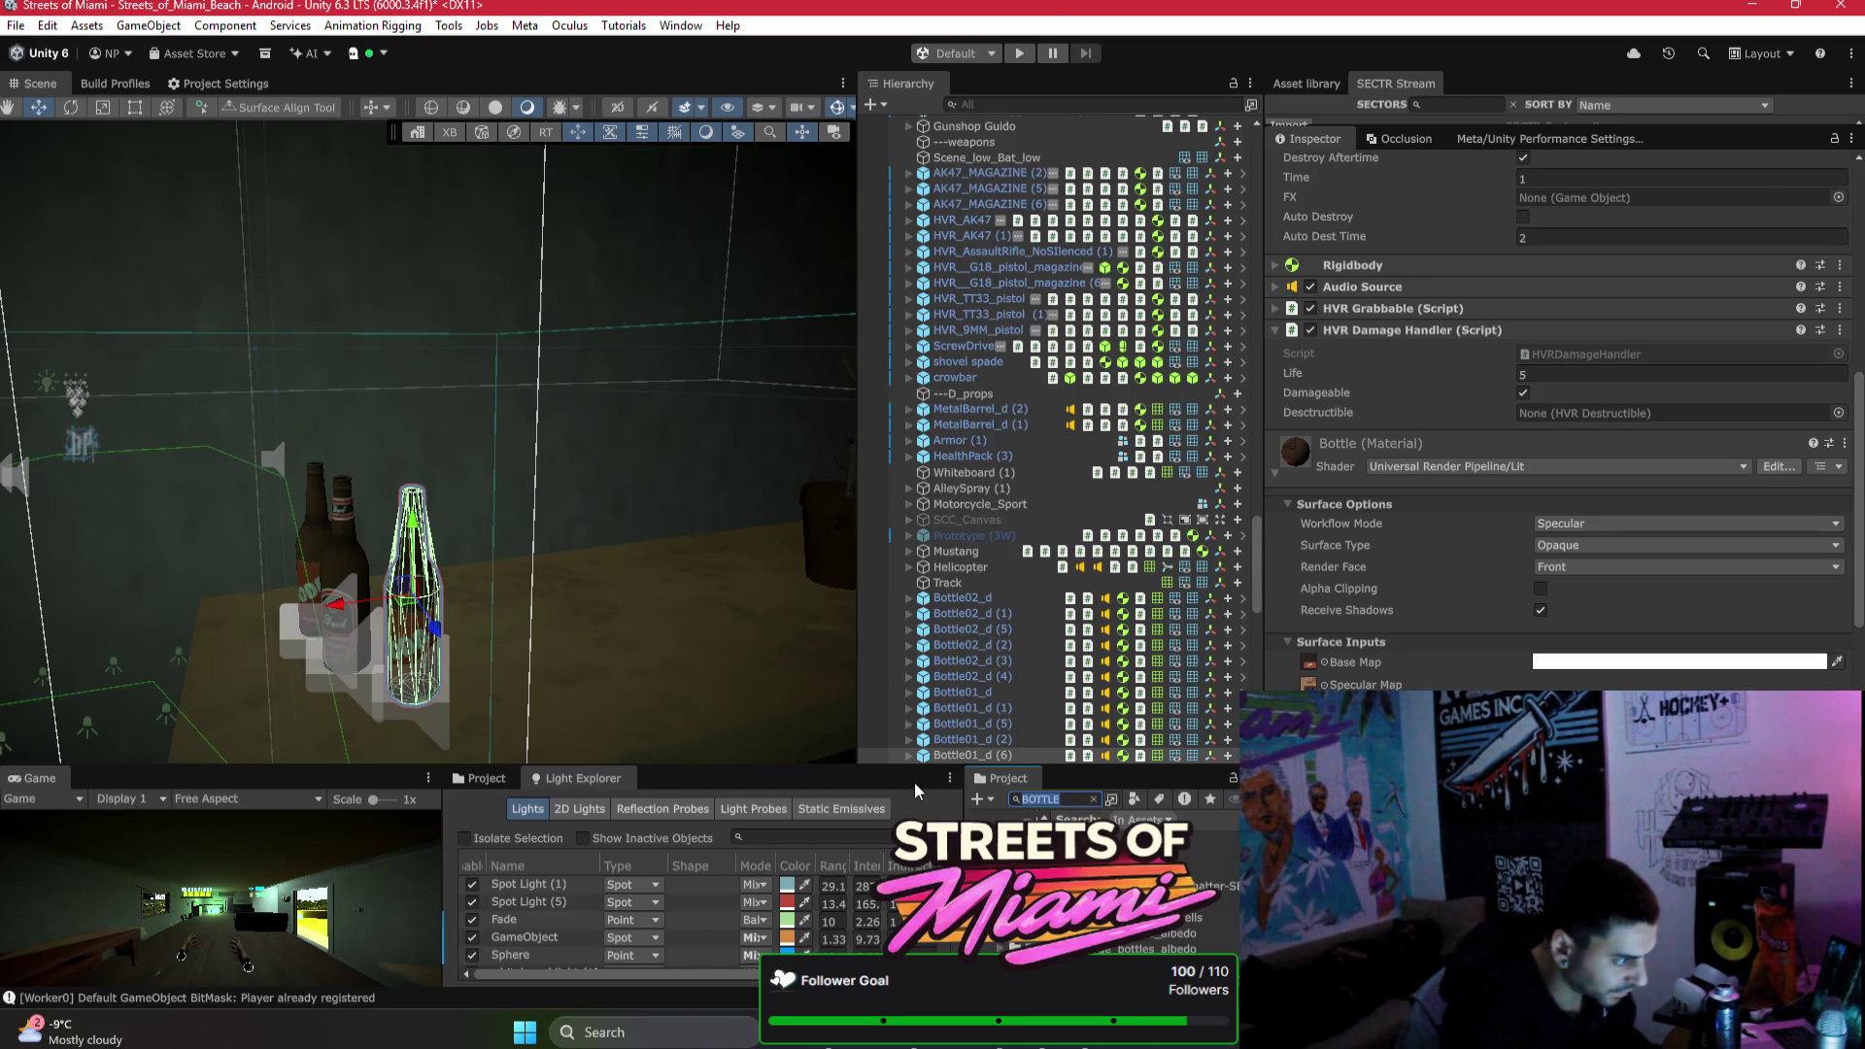
type("HURRICANE_BO")
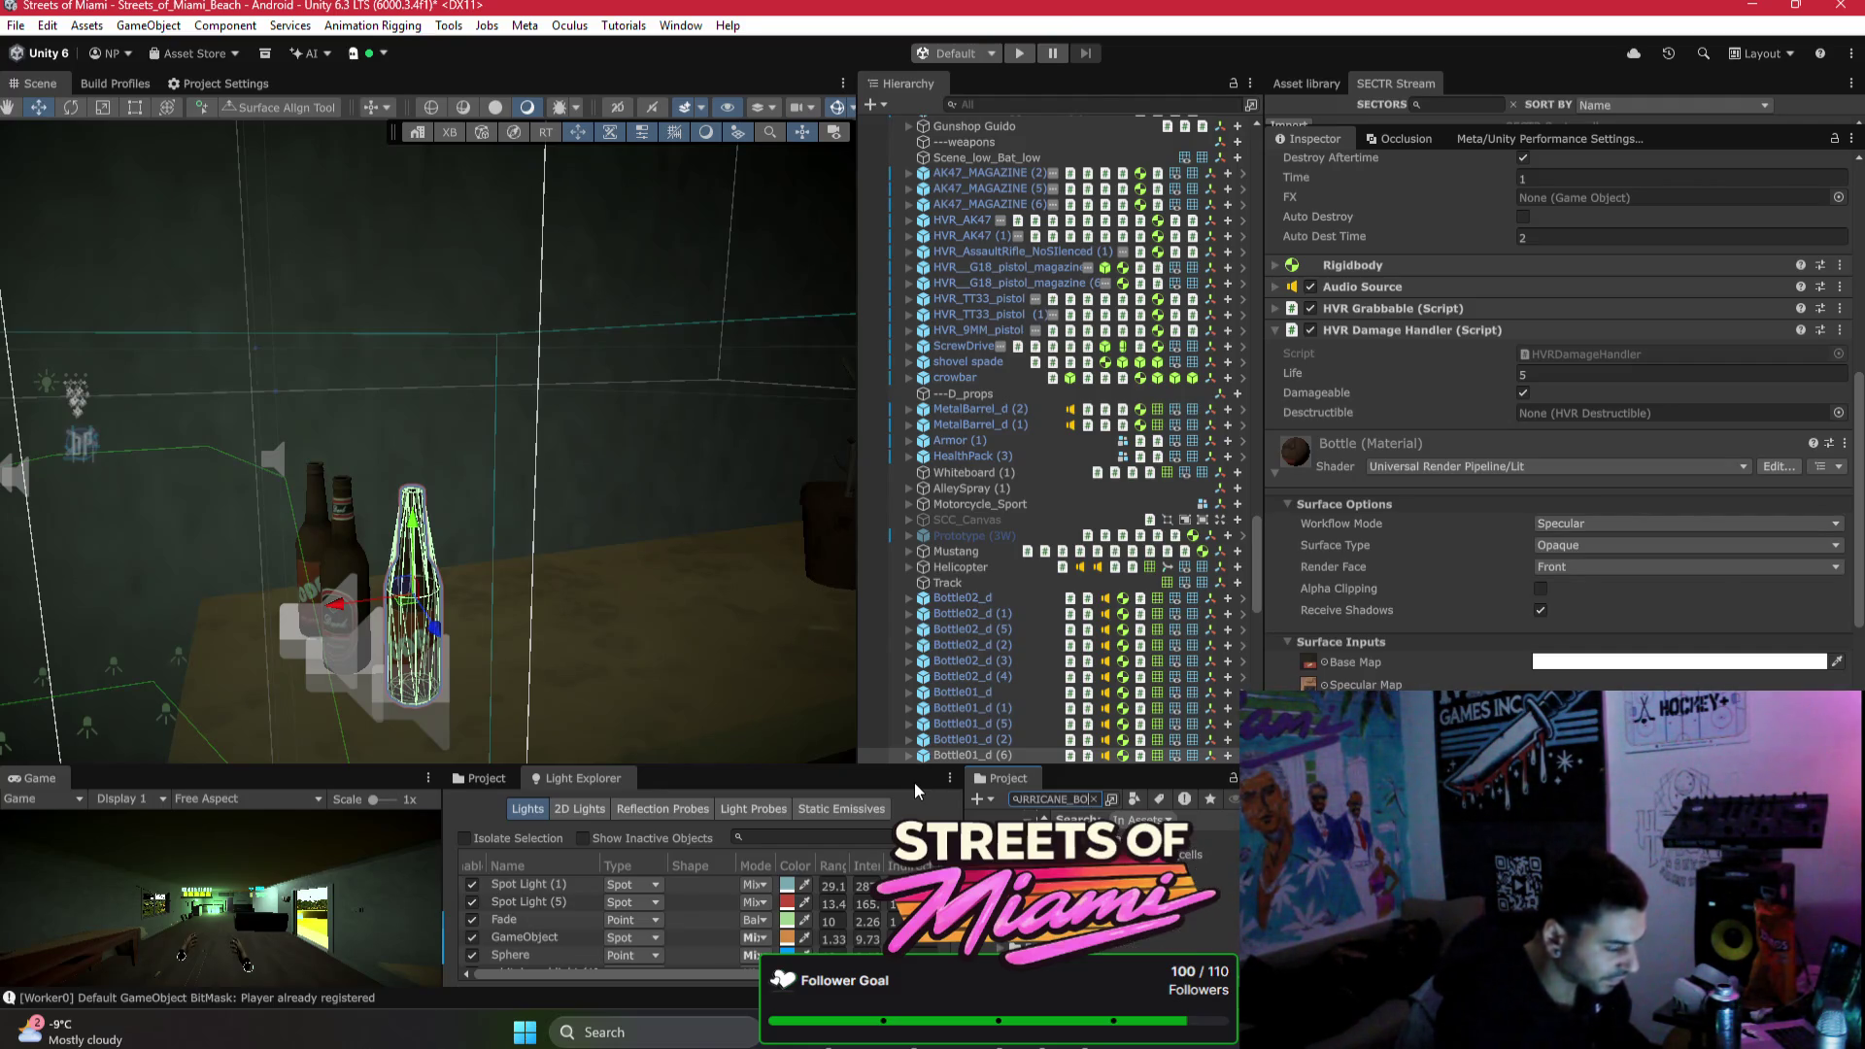
left_click(1214, 837)
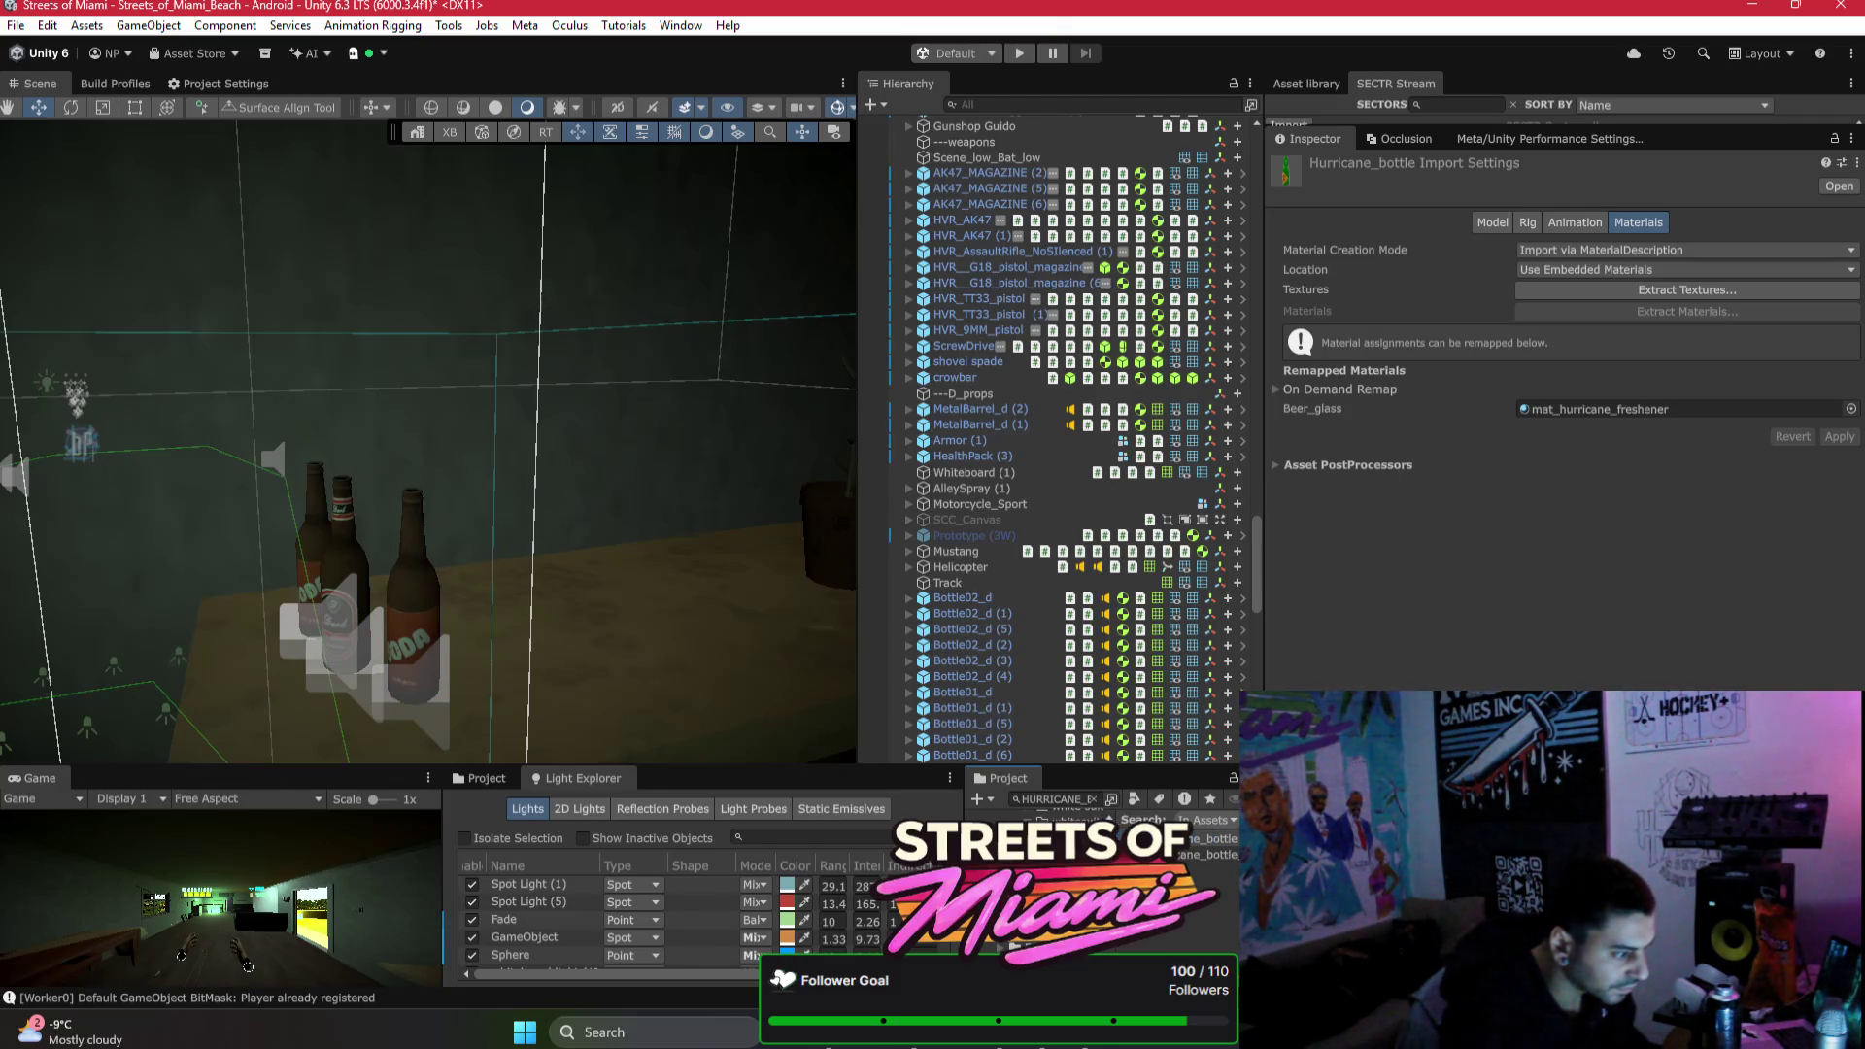
Step: Clear the asset search and scroll the HurricaneVR assets down to the Props folder
left_click(1100, 799)
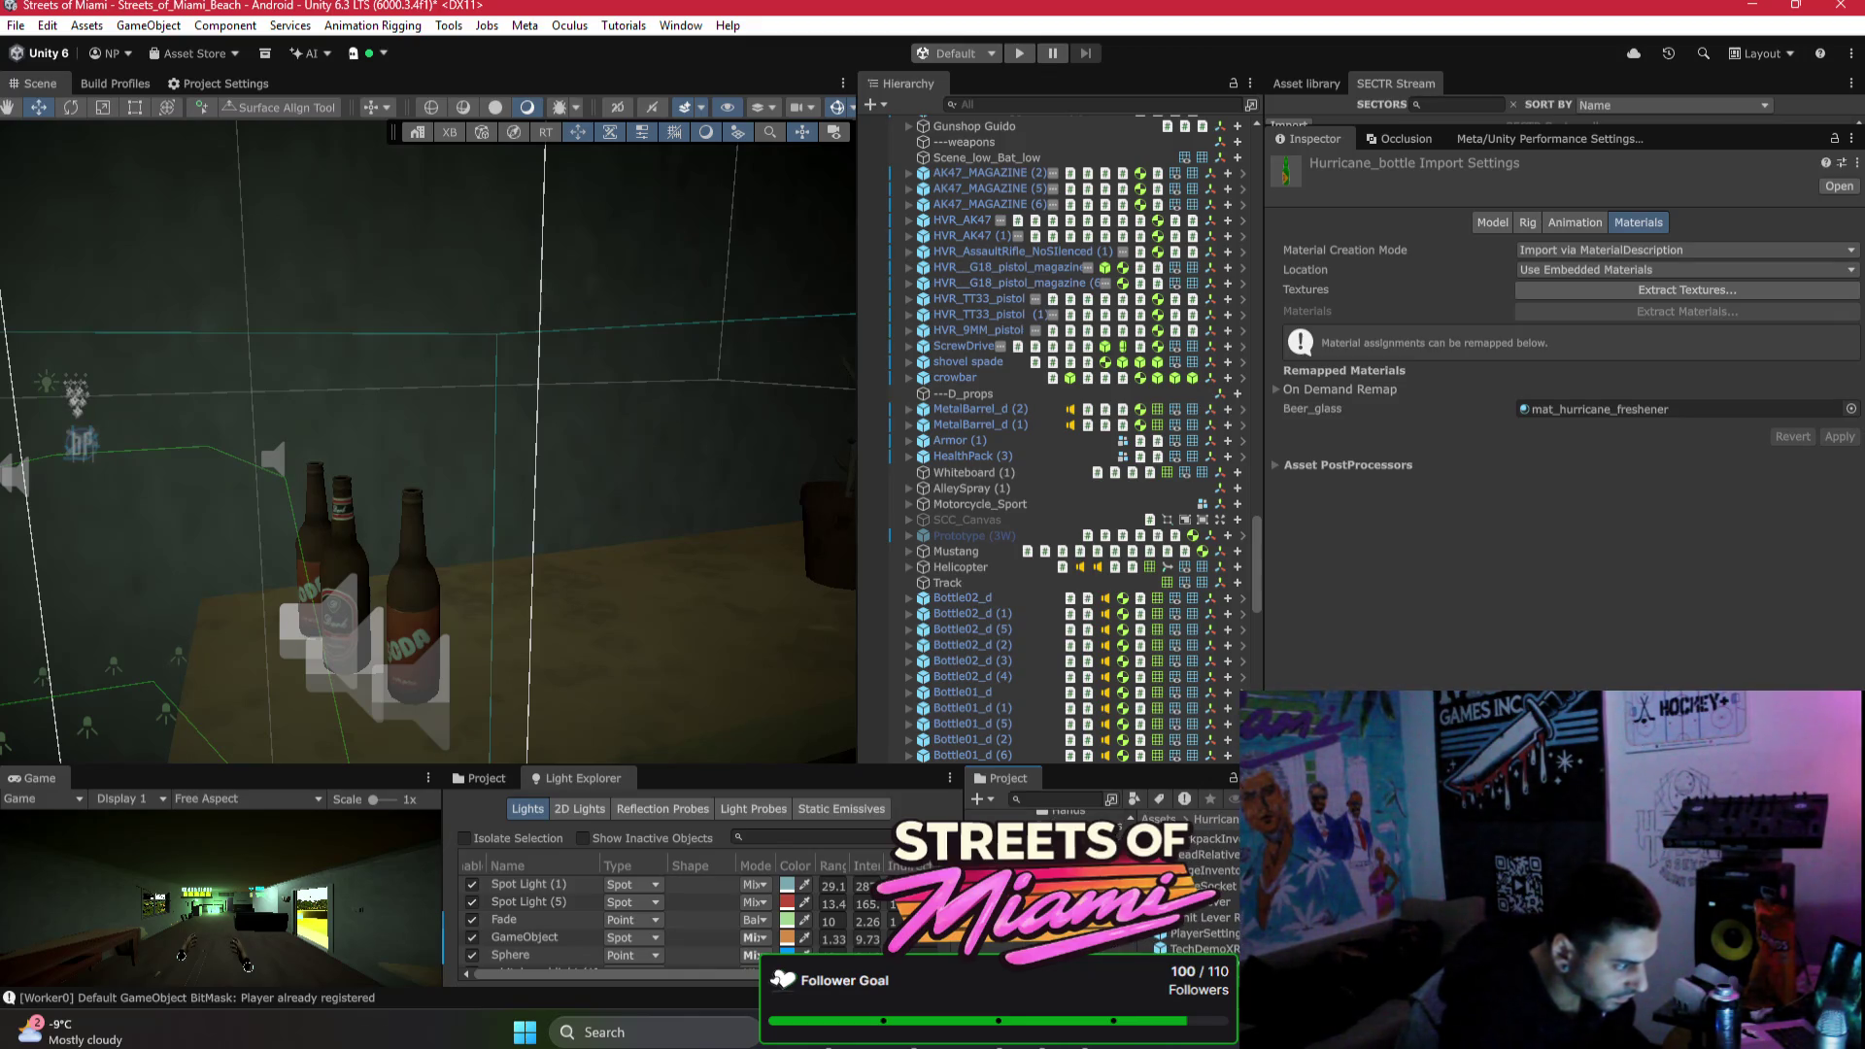
scroll(1187, 865, "down", 3)
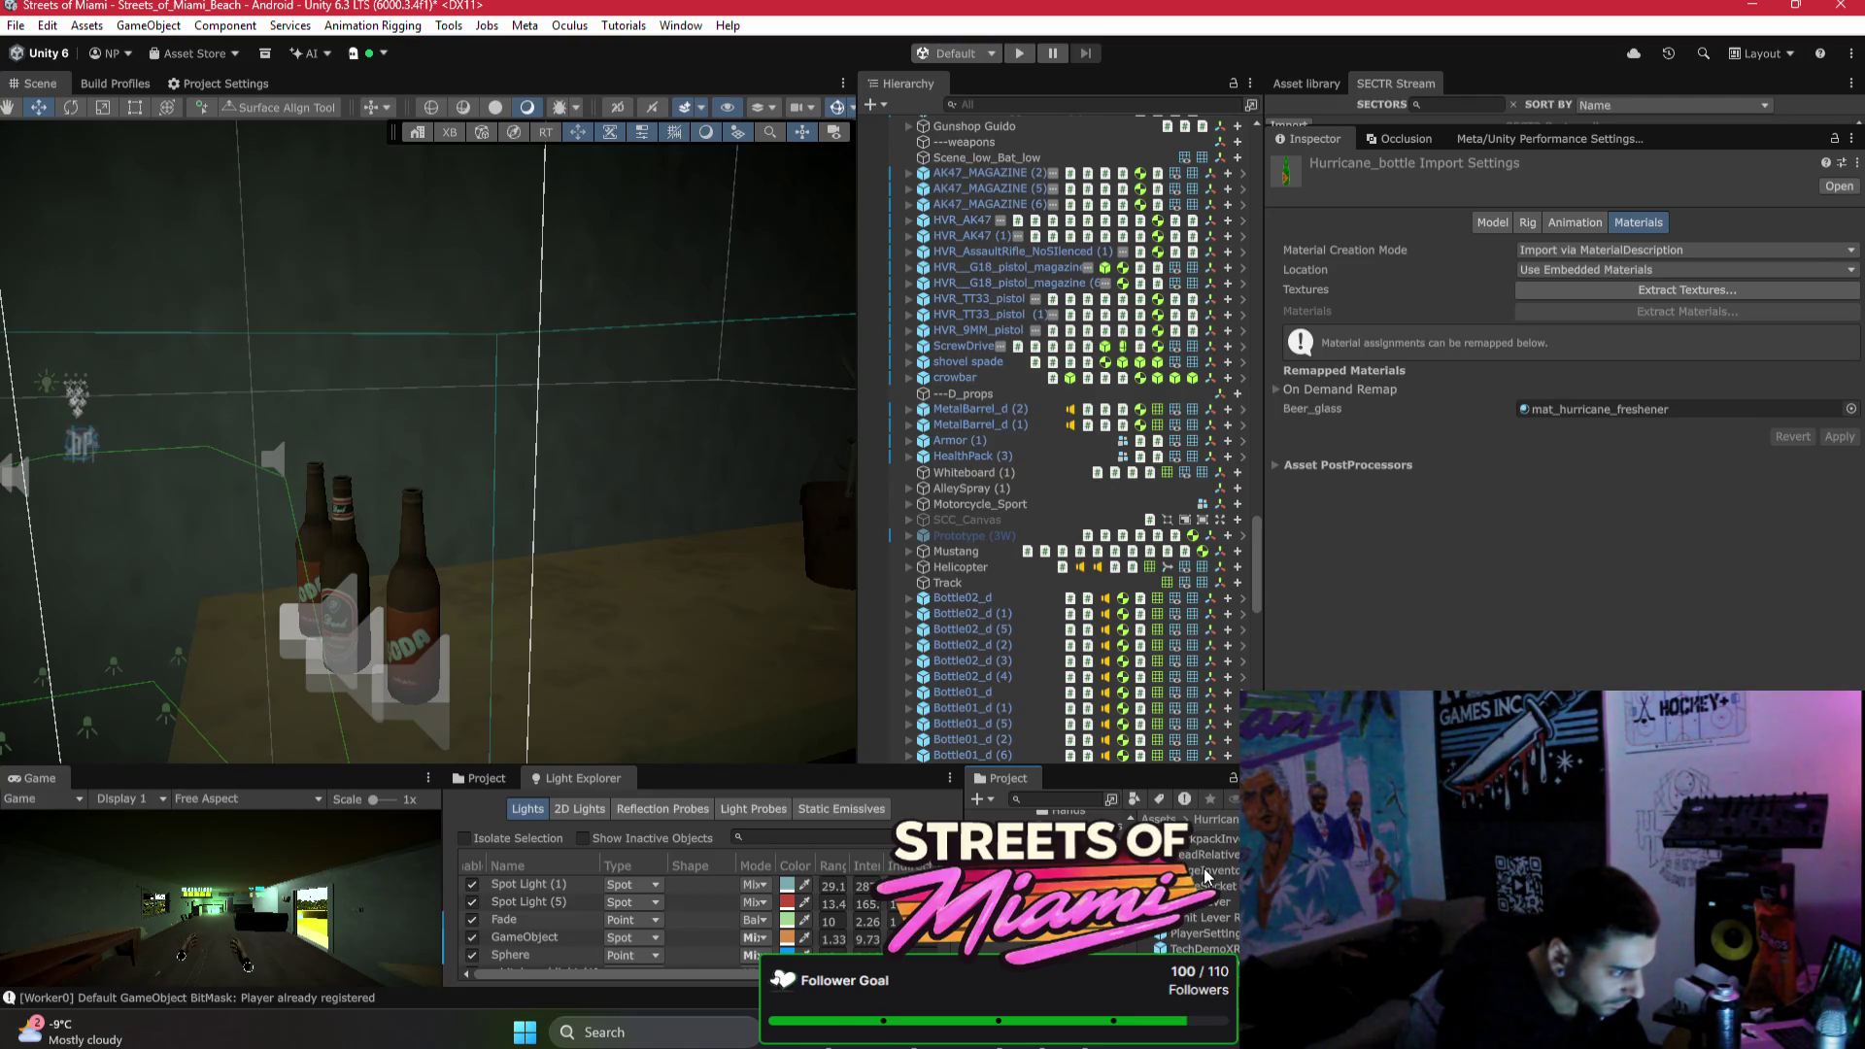
scroll(1204, 876, "down", 3)
scroll(1204, 876, "down", 5)
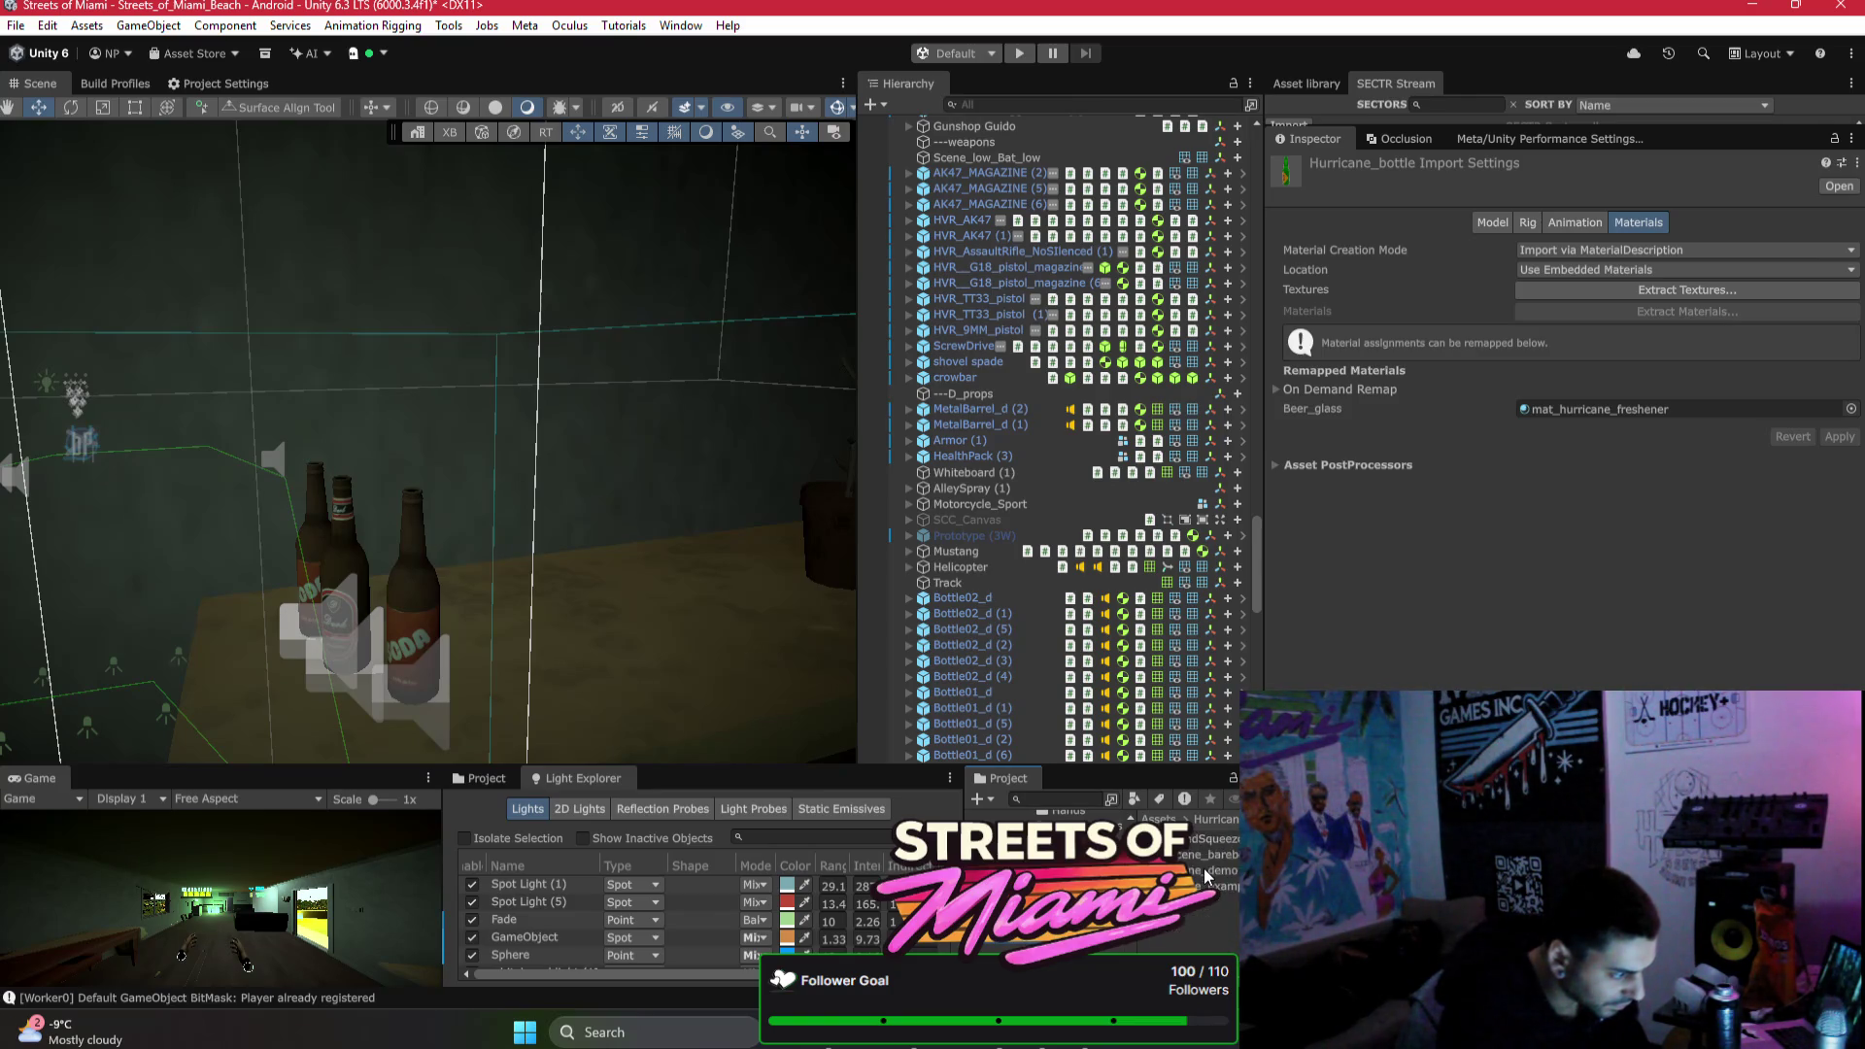
scroll(1058, 874, "down", 2)
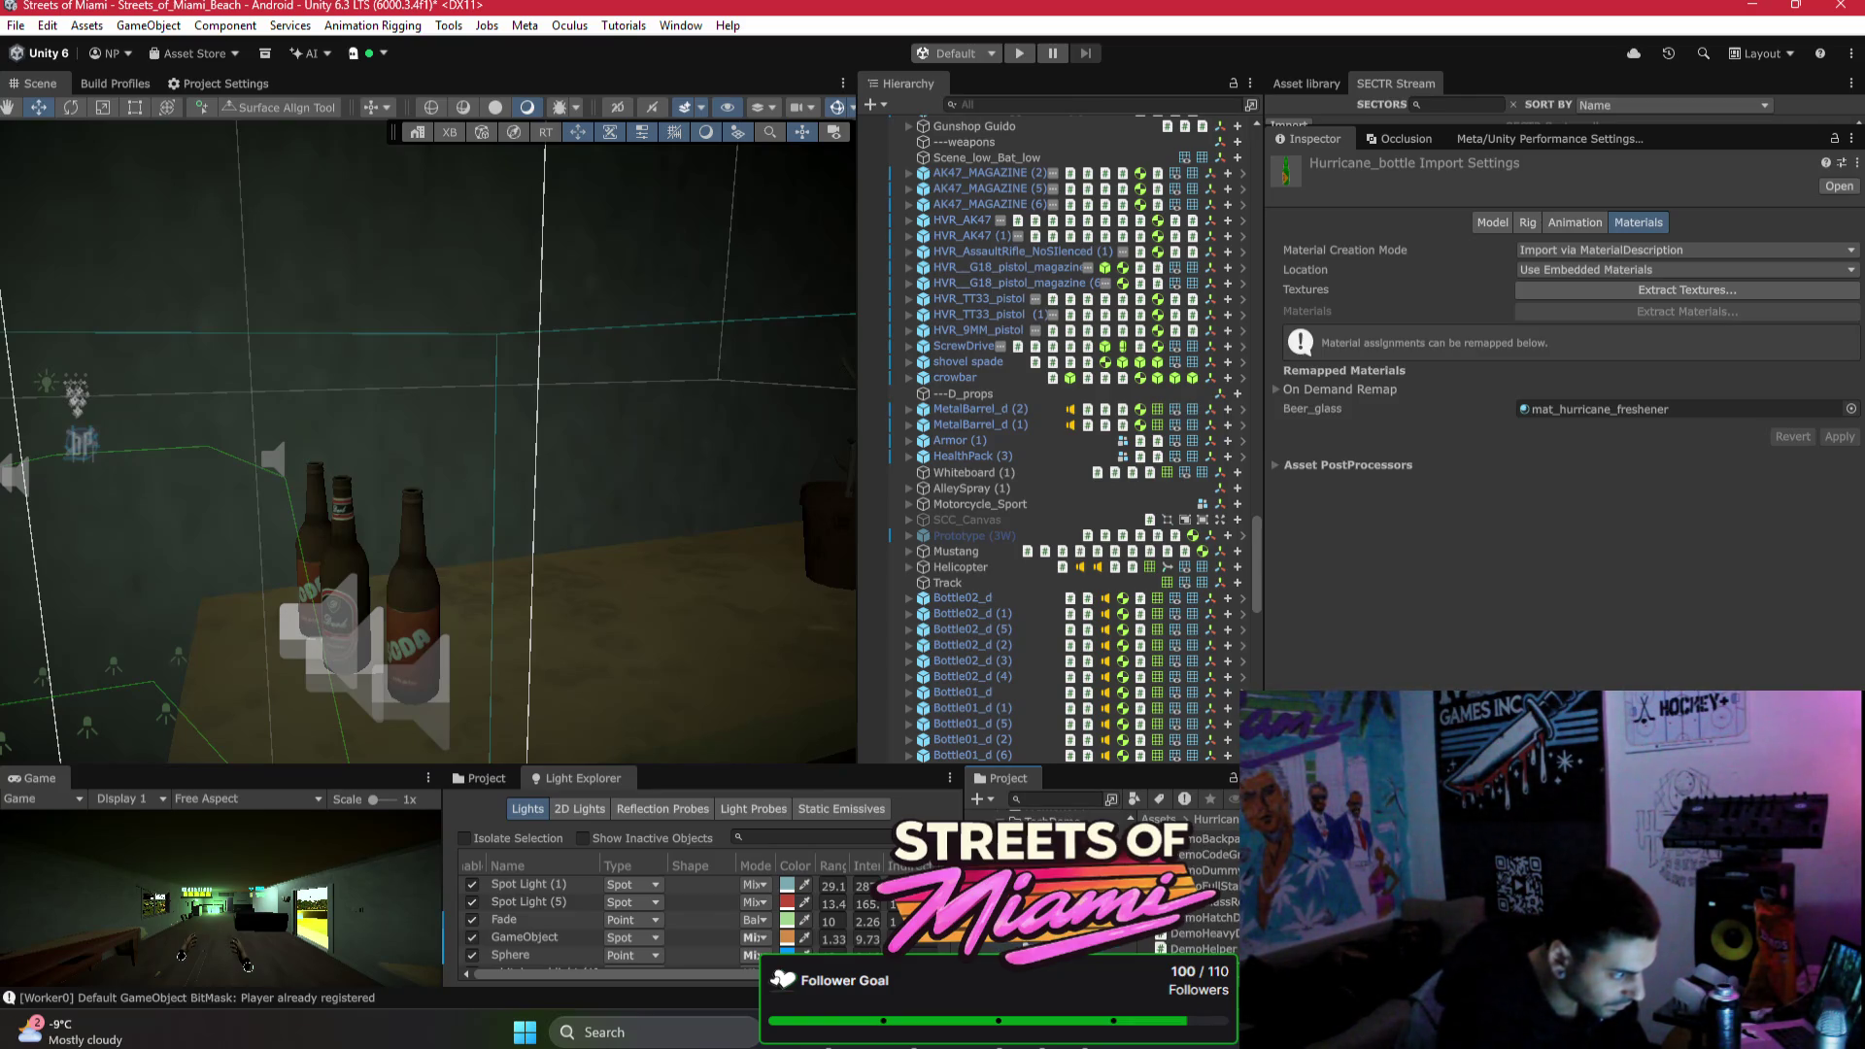
scroll(1204, 883, "down", 5)
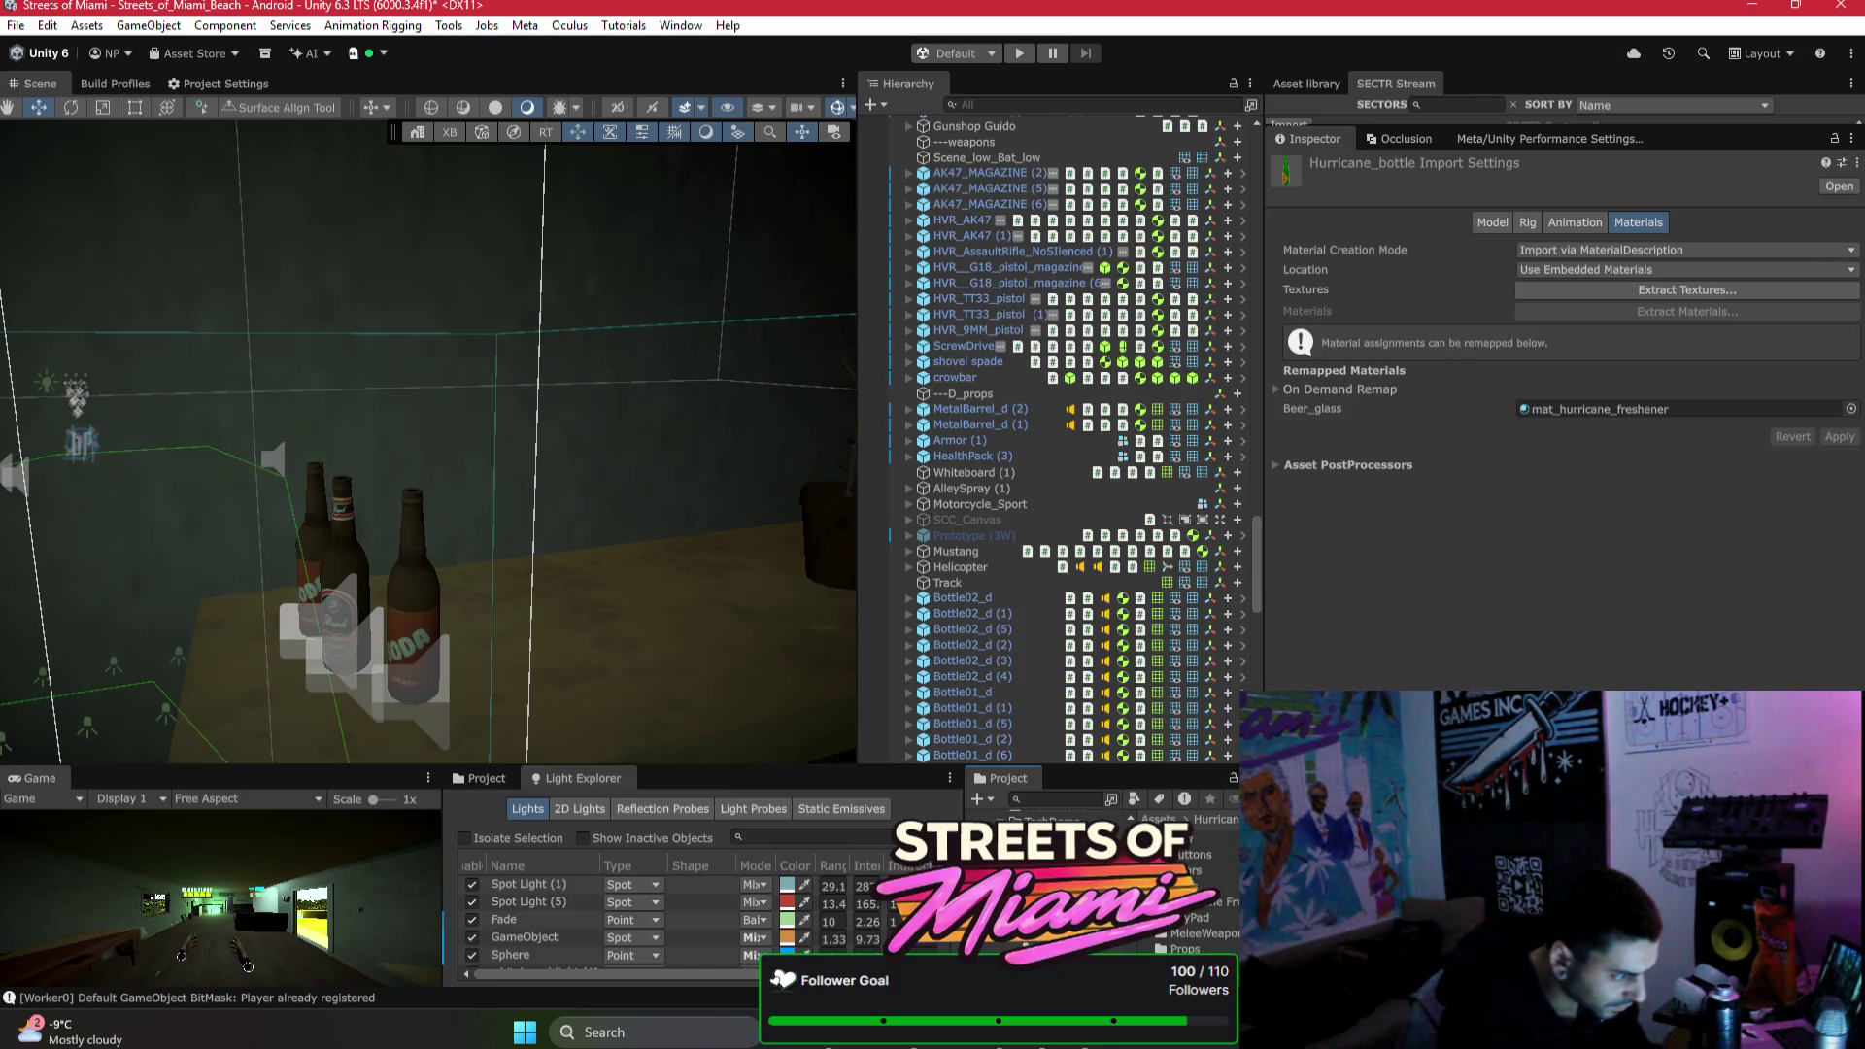
scroll(1201, 874, "down", 2)
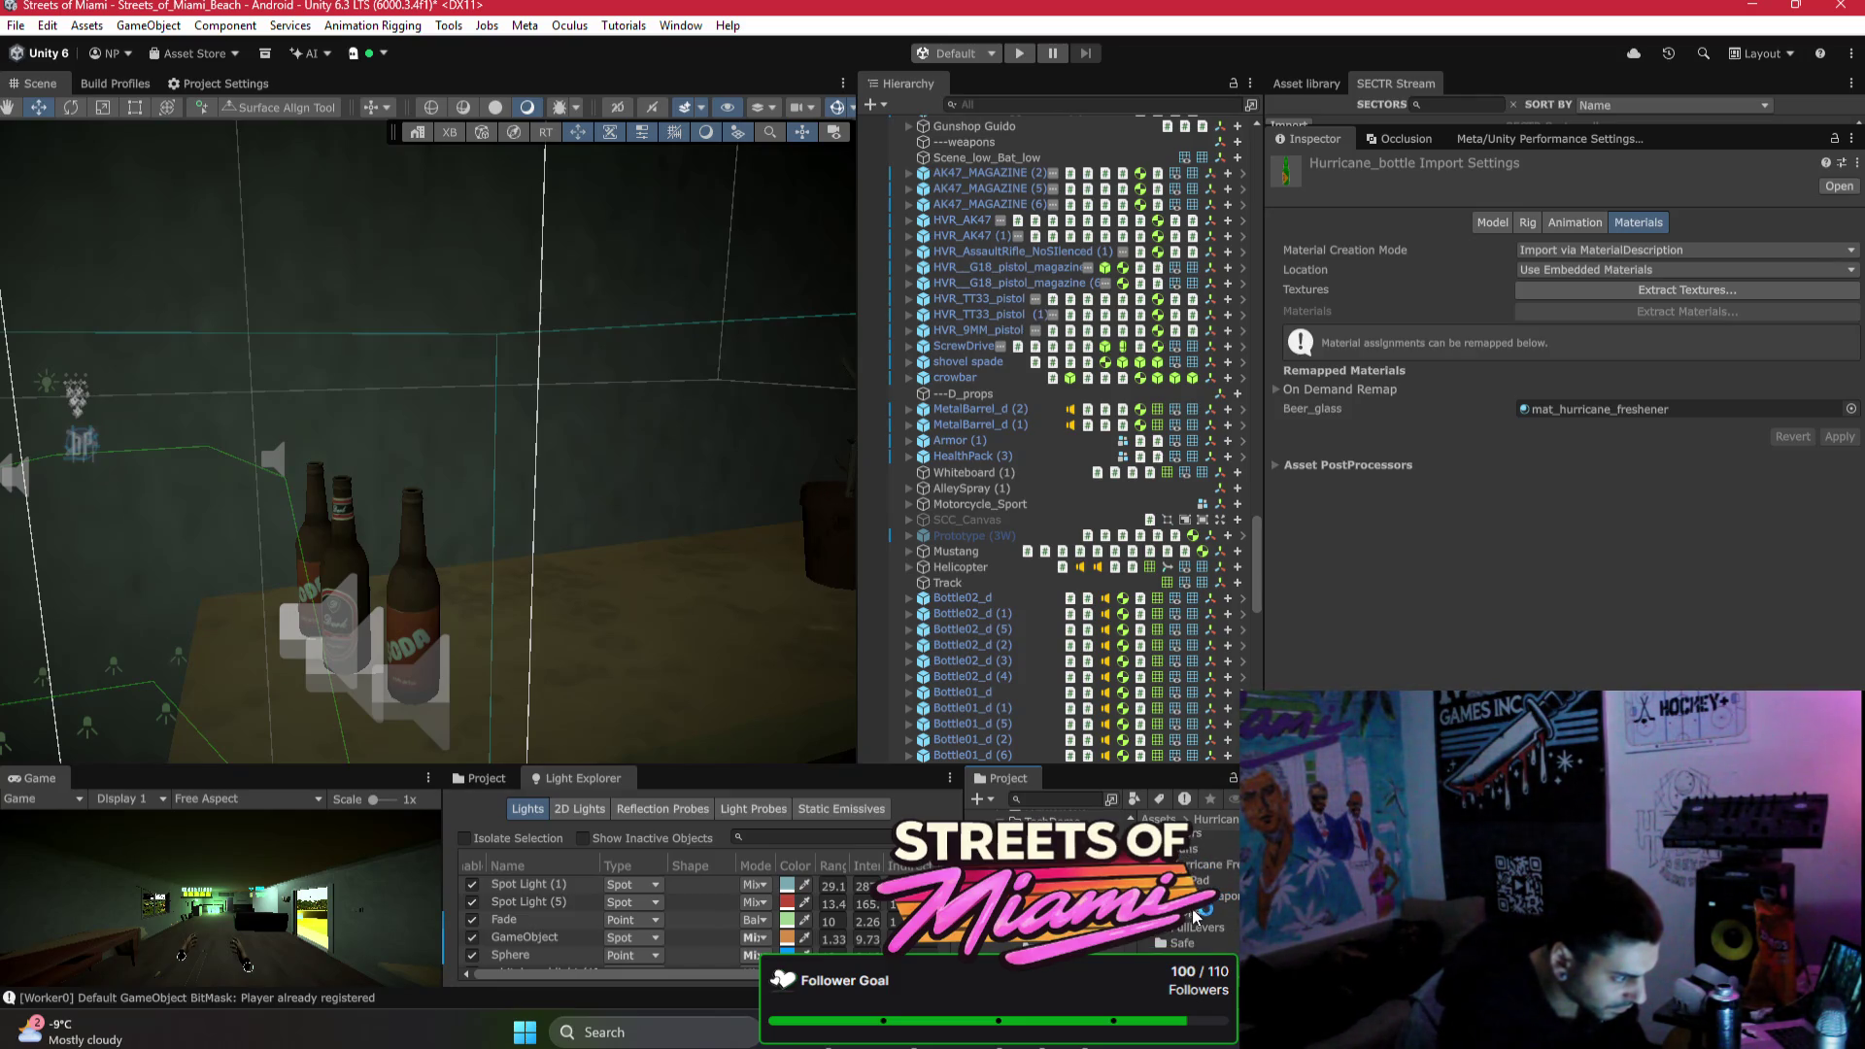
left_click(1192, 917)
scroll(1200, 913, "up", 1)
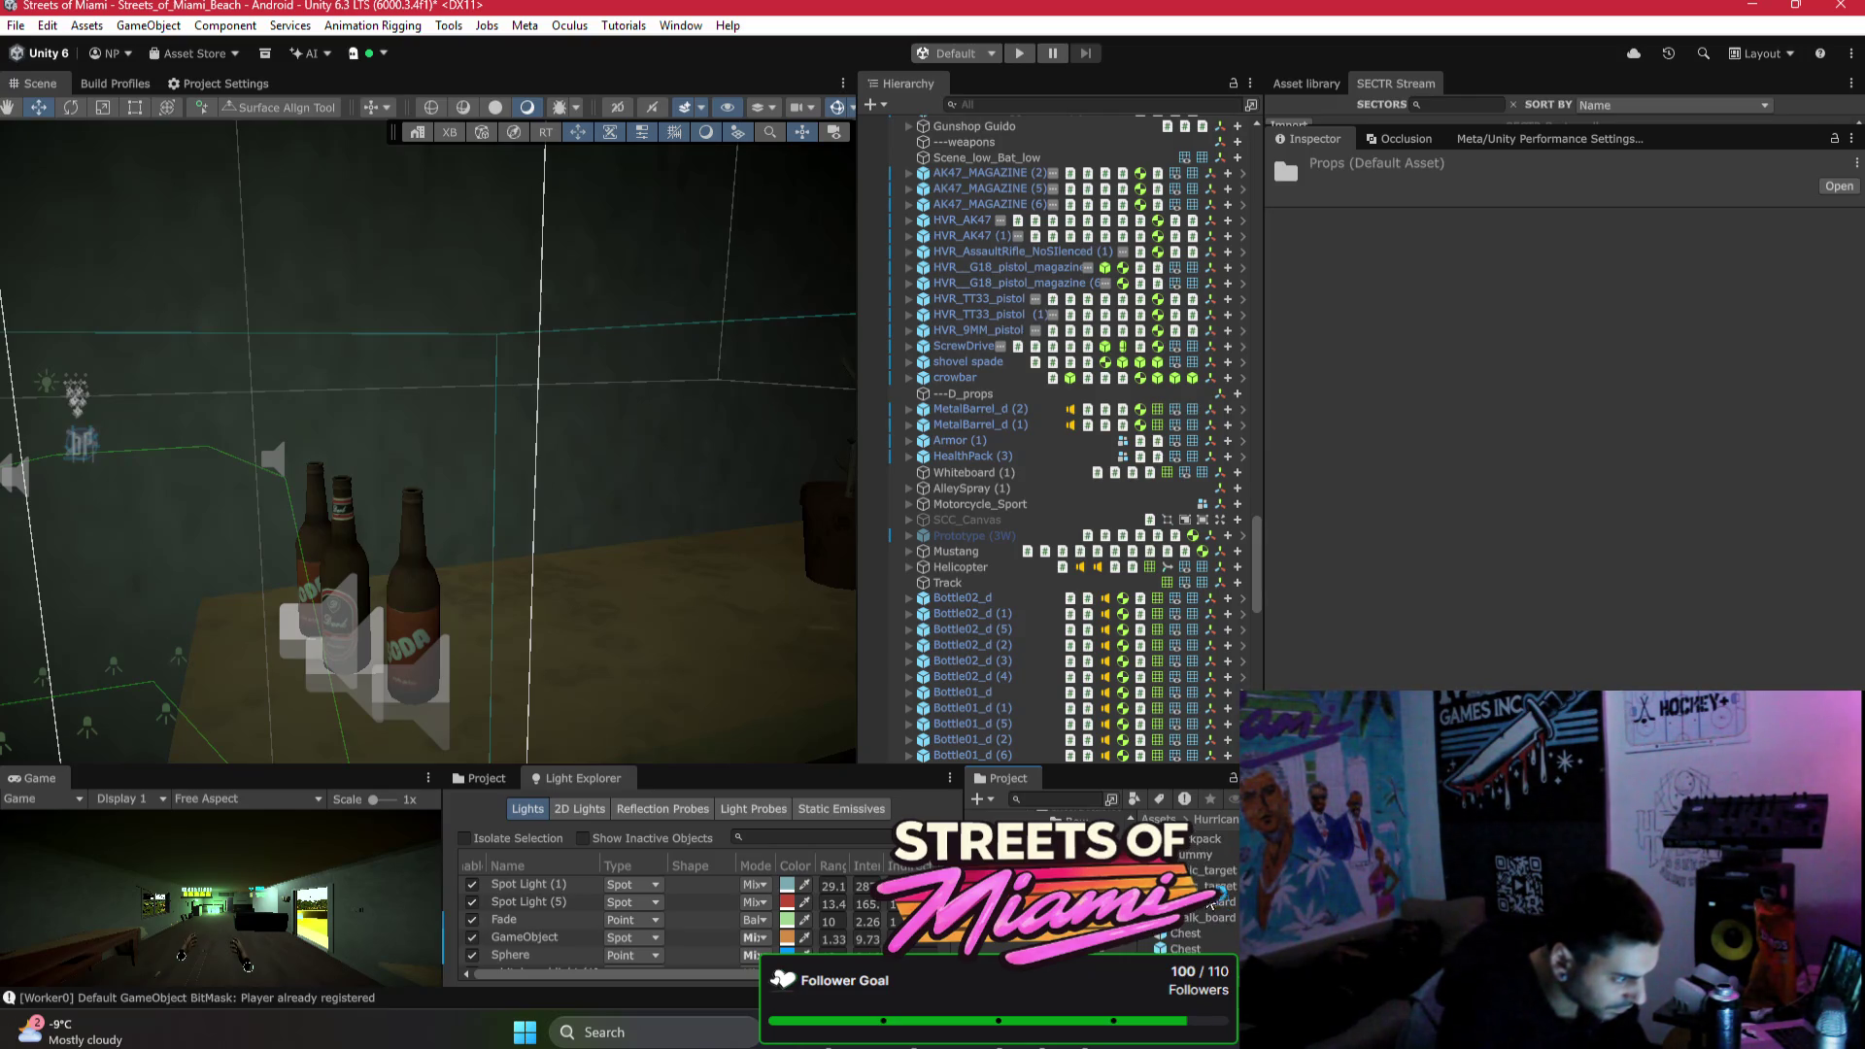
Step: Place the torch prefab by the bottles, lift it, and tilt it
scroll(1207, 874, "down", 2)
left_click_drag(1183, 943, 724, 644)
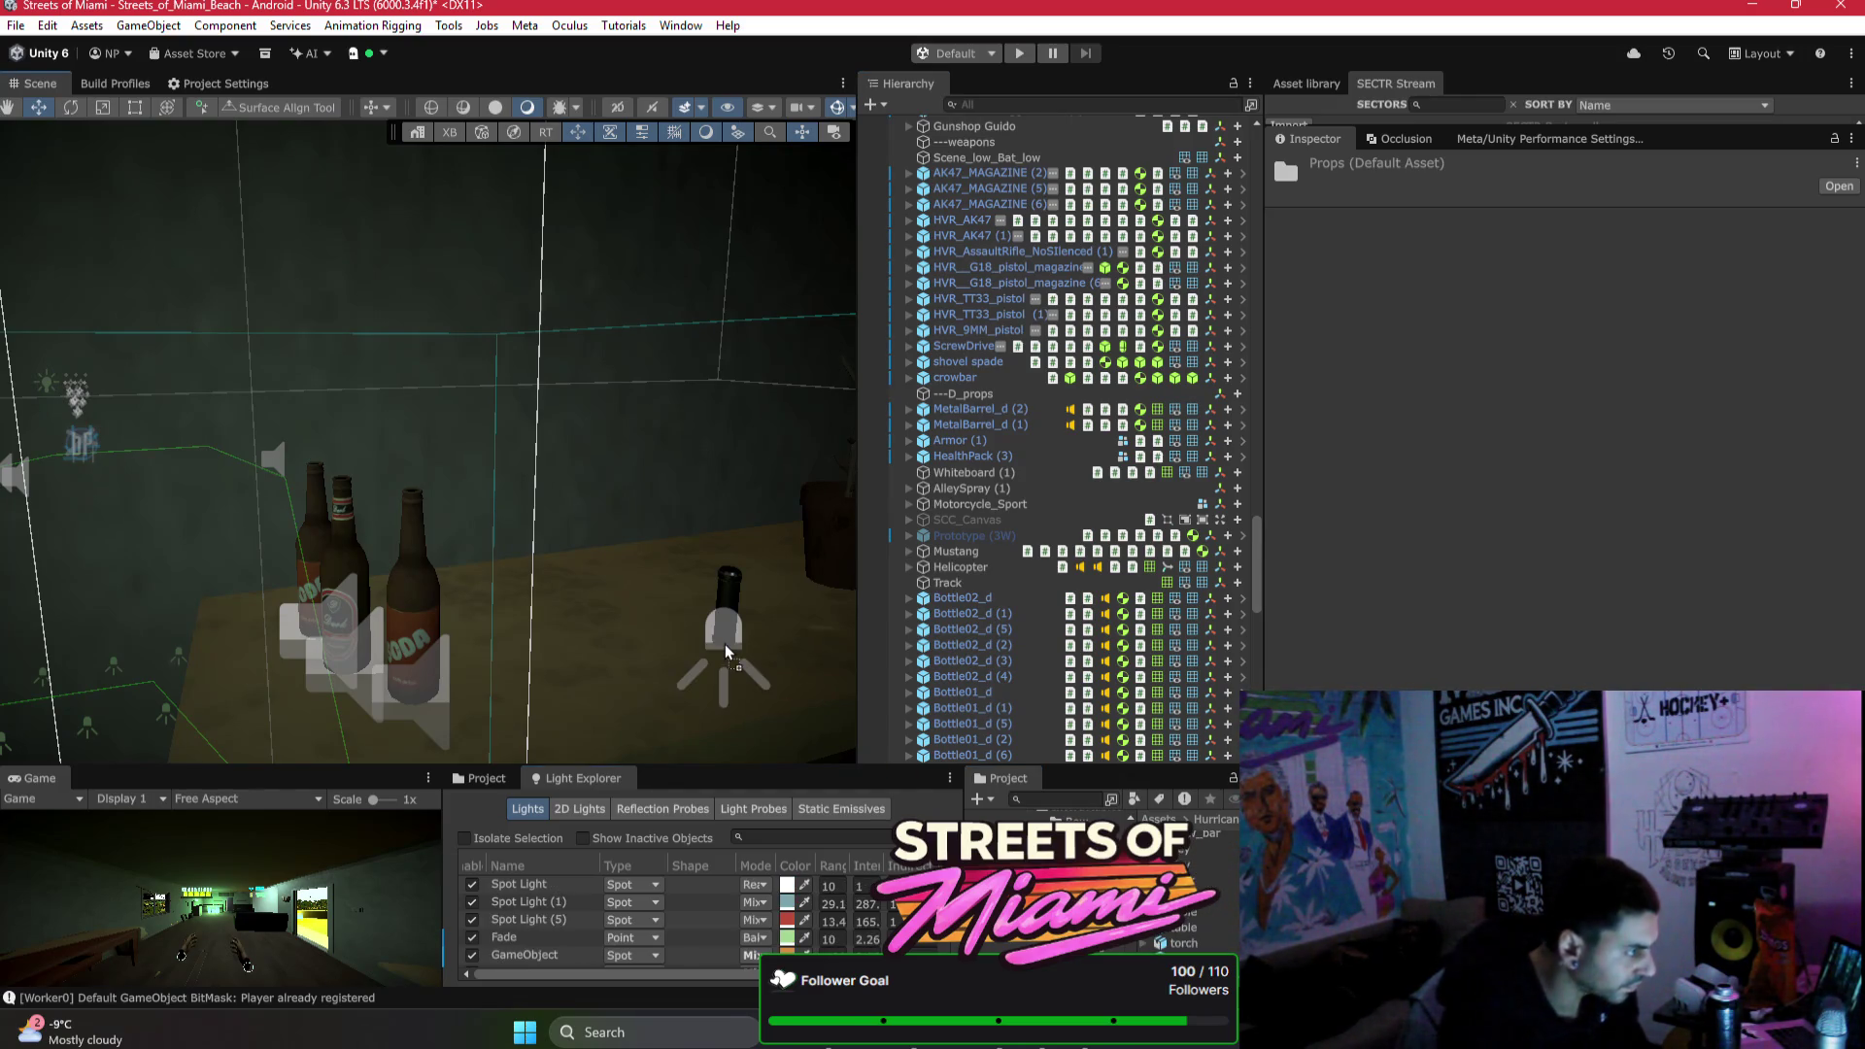
mouse_move(745, 580)
left_mouse_down()
mouse_move(748, 500)
mouse_move(826, 667)
left_mouse_up()
key("e")
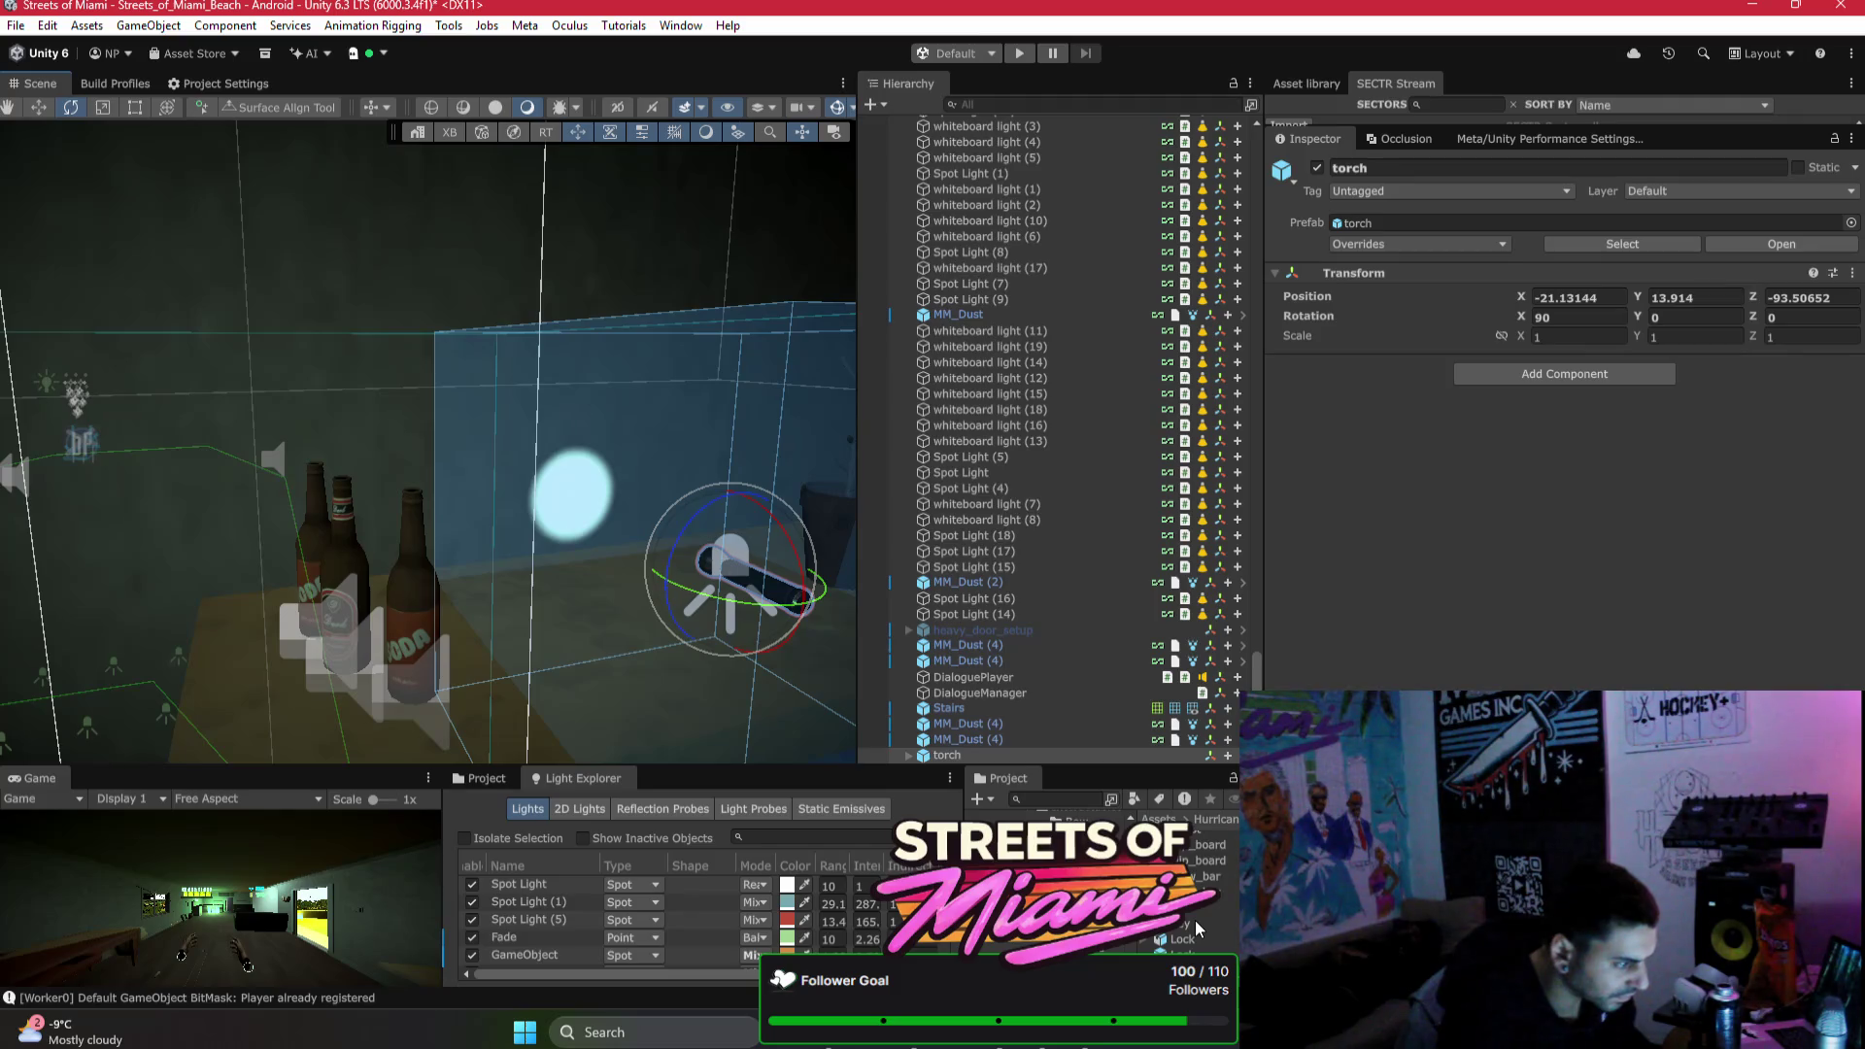
Step: Add the crow_bar prefab beside the torch and lift it slightly upward
mouse_move(1208, 876)
left_mouse_down()
mouse_move(593, 655)
mouse_move(609, 630)
mouse_move(622, 658)
left_mouse_up()
left_click_drag(572, 590, 575, 556)
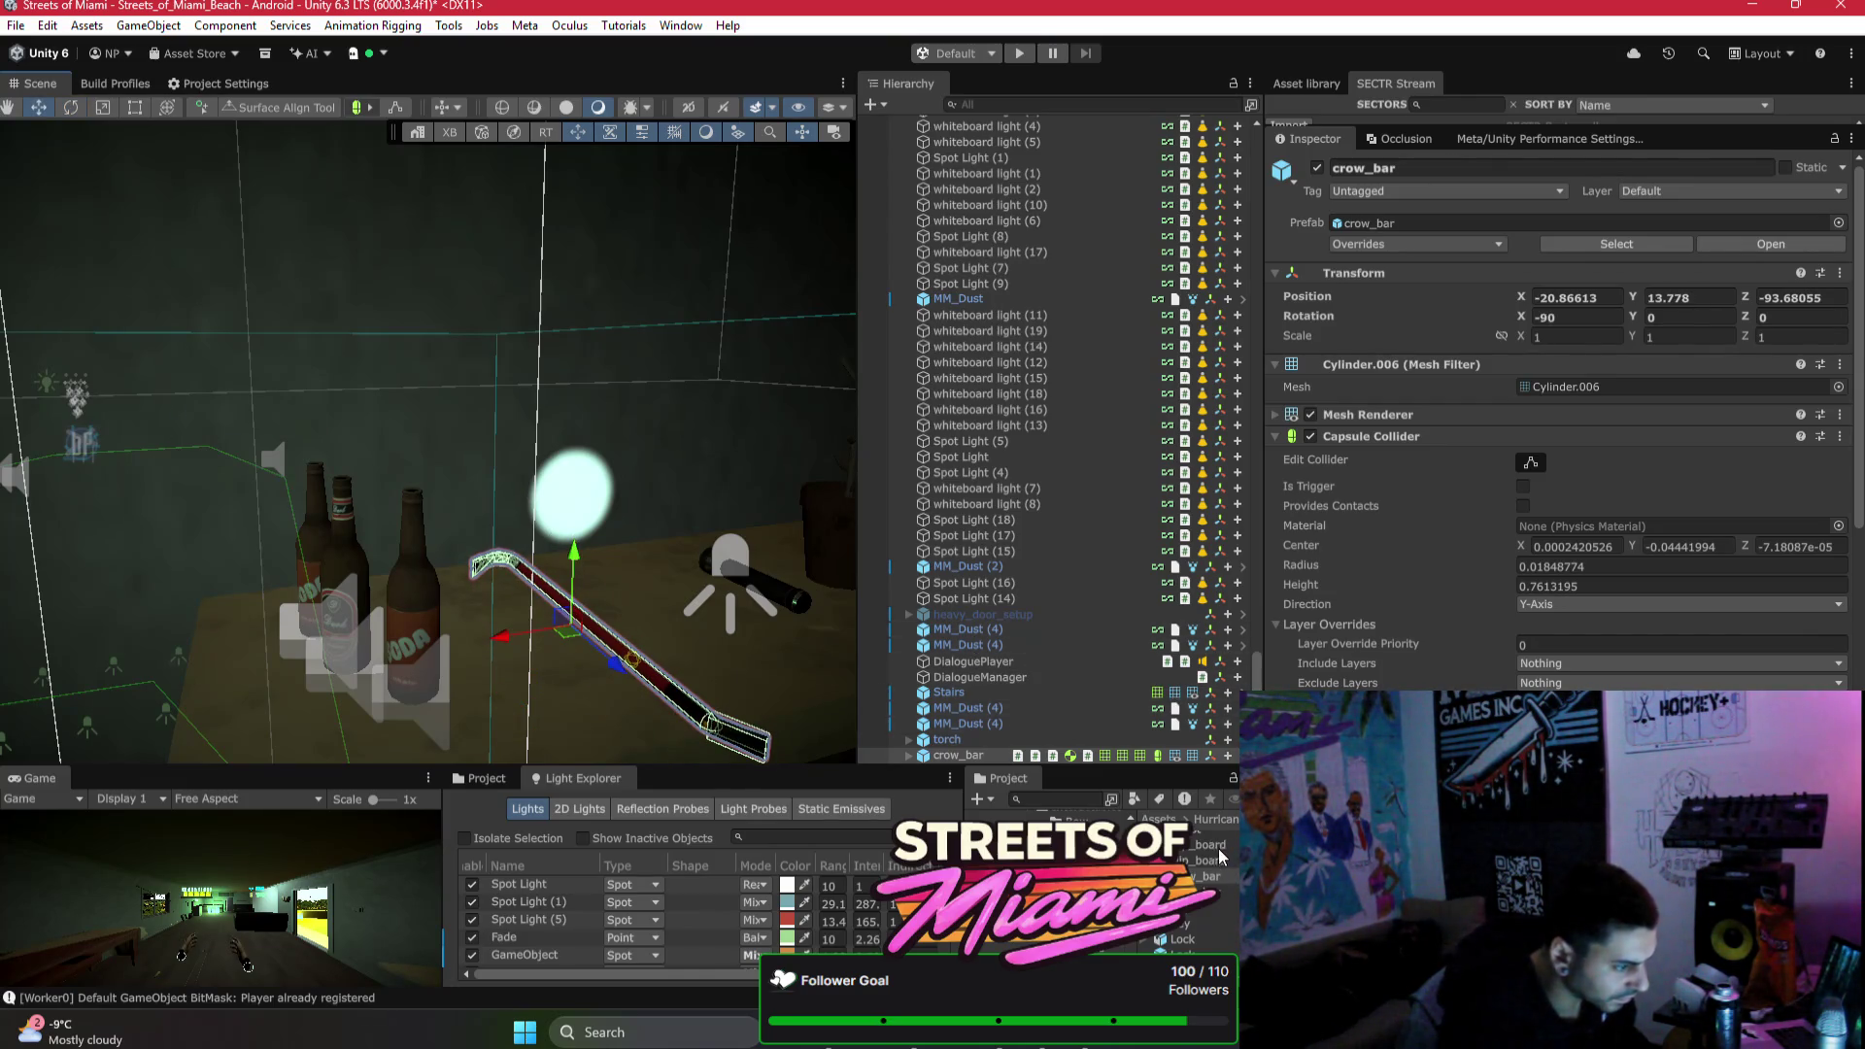
scroll(1224, 856, "up", 2)
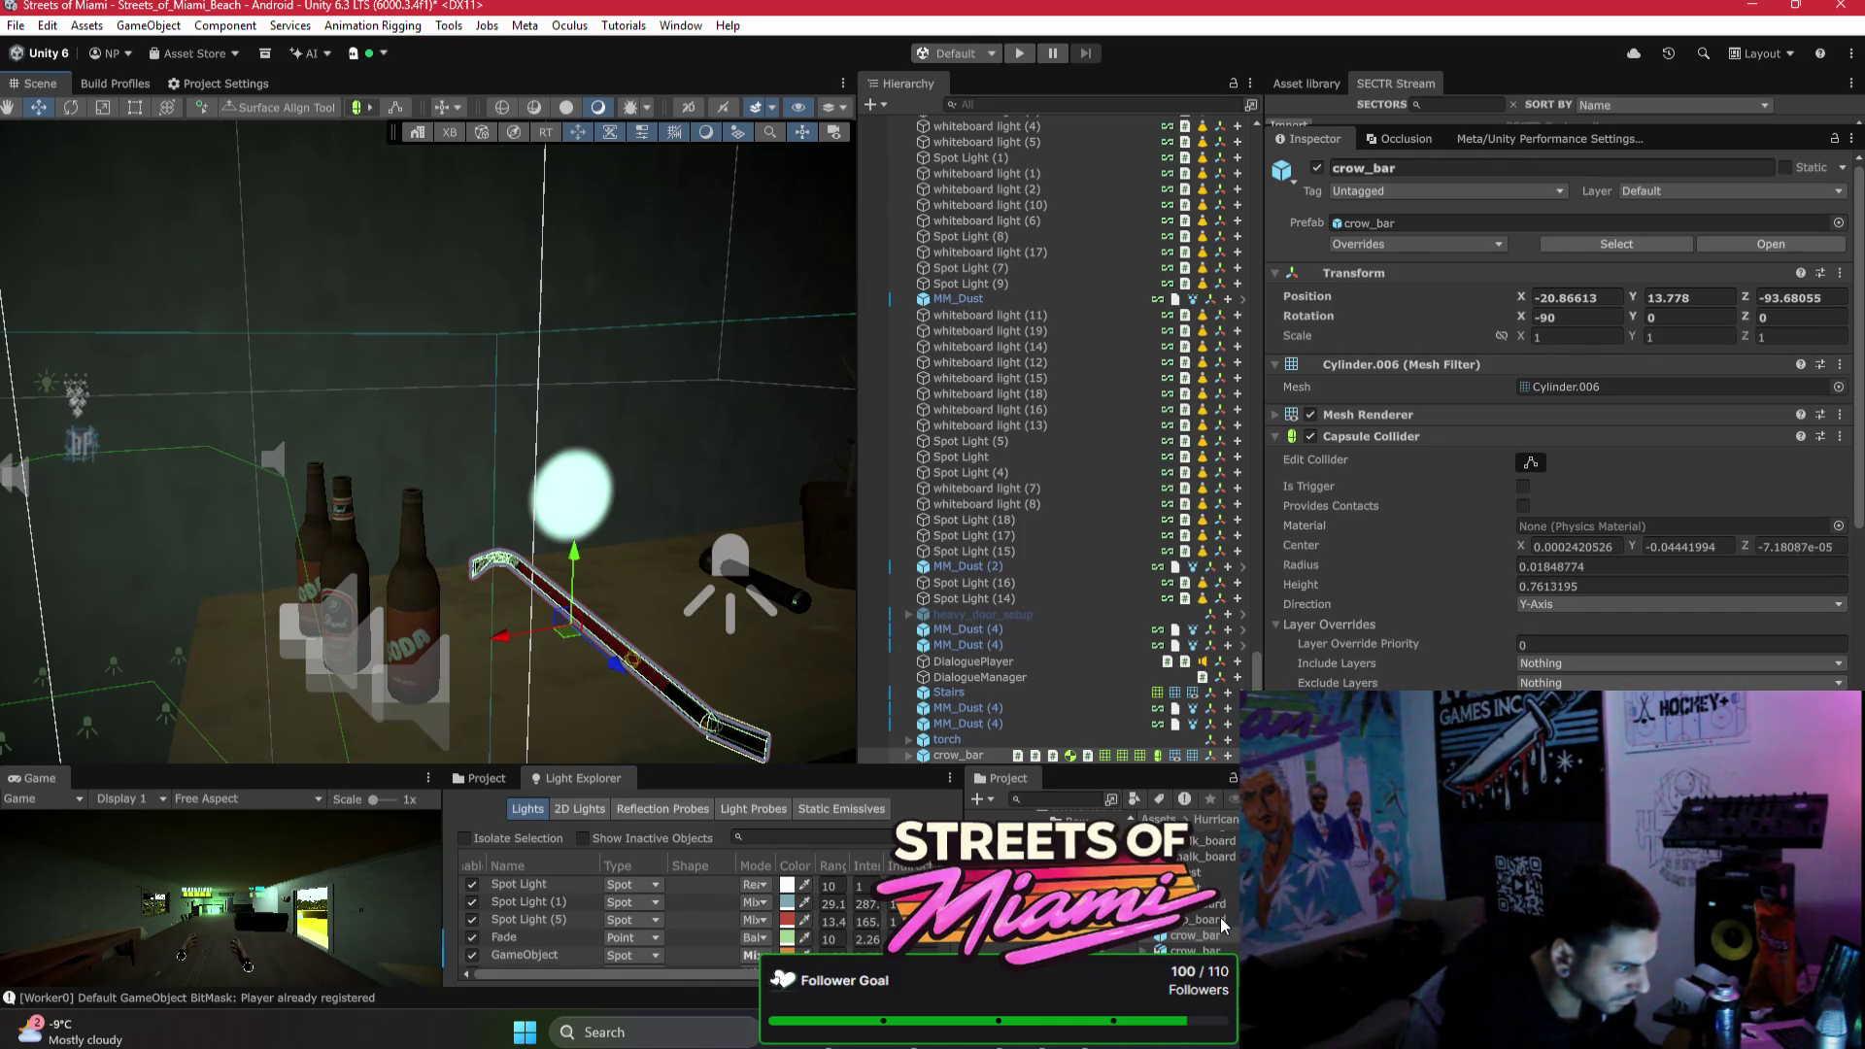
mouse_move(882, 759)
left_mouse_down()
mouse_move(687, 562)
mouse_move(881, 759)
left_mouse_up()
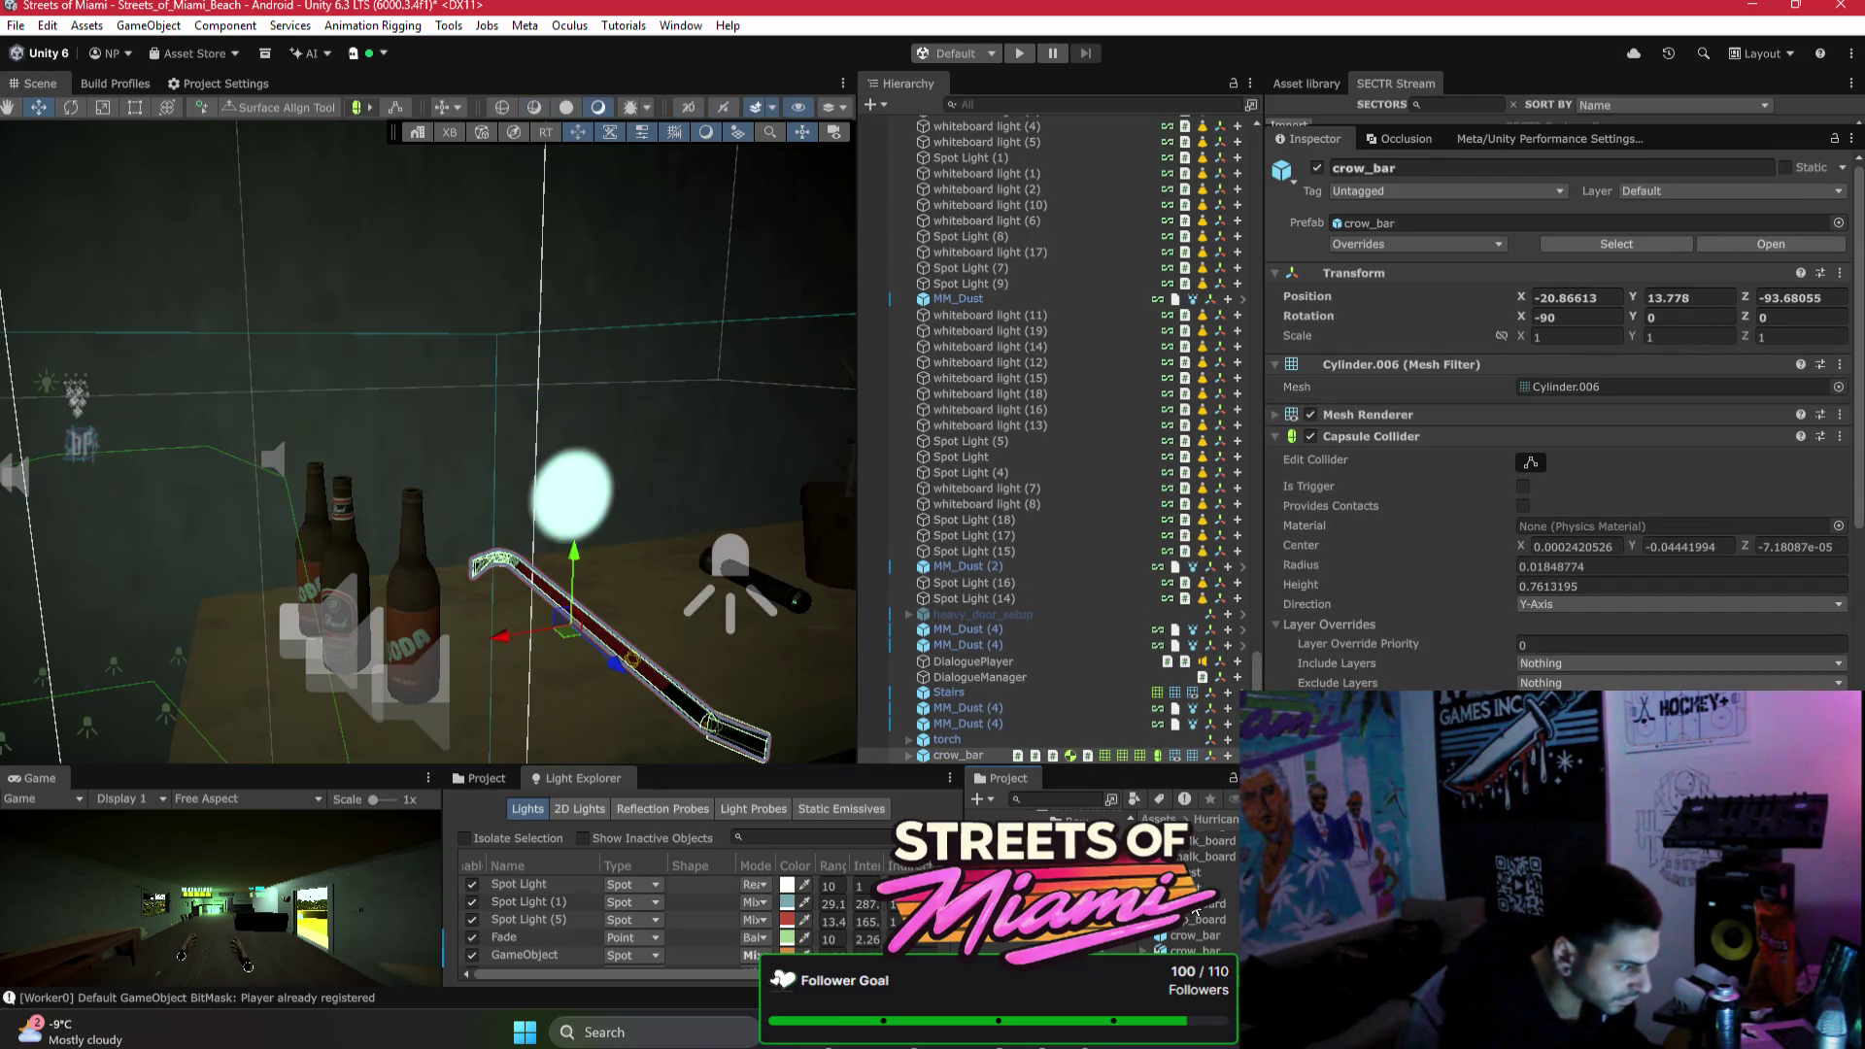
key("Down")
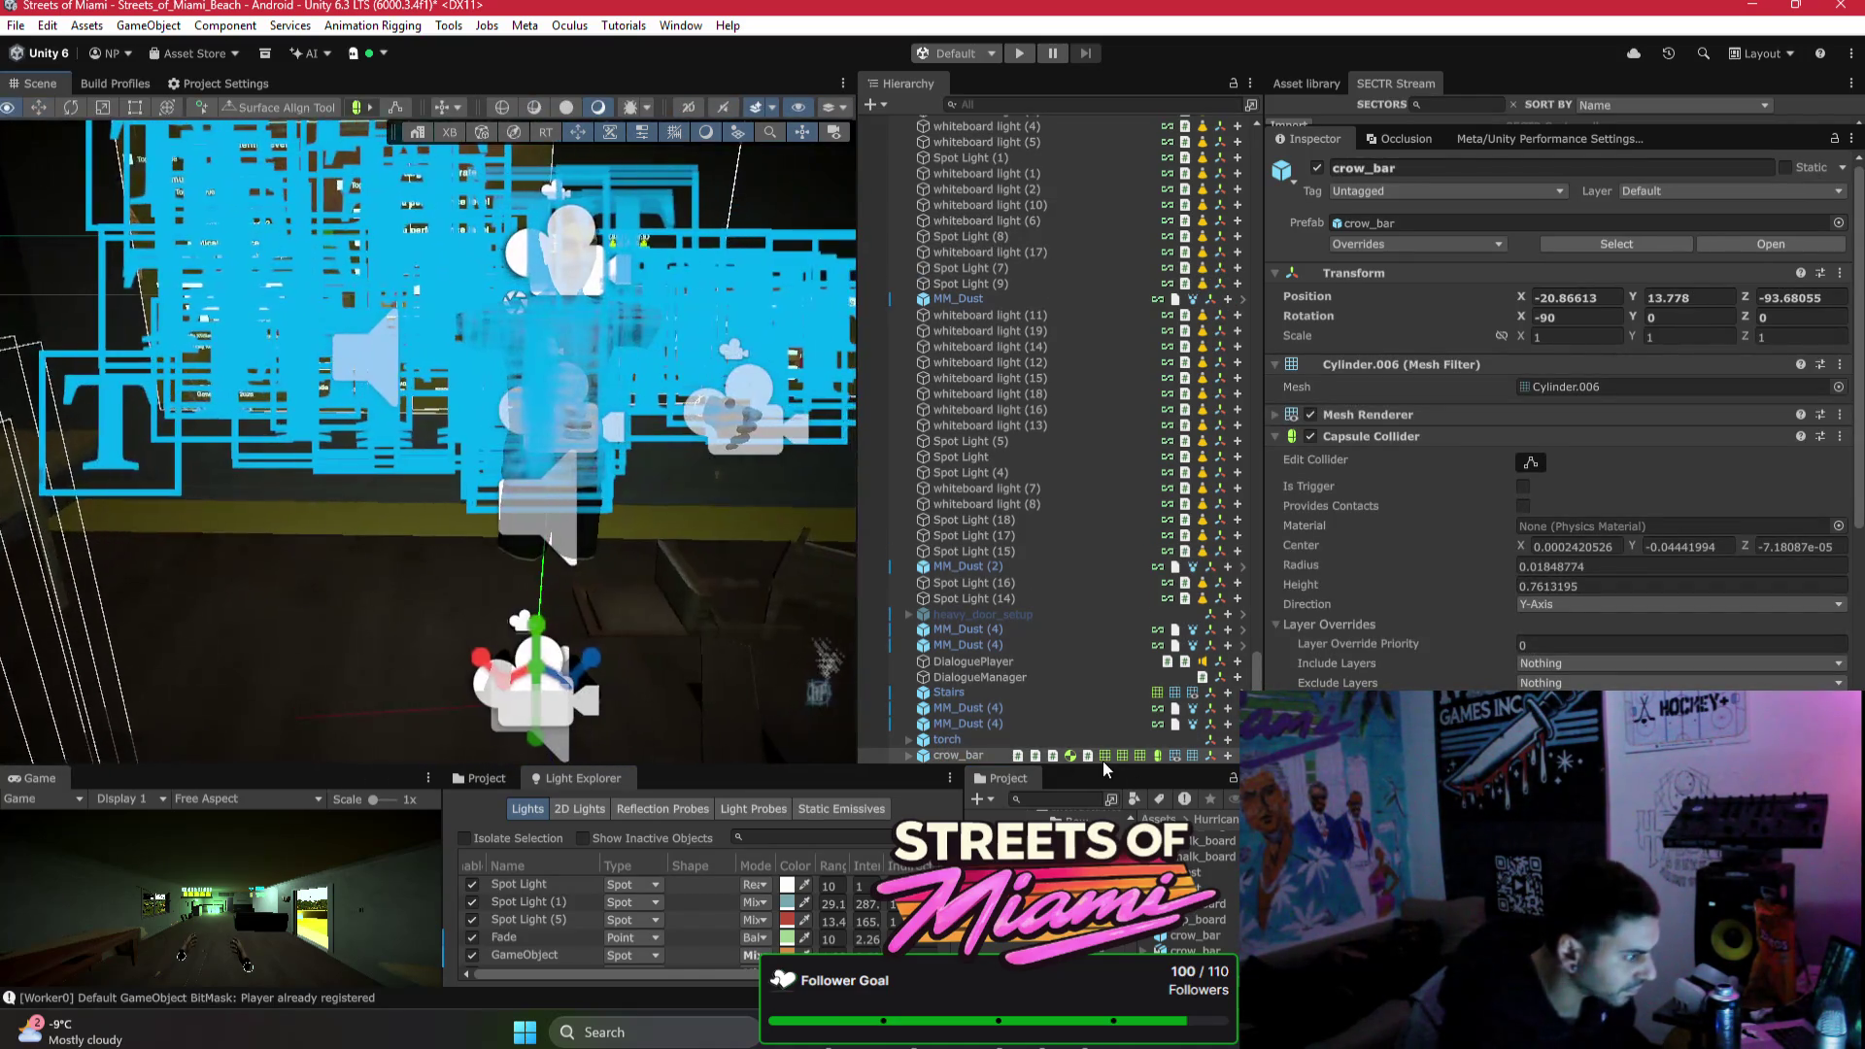
Step: Place the Chest prefab at table height, turned 75° on Y
key("Down")
mouse_move(882, 758)
left_mouse_down()
mouse_move(466, 680)
mouse_move(313, 573)
left_mouse_up()
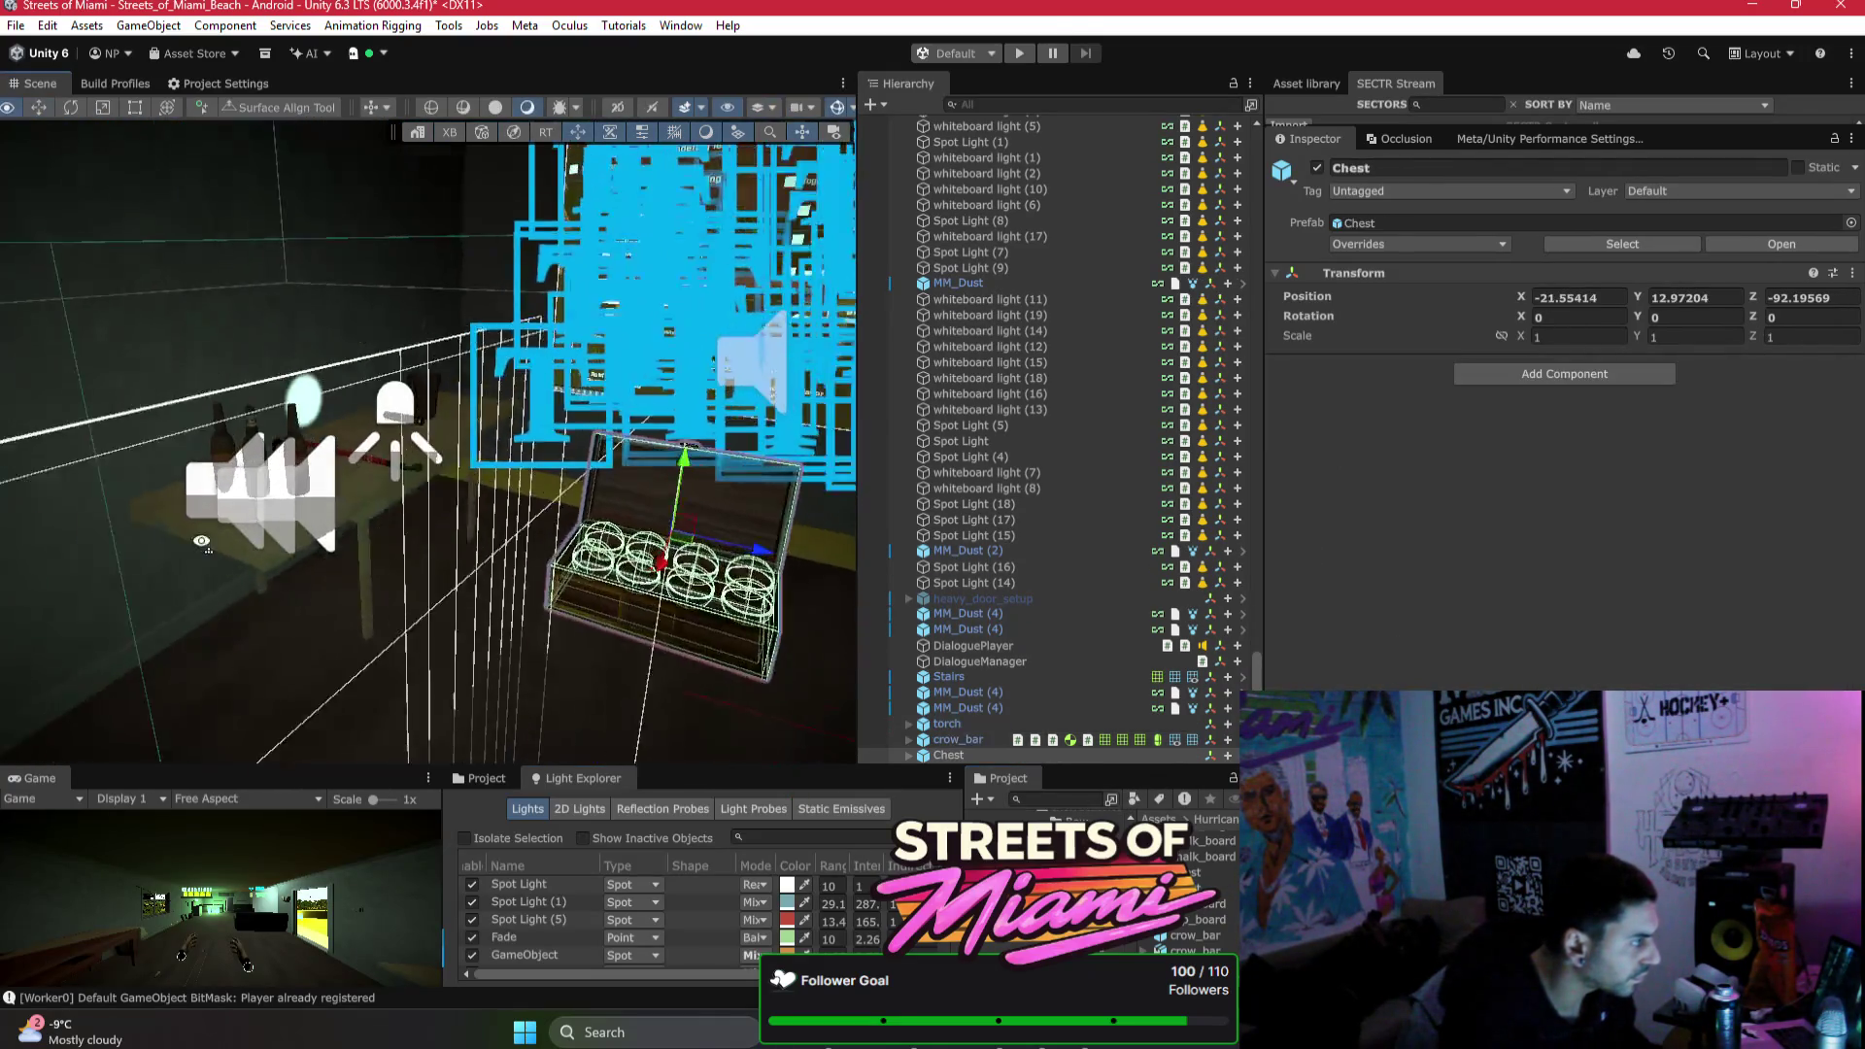
mouse_move(704, 636)
left_mouse_down()
mouse_move(97, 700)
mouse_move(194, 575)
mouse_move(700, 583)
mouse_move(723, 563)
left_mouse_up()
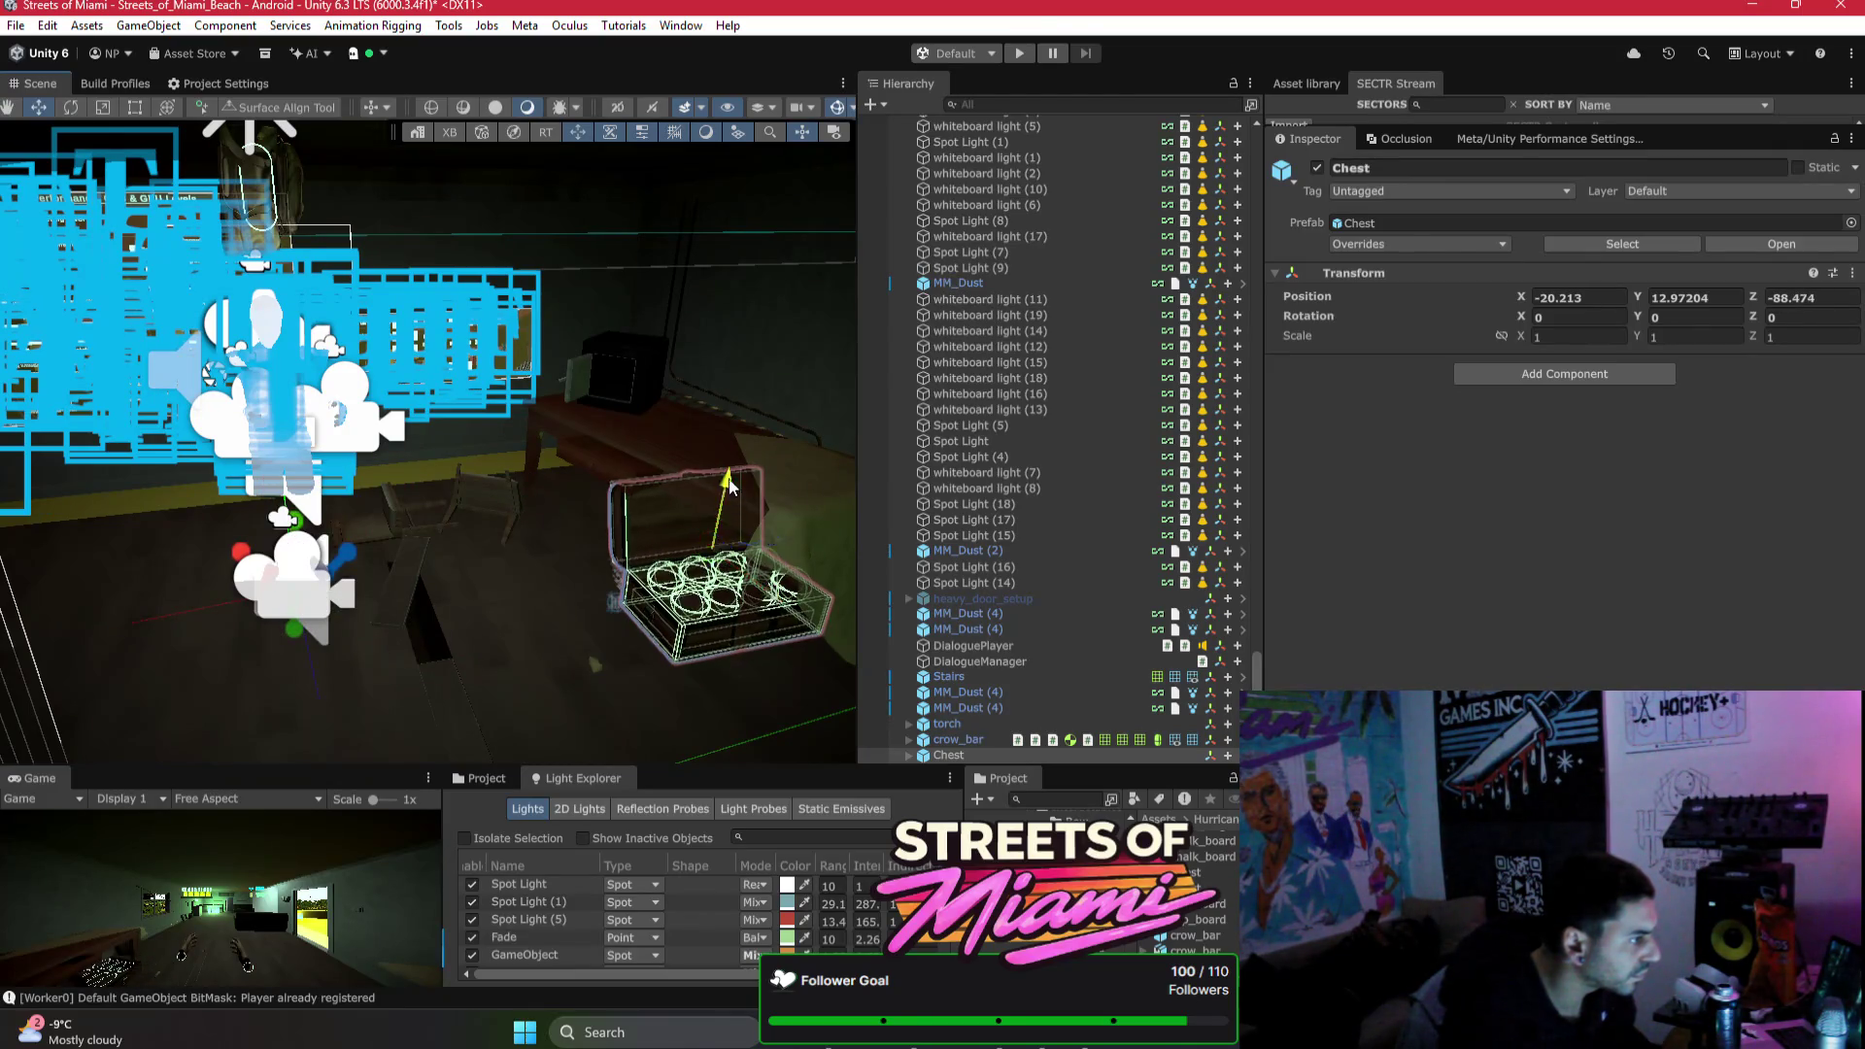
left_click_drag(729, 485, 792, 360)
key("e")
left_click_drag(679, 437, 558, 476)
key("f")
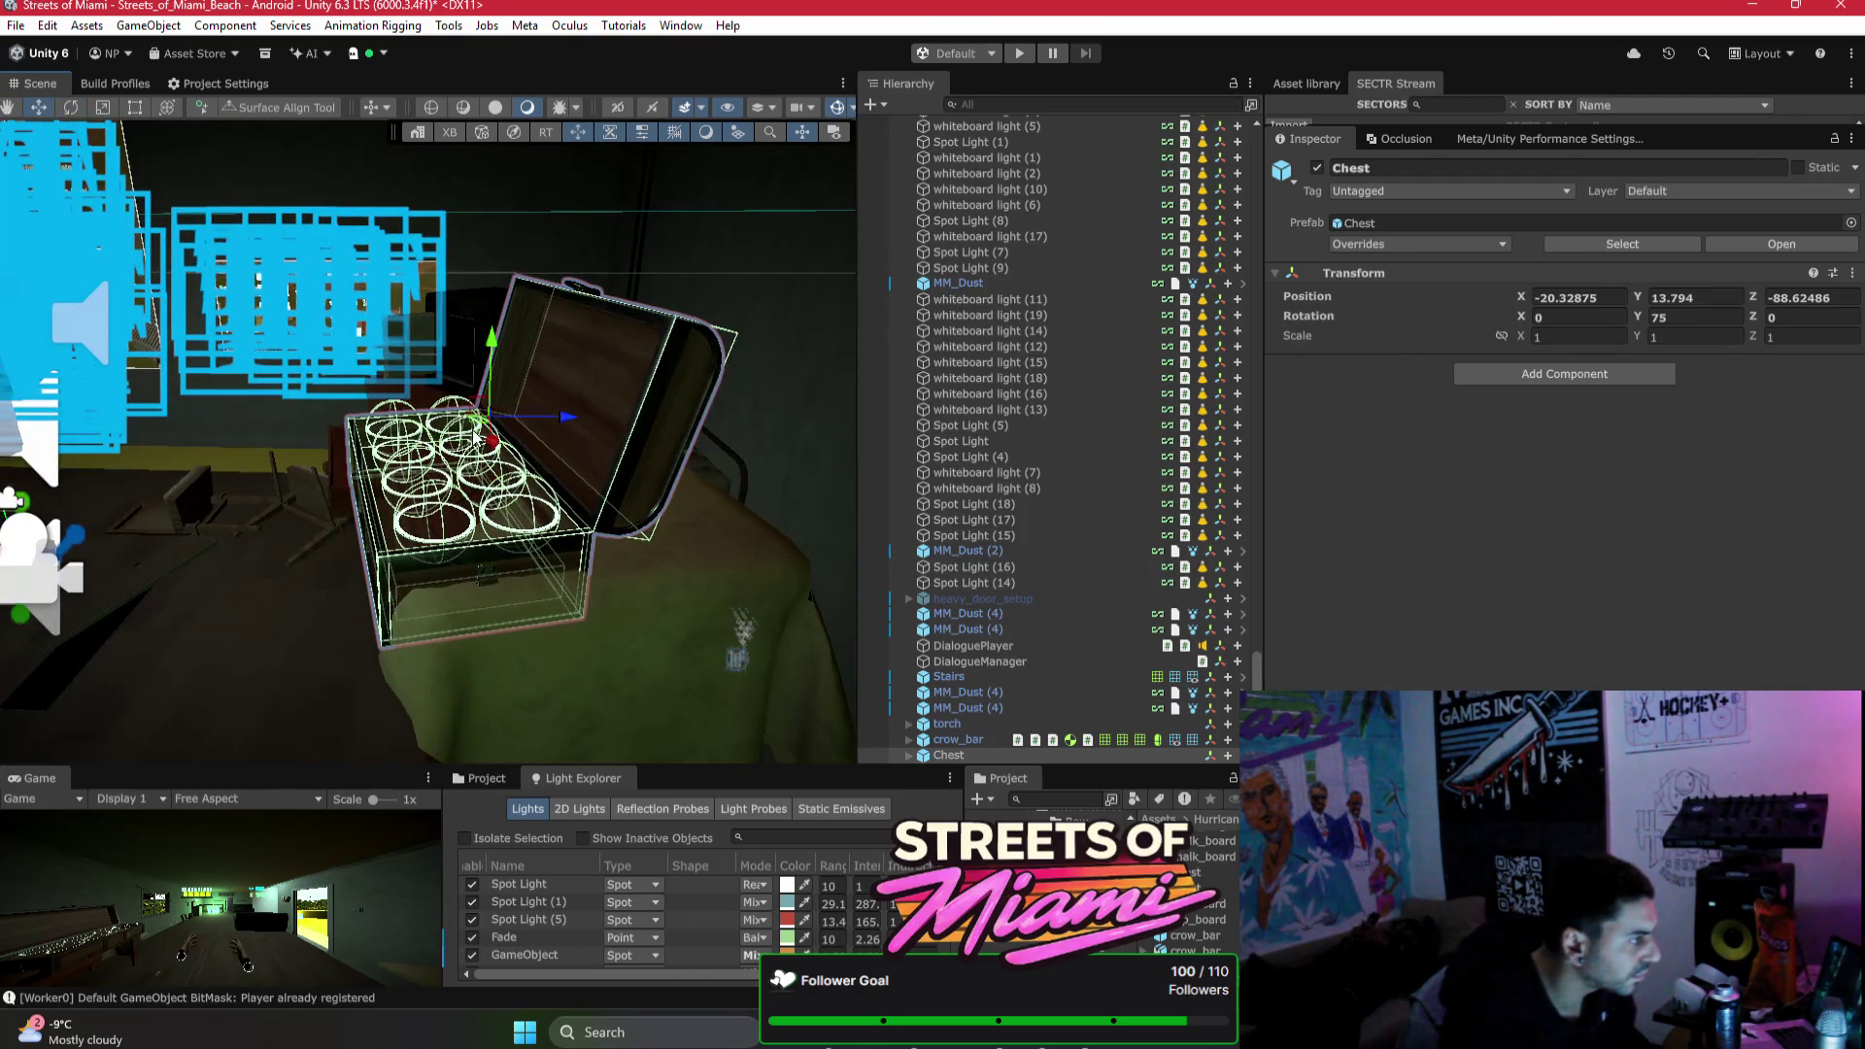
mouse_move(480, 408)
left_mouse_down()
mouse_move(618, 381)
mouse_move(750, 479)
left_mouse_up()
left_click_drag(521, 453, 423, 424)
Step: Move Pencil01 aside and settle the Chest at Y 13.909 on the table
left_click(479, 612)
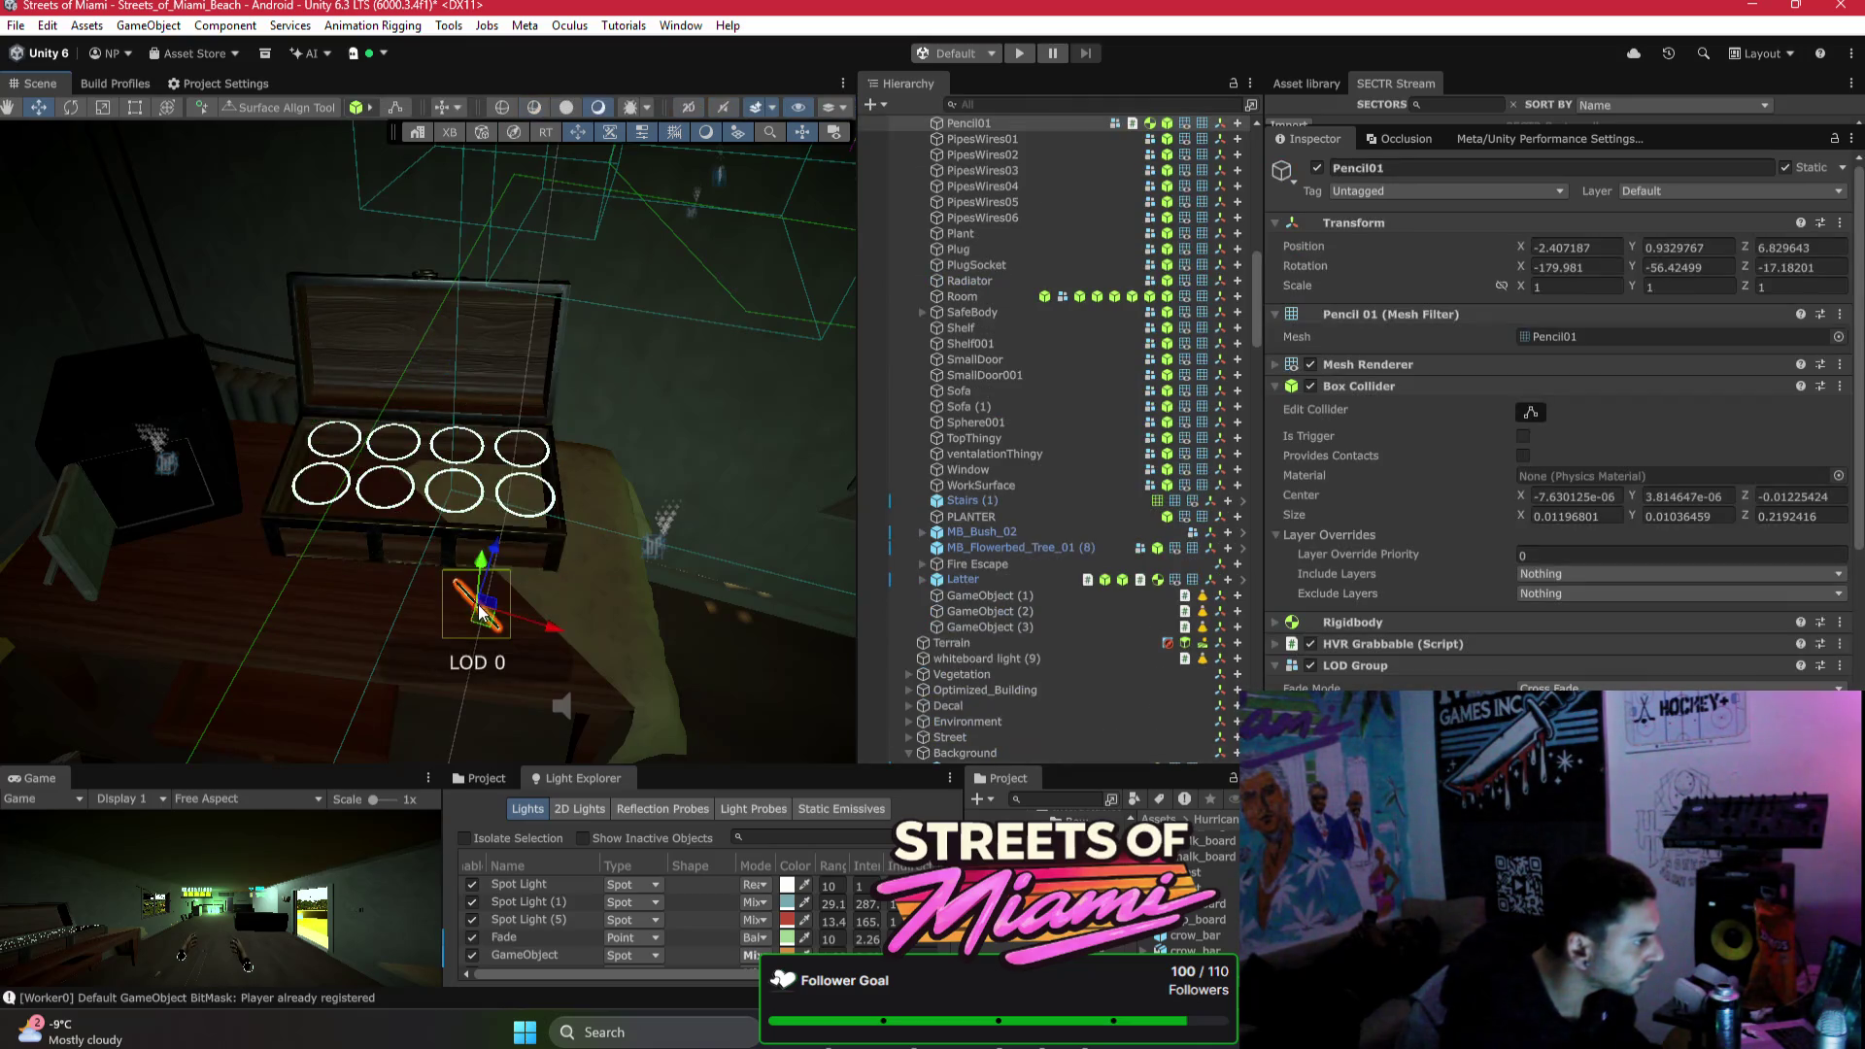
left_click_drag(479, 602, 449, 553)
left_click(449, 533)
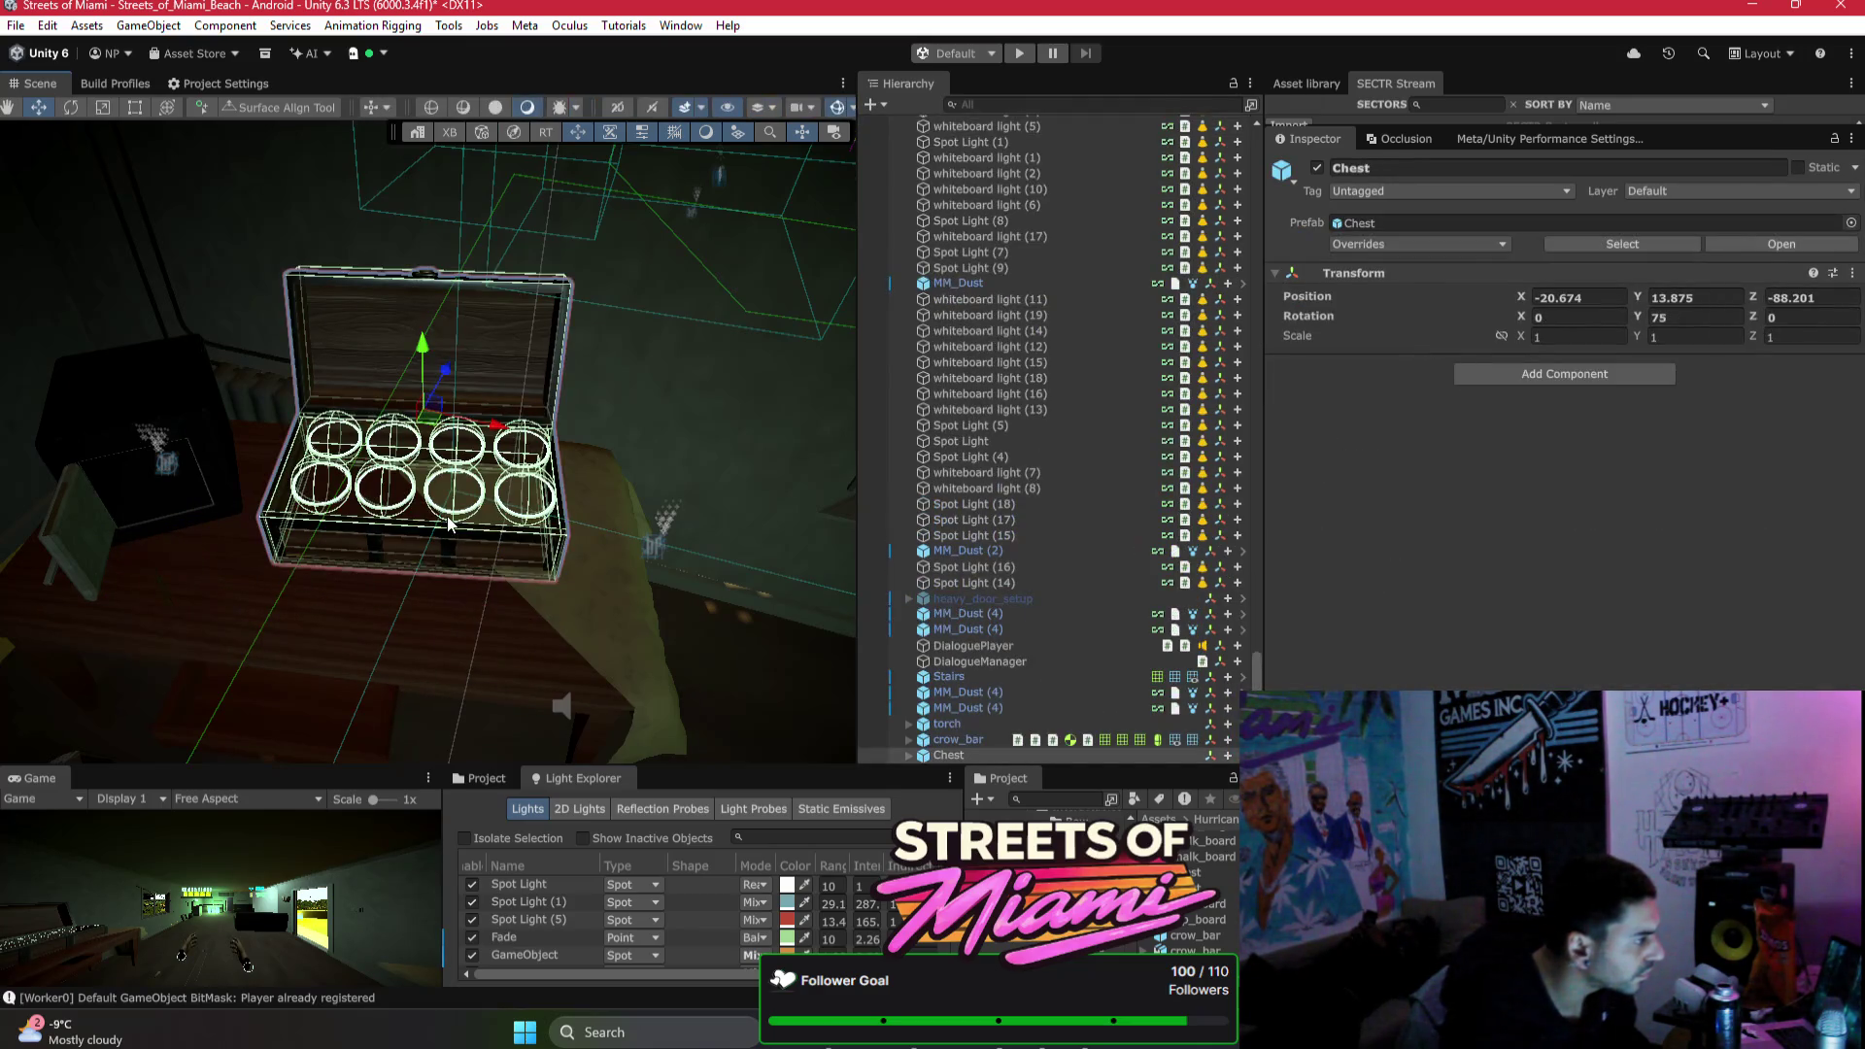
mouse_move(435, 434)
left_mouse_down()
mouse_move(416, 433)
mouse_move(432, 265)
left_mouse_up()
mouse_move(571, 197)
left_mouse_down()
mouse_move(568, 177)
mouse_move(537, 203)
left_mouse_up()
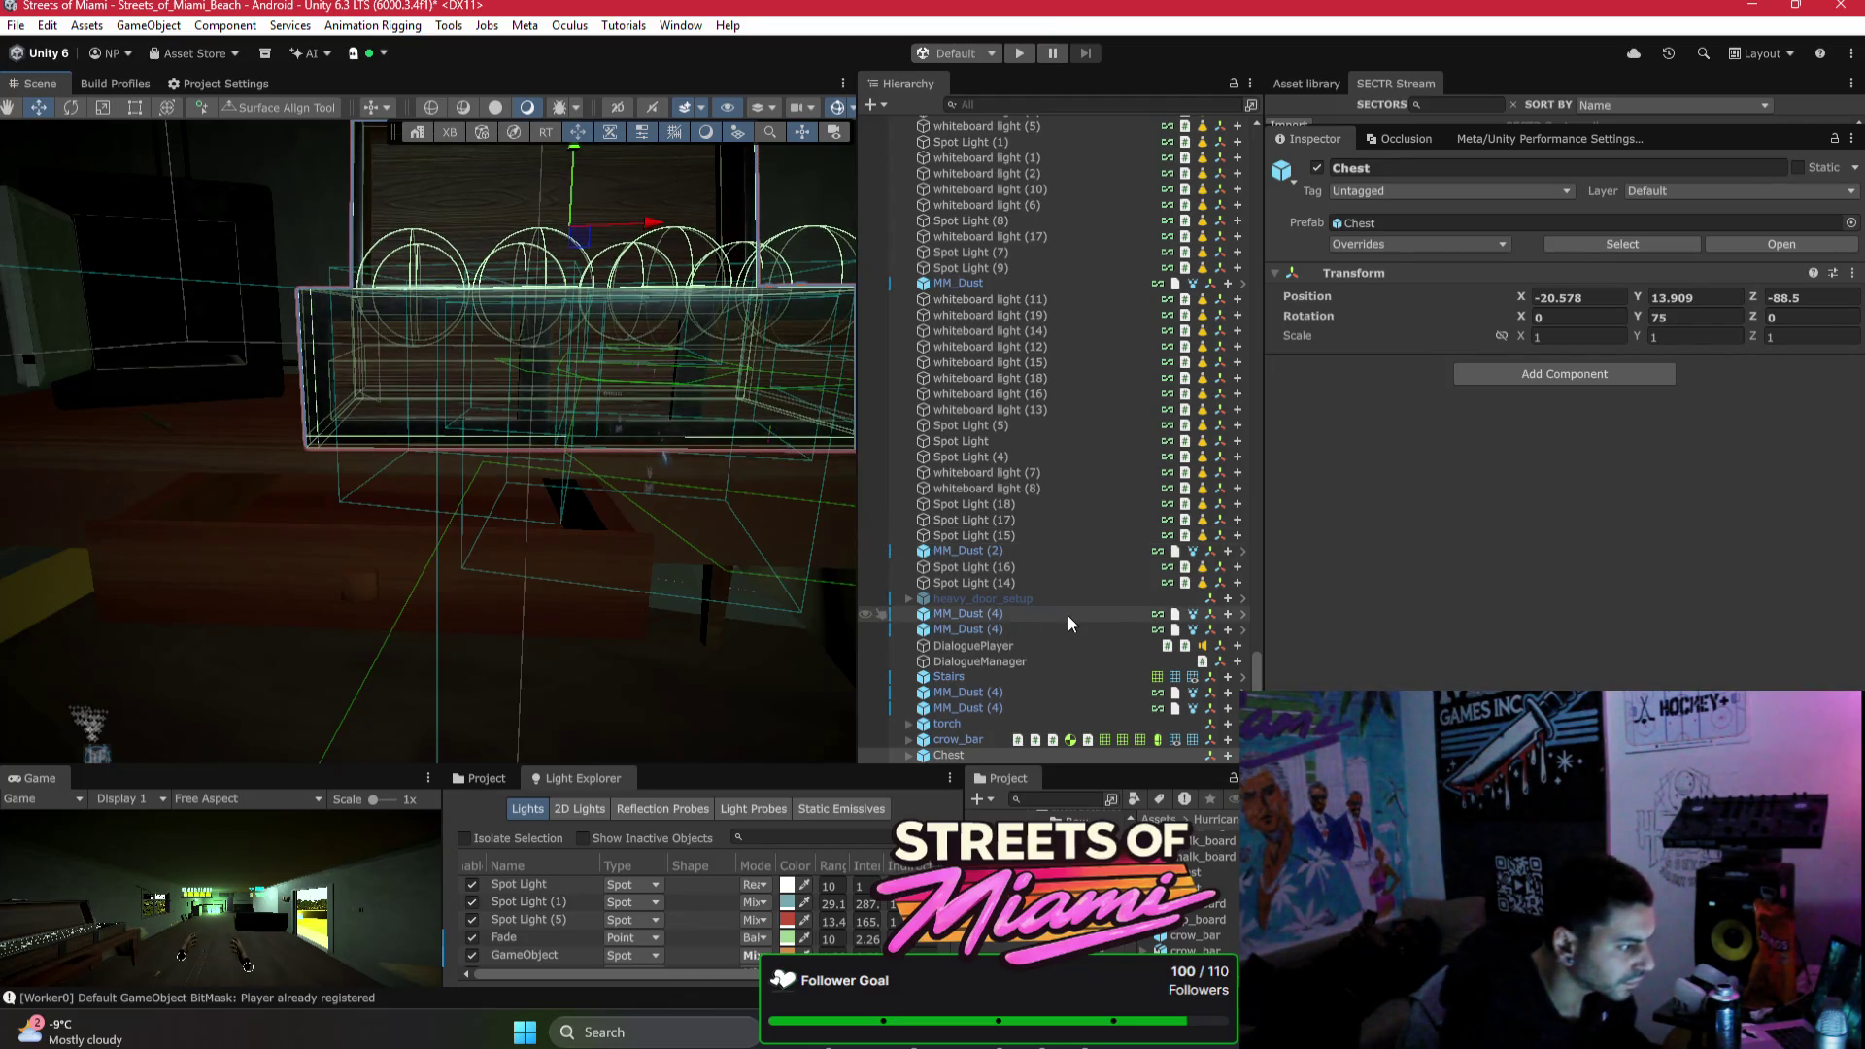
mouse_move(405, 420)
left_mouse_down()
mouse_move(309, 499)
mouse_move(582, 573)
left_mouse_up()
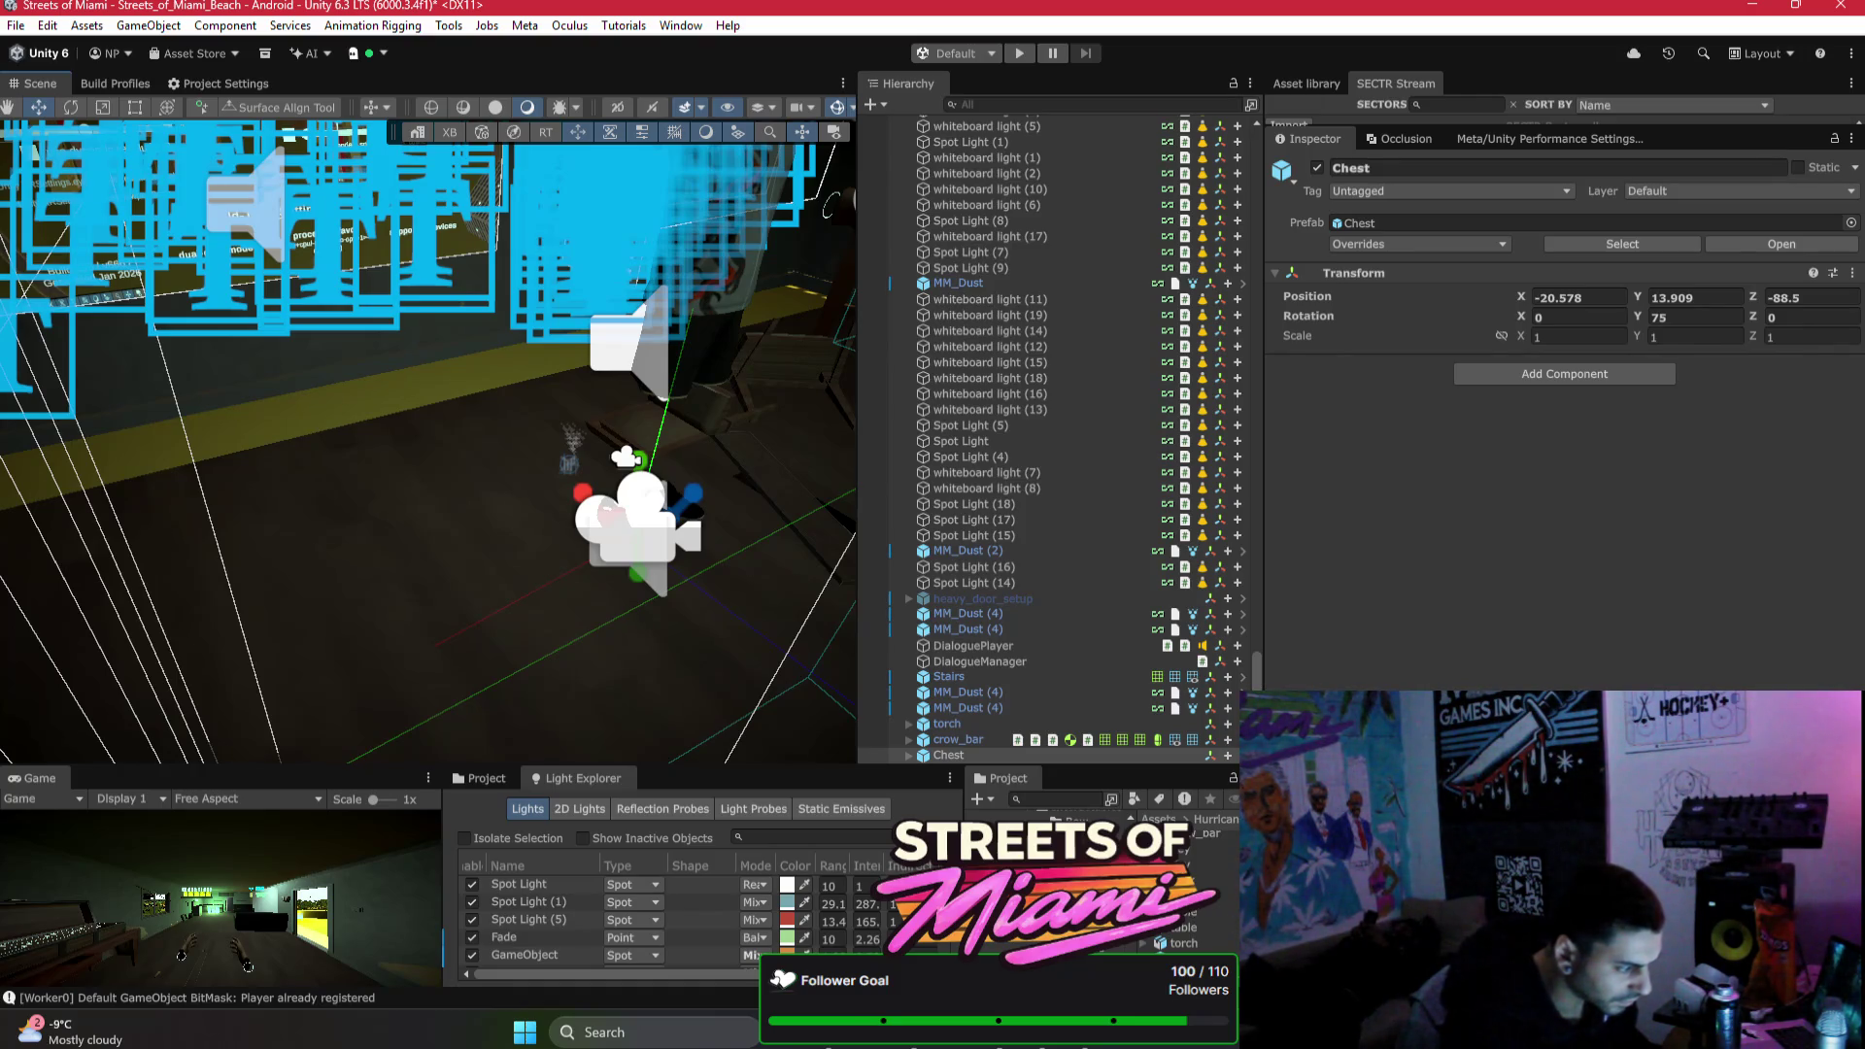
Step: Widen the panels and place the HurricaneFreshener prefab from Prefabs onto the table
scroll(1196, 922, "down", 3)
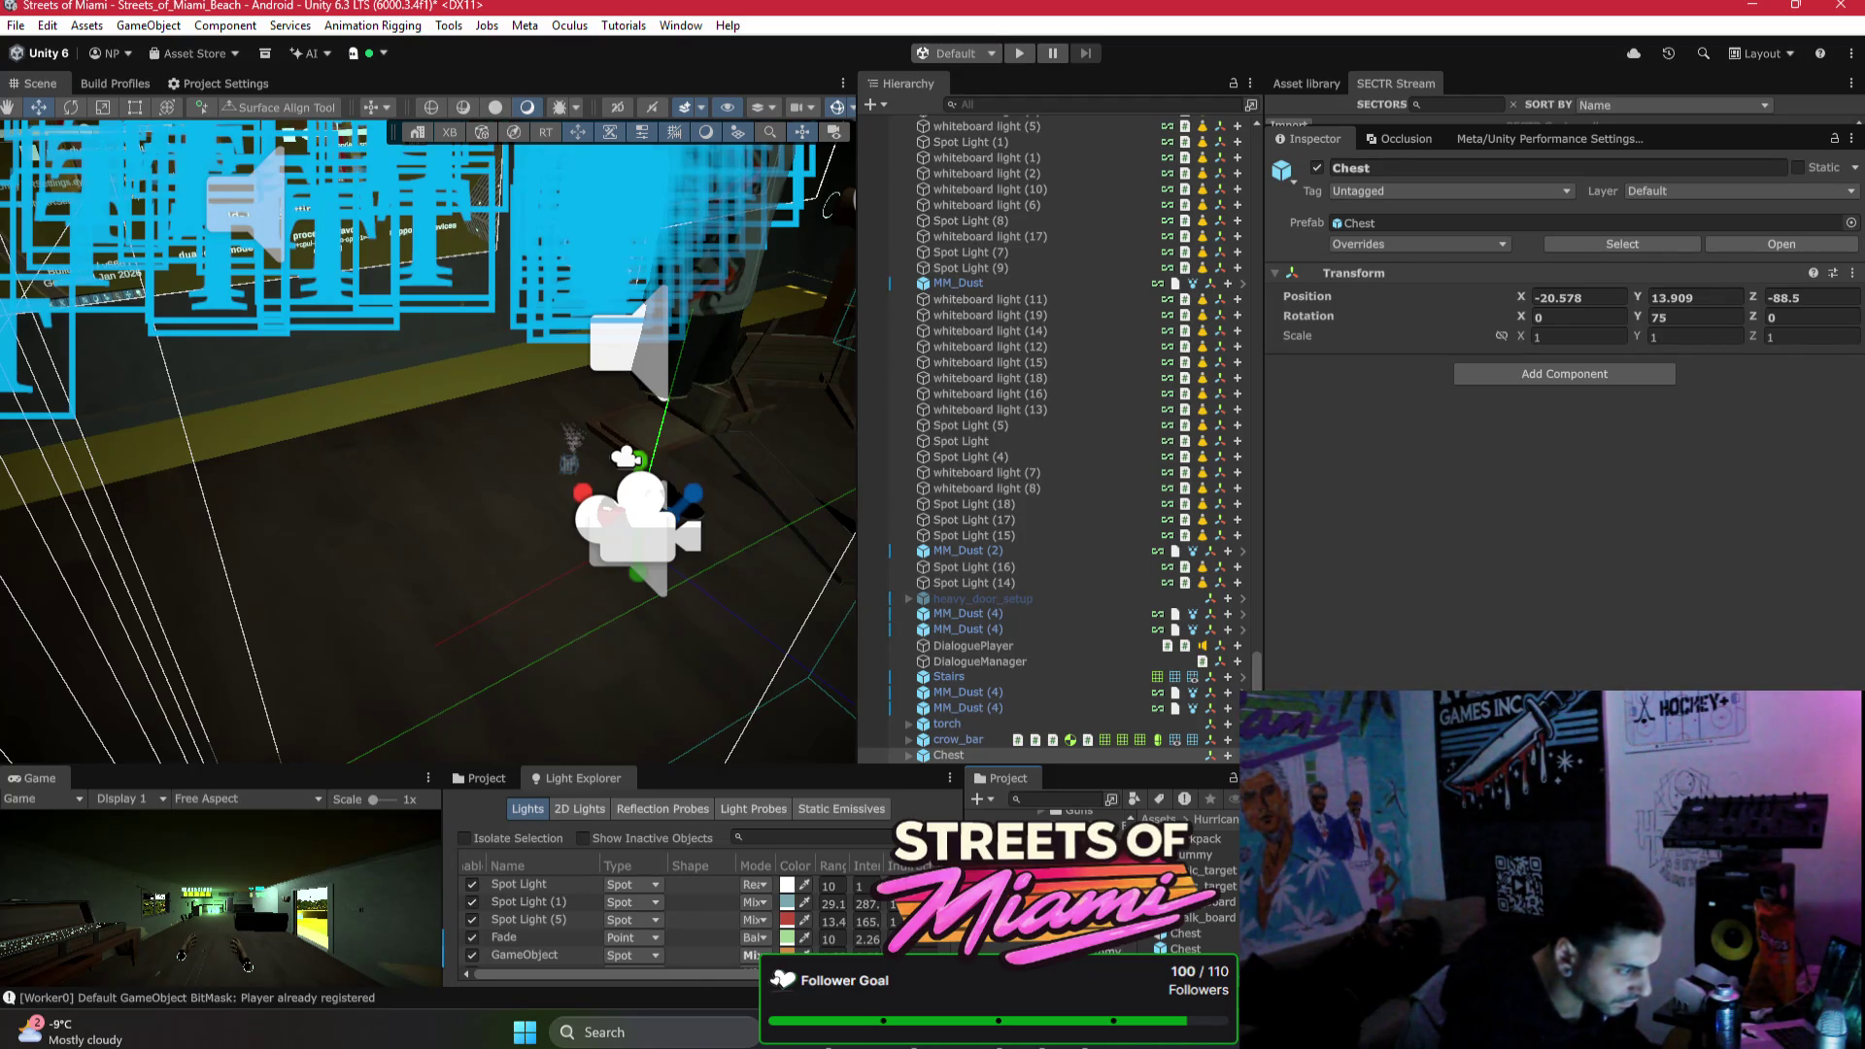
scroll(1221, 870, "down", 2)
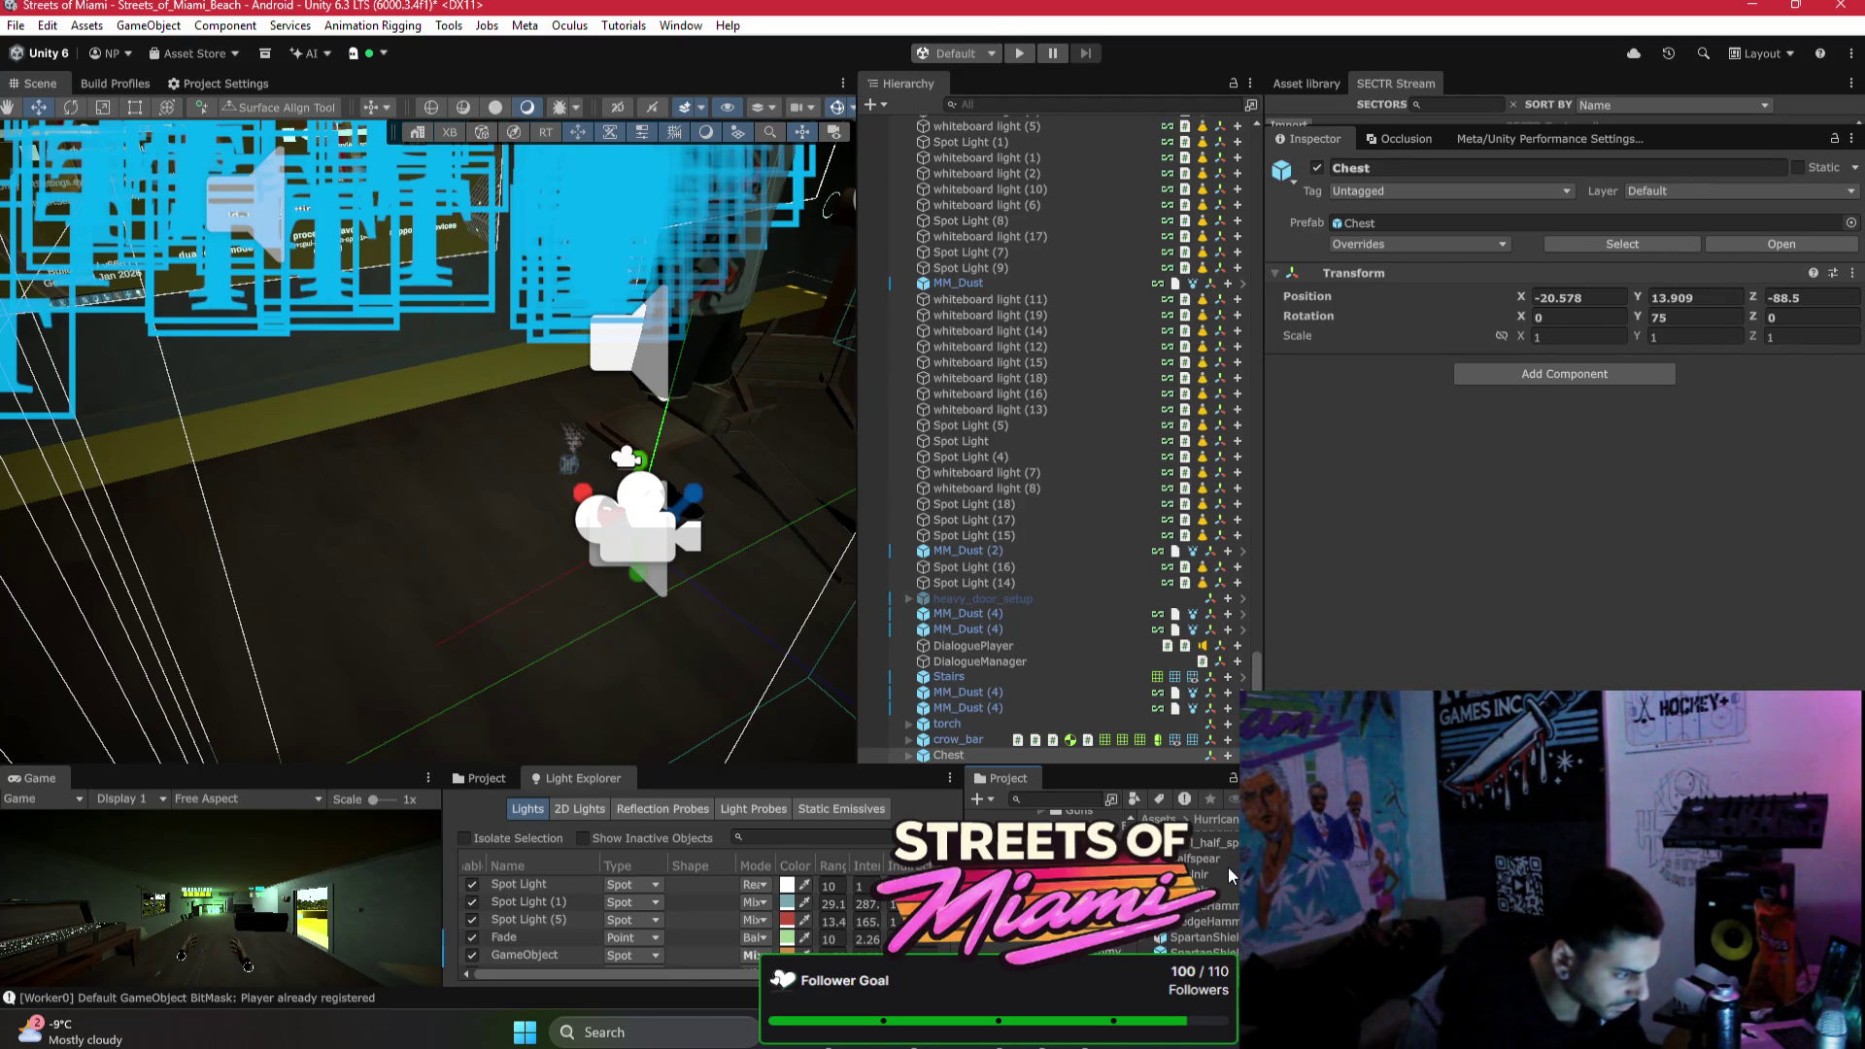
scroll(1227, 865, "down", 2)
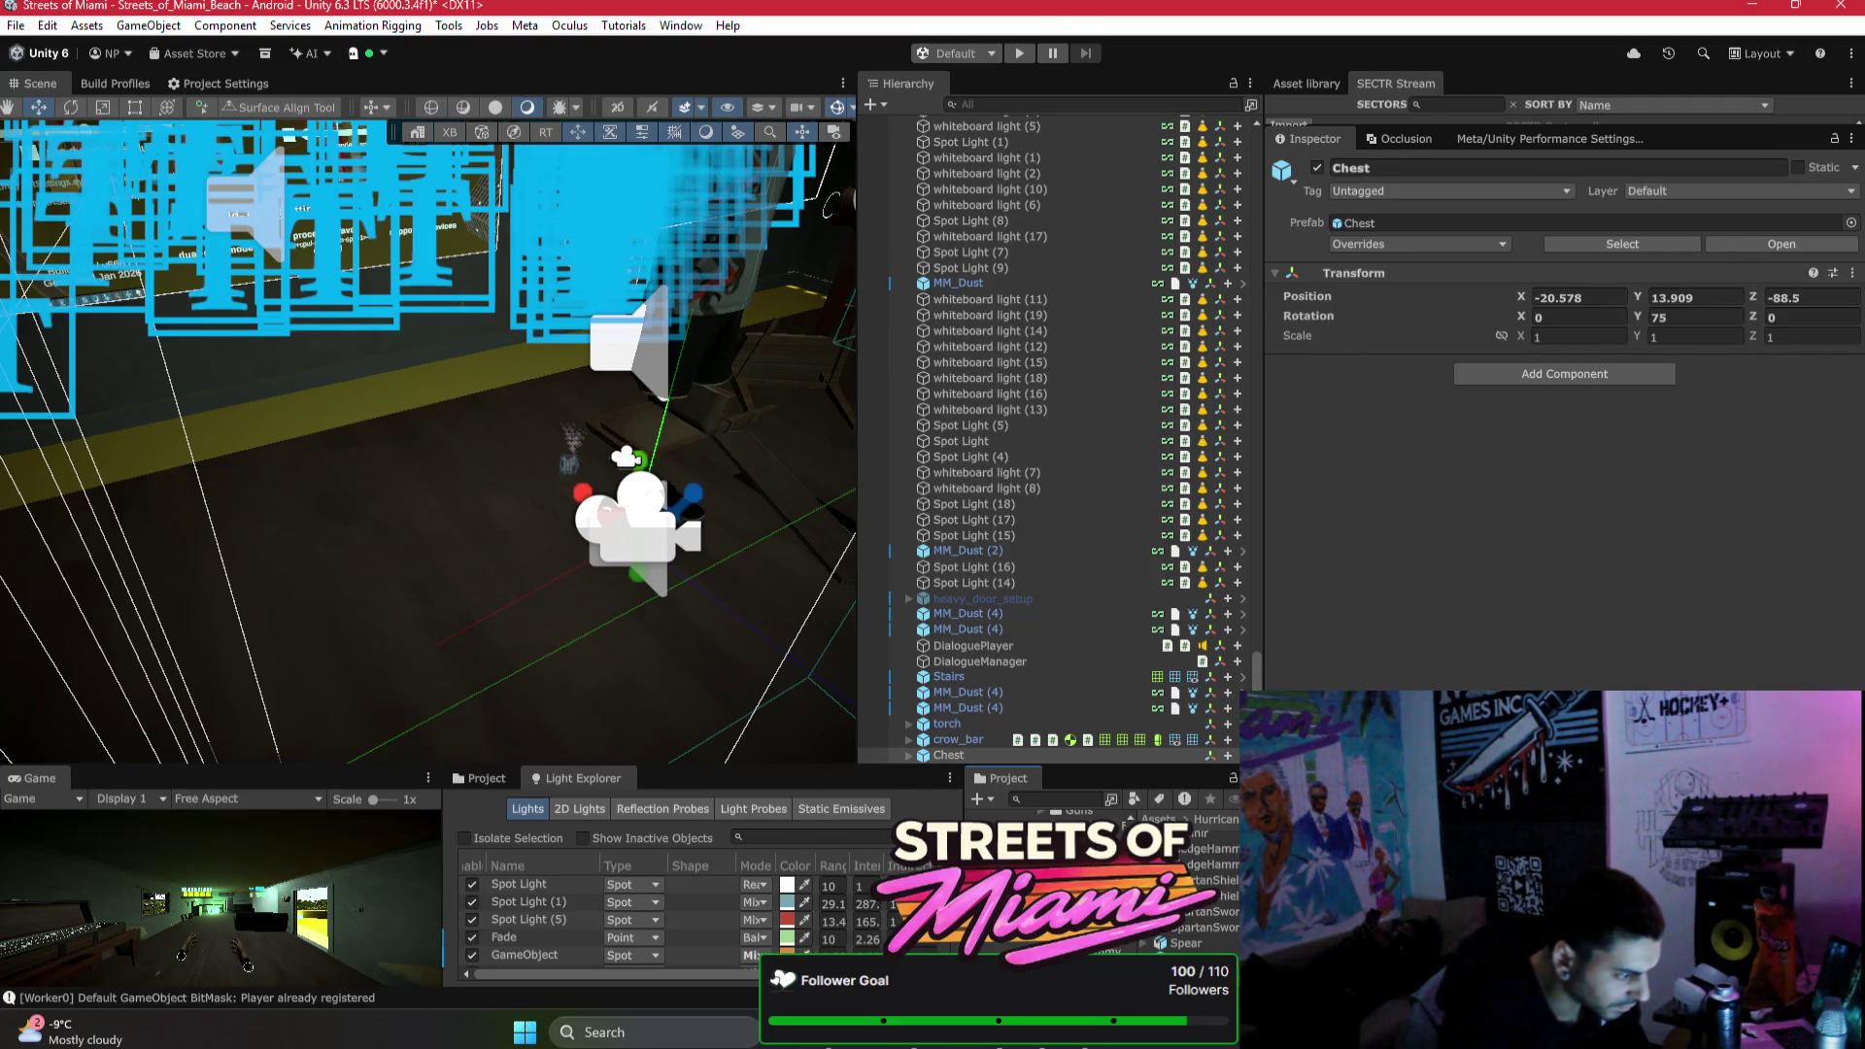
left_click_drag(1264, 535, 1346, 534)
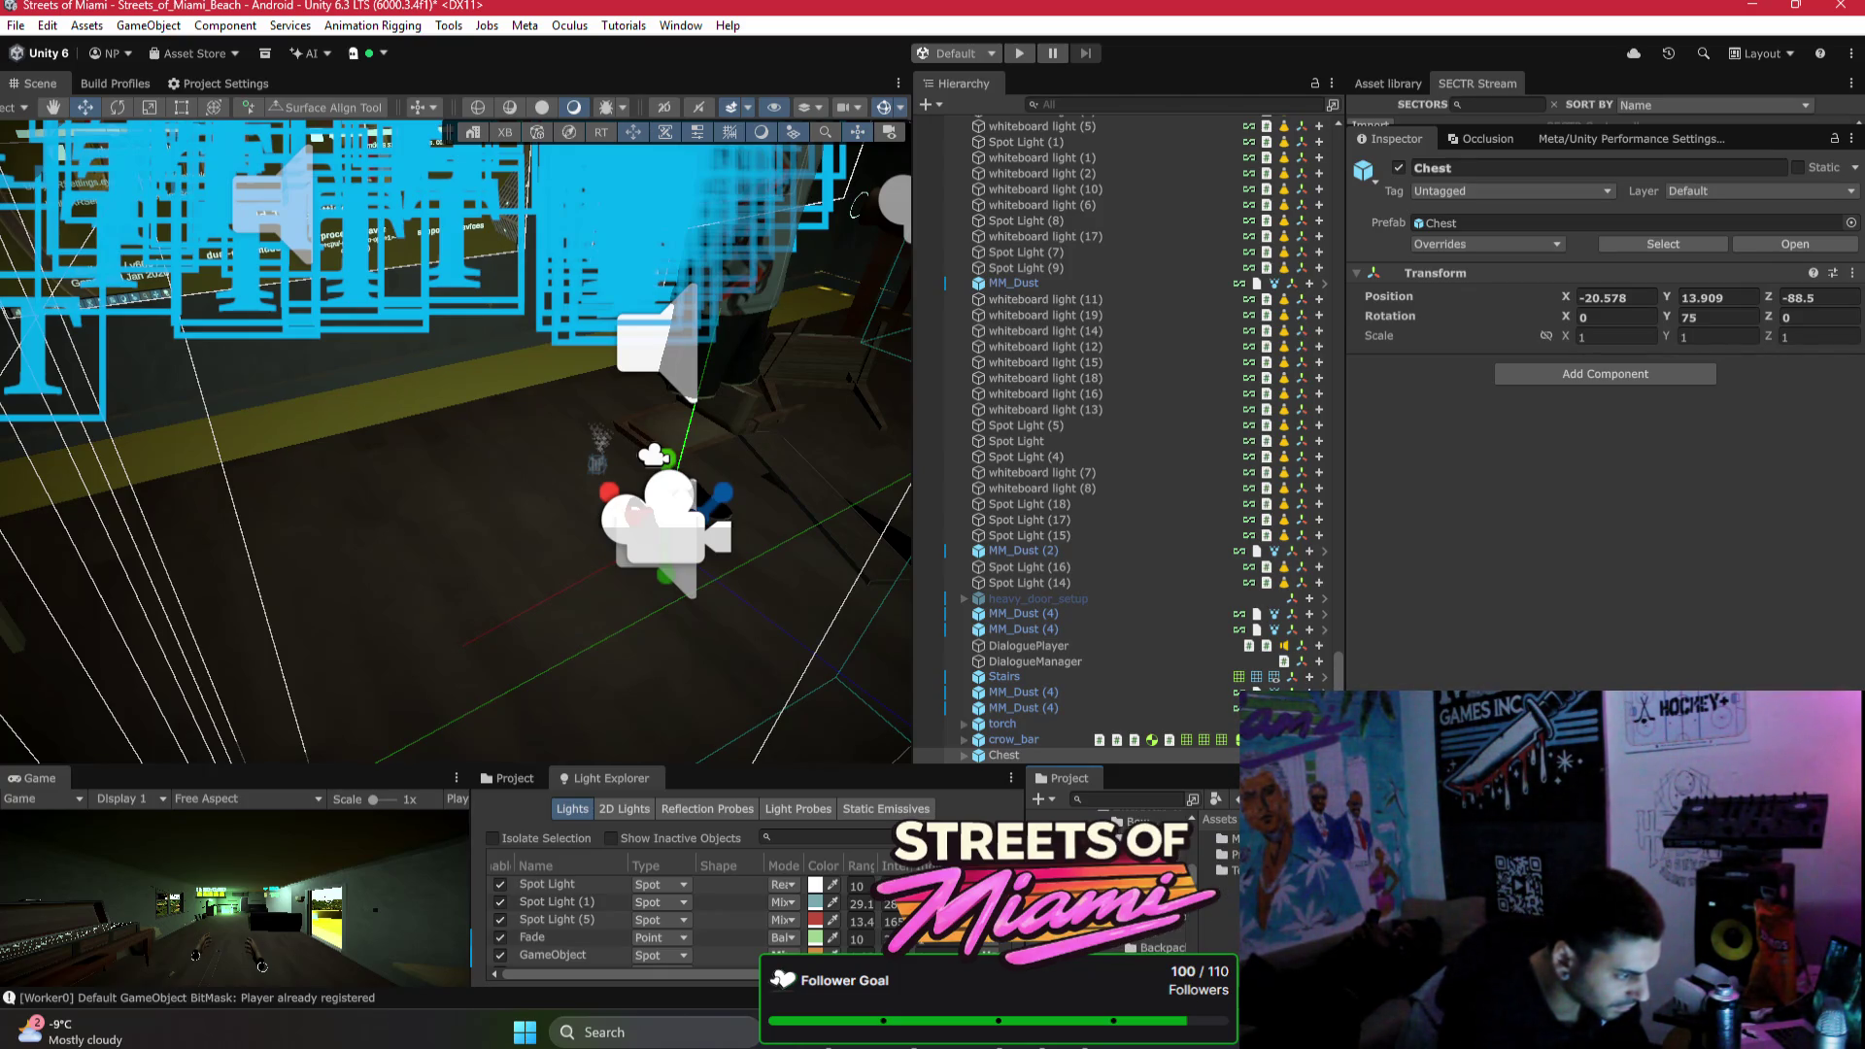
left_click_drag(1204, 885, 1235, 875)
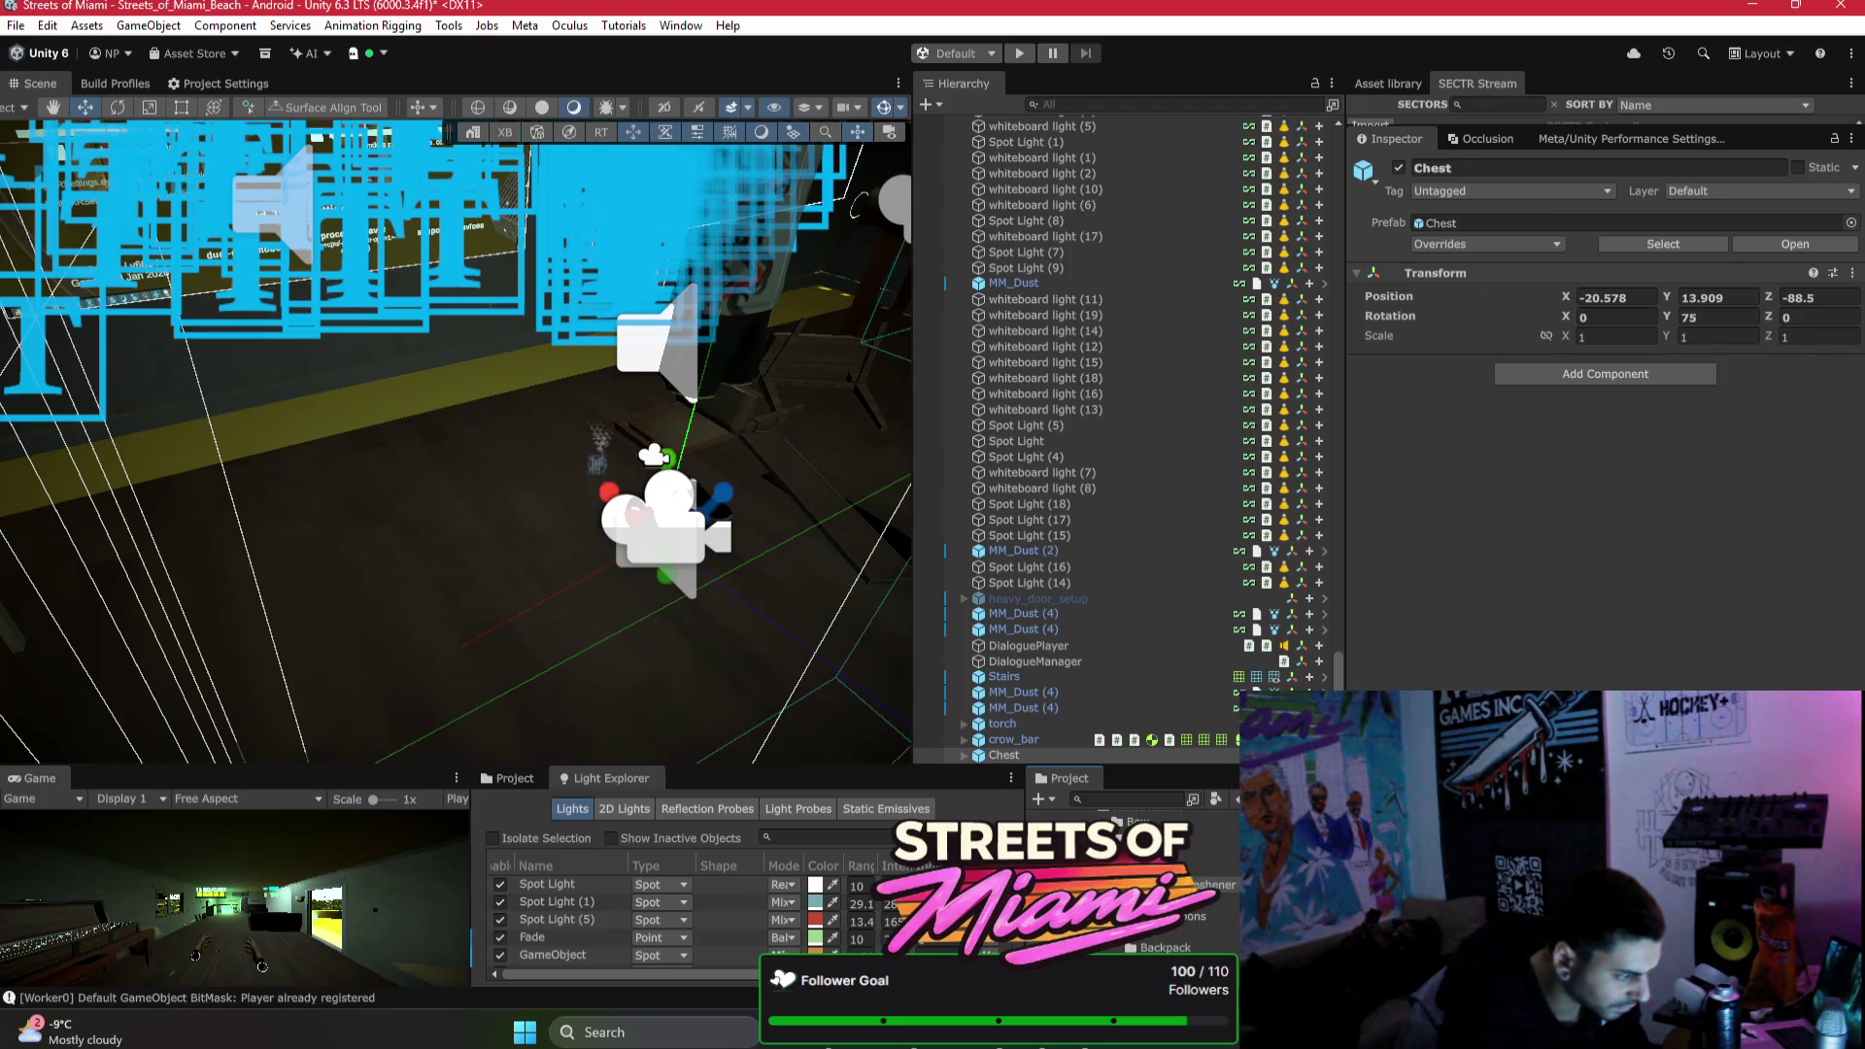
left_click(1146, 913)
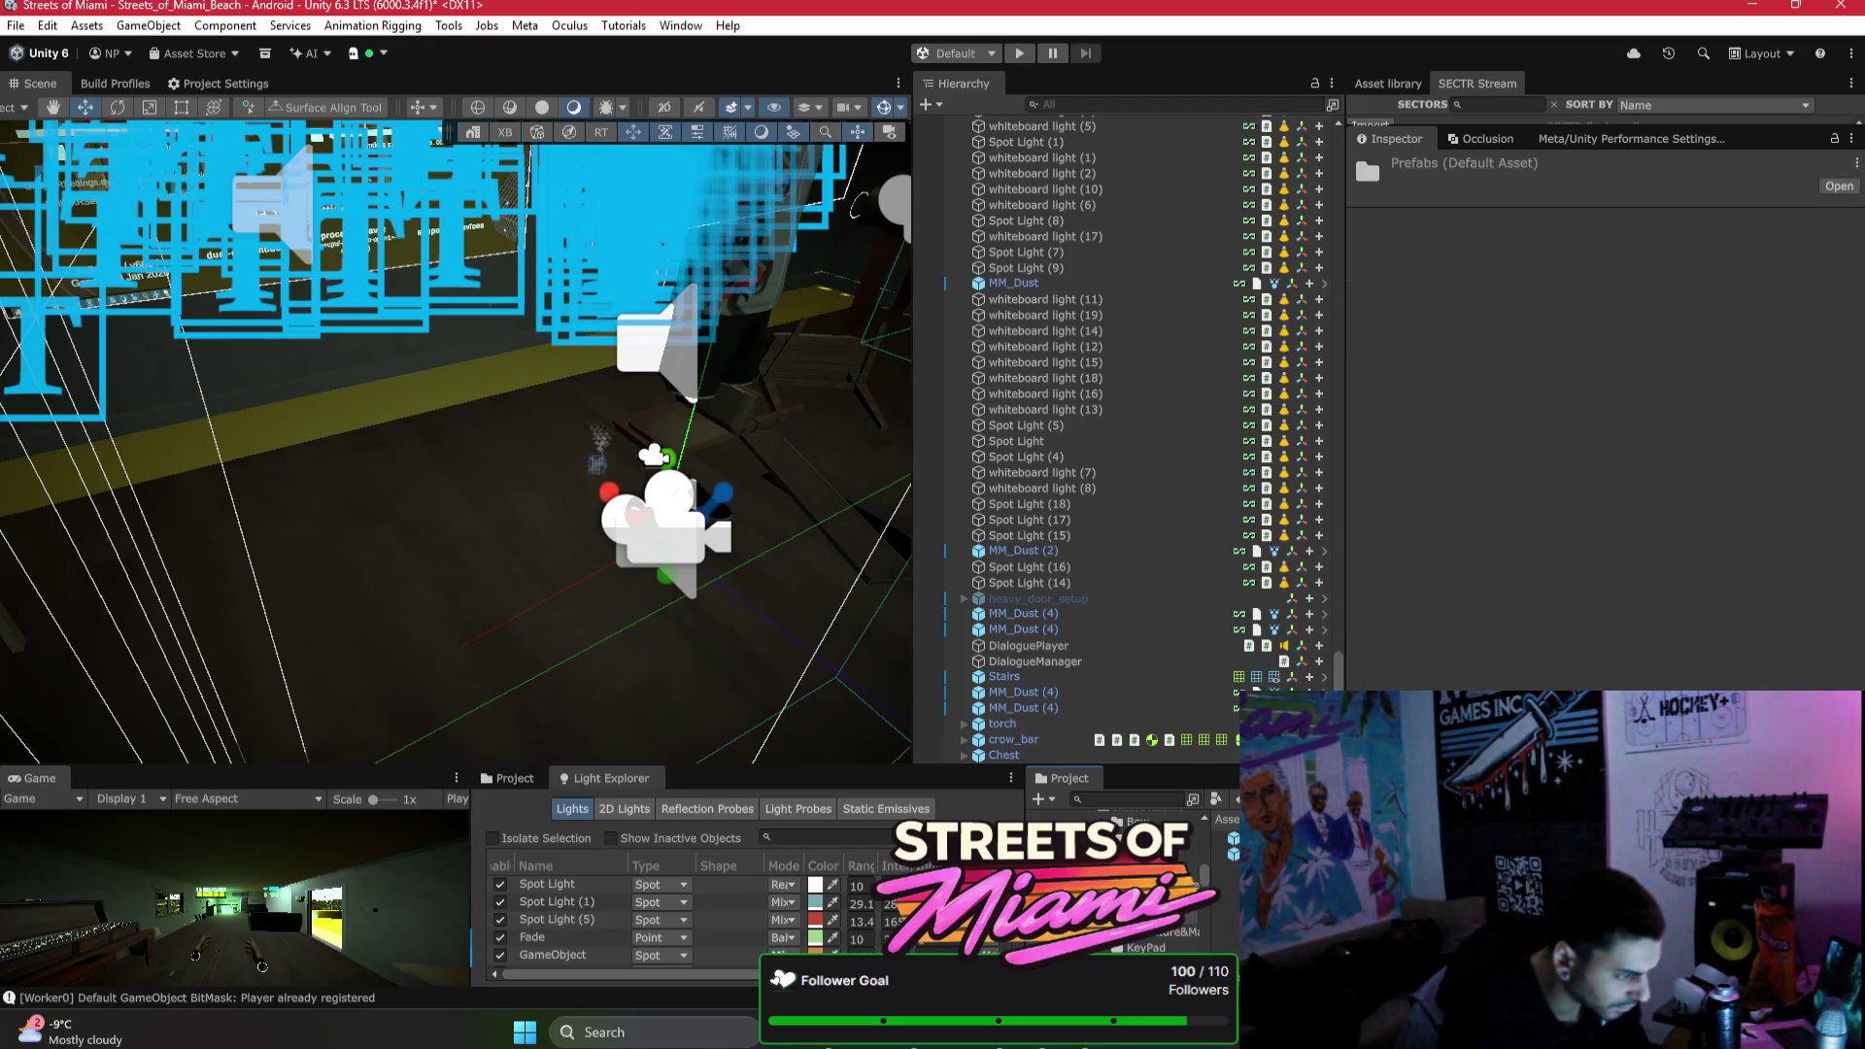
left_click_drag(1146, 917, 583, 627)
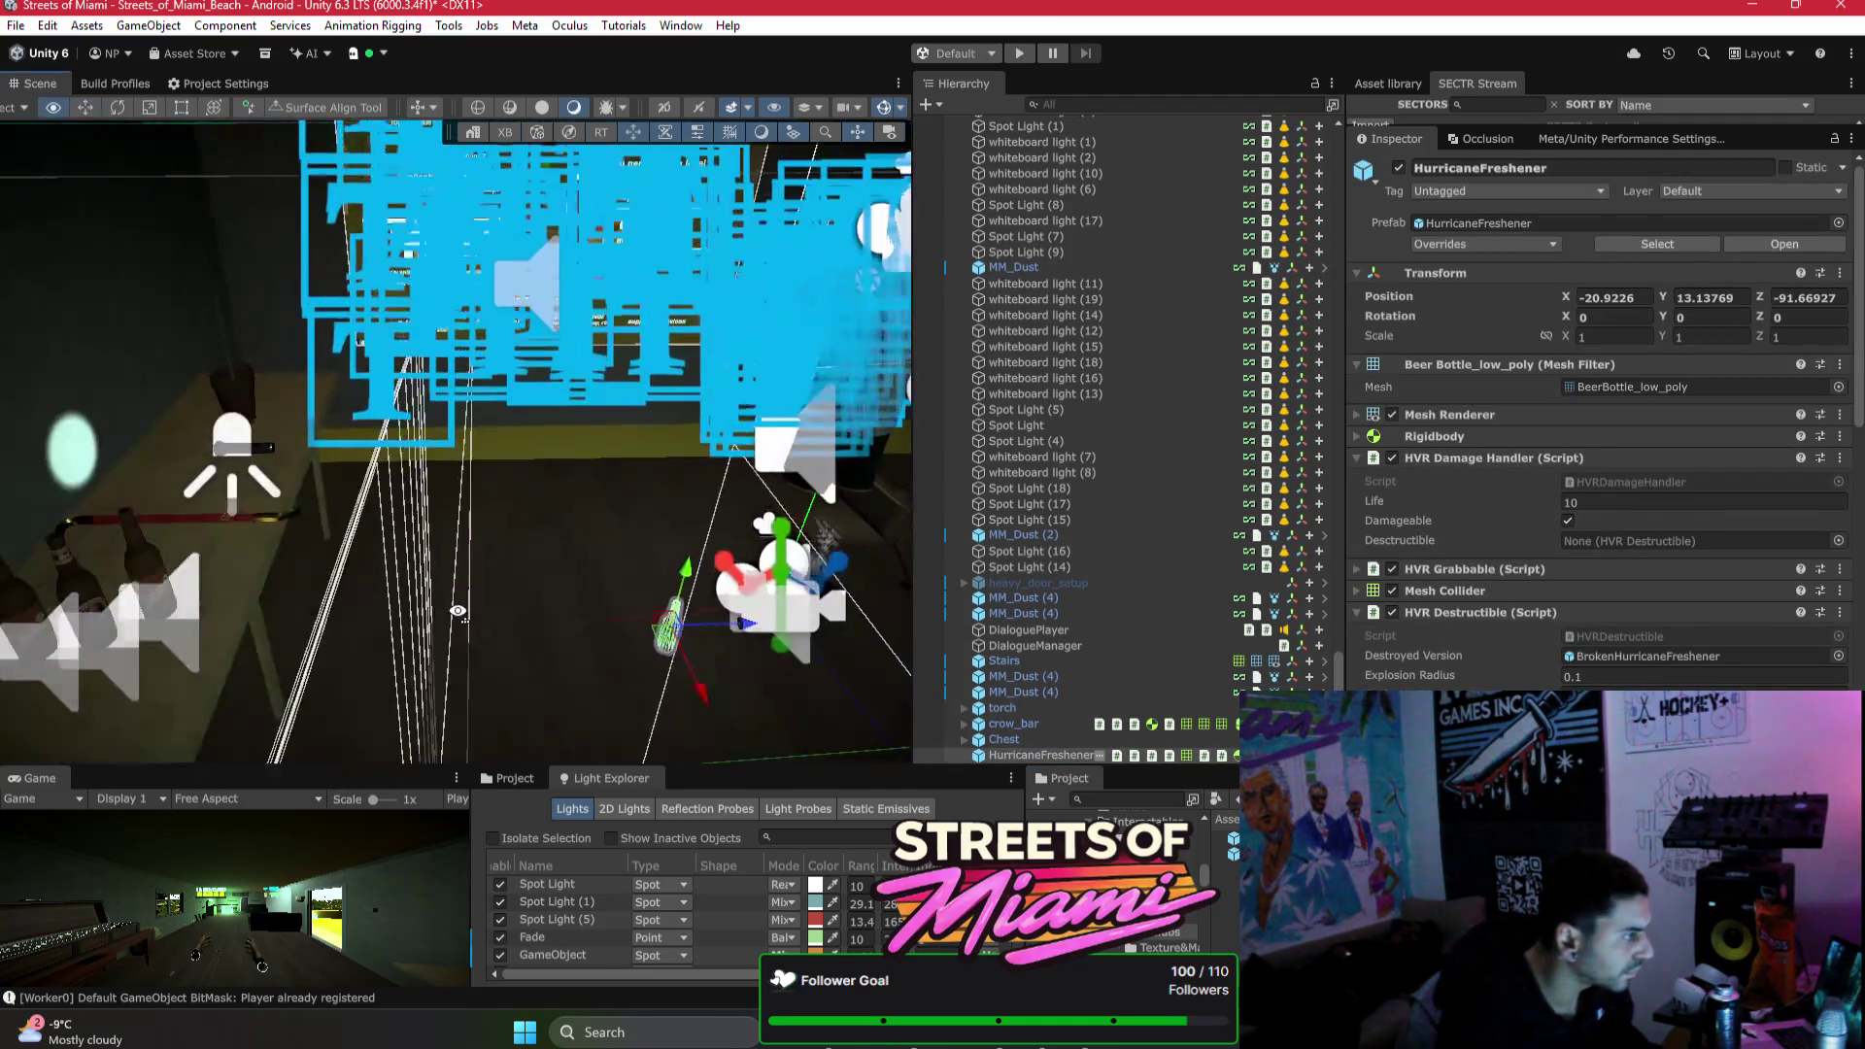
mouse_move(714, 579)
left_mouse_down()
mouse_move(388, 427)
mouse_move(408, 529)
left_mouse_up()
Step: Select the HurricaneFreshener bottle and expand its Mesh Renderer to show mat_hurricane_freshener
scroll(374, 416, "up", 5)
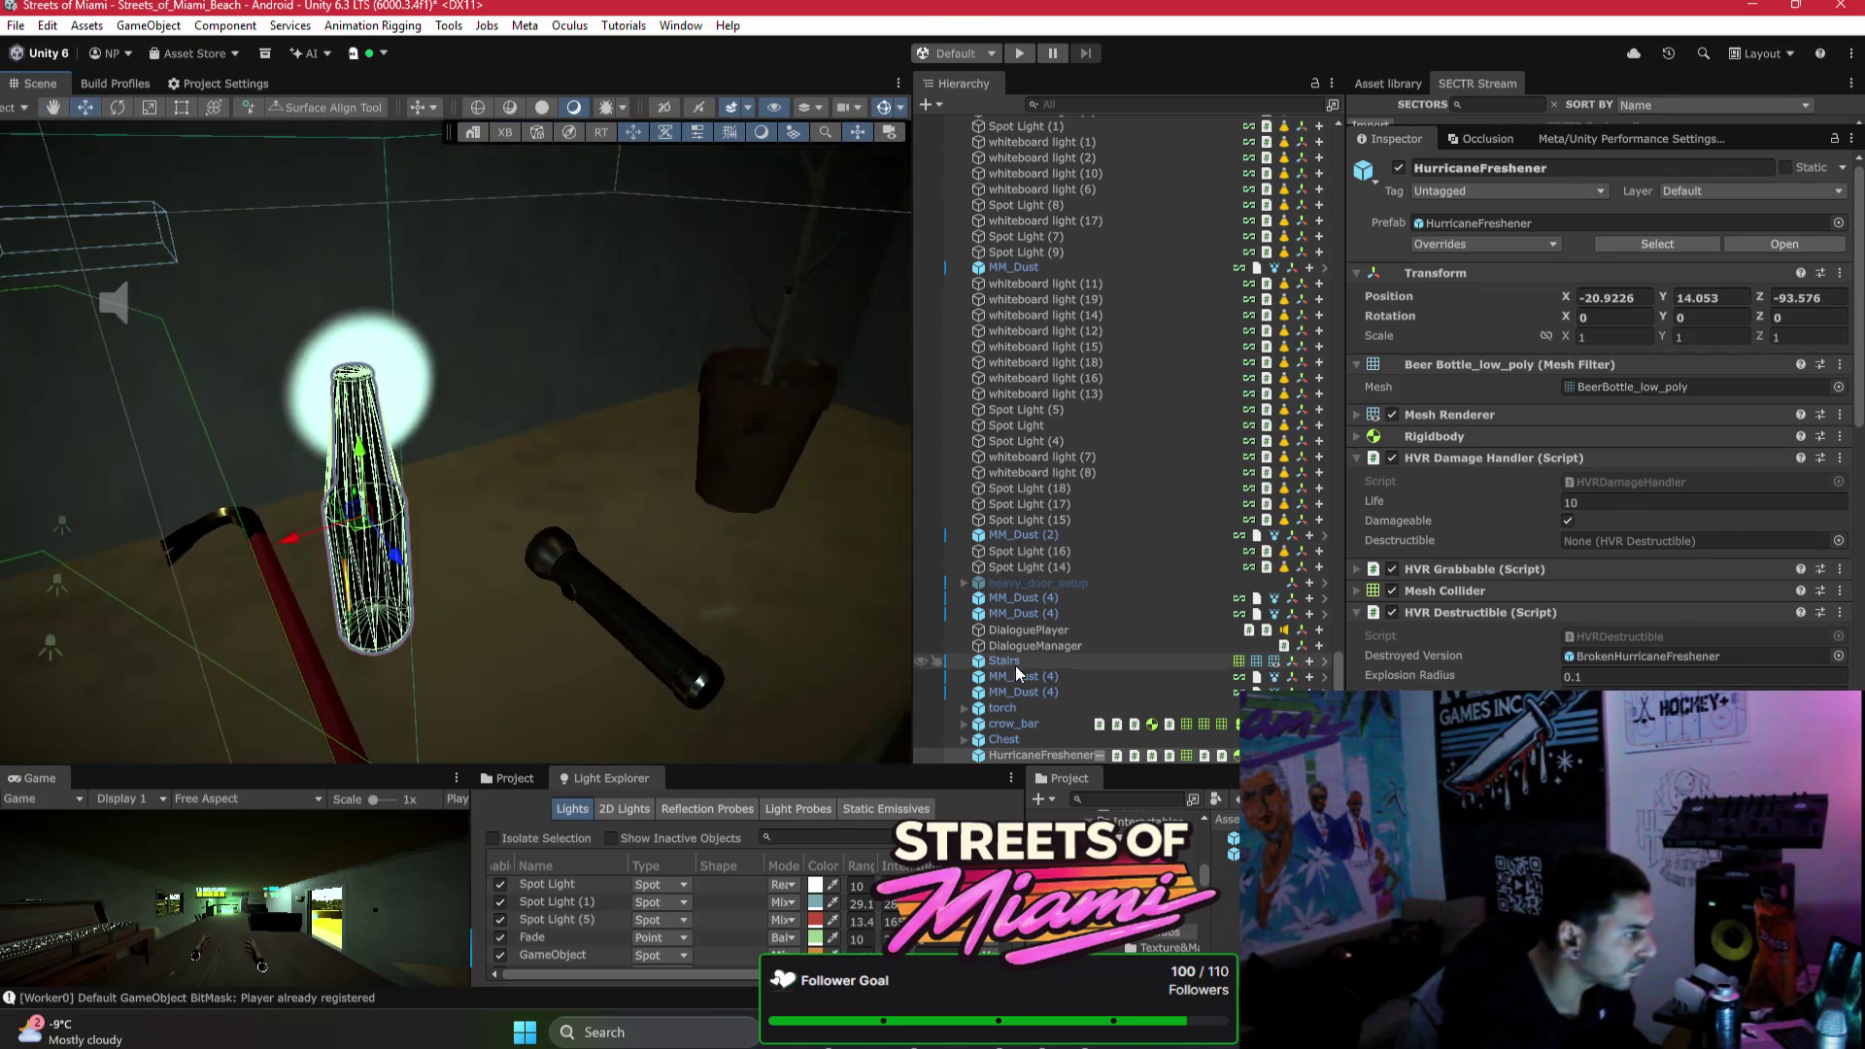
left_click(388, 529)
left_click(379, 514)
left_click(379, 515)
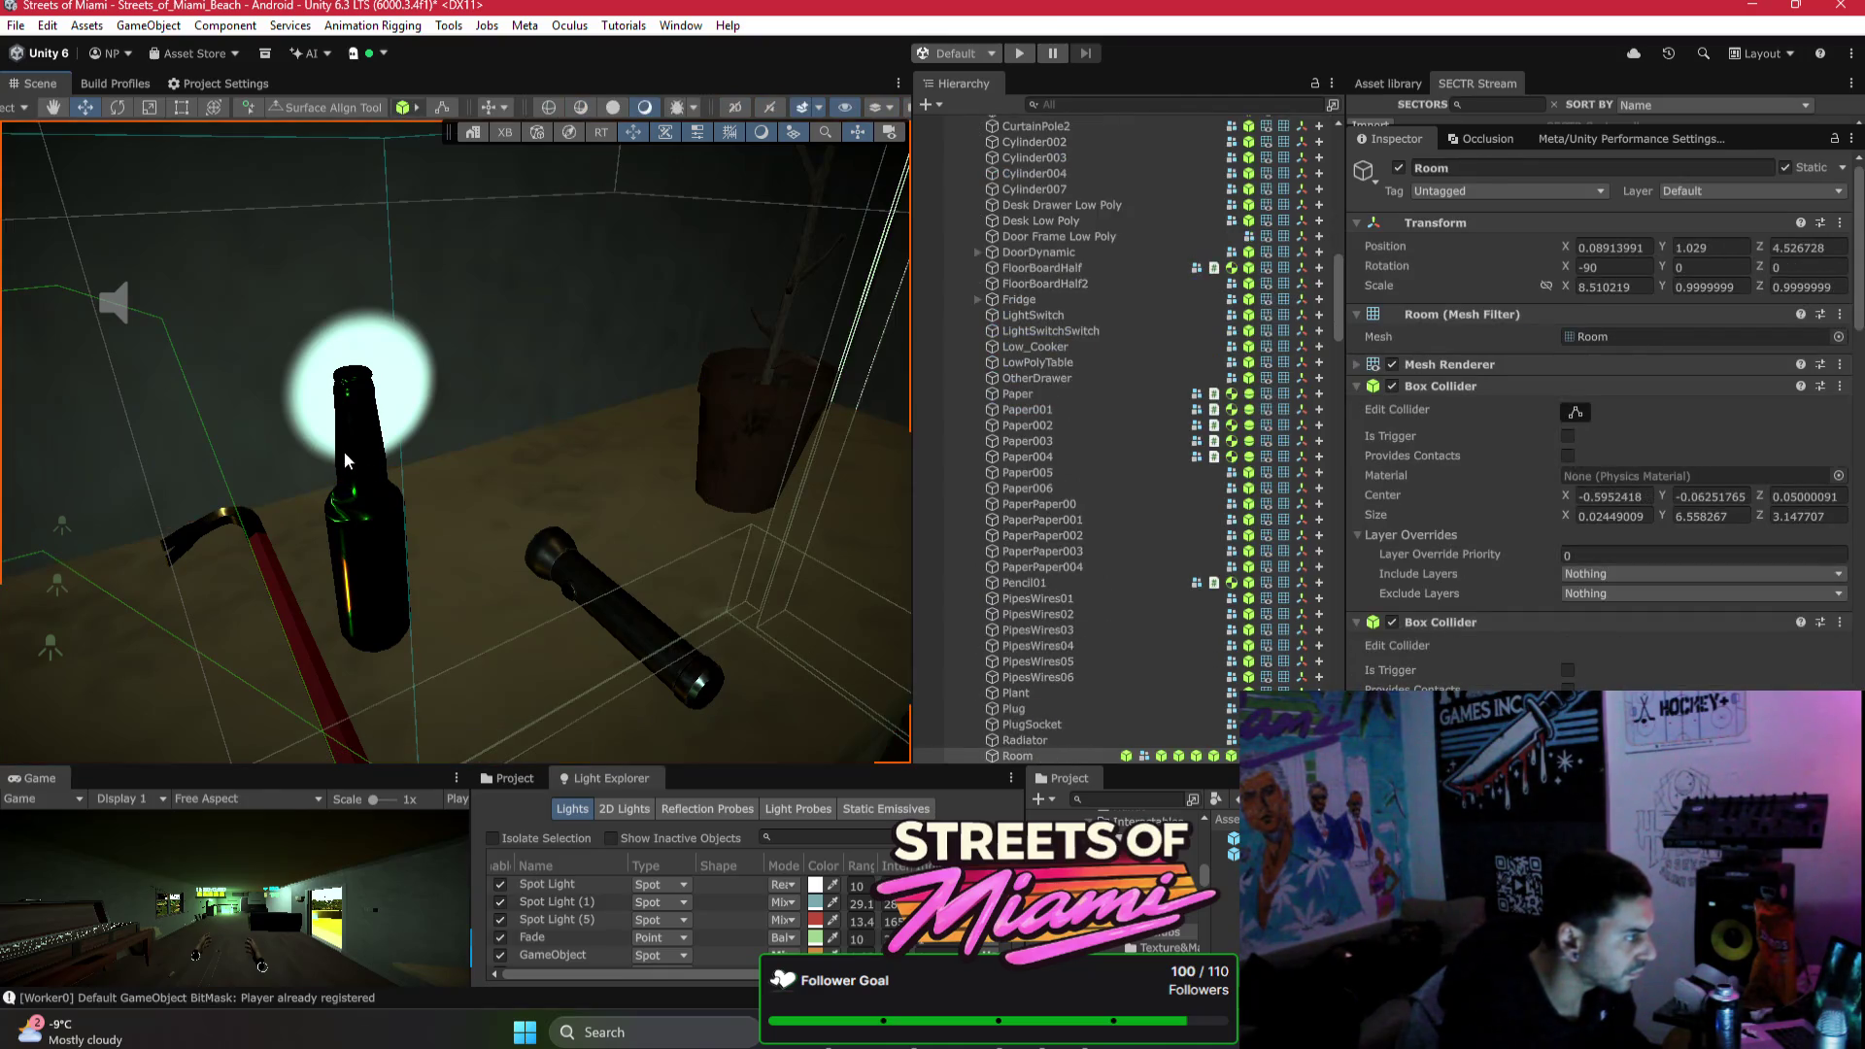
left_click(379, 515)
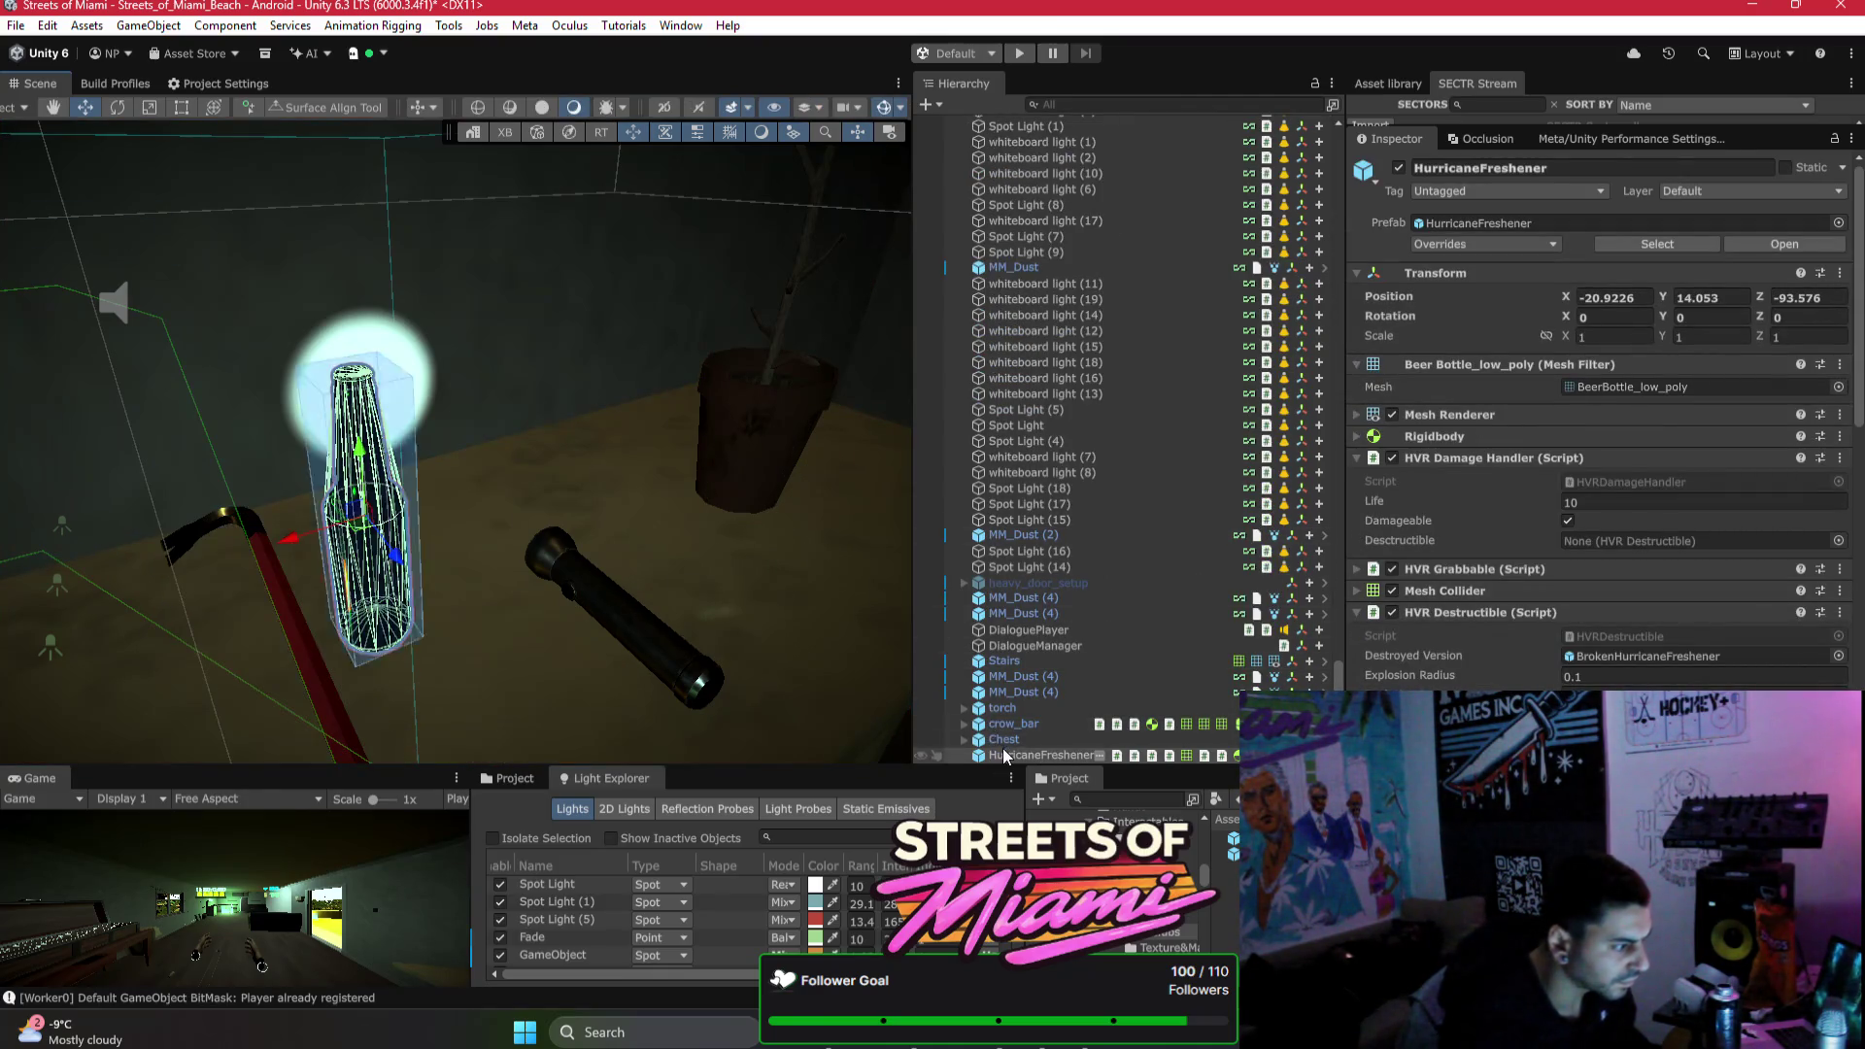
scroll(1457, 622, "down", 3)
scroll(1493, 644, "up", 2)
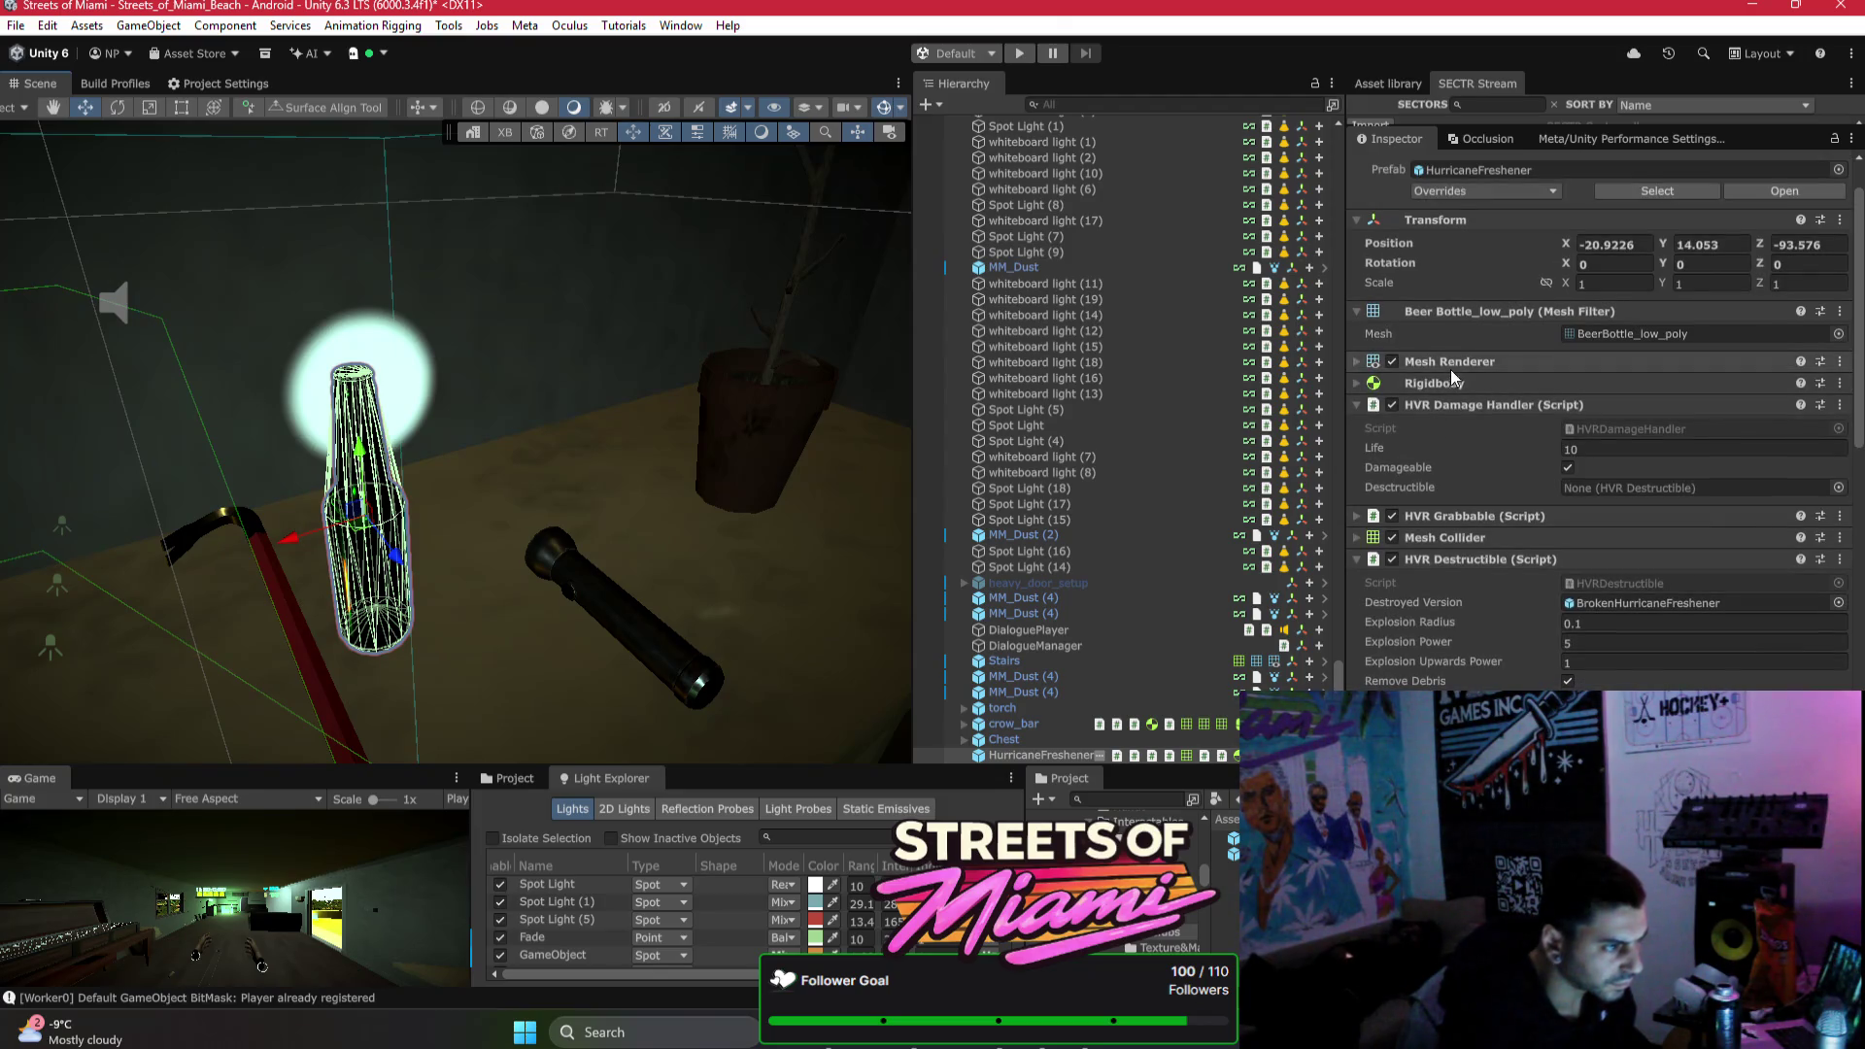
left_click(1357, 362)
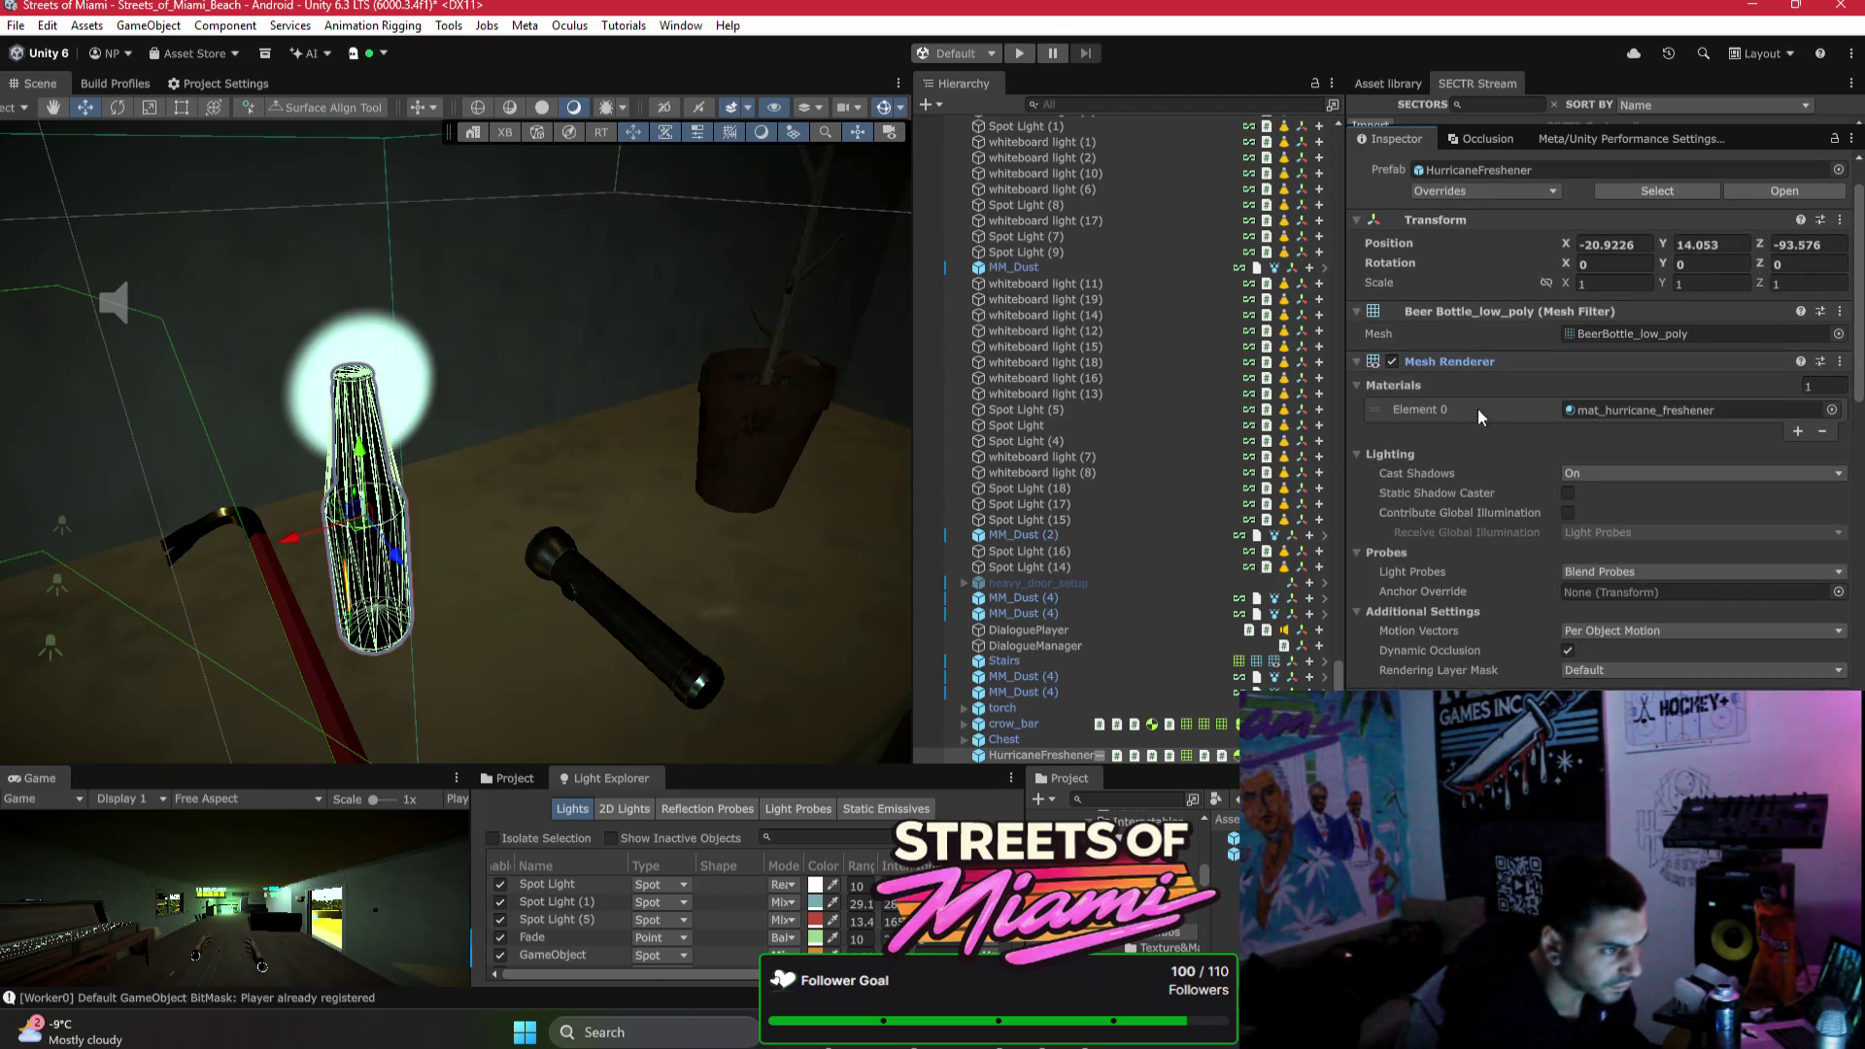
Step: Set the material's Metallic to about 0.44 and Smoothness to 1
scroll(1554, 437, "down", 1)
scroll(1530, 641, "down", 10)
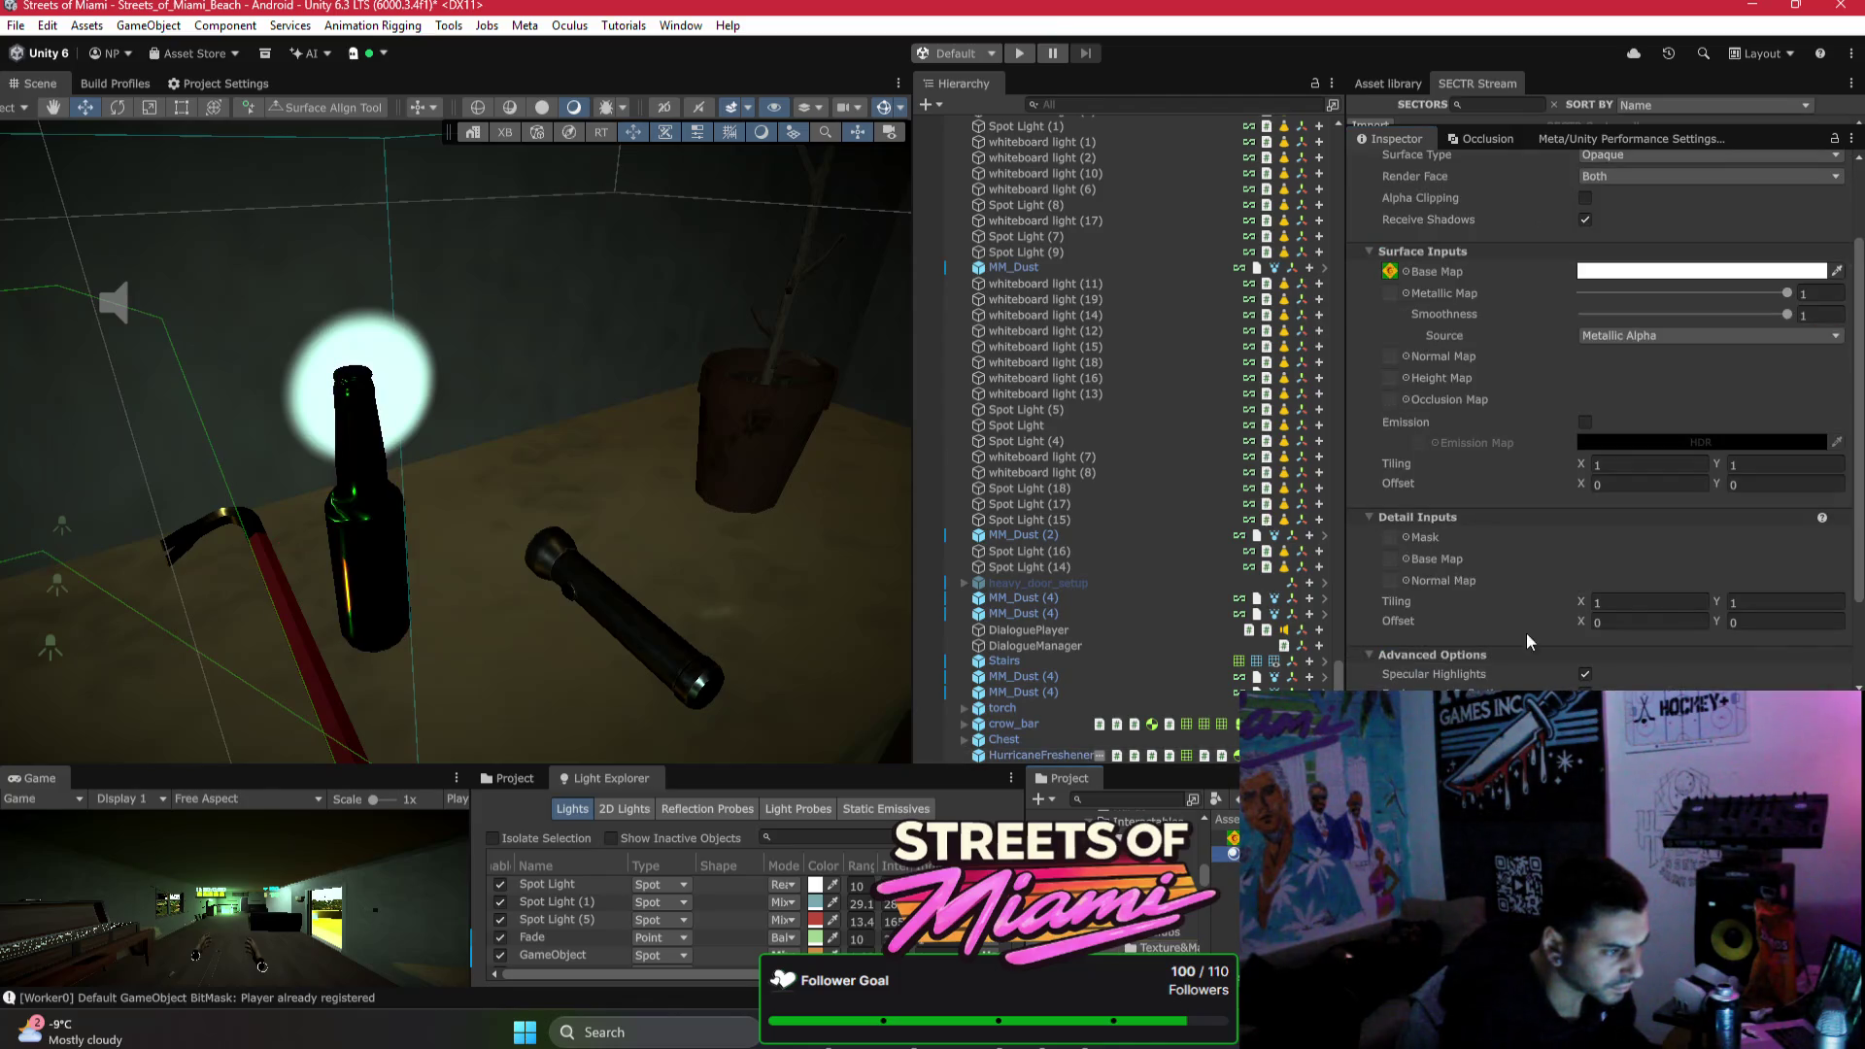
scroll(1117, 874, "down", 2)
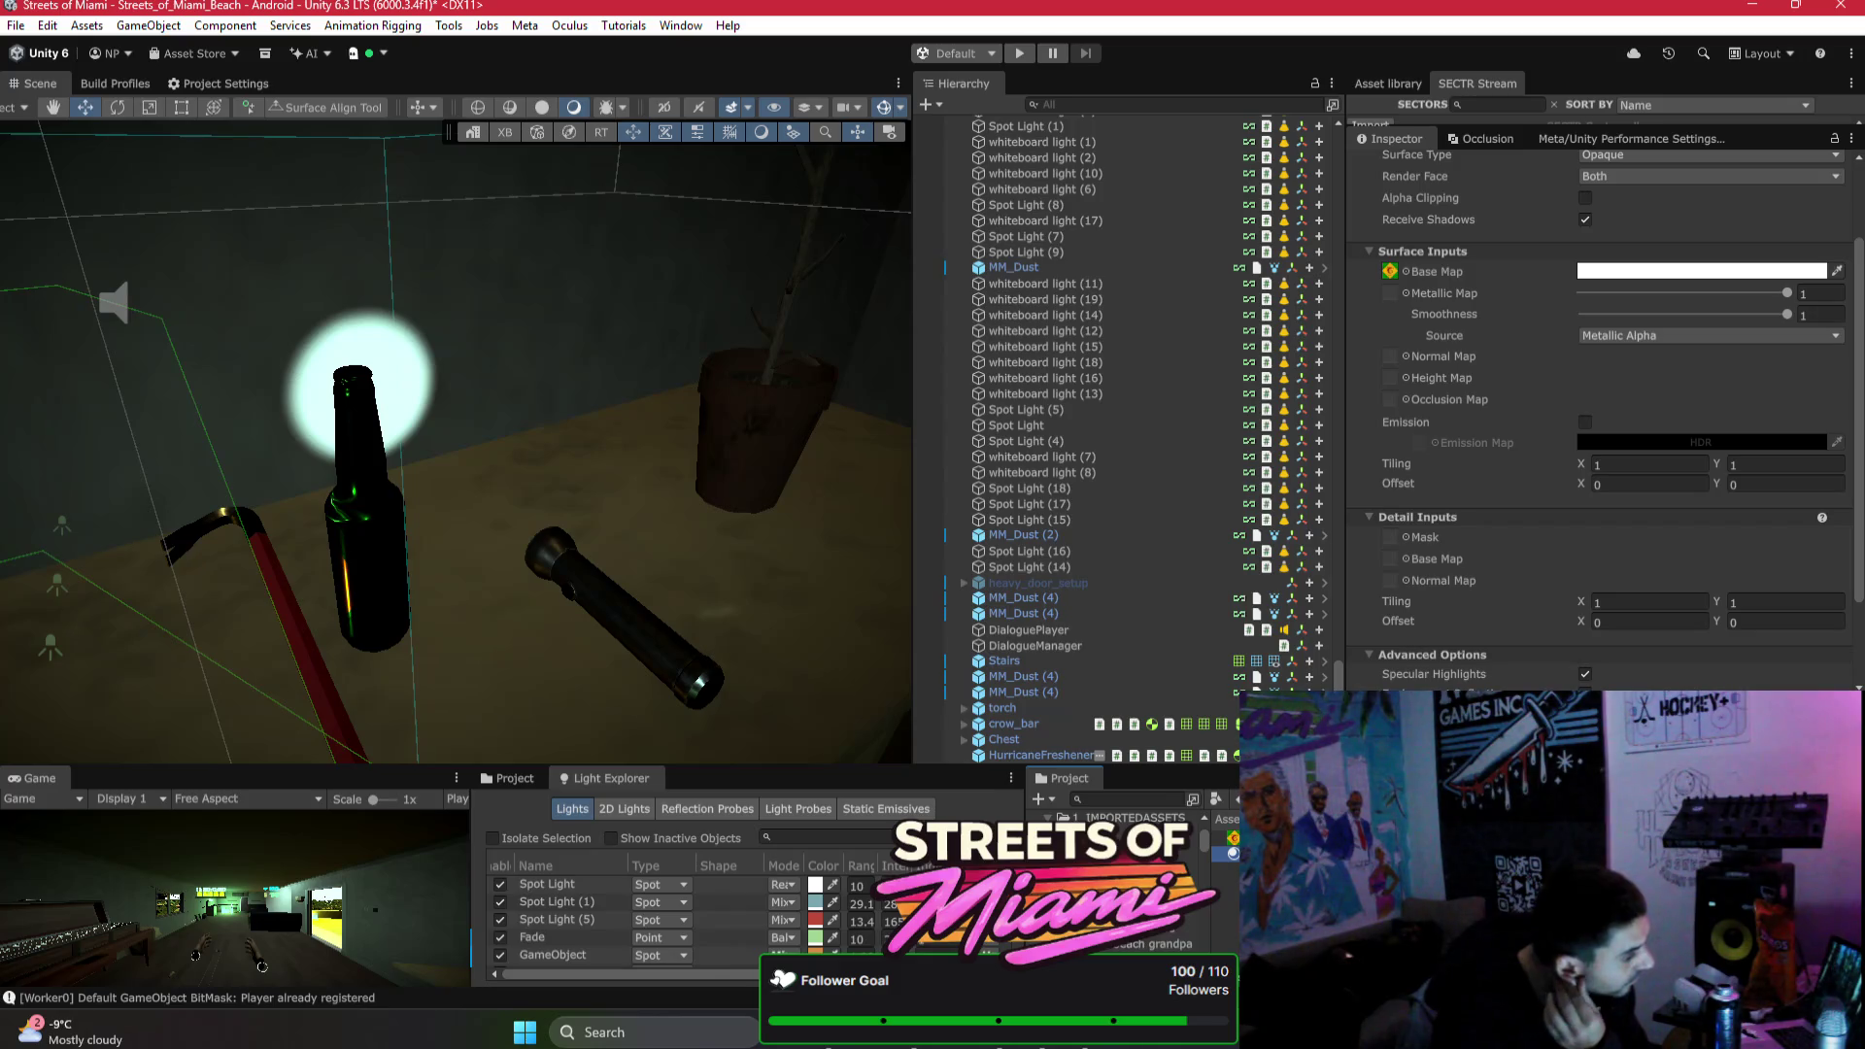
scroll(1117, 874, "up", 3)
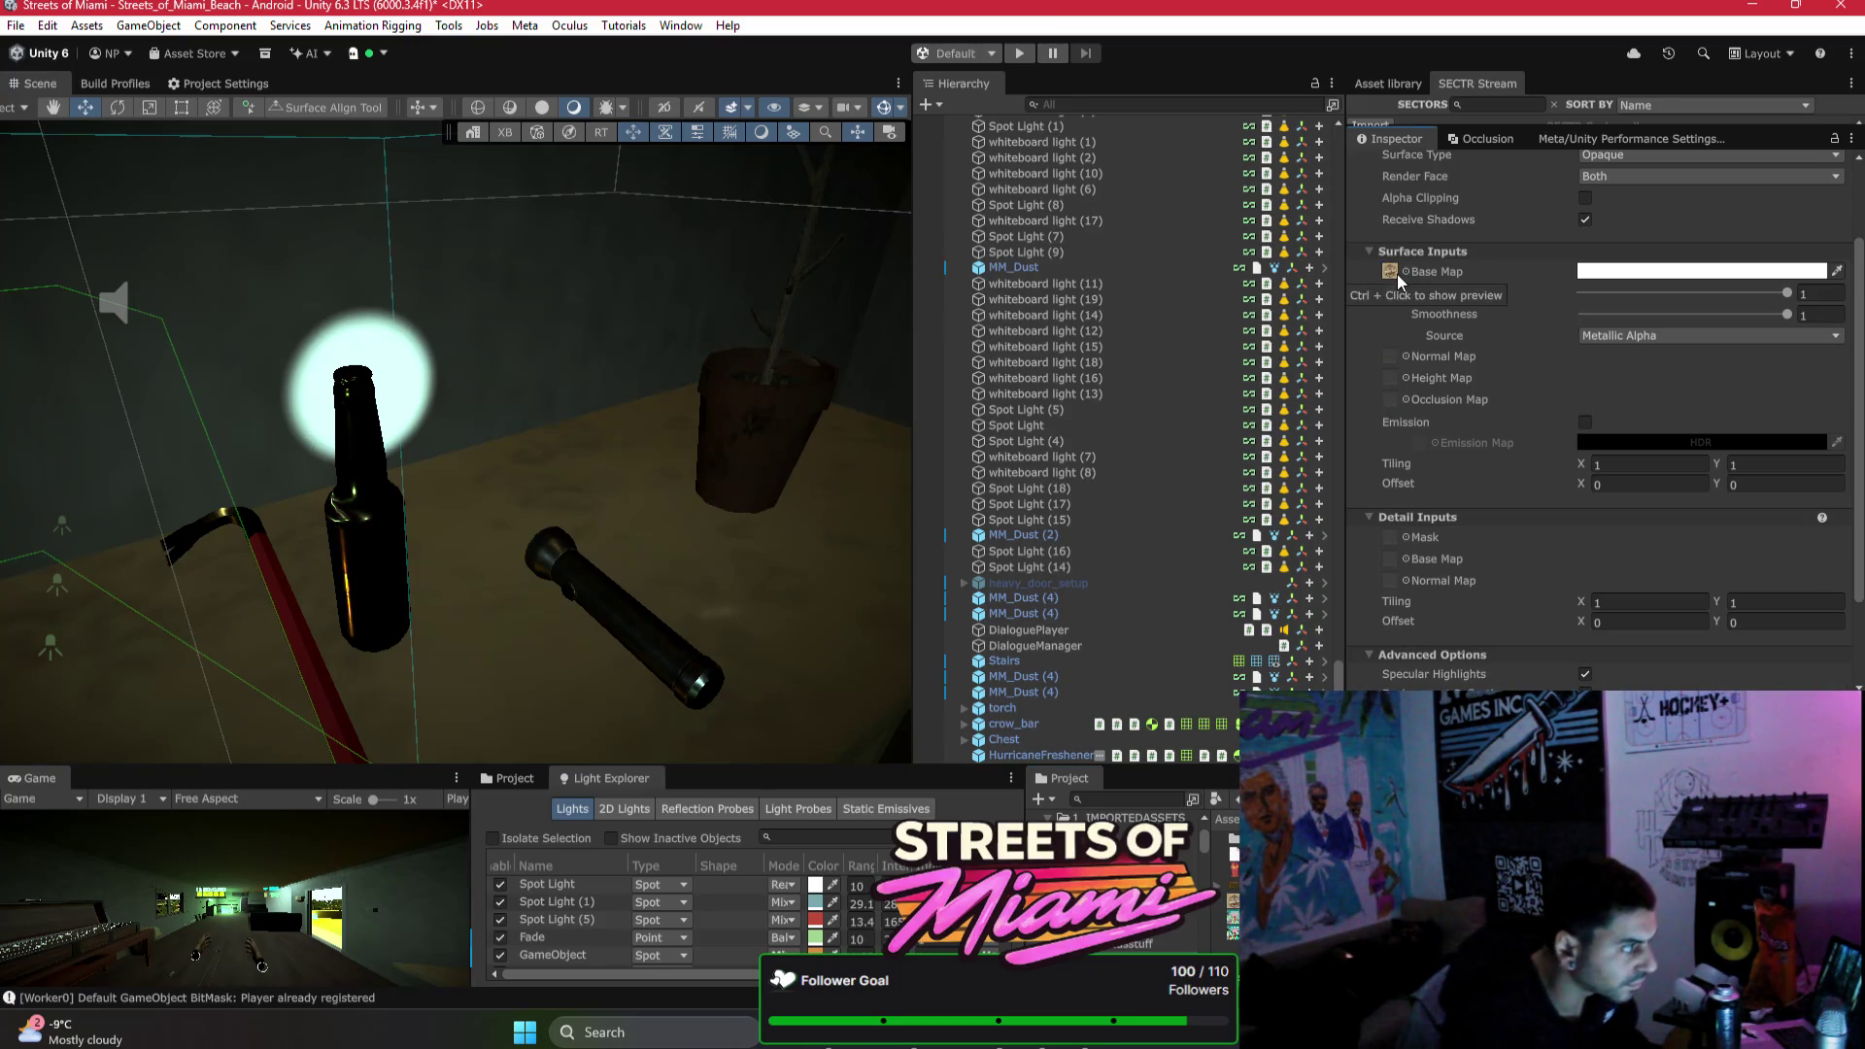
key("w")
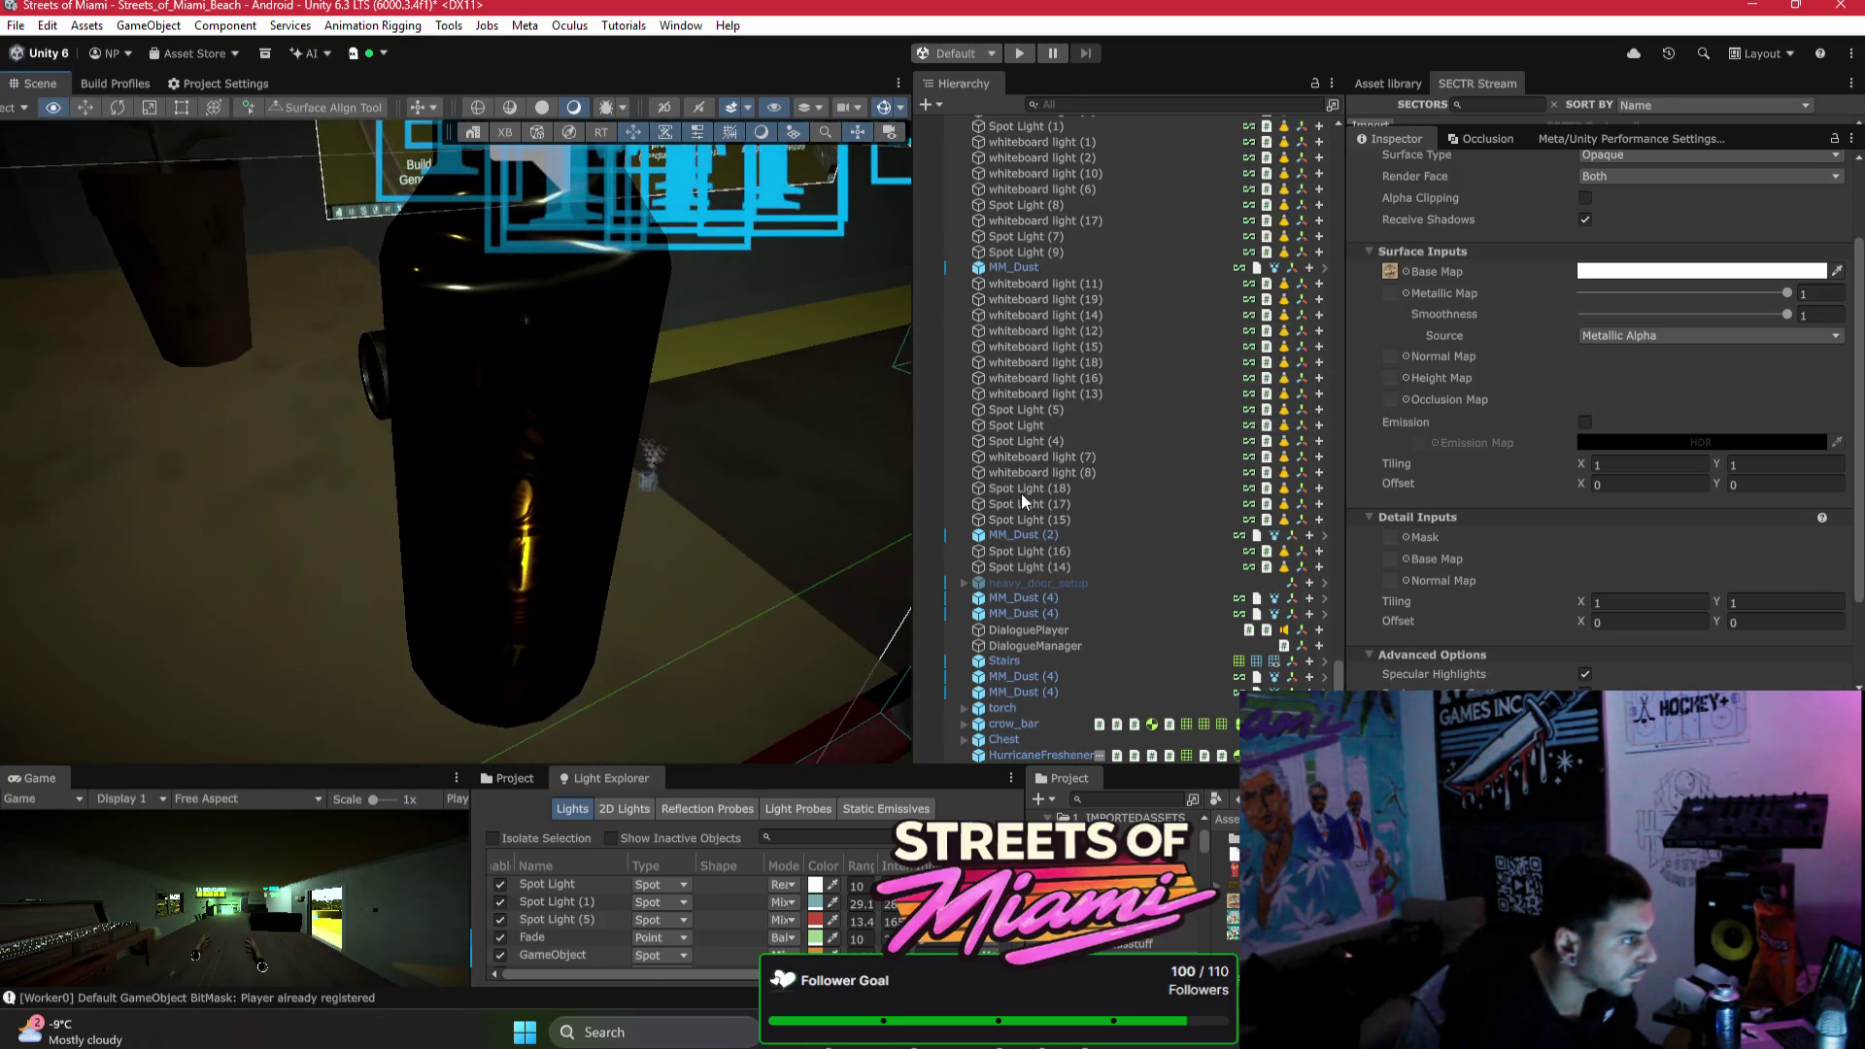
left_click(1666, 294)
left_click(1647, 314)
left_click_drag(1667, 320, 1797, 317)
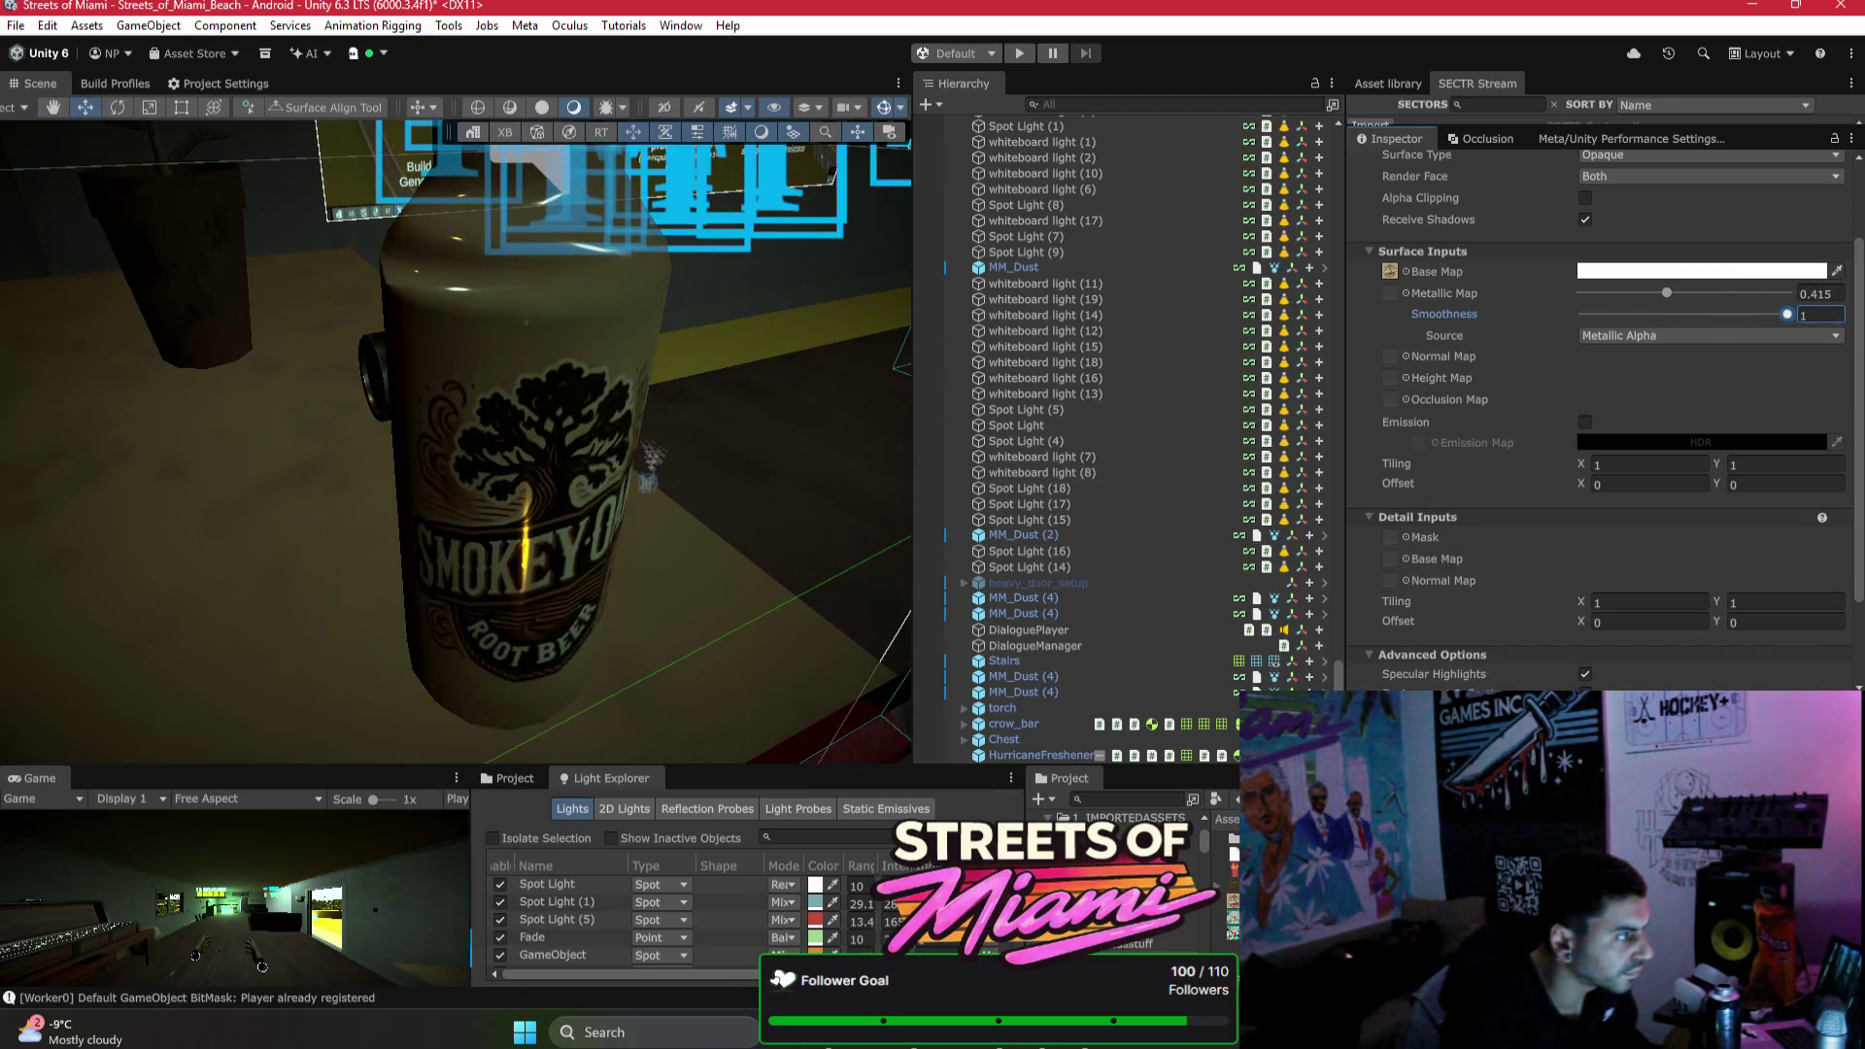
left_click(1674, 293)
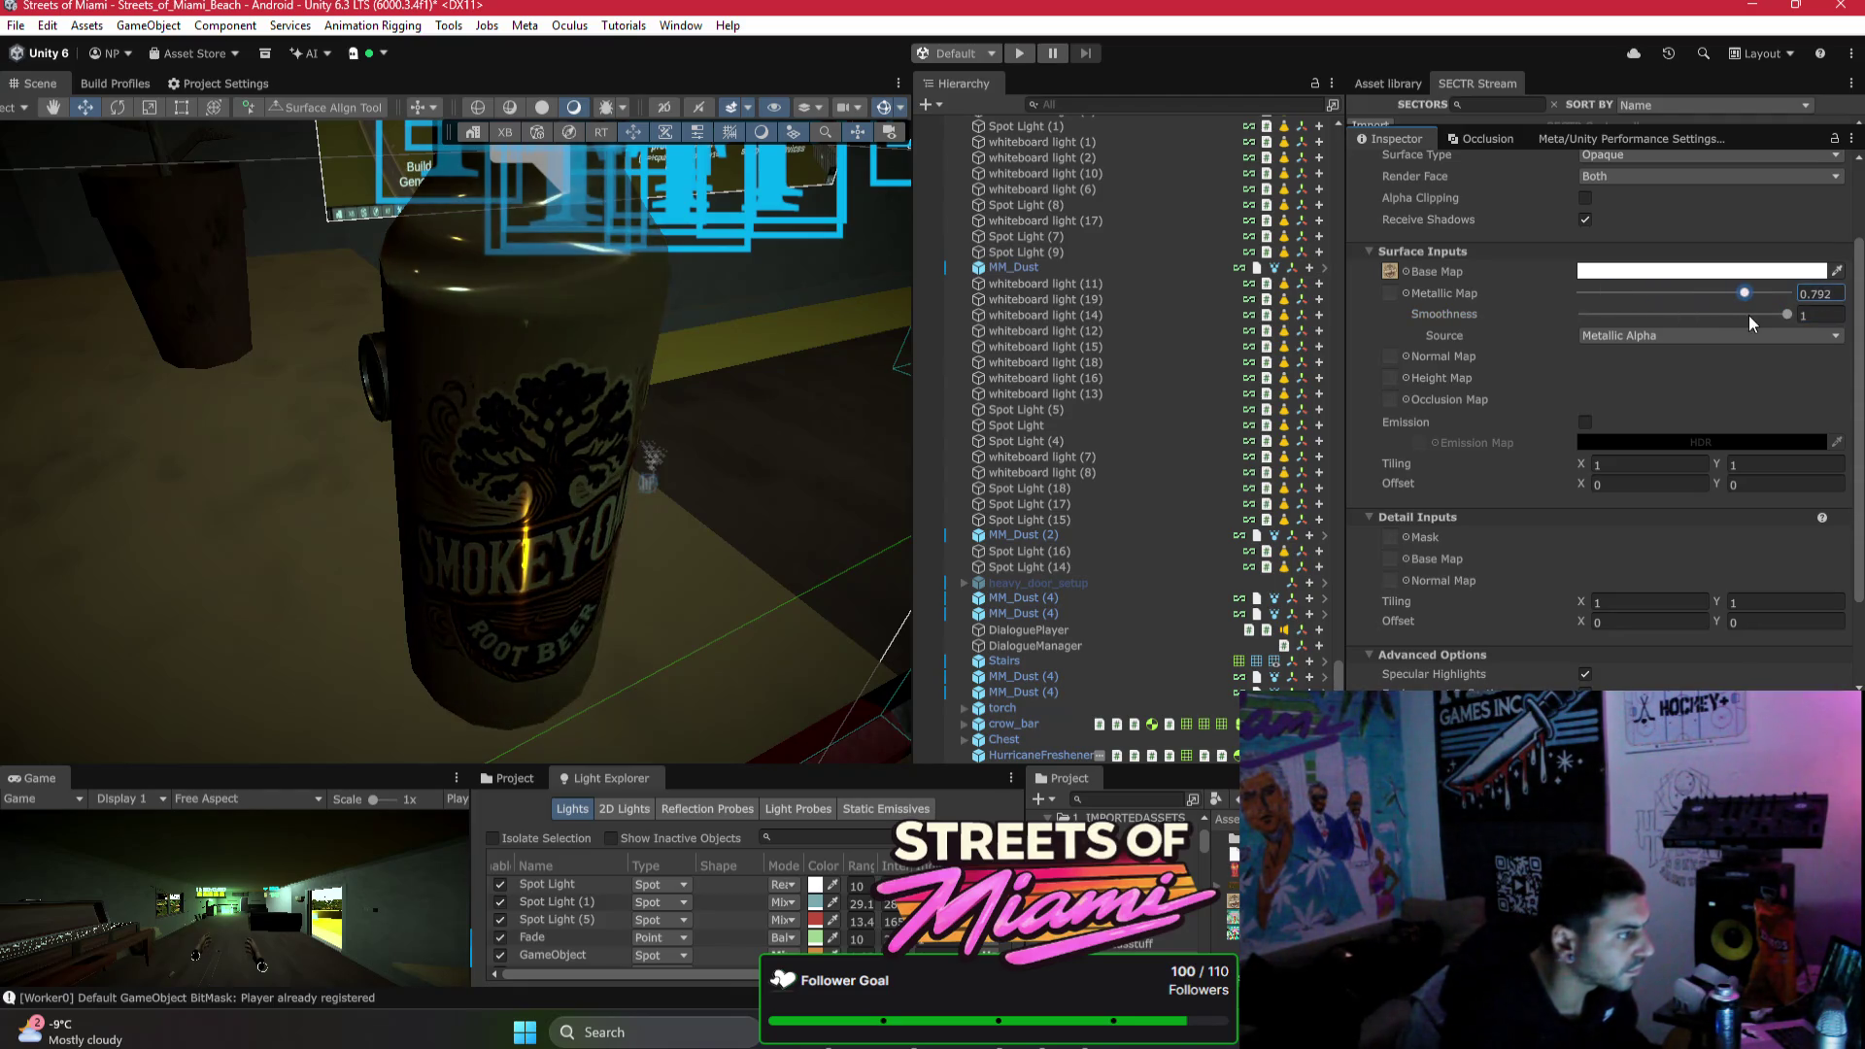
Step: Select the beer bottle and move it toward the lower right
scroll(556, 492, "down", 5)
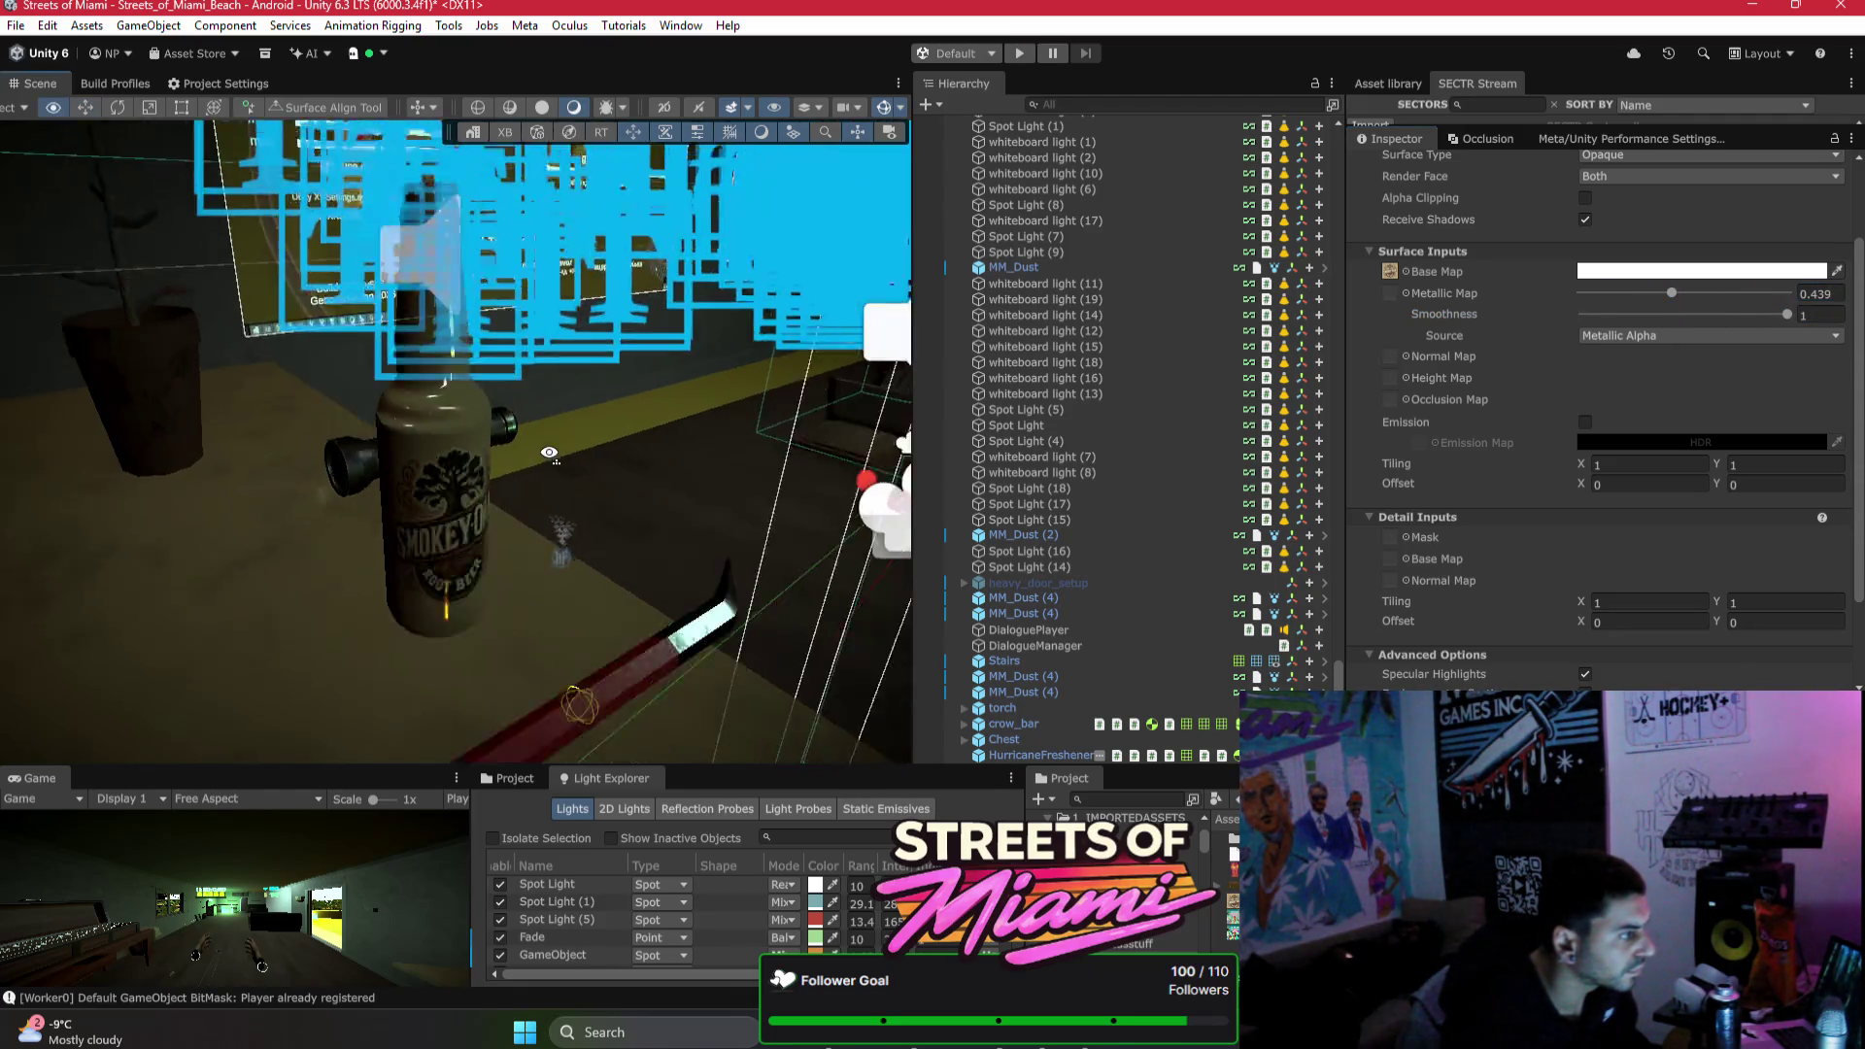
left_click(454, 452)
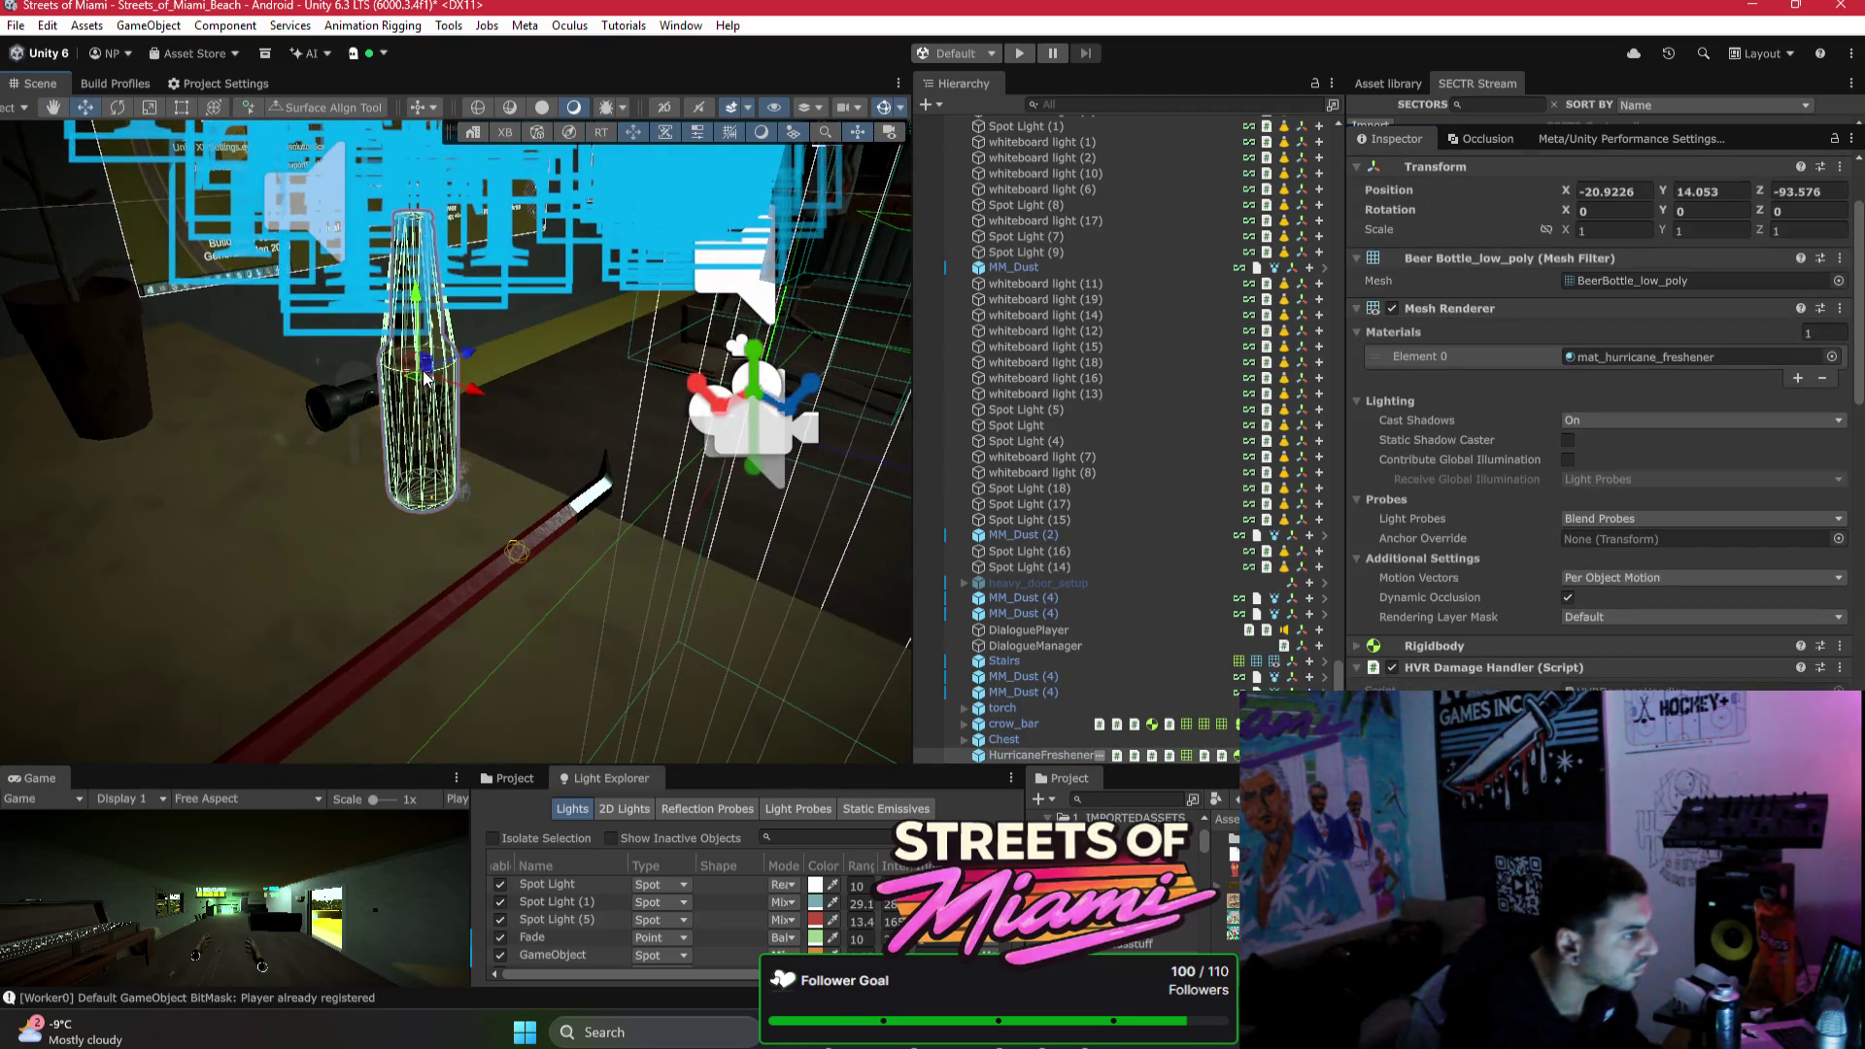
left_click_drag(425, 378, 828, 573)
Step: Scale the selected Bottle01_d bottles down from 3 to about 2.1
key("f")
mouse_move(1216, 594)
left_mouse_down()
mouse_move(610, 459)
mouse_move(588, 429)
mouse_move(549, 520)
mouse_move(1034, 489)
mouse_move(332, 313)
left_mouse_up()
left_click(332, 313, "shift")
key("r")
left_click_drag(367, 255, 367, 274)
key("w")
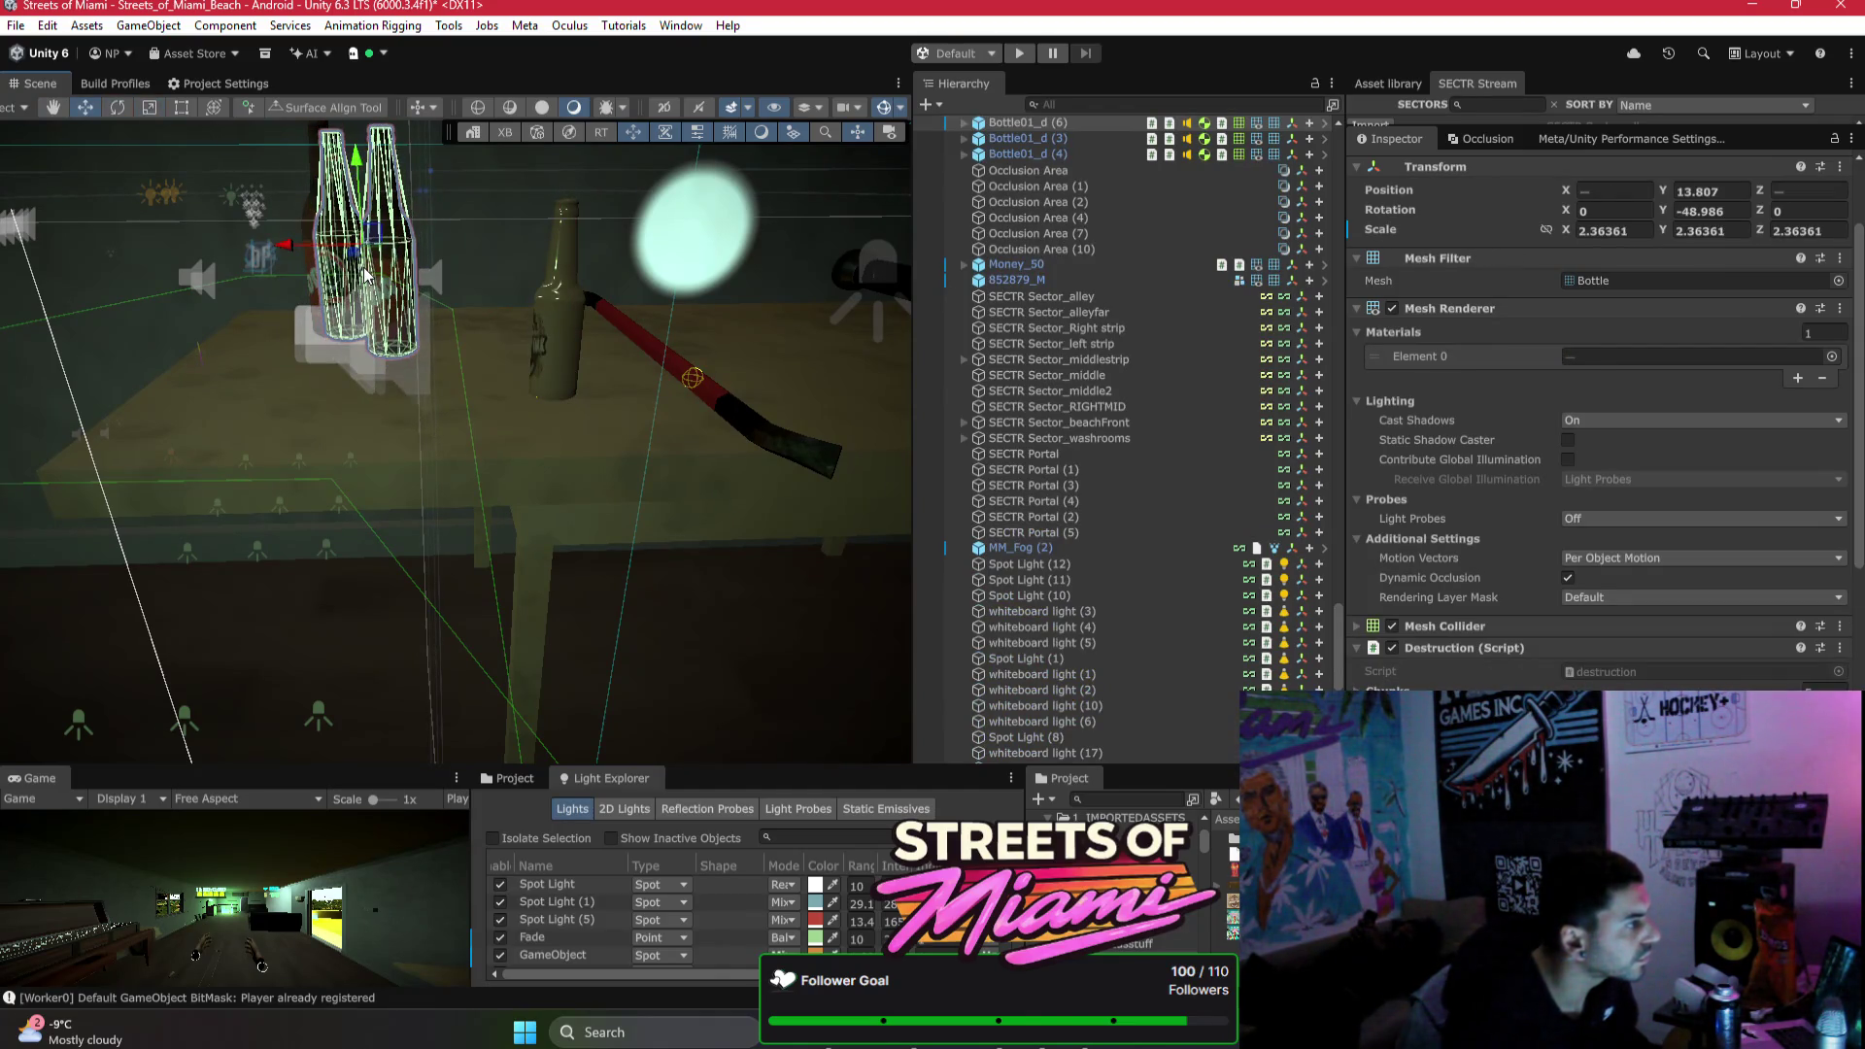
key("ctrl+z")
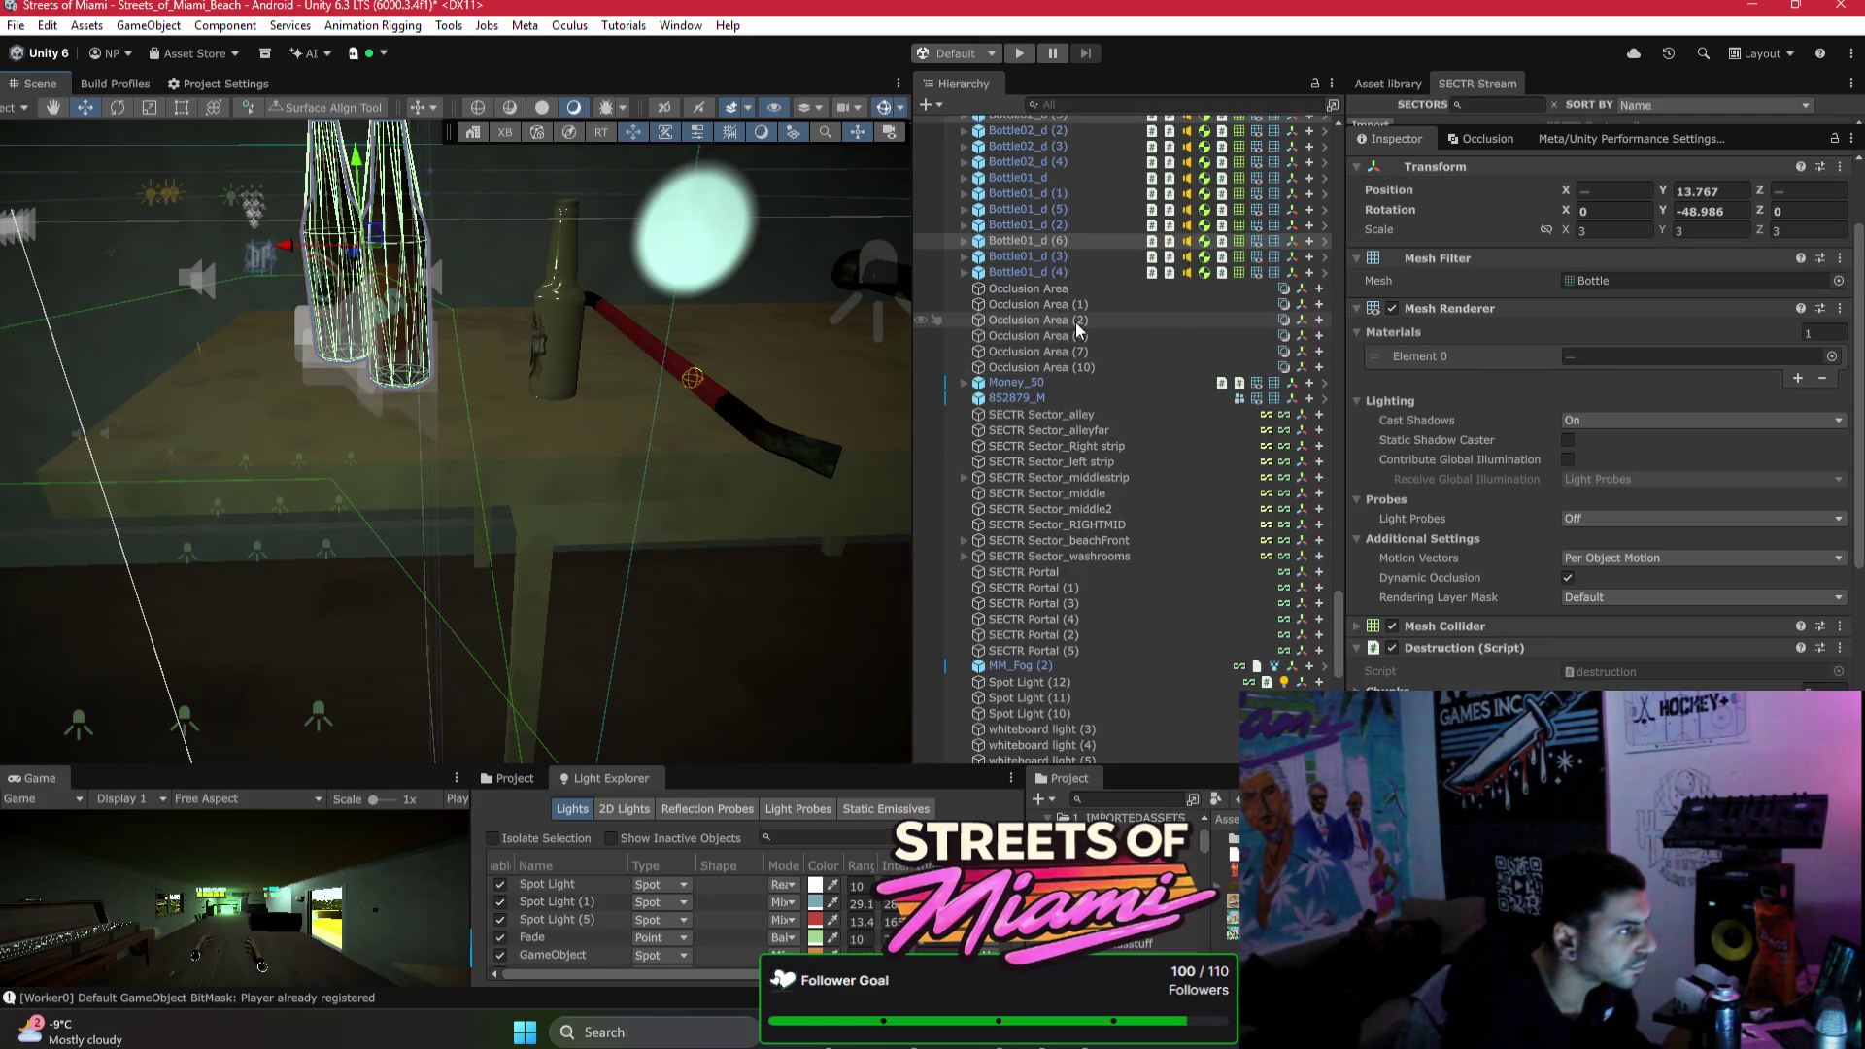
mouse_move(731, 310)
left_mouse_down()
mouse_move(427, 595)
mouse_move(272, 482)
mouse_move(211, 495)
mouse_move(406, 529)
mouse_move(616, 332)
mouse_move(583, 331)
mouse_move(596, 383)
mouse_move(838, 444)
mouse_move(433, 351)
left_mouse_up()
key("r")
key("w")
key("w")
key("r")
key("w")
Step: Lower the bottles to Y 13.744 and check Bottle01_d (6) and Bottle02_d (5) scales
left_click_drag(431, 414, 591, 352)
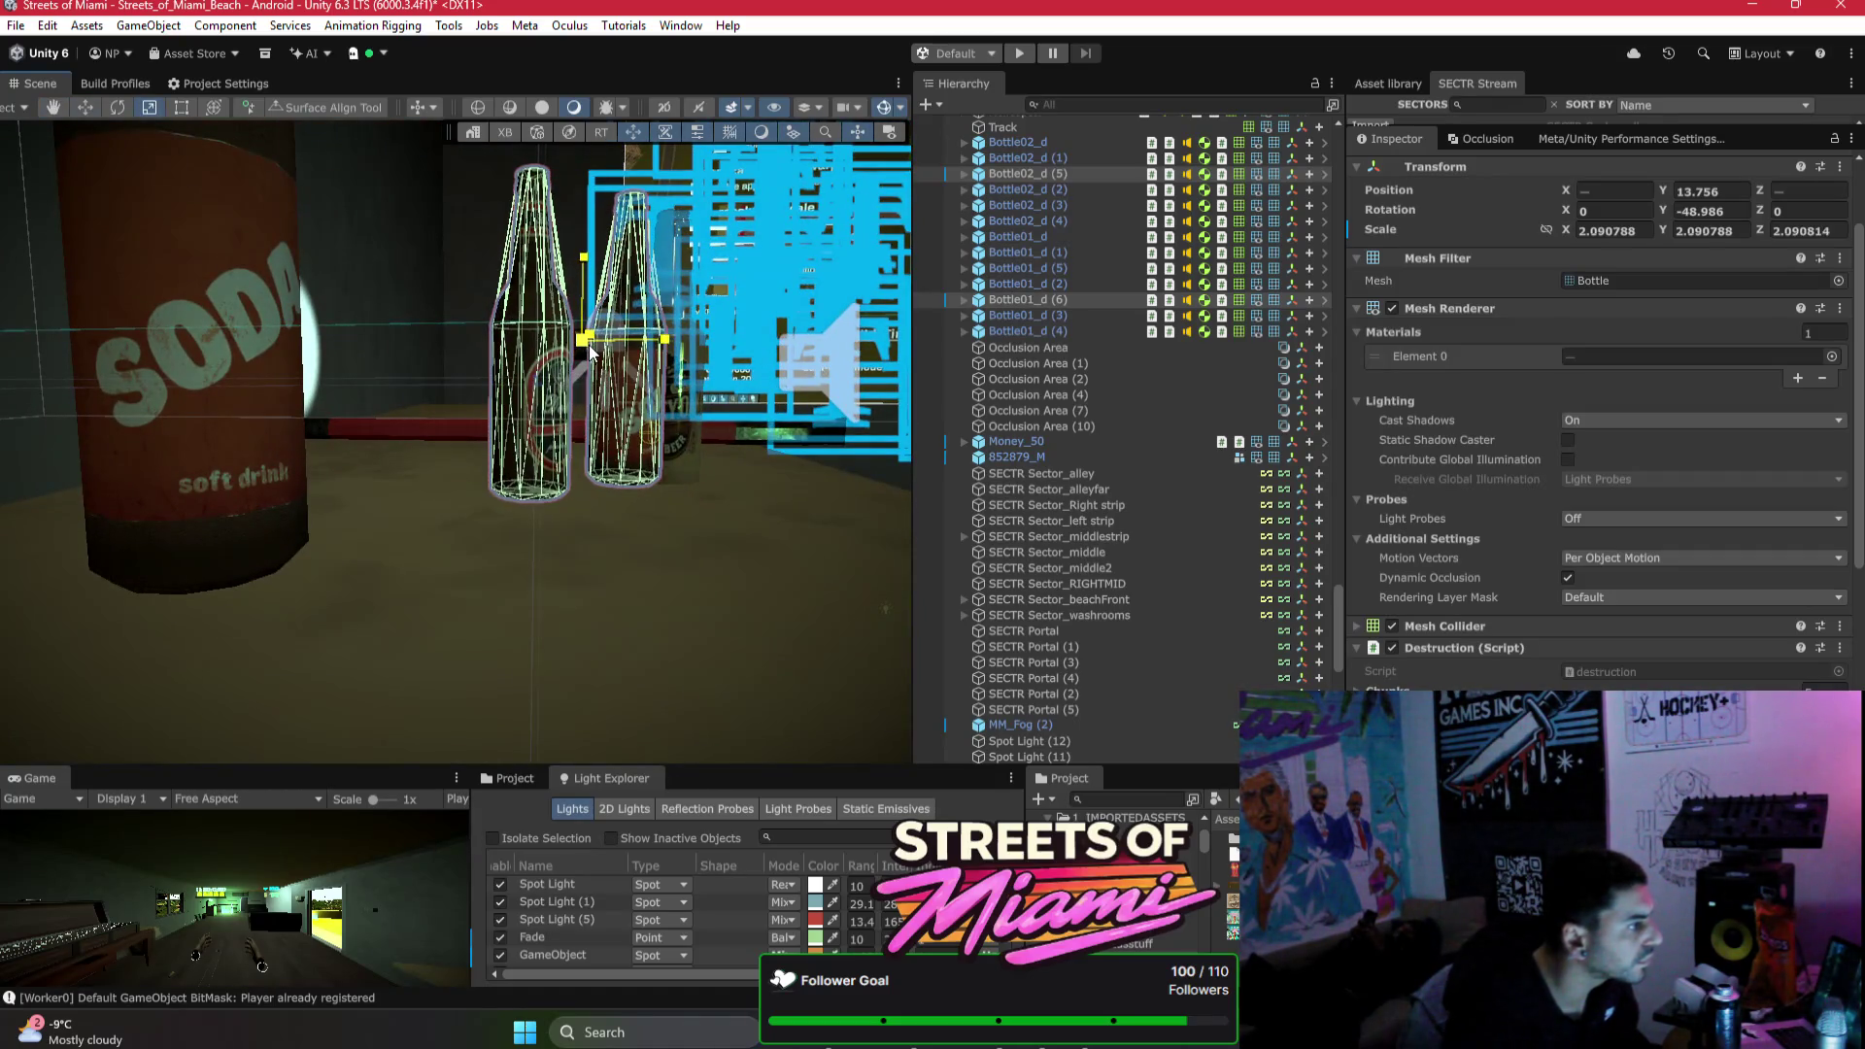
left_click_drag(586, 279, 357, 506)
scroll(262, 539, "down", 10)
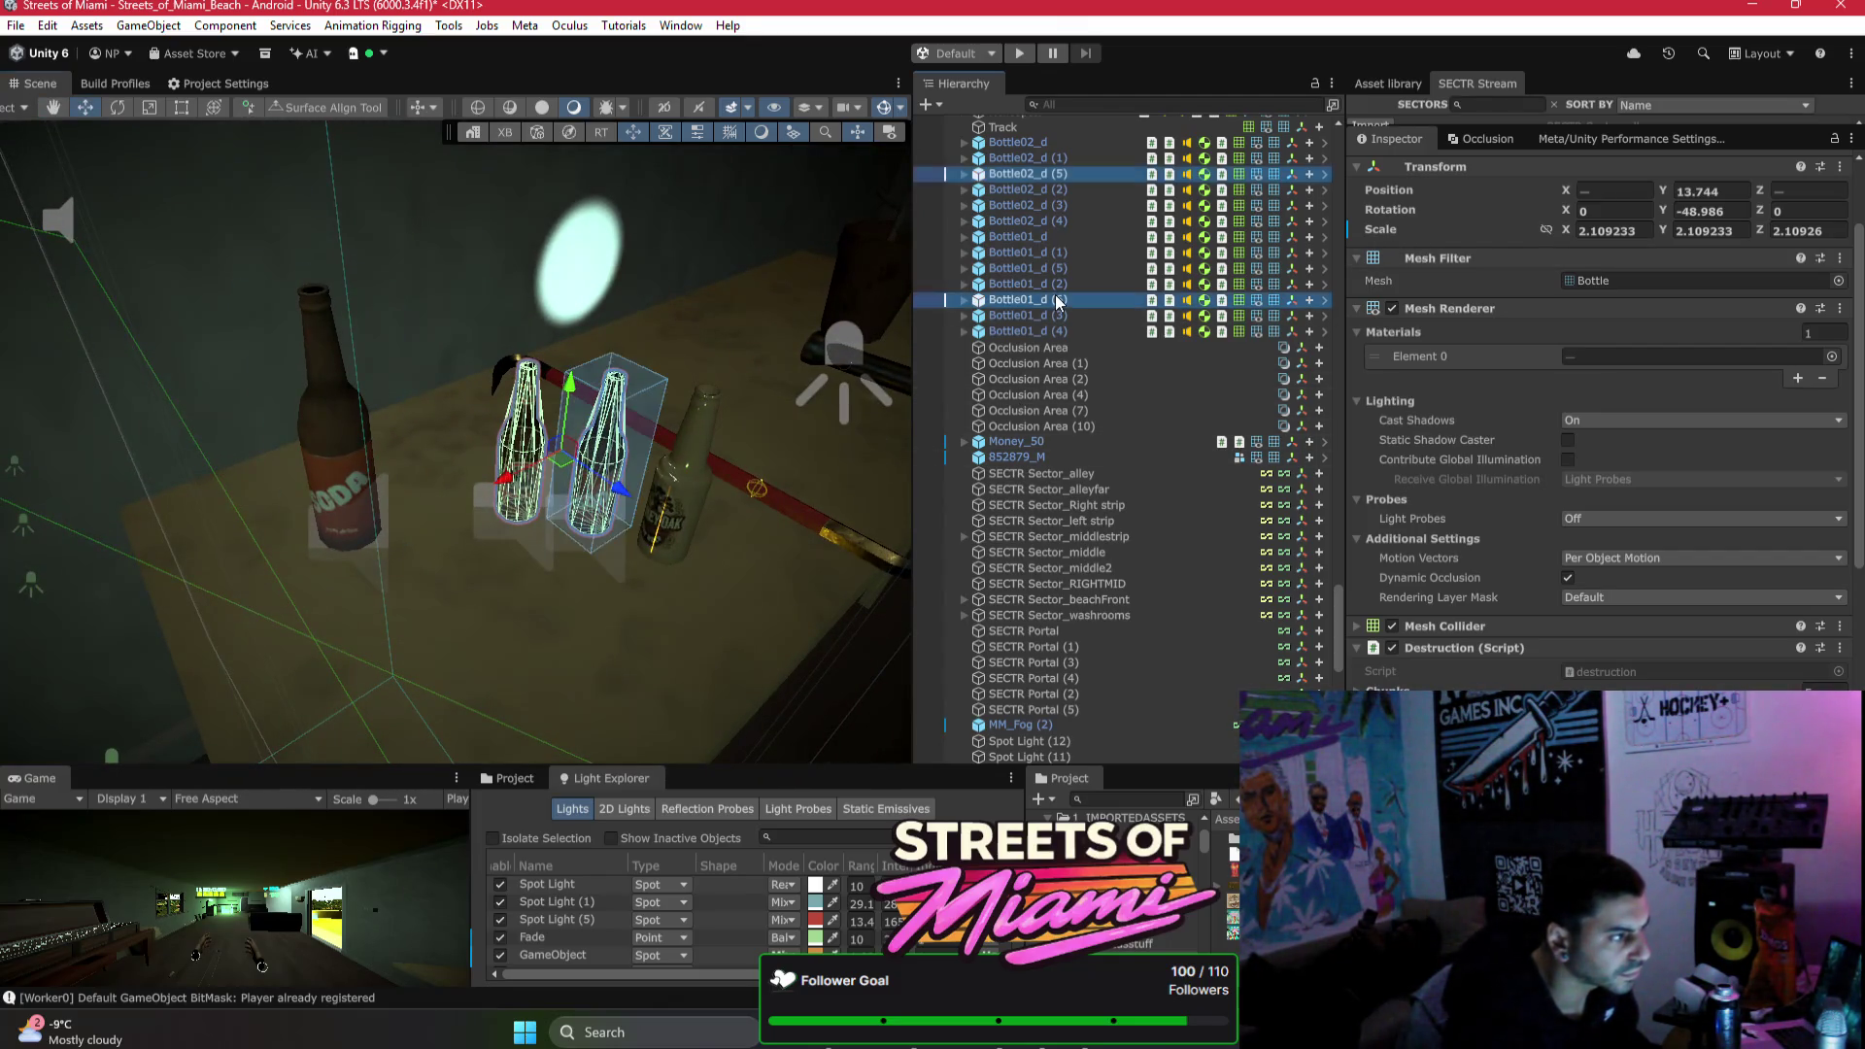
left_click(1025, 299)
right_click(1387, 236)
left_click(1449, 288)
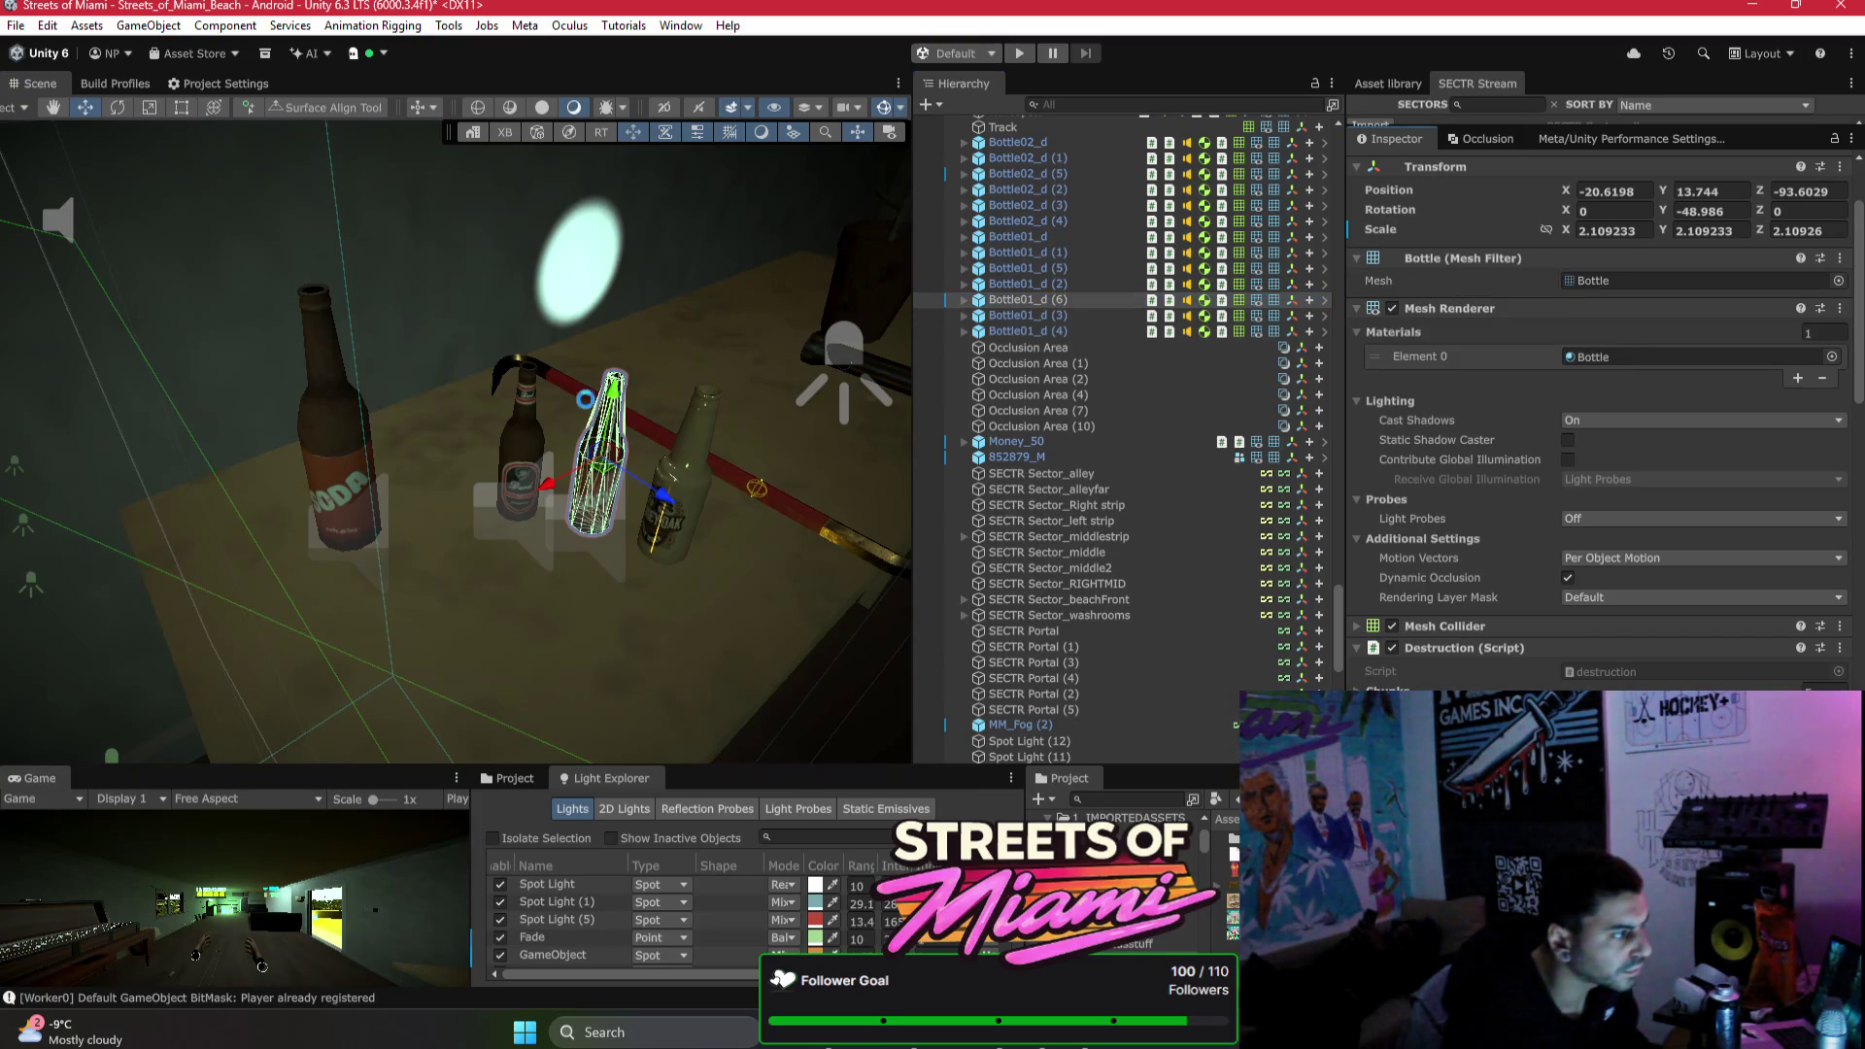
left_click(535, 442)
right_click(1392, 234)
left_click(632, 369)
Step: Fly out to the yellow outdoor area and select the MB_Bentley_Hotel building
mouse_move(629, 377)
left_mouse_down()
mouse_move(496, 319)
mouse_move(696, 370)
left_mouse_up()
left_click(687, 382)
left_click_drag(564, 396, 812, 396)
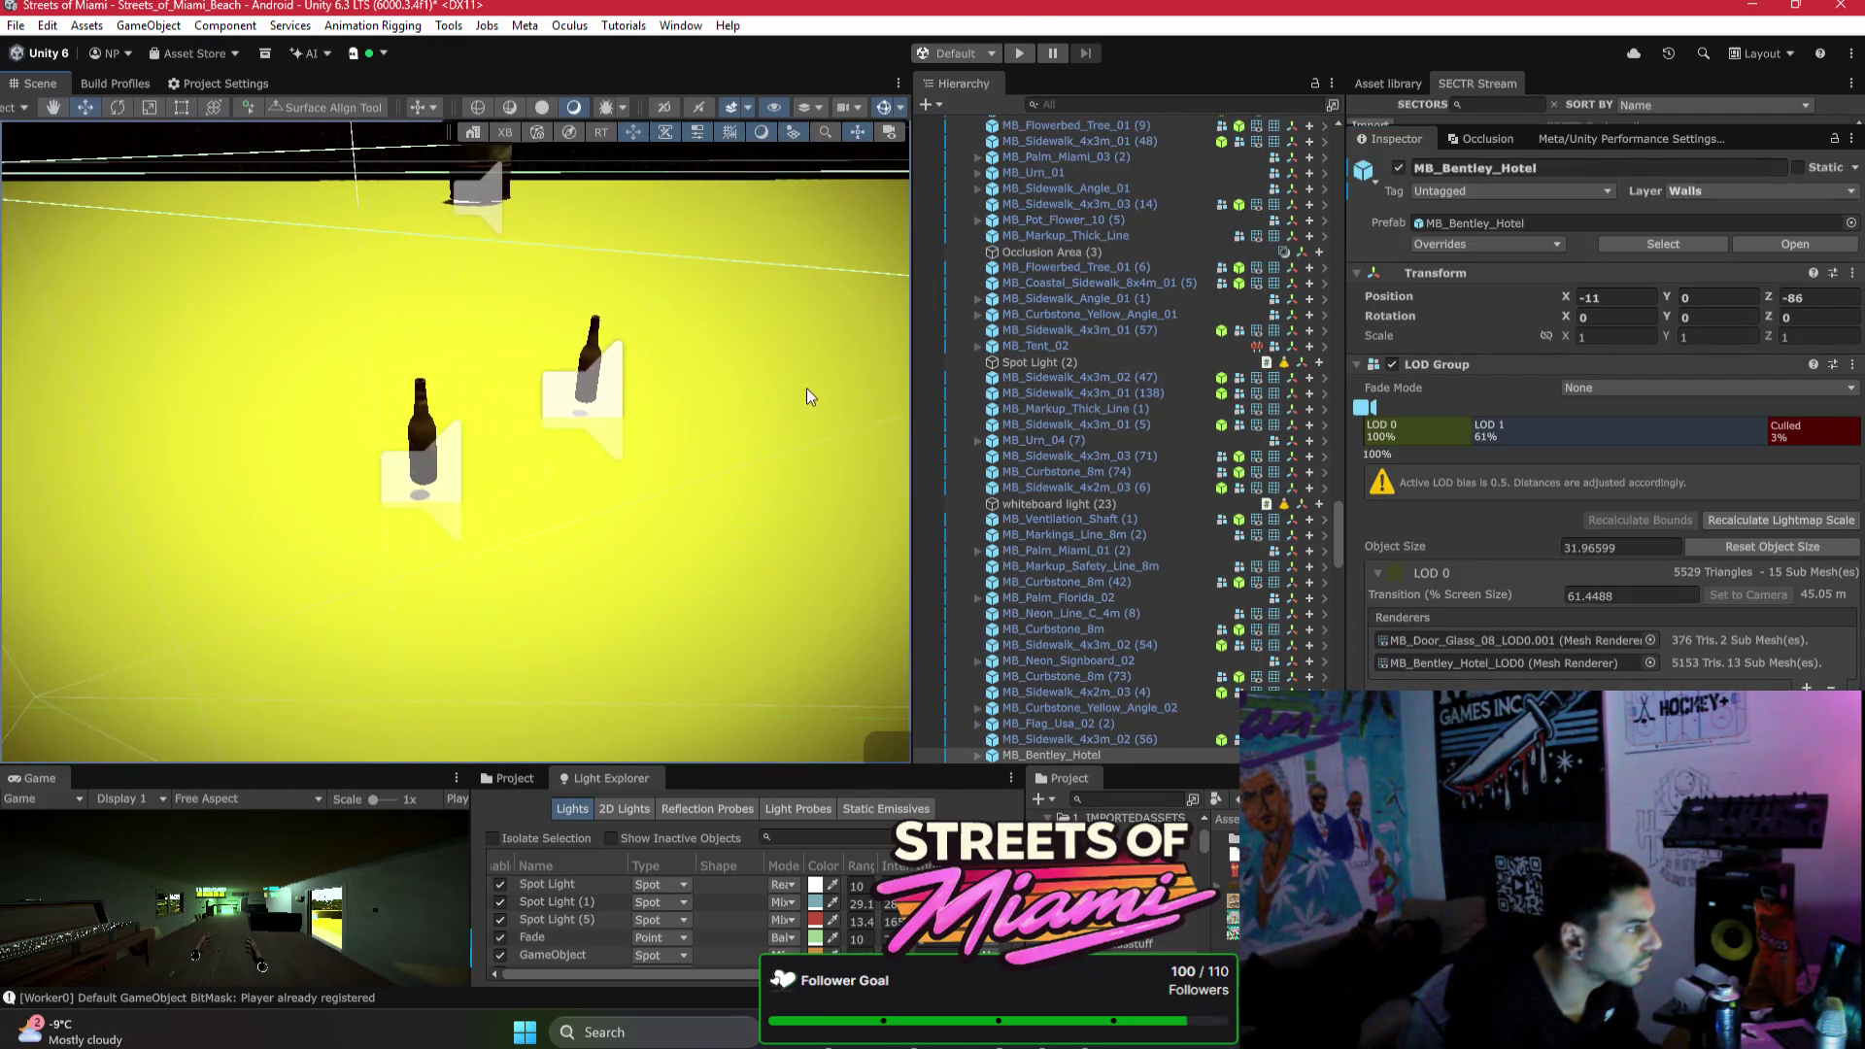
Step: Select MB_Bentley_Hotel_Collider under MB_Bentley_Hotel and frame it in the view
left_click(637, 541)
mouse_move(637, 541)
left_mouse_down()
mouse_move(744, 482)
mouse_move(738, 517)
left_mouse_up()
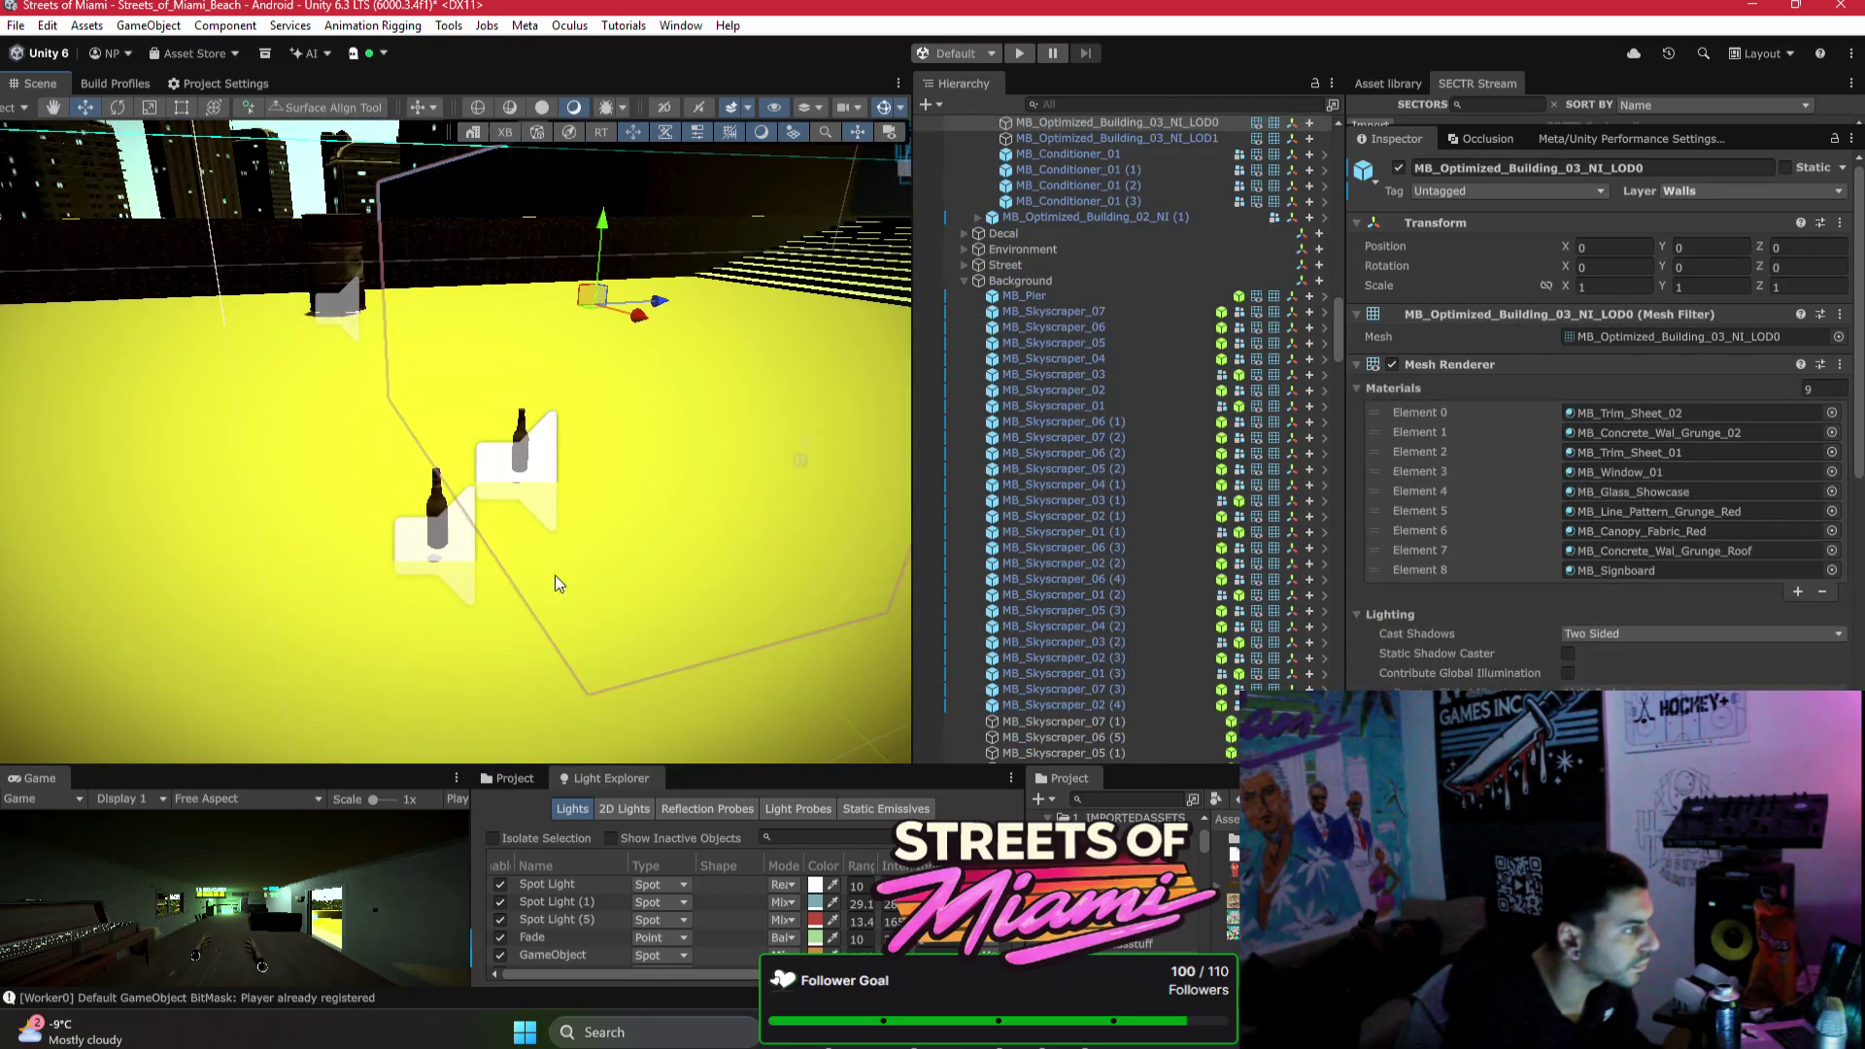
left_click(584, 589)
left_click(283, 368)
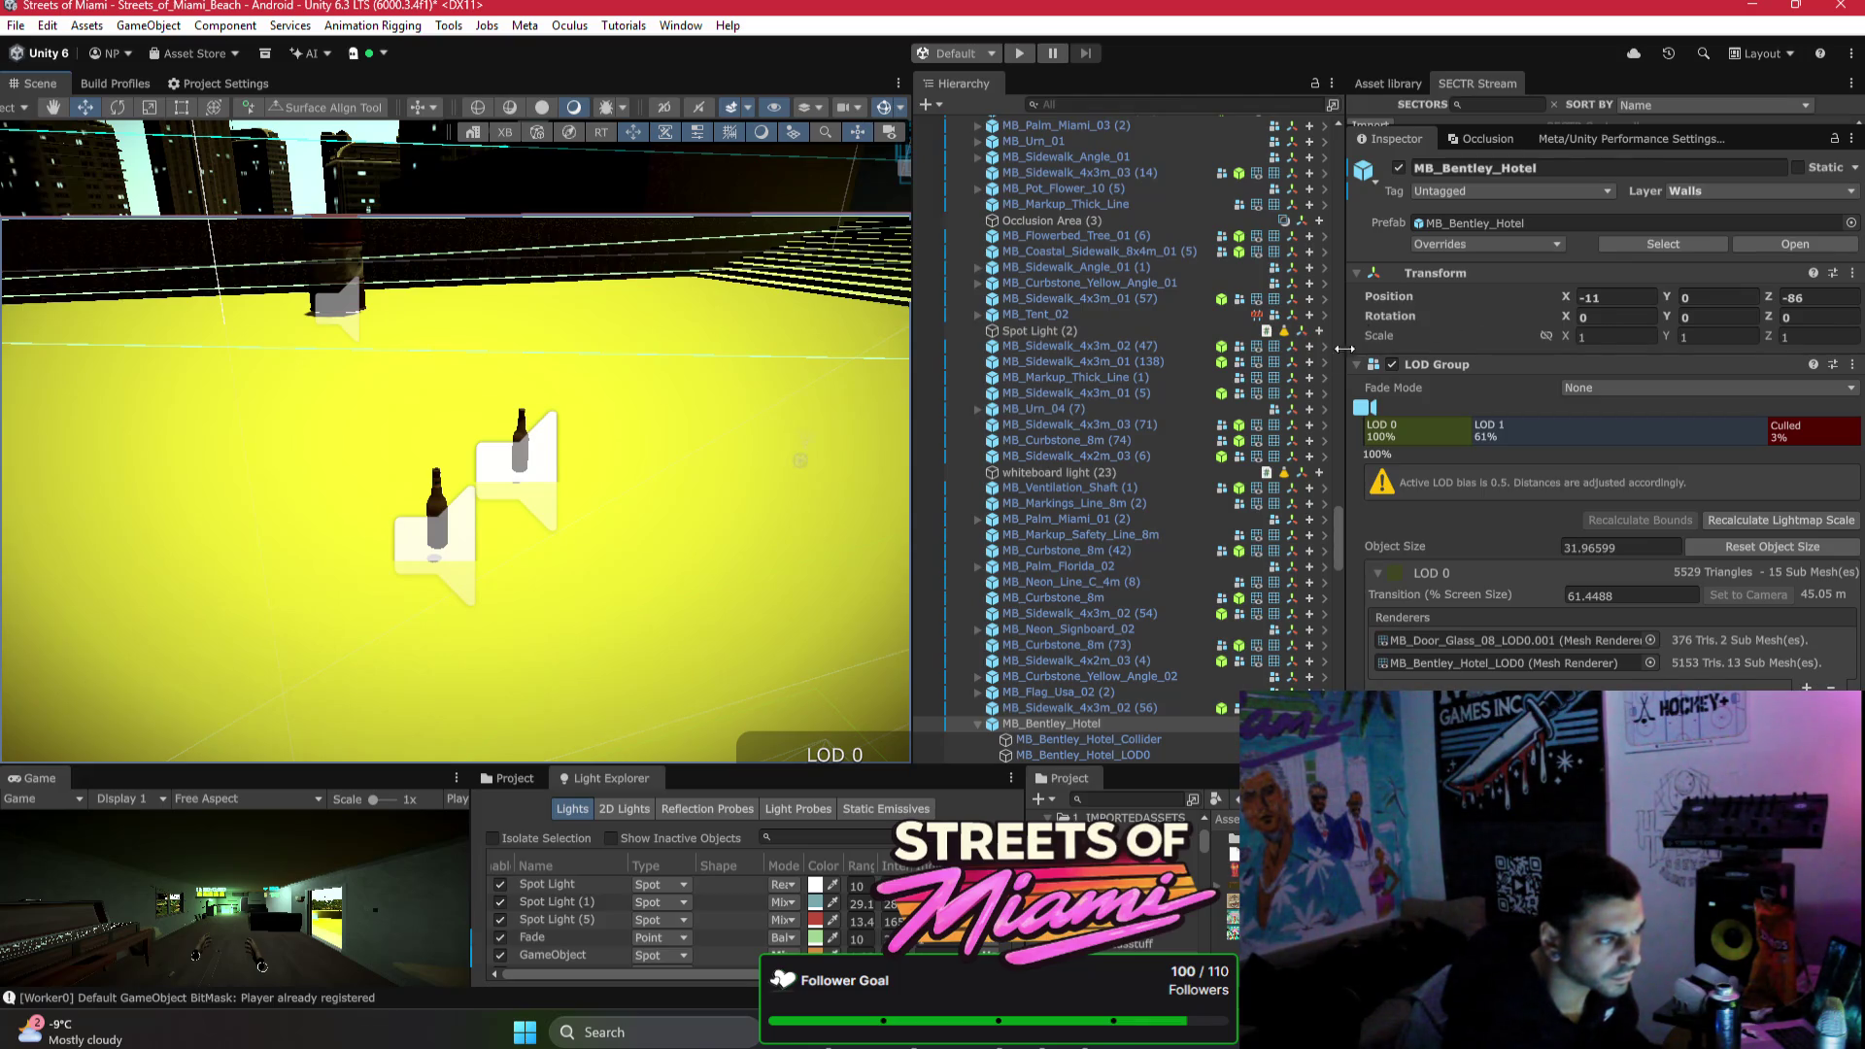
left_click(1078, 739)
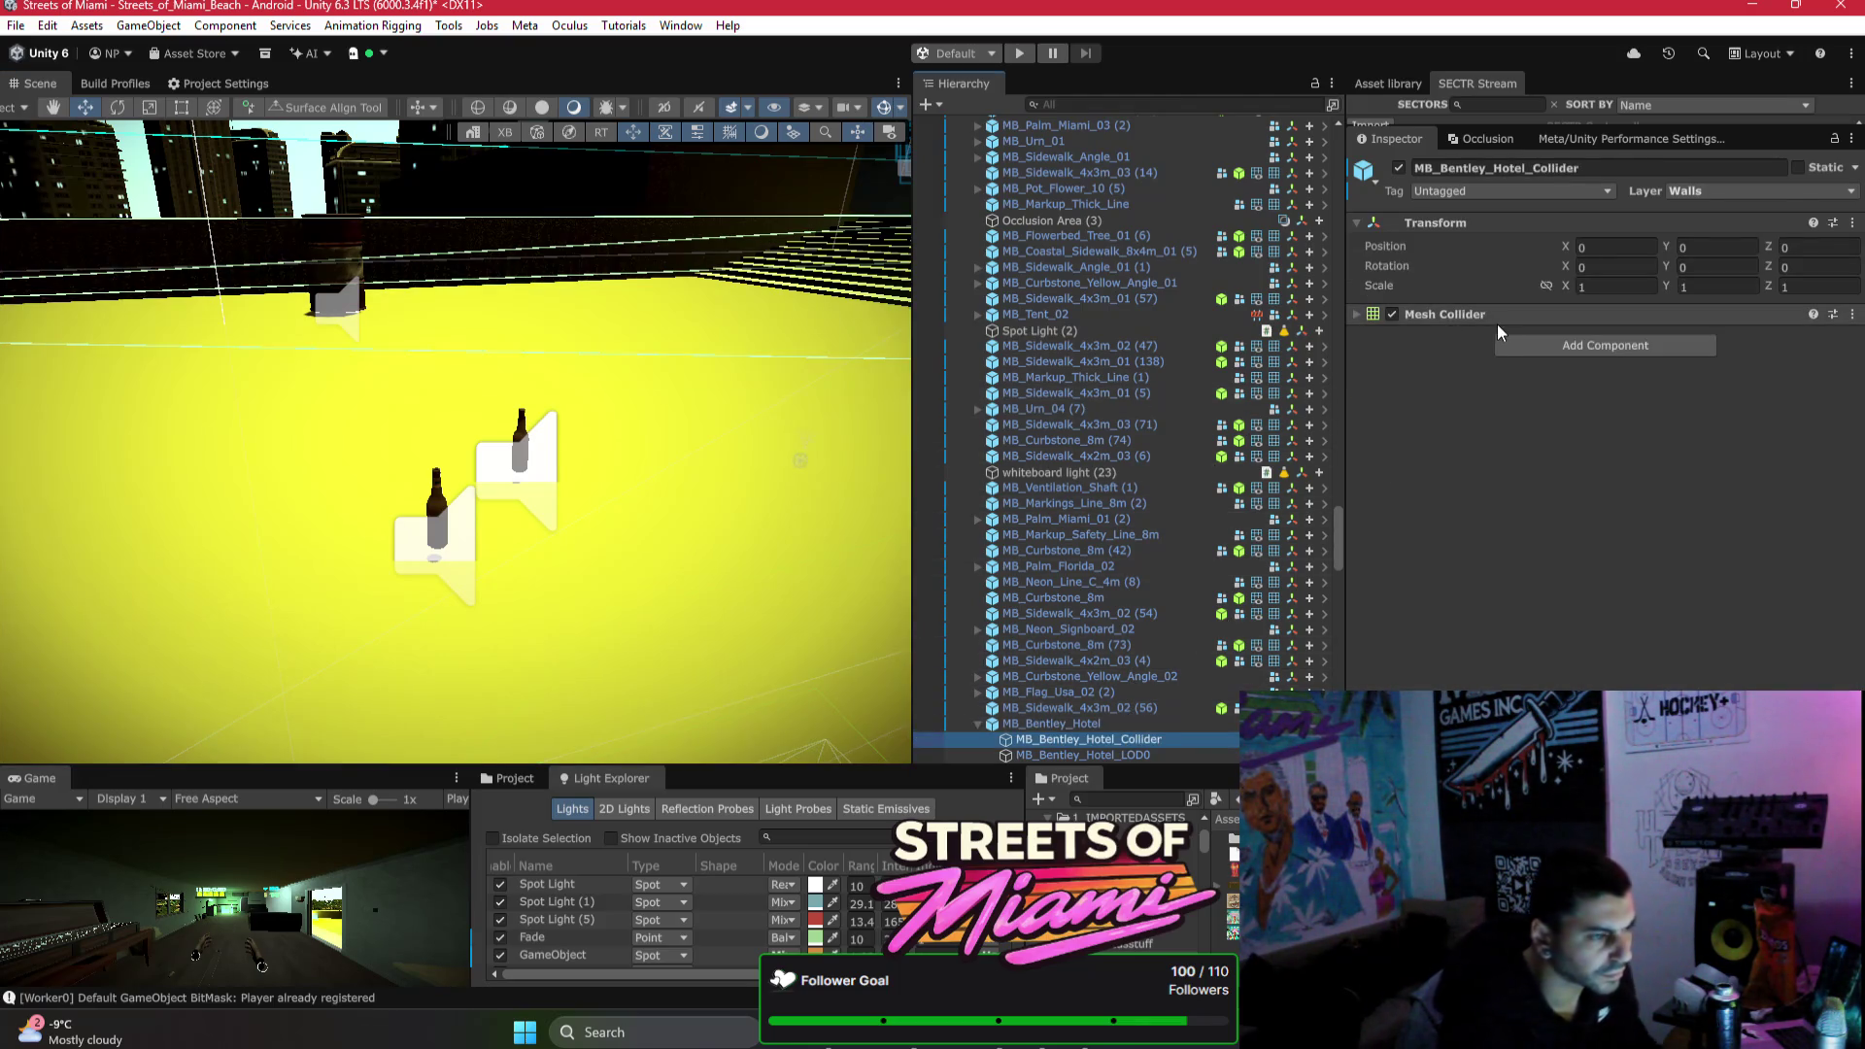
key("Down")
key("Down")
key("Down")
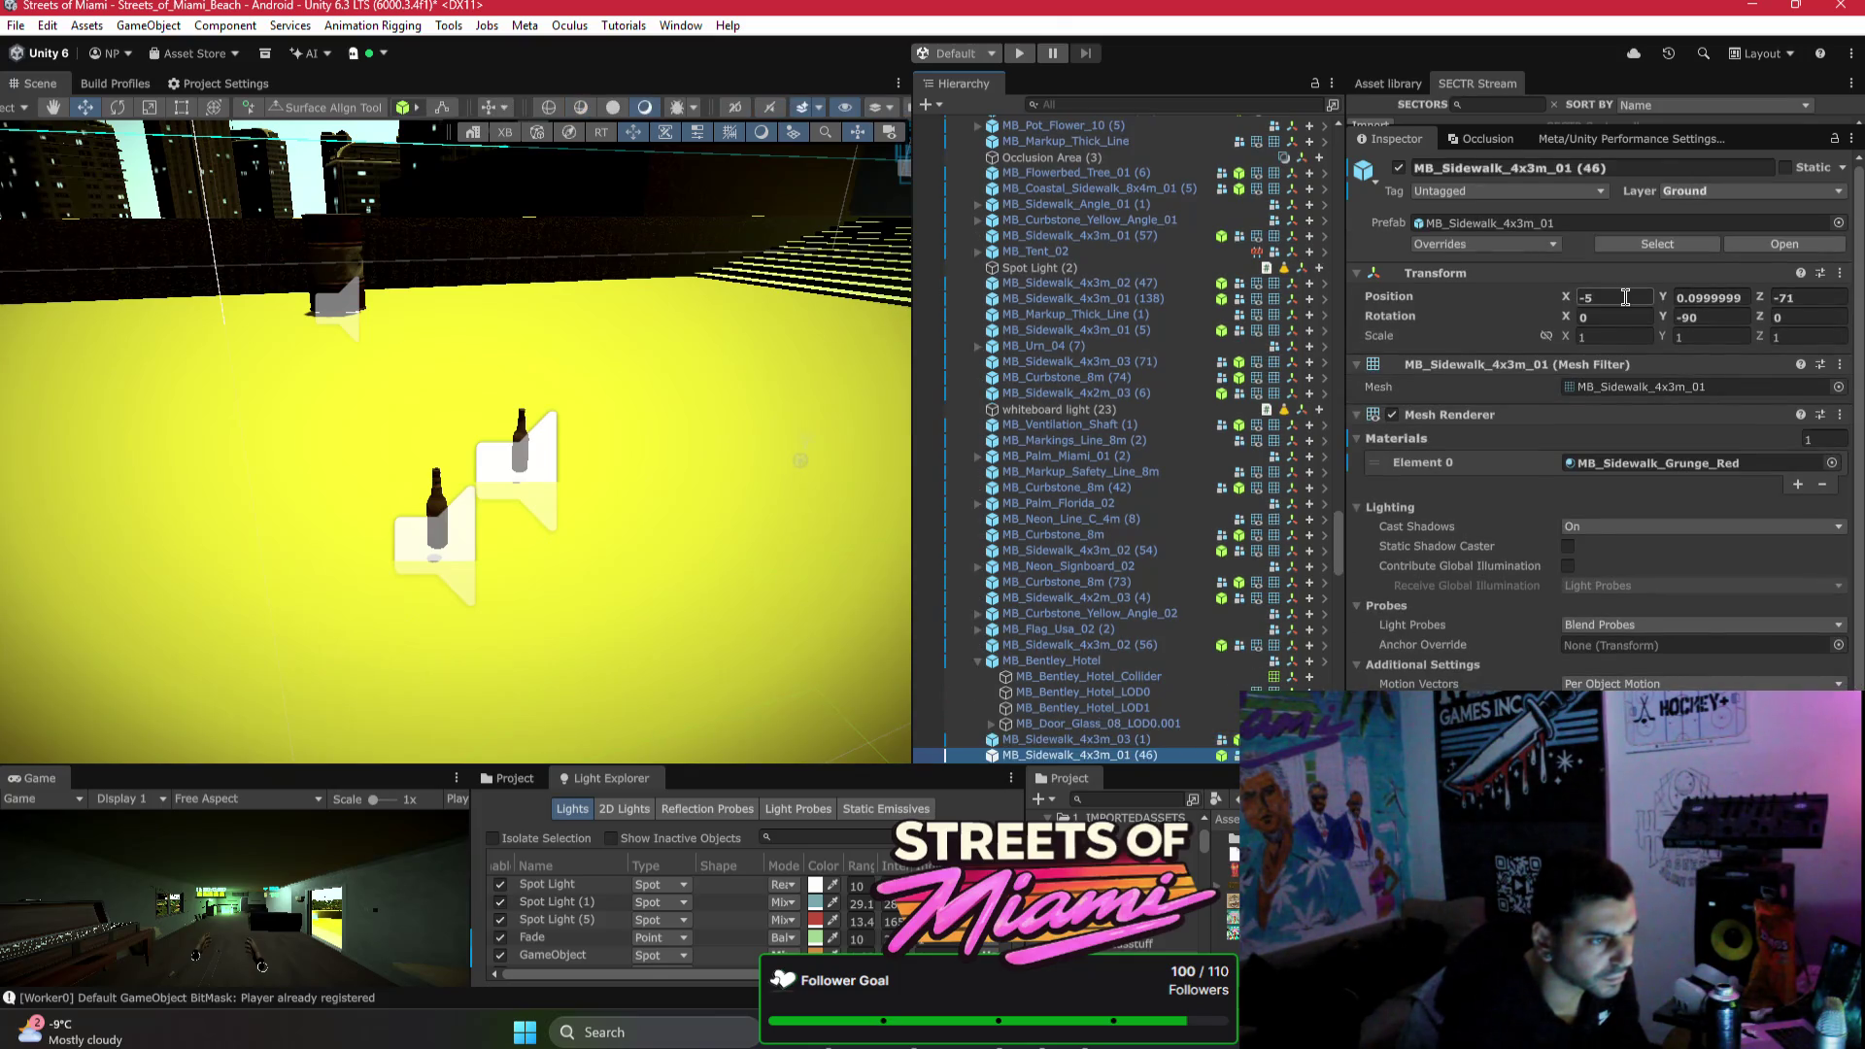
key("Down")
key("Up")
key("Up")
key("Up")
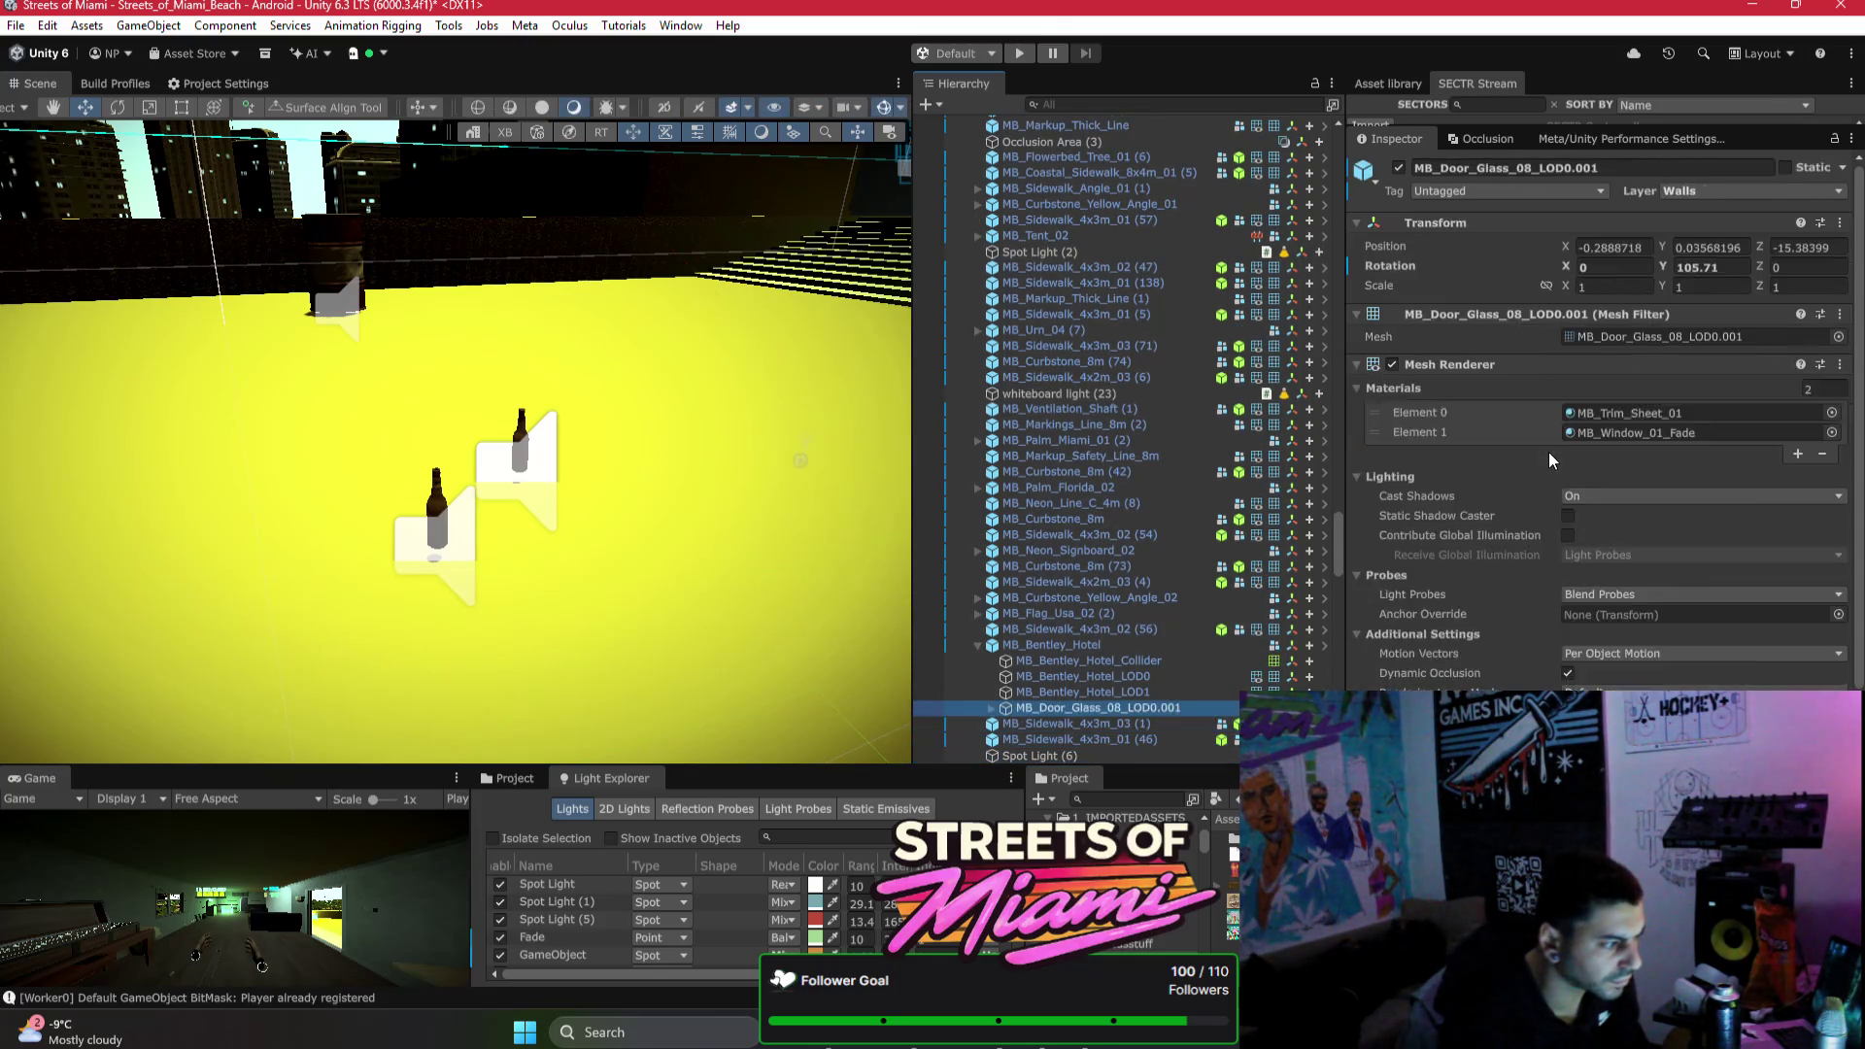
key("Up")
key("Up")
key("Up")
mouse_move(237, 396)
left_mouse_down()
mouse_move(668, 284)
mouse_move(607, 293)
left_mouse_up()
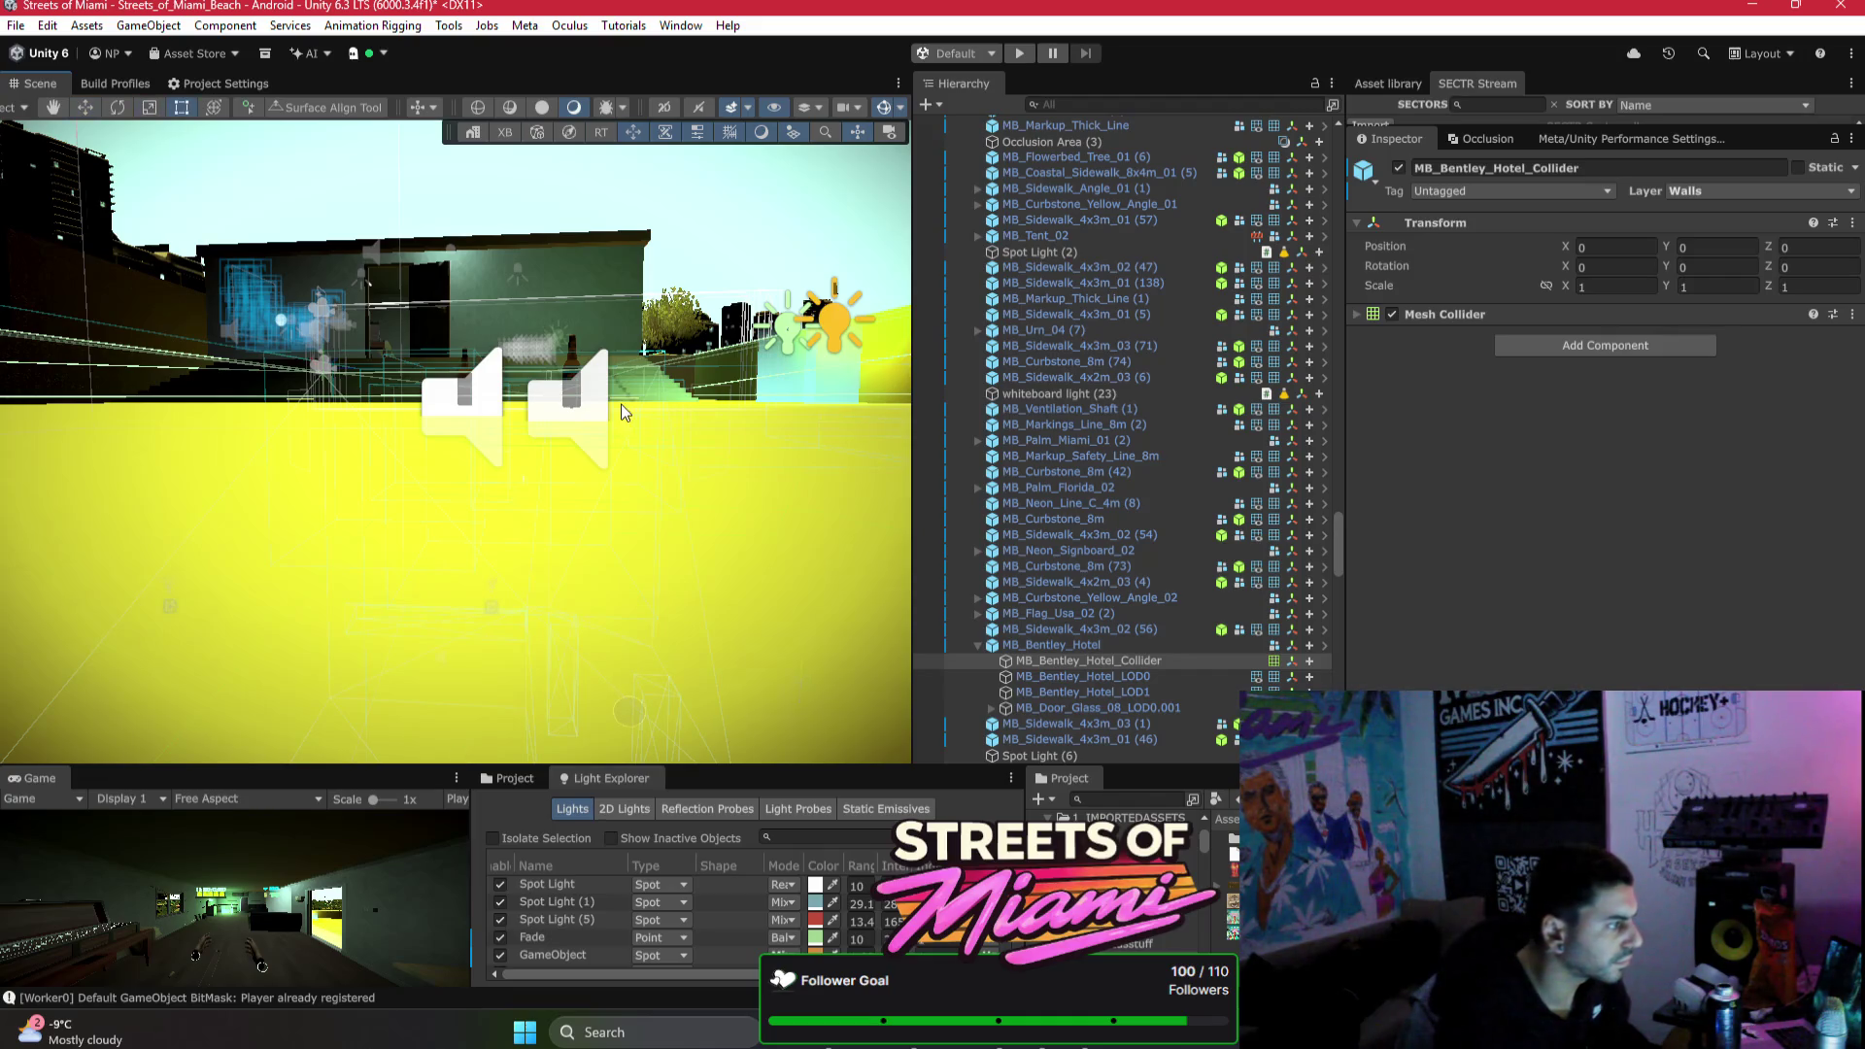
mouse_move(583, 402)
left_mouse_down()
mouse_move(487, 266)
mouse_move(547, 304)
mouse_move(586, 411)
mouse_move(548, 438)
mouse_move(531, 547)
mouse_move(528, 503)
mouse_move(584, 500)
mouse_move(484, 603)
left_mouse_up()
key("f")
Step: Stretch the collider to Y scale about 0.97 at Y position about 0.197
mouse_move(454, 723)
left_mouse_down()
mouse_move(459, 691)
mouse_move(500, 677)
mouse_move(699, 679)
mouse_move(894, 712)
mouse_move(1091, 674)
mouse_move(1098, 691)
mouse_move(625, 565)
mouse_move(656, 558)
mouse_move(398, 604)
mouse_move(427, 617)
mouse_move(448, 597)
mouse_move(740, 573)
mouse_move(535, 533)
mouse_move(580, 571)
mouse_move(501, 648)
mouse_move(435, 625)
left_mouse_up()
key("t")
left_click_drag(471, 608, 276, 440)
scroll(276, 440, "down", 5)
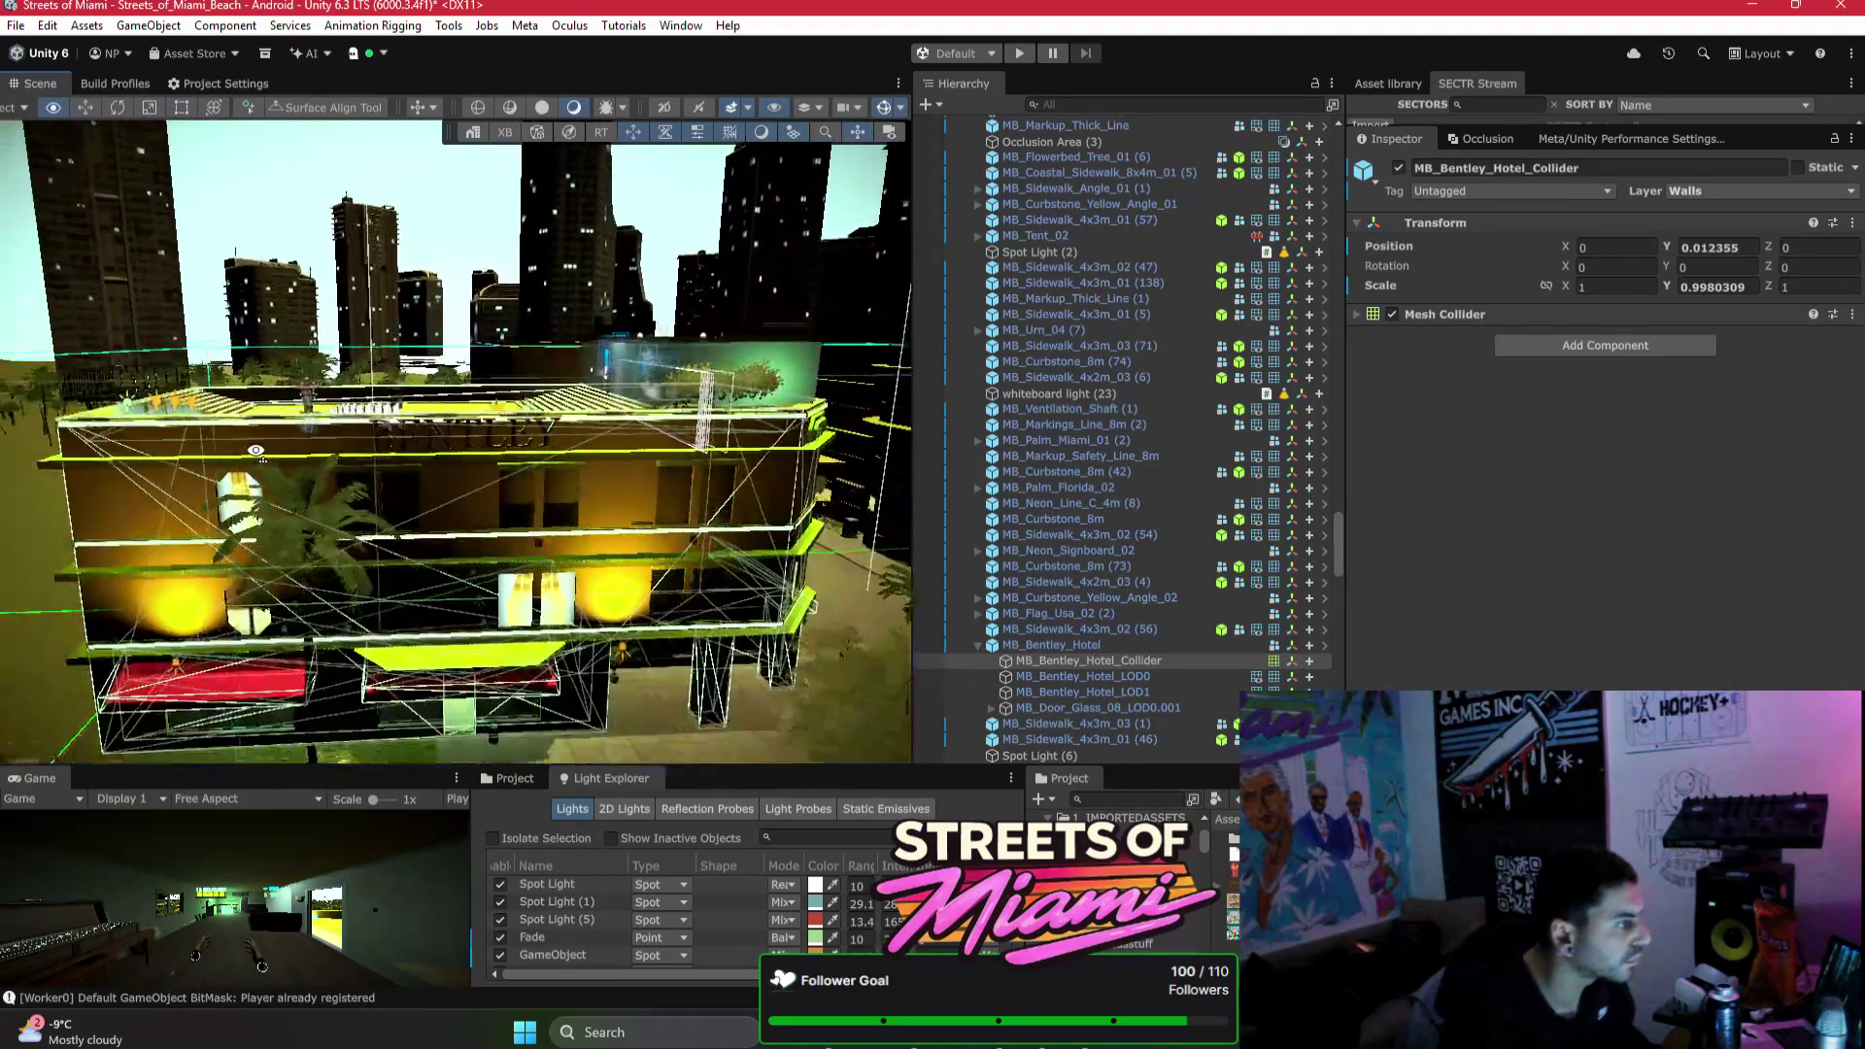
left_click_drag(859, 508, 570, 475)
scroll(535, 502, "up", 8)
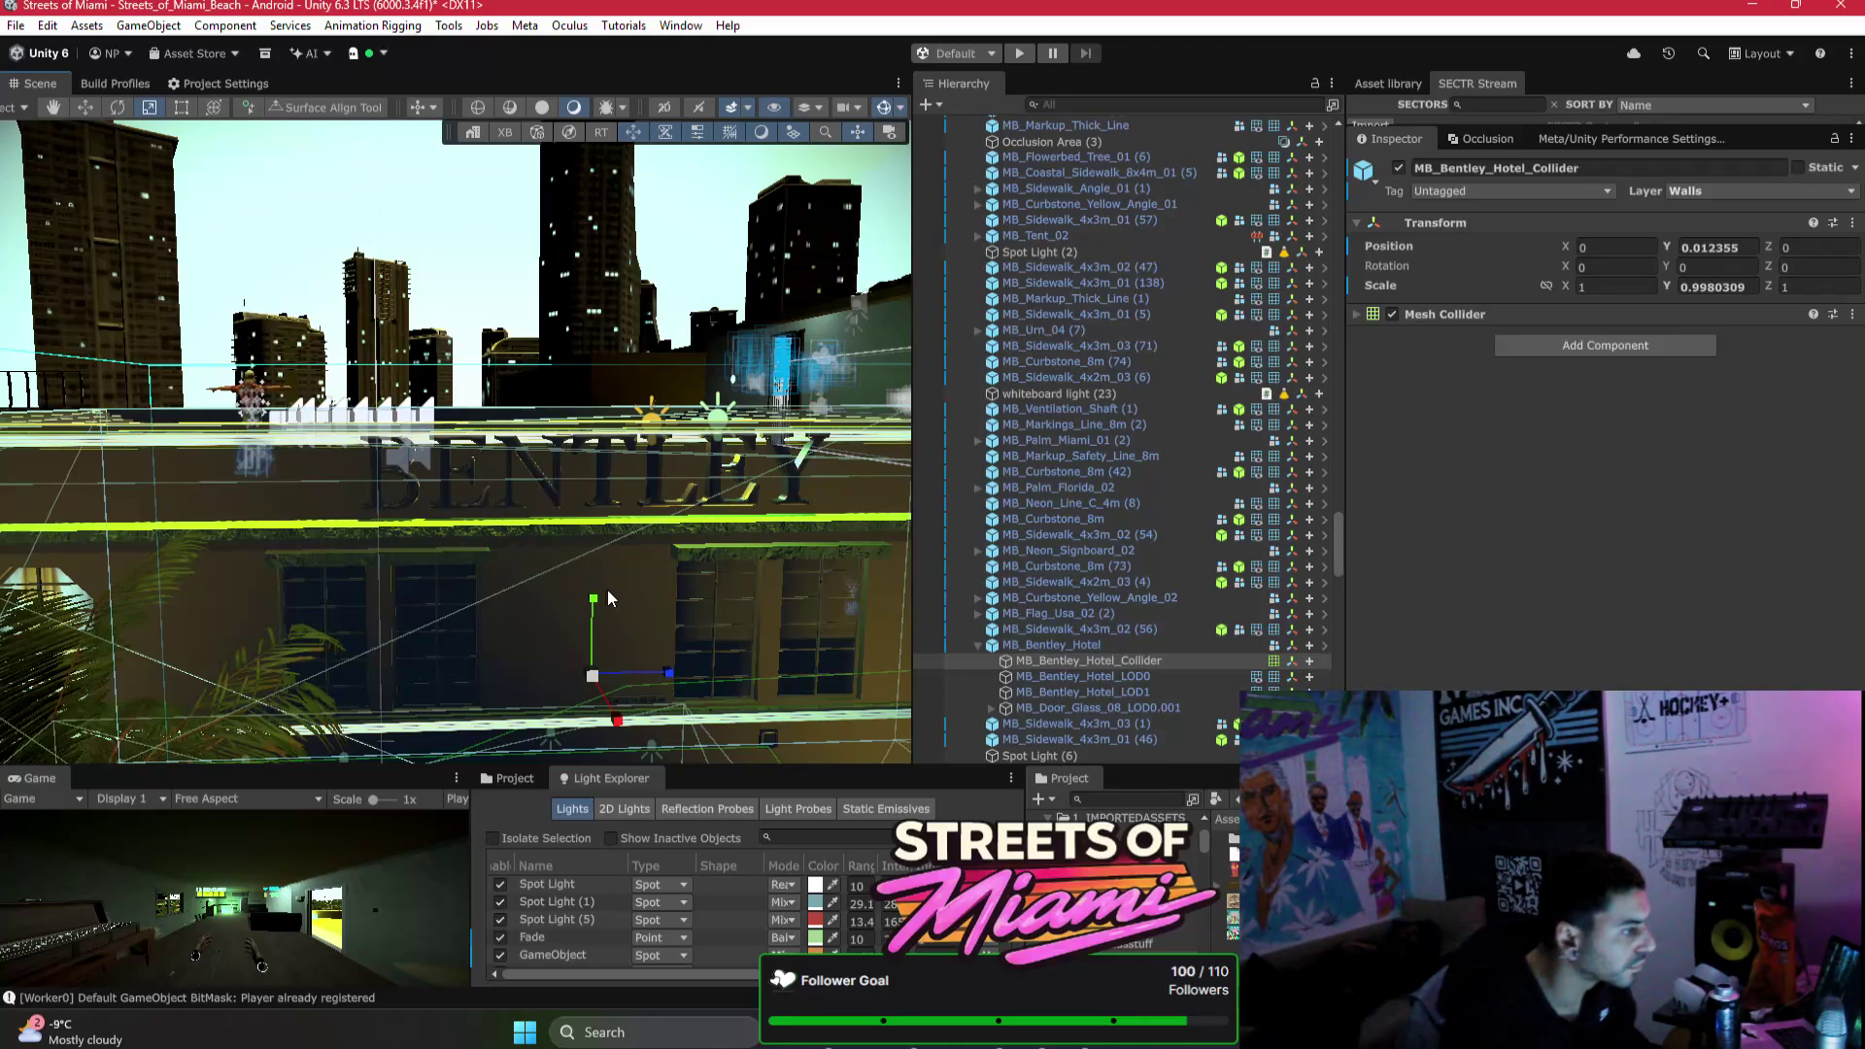
mouse_move(595, 608)
left_mouse_down()
mouse_move(578, 583)
mouse_move(759, 661)
mouse_move(716, 621)
mouse_move(784, 578)
mouse_move(770, 570)
mouse_move(925, 550)
left_mouse_up()
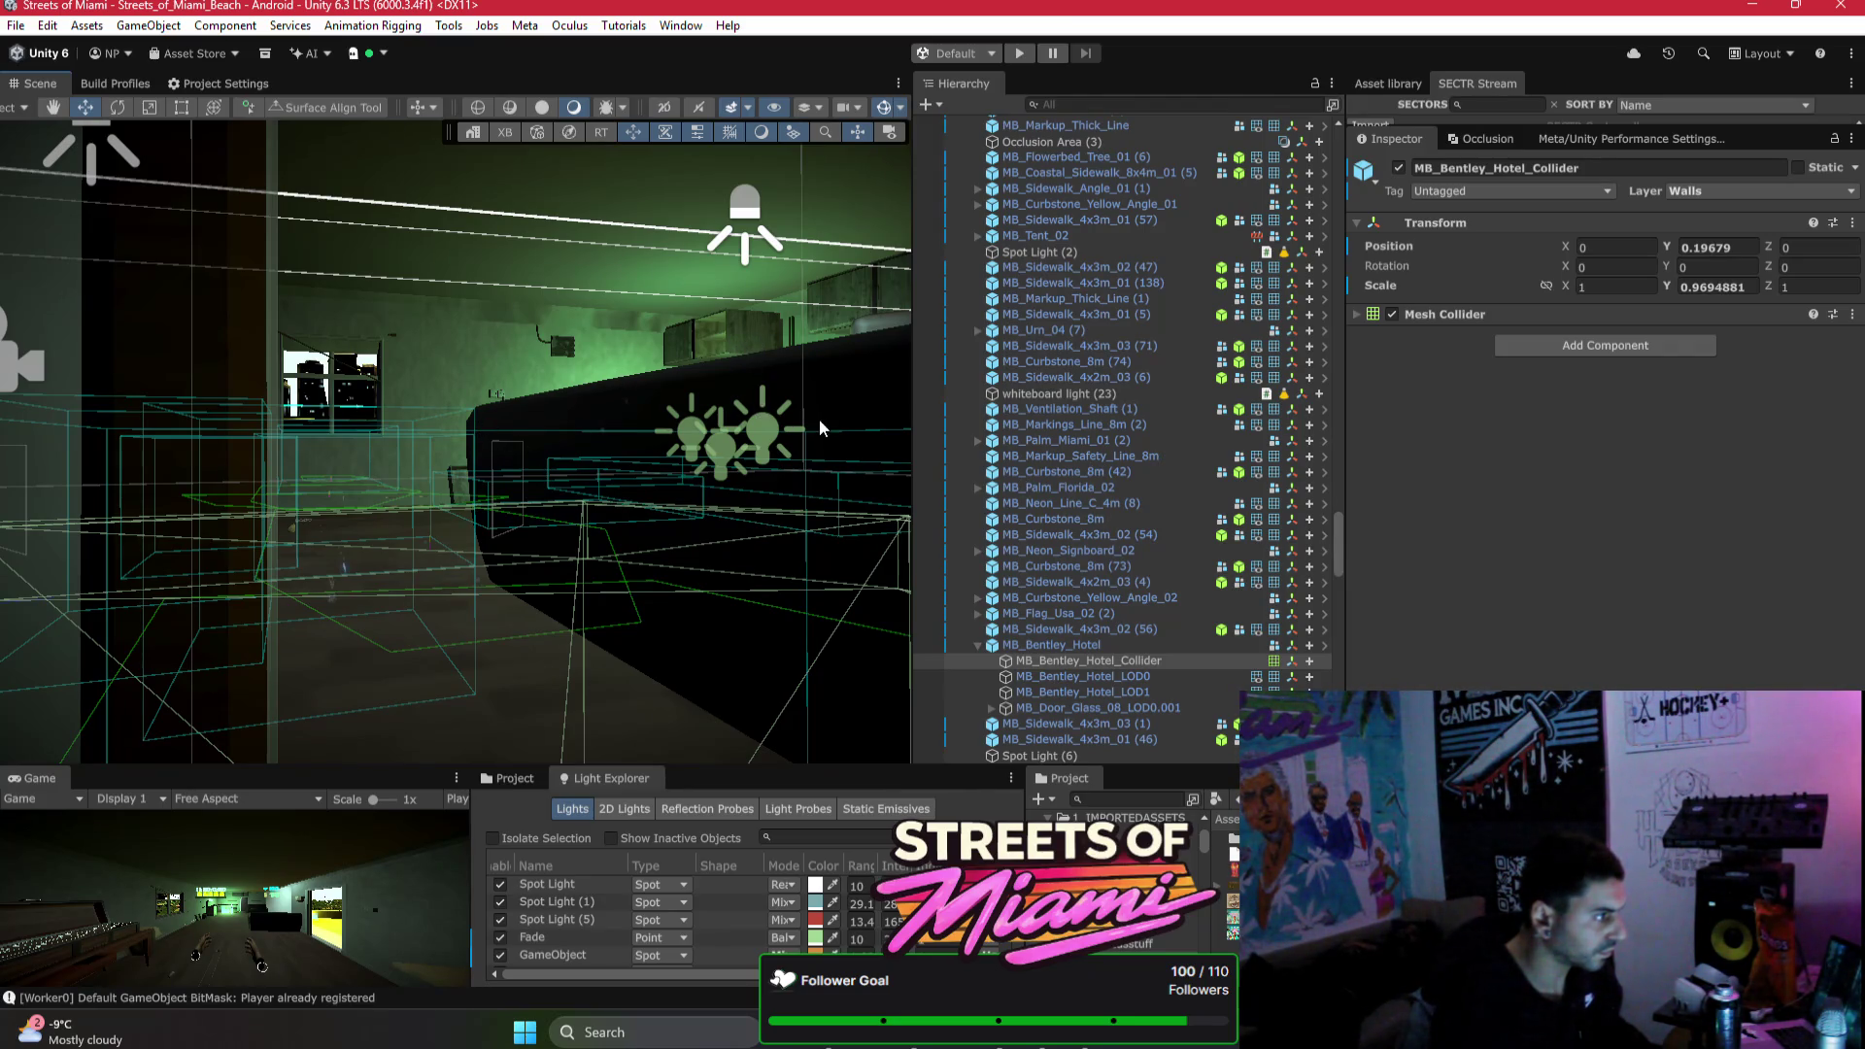
Step: Frame the hotel roof and select the railing Cap together with its CAPCOLLIDER objects
key("f")
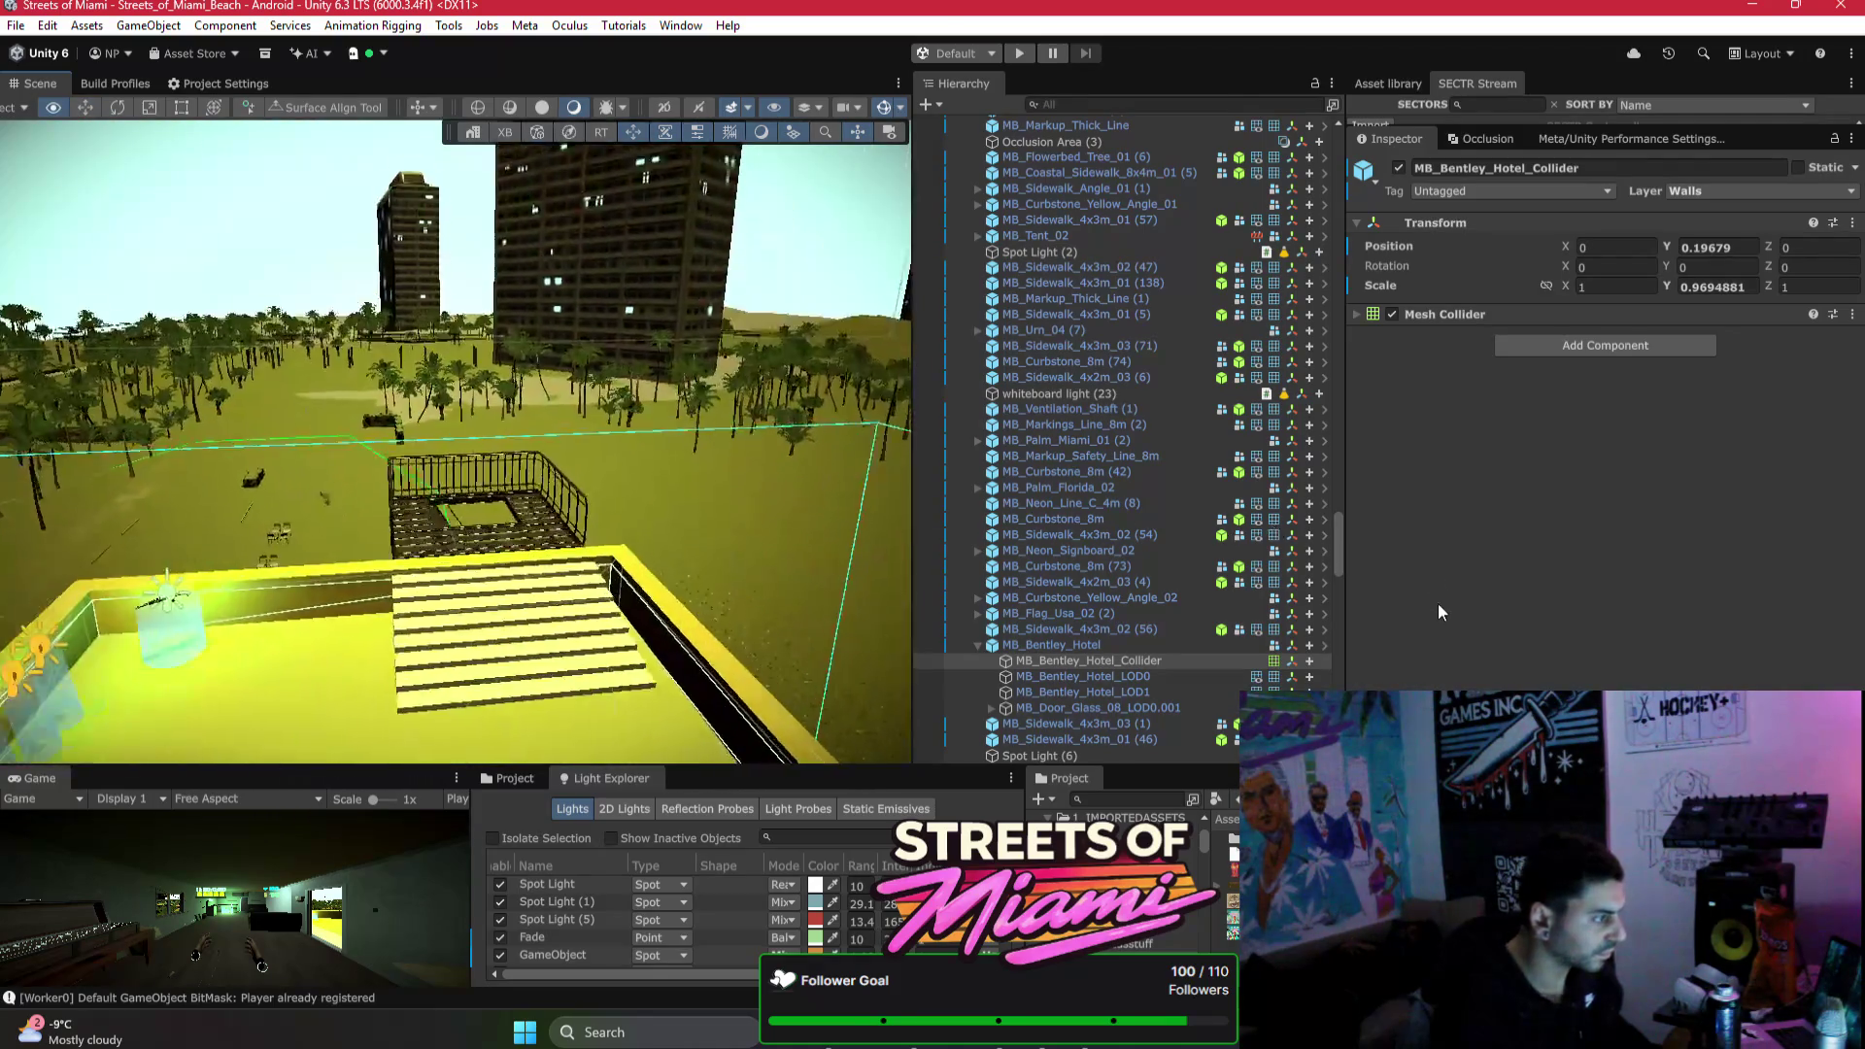
left_click(505, 453)
left_click(515, 450)
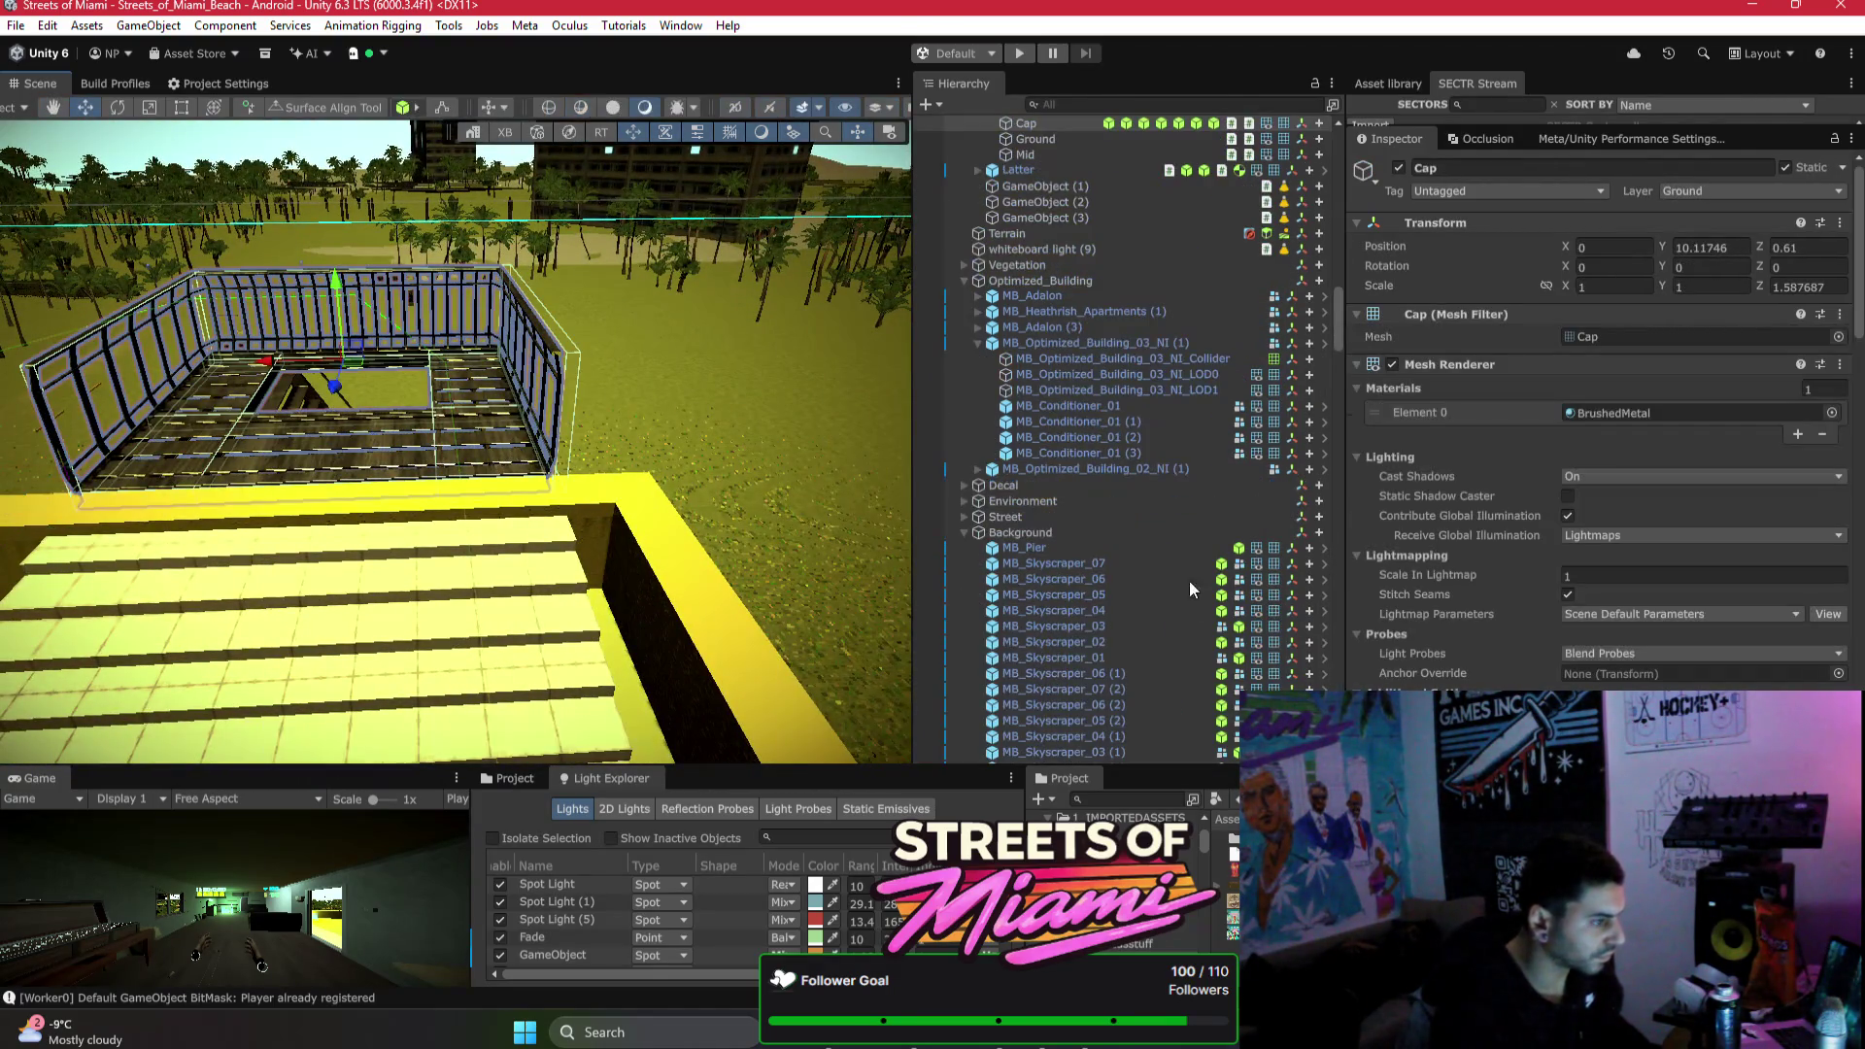
scroll(1166, 425, "up", 5)
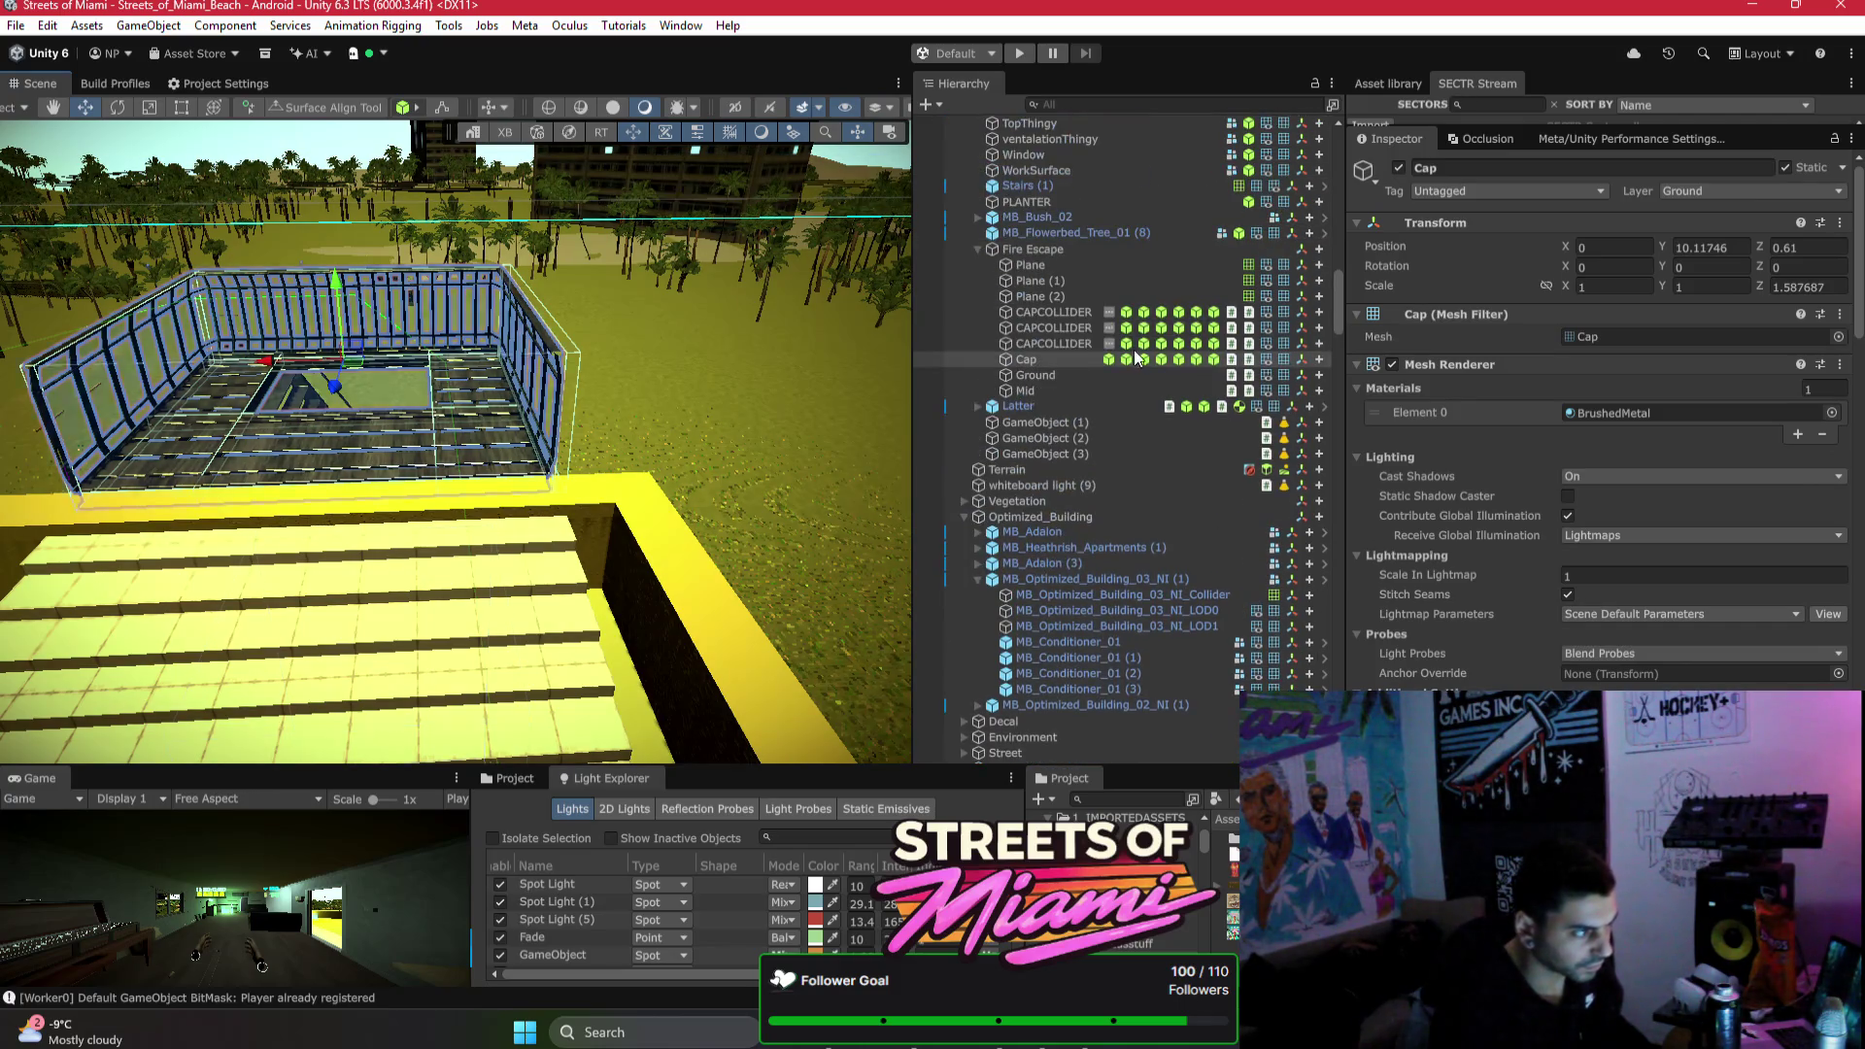
left_click(1067, 312, "shift")
scroll(1593, 552, "down", 10)
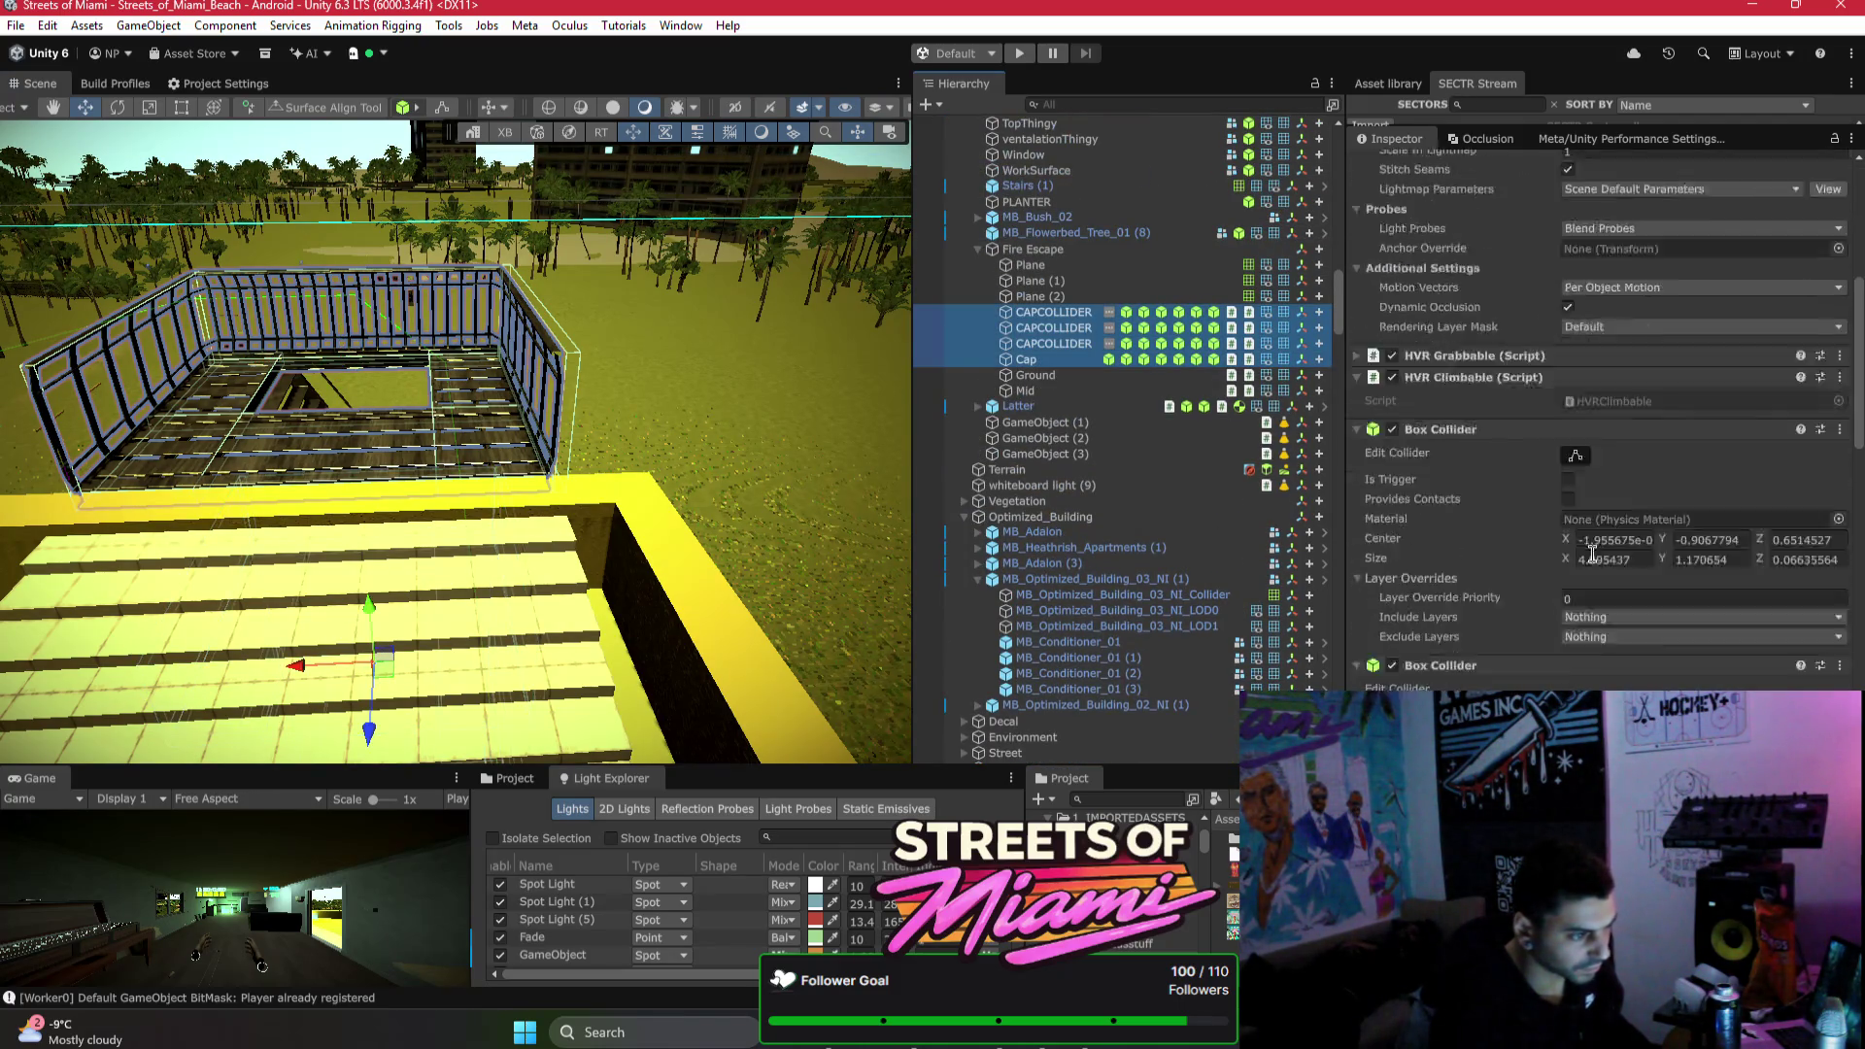
Step: Enable Provides Contacts on all four Box Colliders of the CAPCOLLIDER objects
left_click(1569, 341)
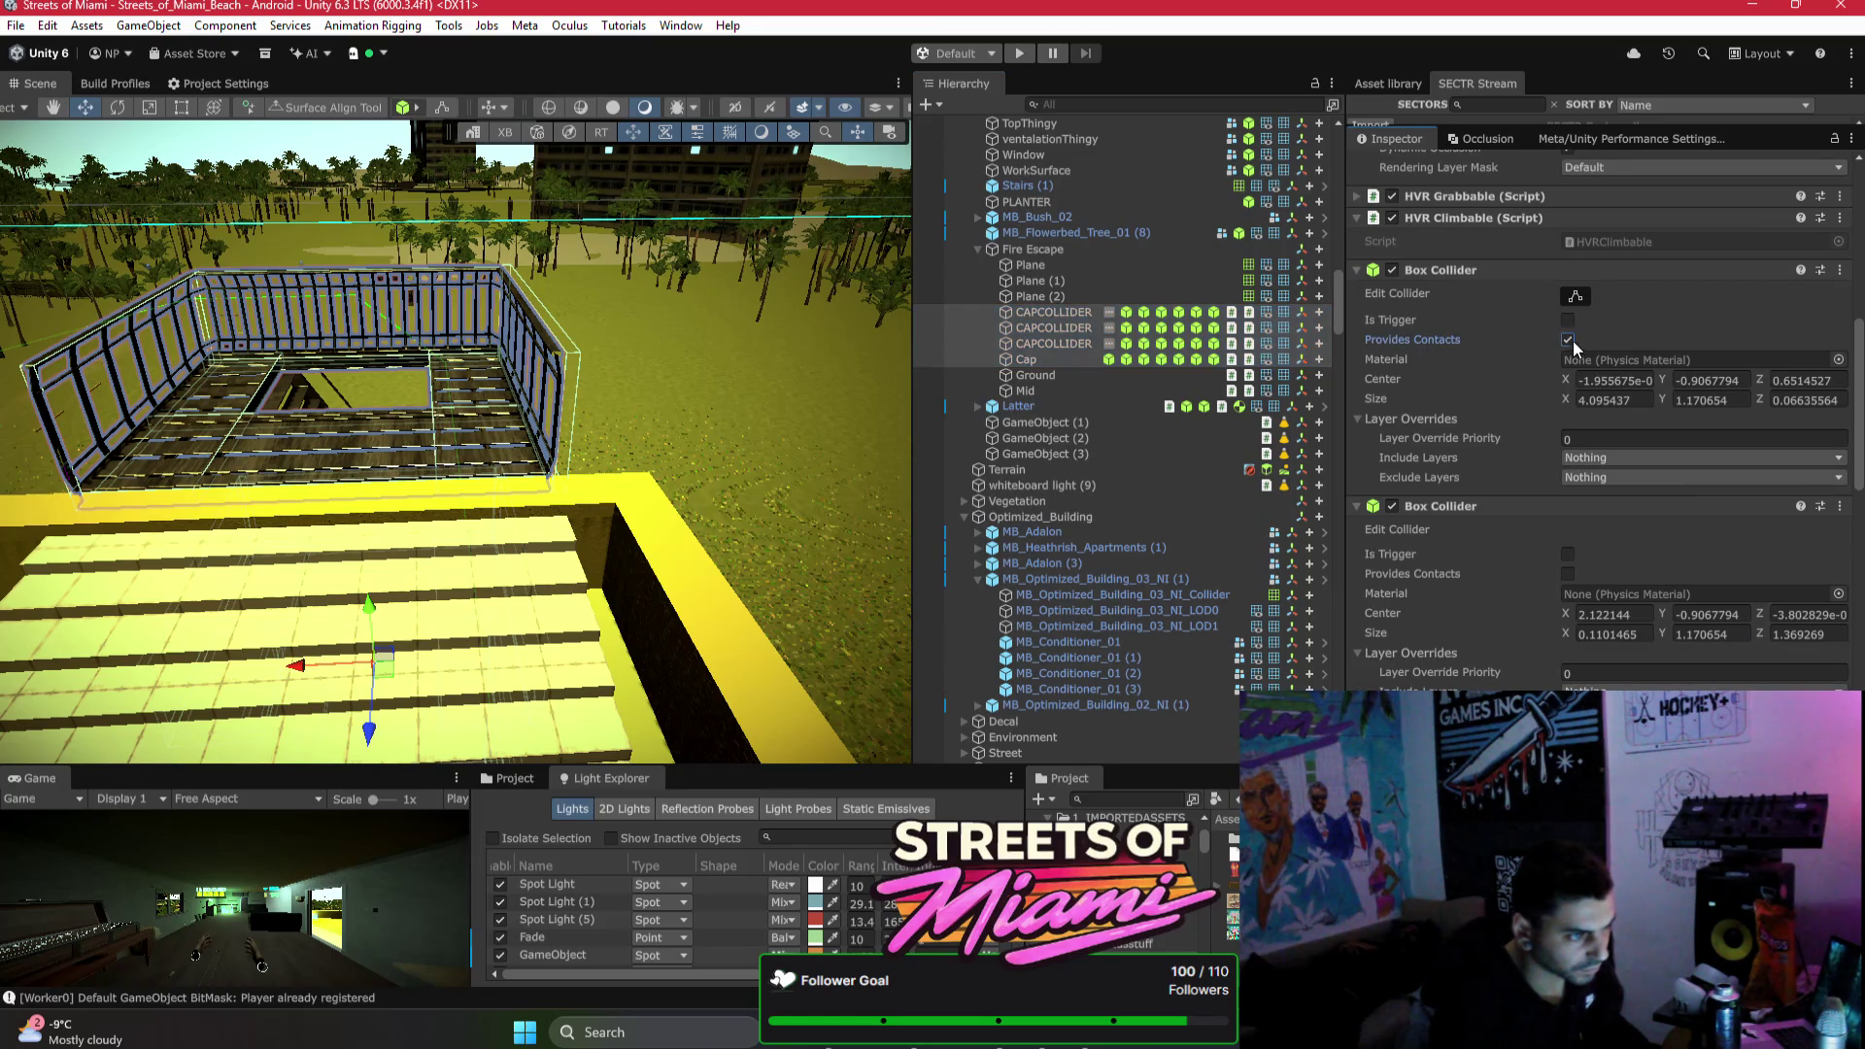
left_click(1567, 573)
scroll(1569, 579, "down", 3)
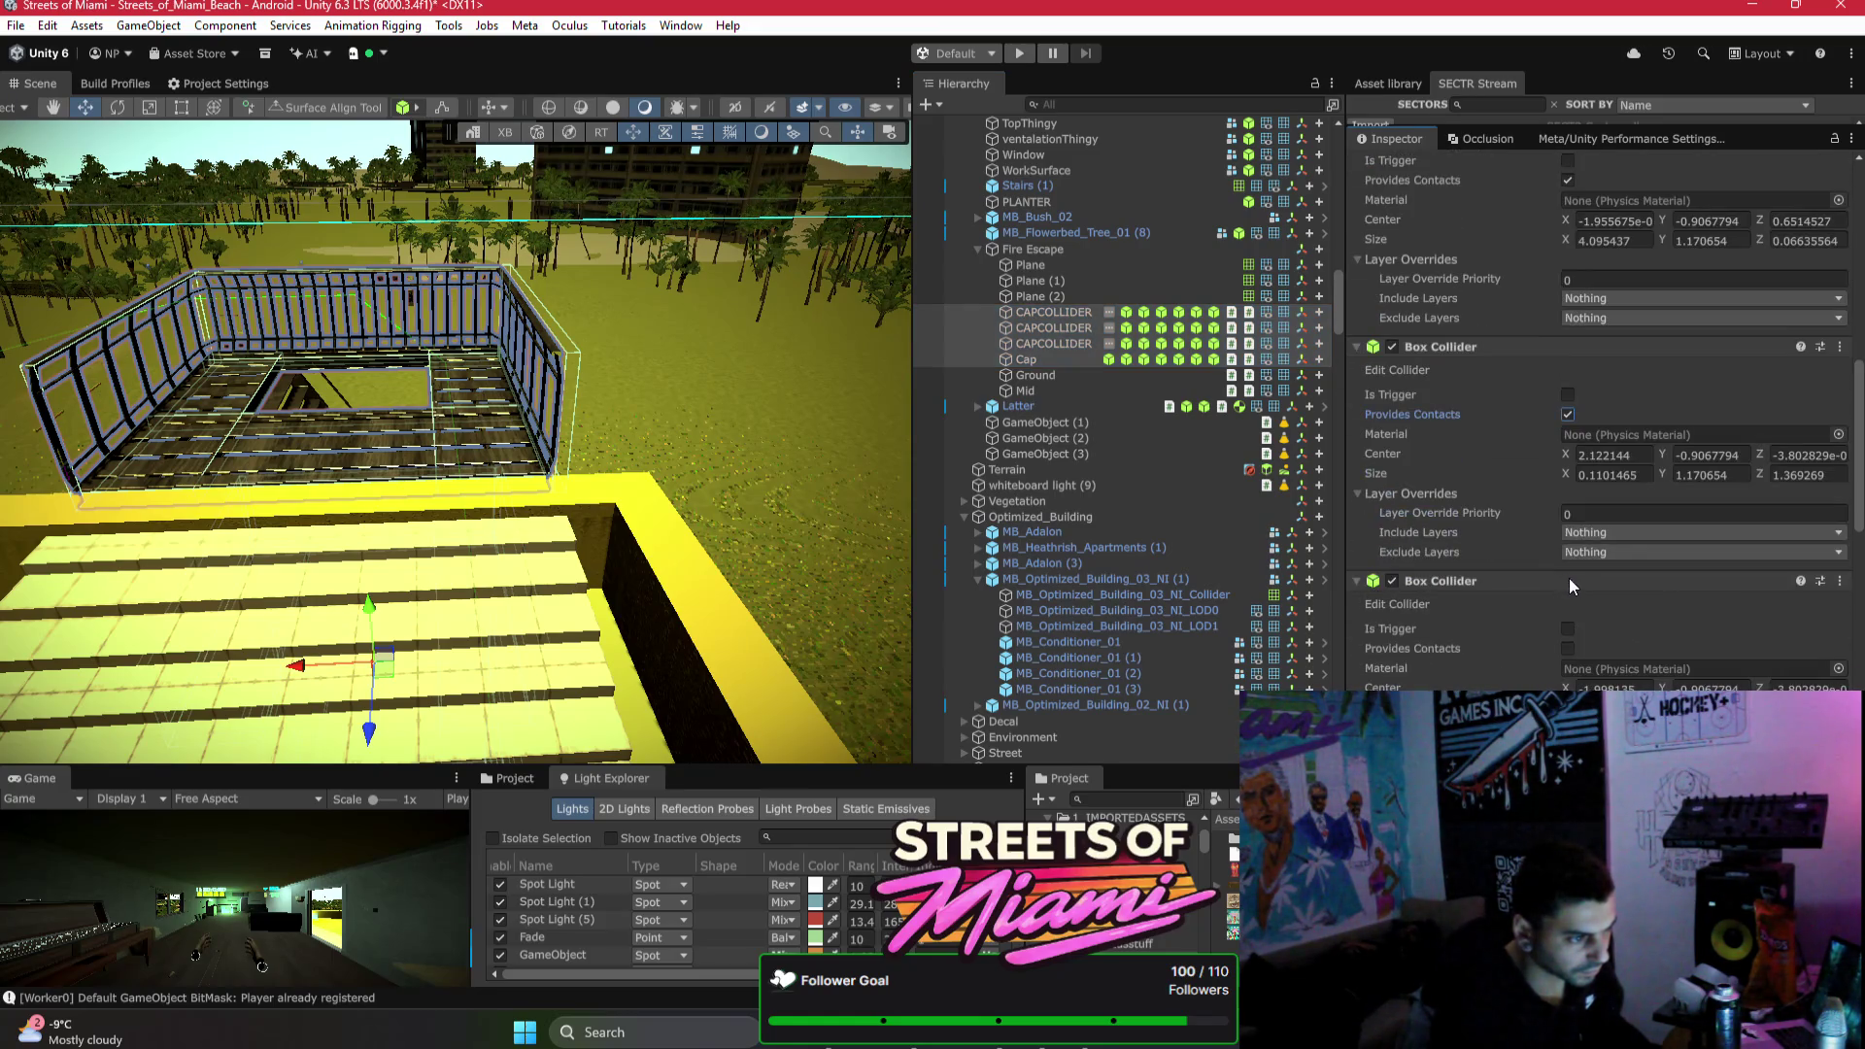
left_click(1567, 651)
scroll(1573, 660, "down", 4)
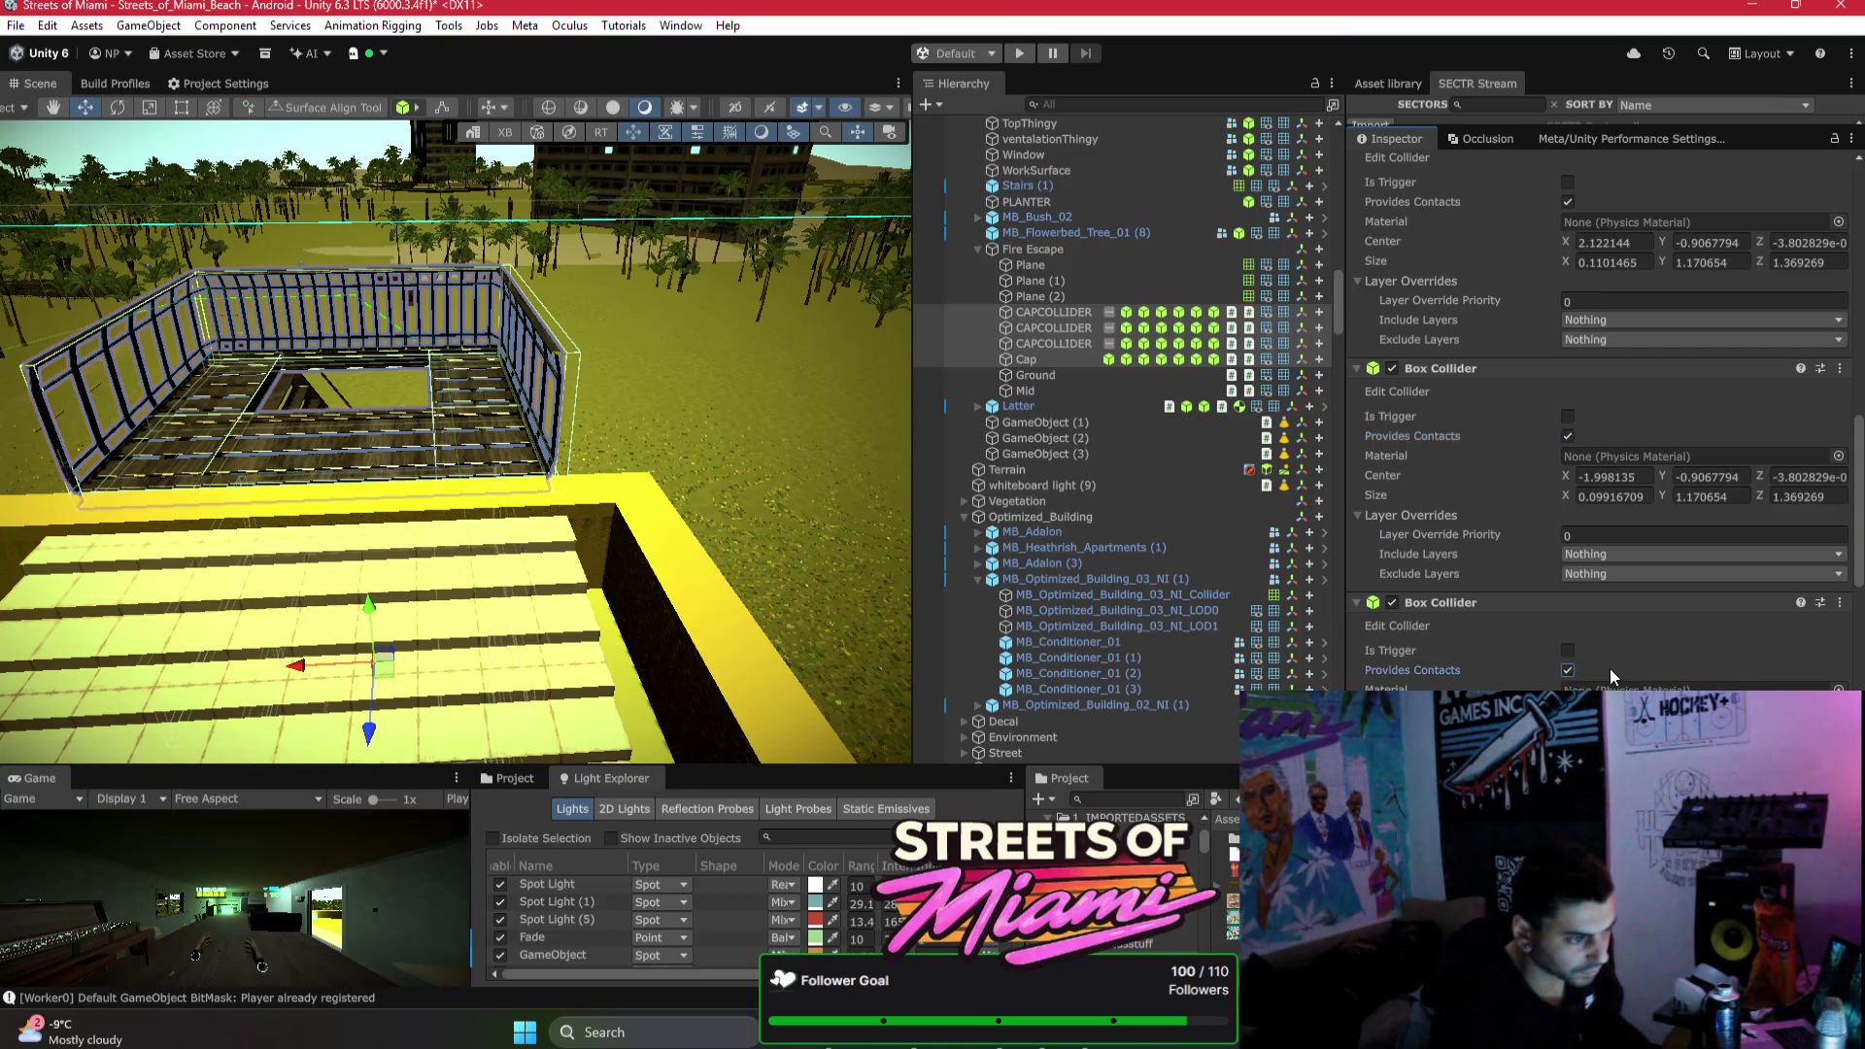
scroll(1598, 676, "down", 4)
scroll(1589, 680, "down", 5)
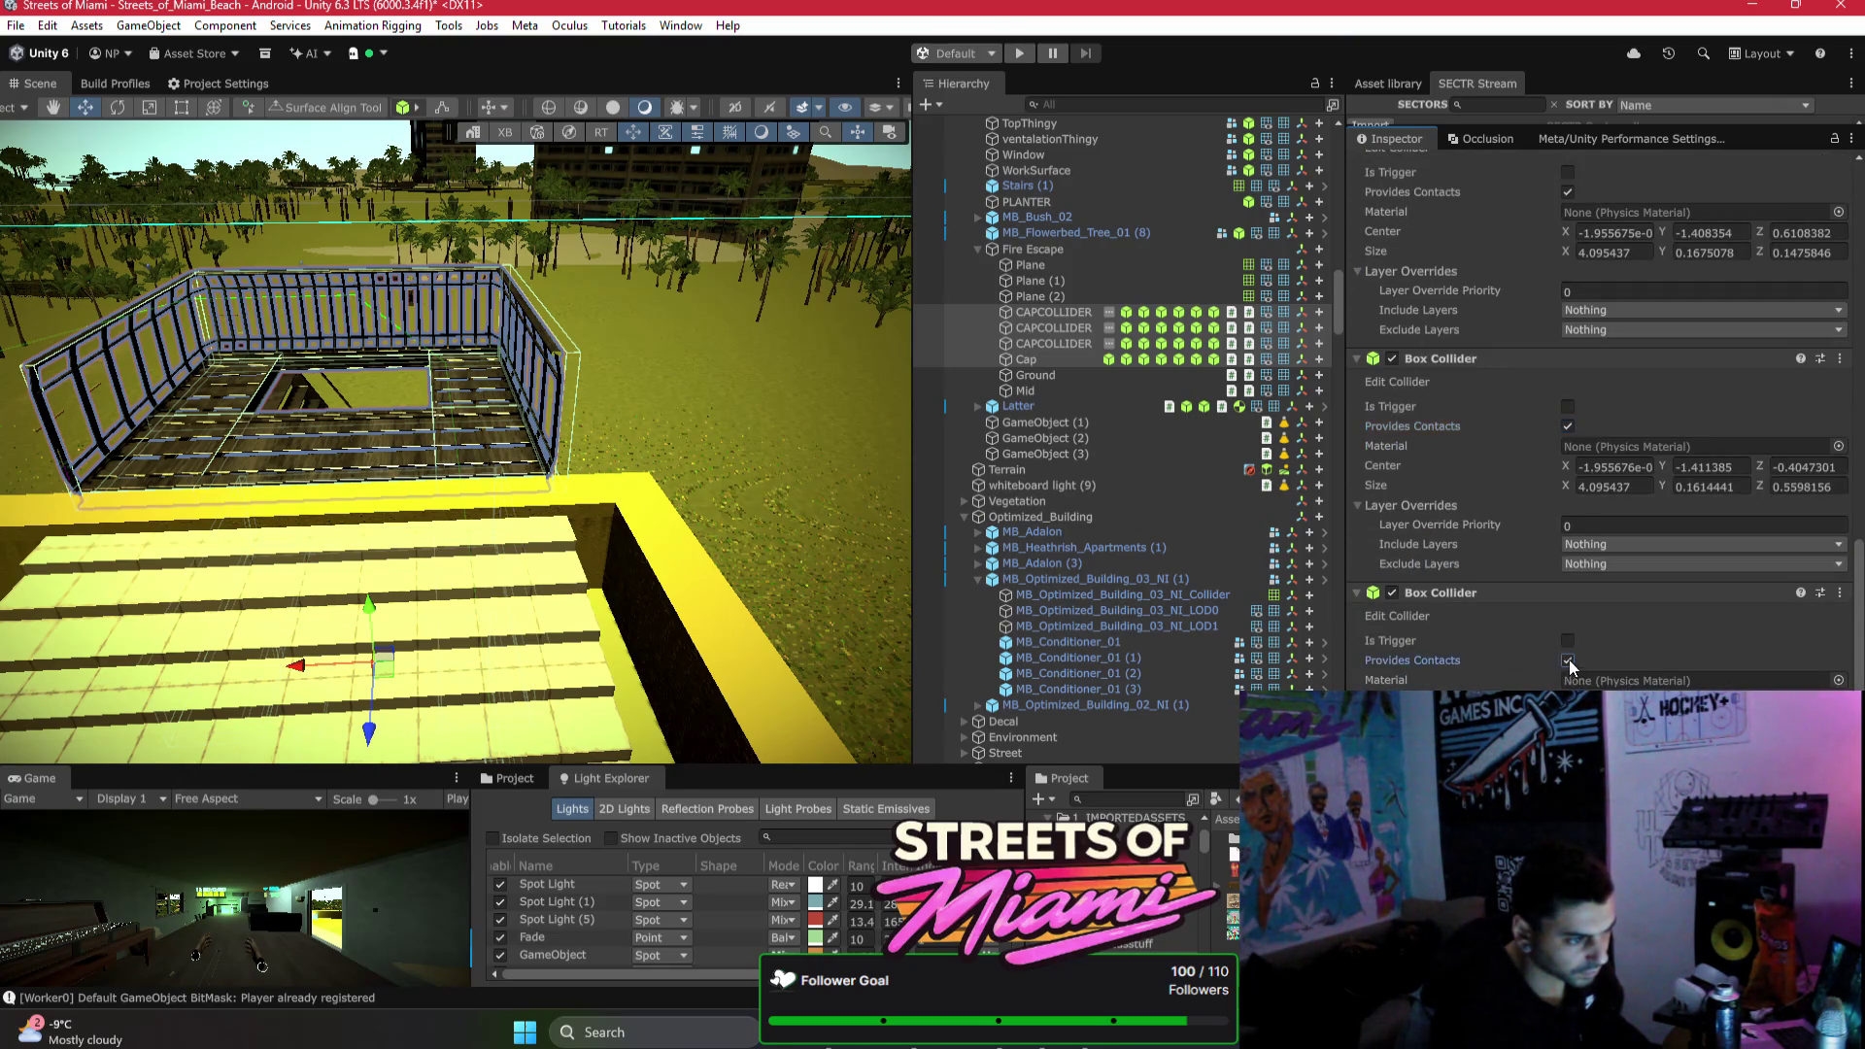
scroll(1583, 664, "down", 5)
left_click(1567, 628)
scroll(1607, 632, "down", 2)
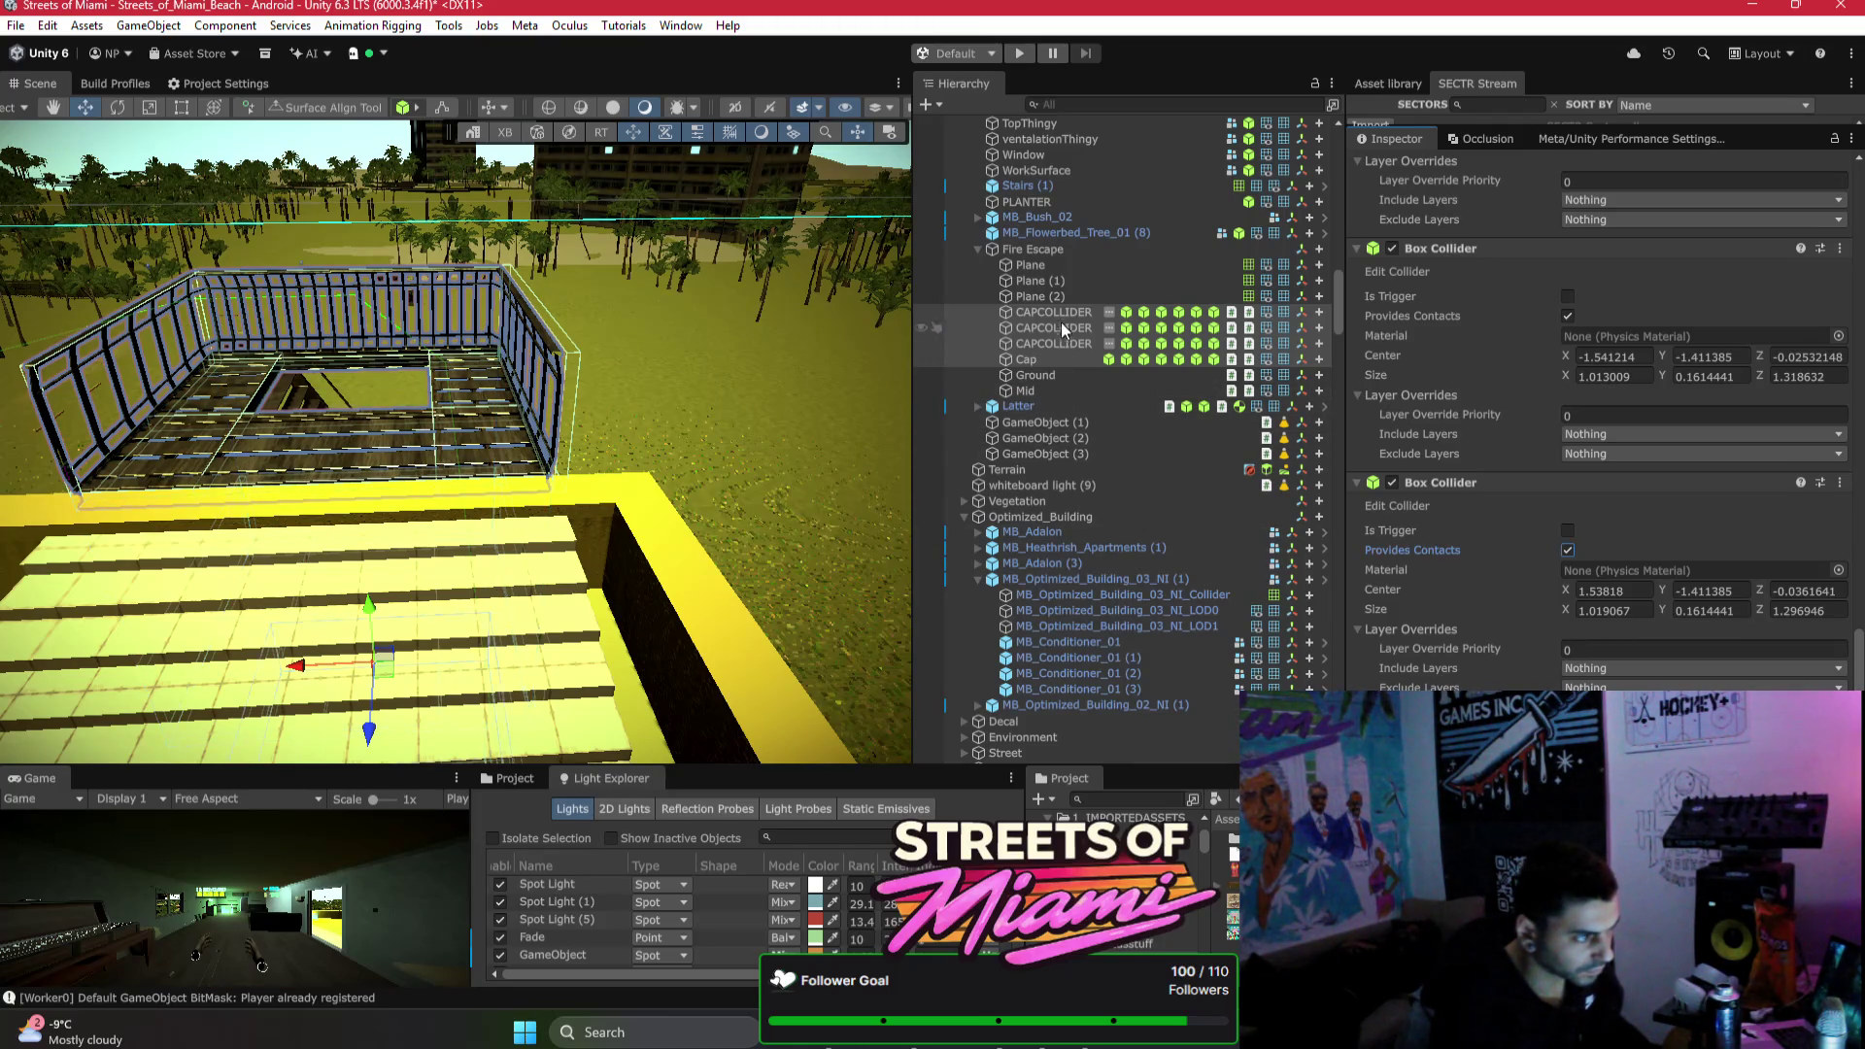
Step: Select the Fire Escape planes, collapse the Fire Escape group, and select the wall dartboard
left_click(1061, 297)
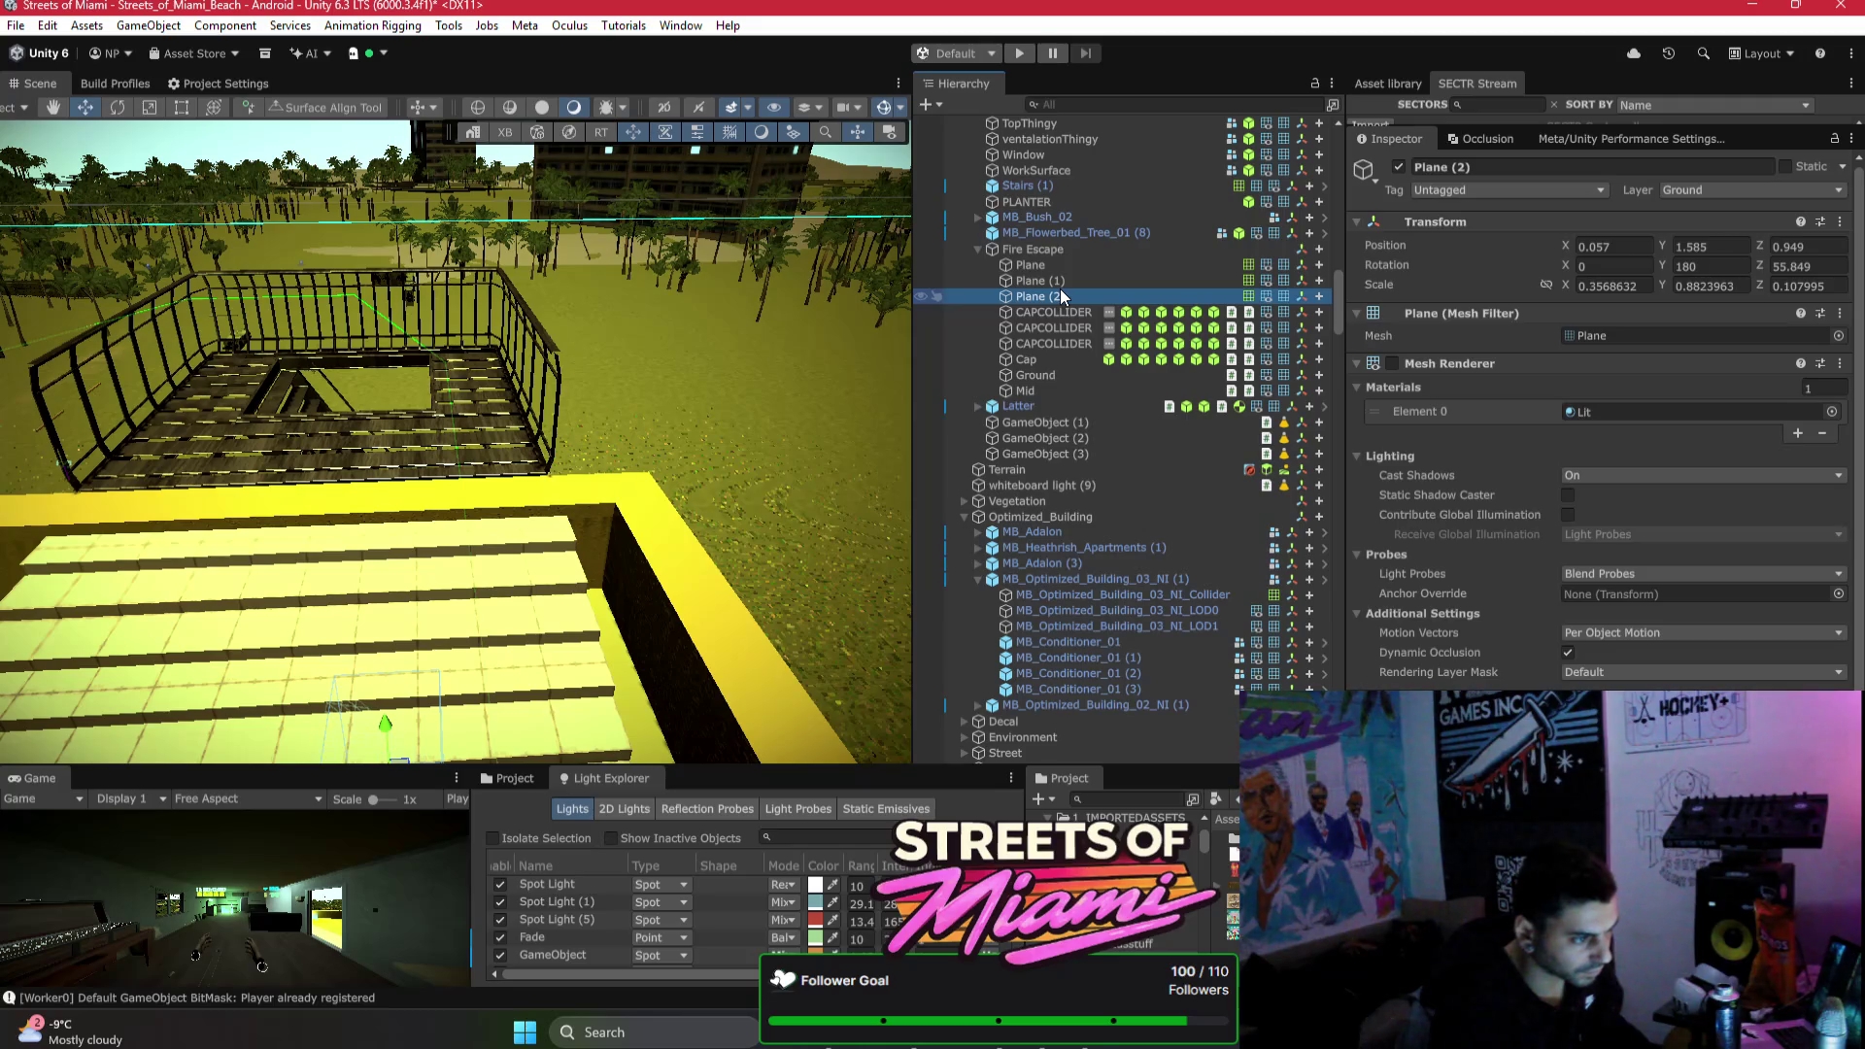
left_click(1030, 265, "shift")
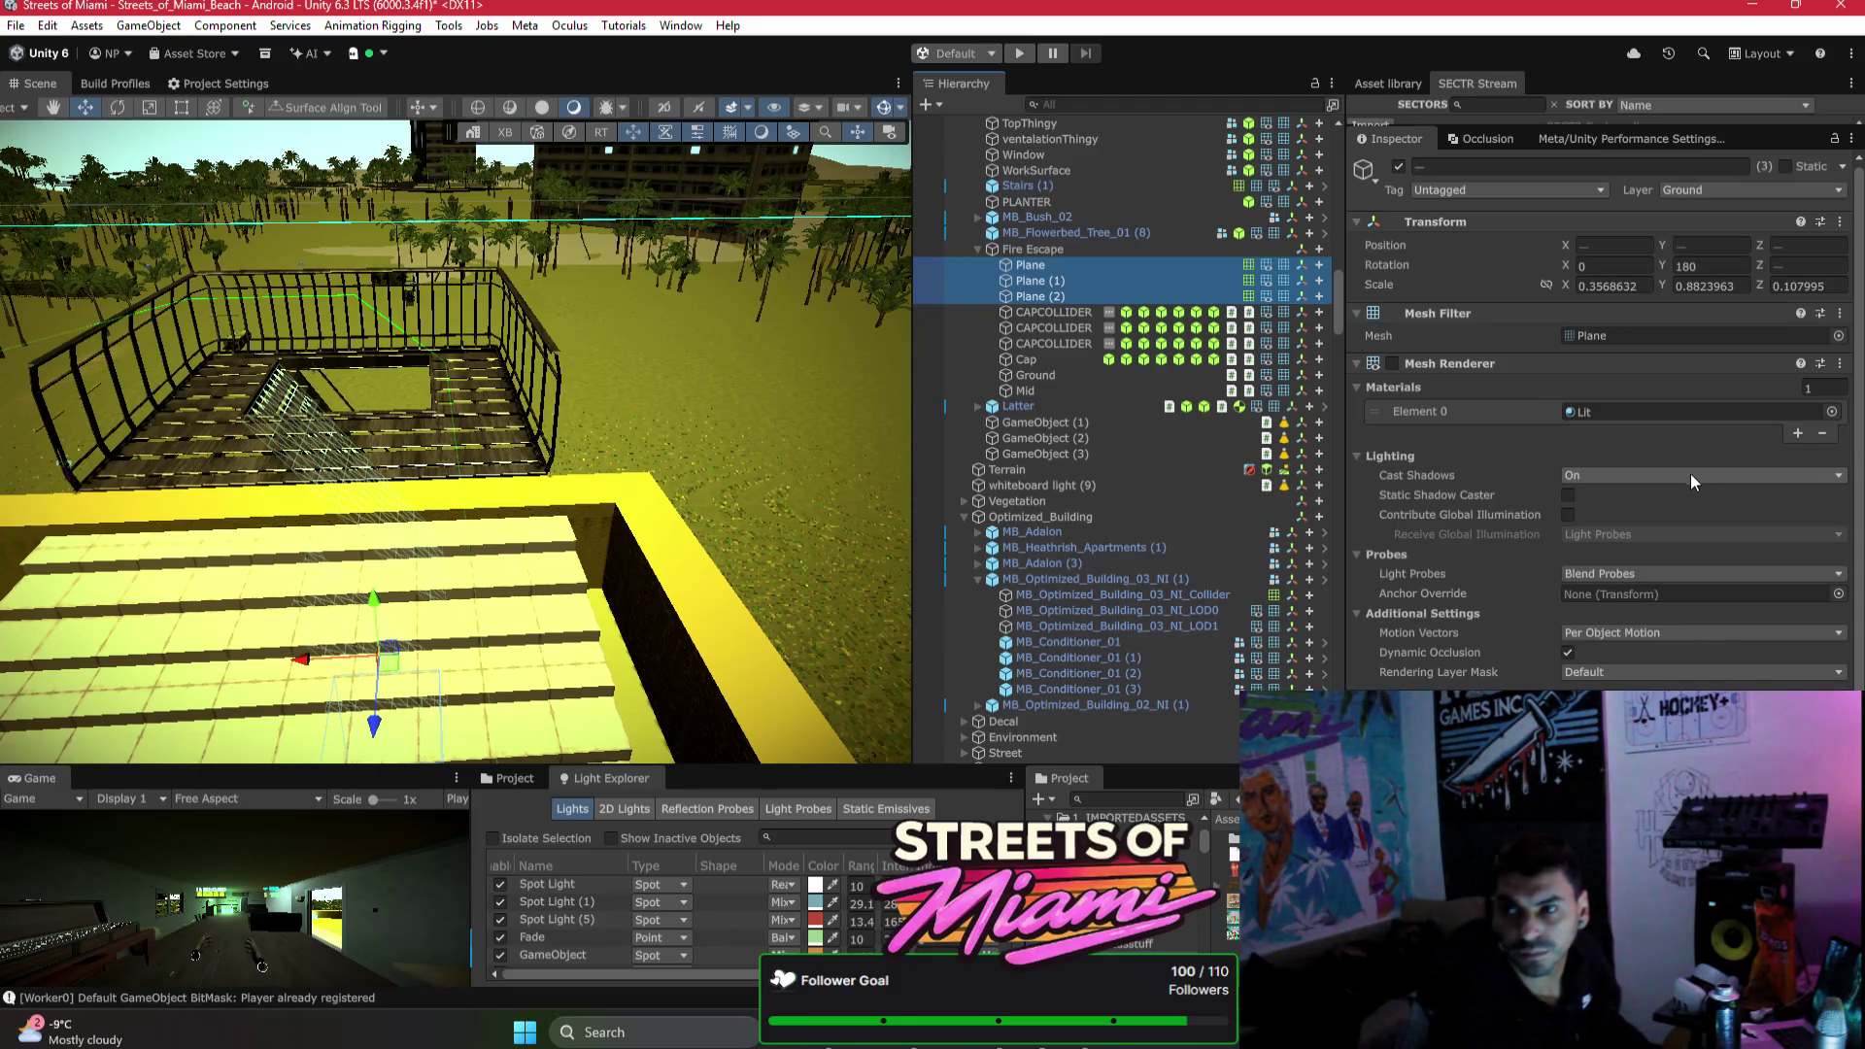
left_click(989, 250)
left_click(979, 249)
mouse_move(456, 418)
left_mouse_down()
mouse_move(892, 446)
mouse_move(1234, 392)
mouse_move(1021, 377)
mouse_move(1087, 242)
mouse_move(639, 353)
mouse_move(292, 269)
mouse_move(783, 416)
mouse_move(641, 404)
mouse_move(437, 331)
left_mouse_up()
left_click(437, 330)
Step: Frame the dartboard in close-up and search the Project assets for 'dart'
key("f")
left_click_drag(518, 463, 553, 461)
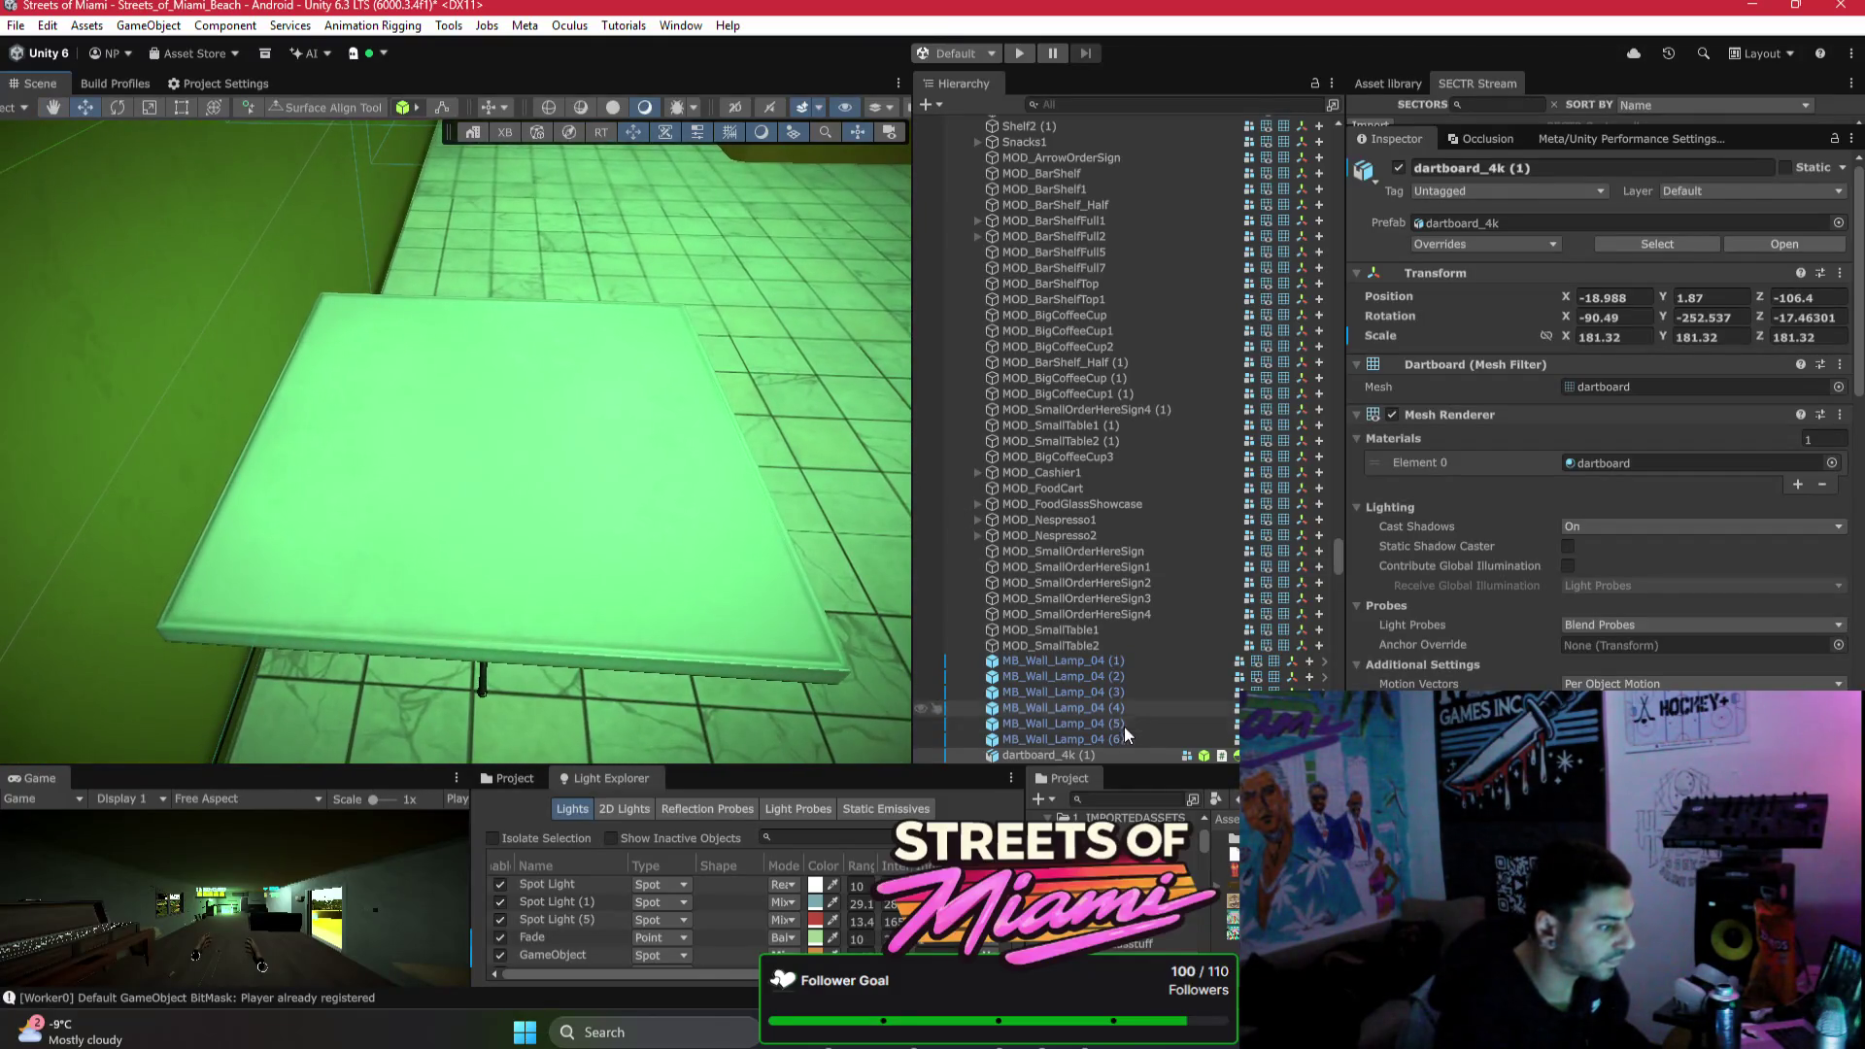
scroll(1078, 734, "down", 4)
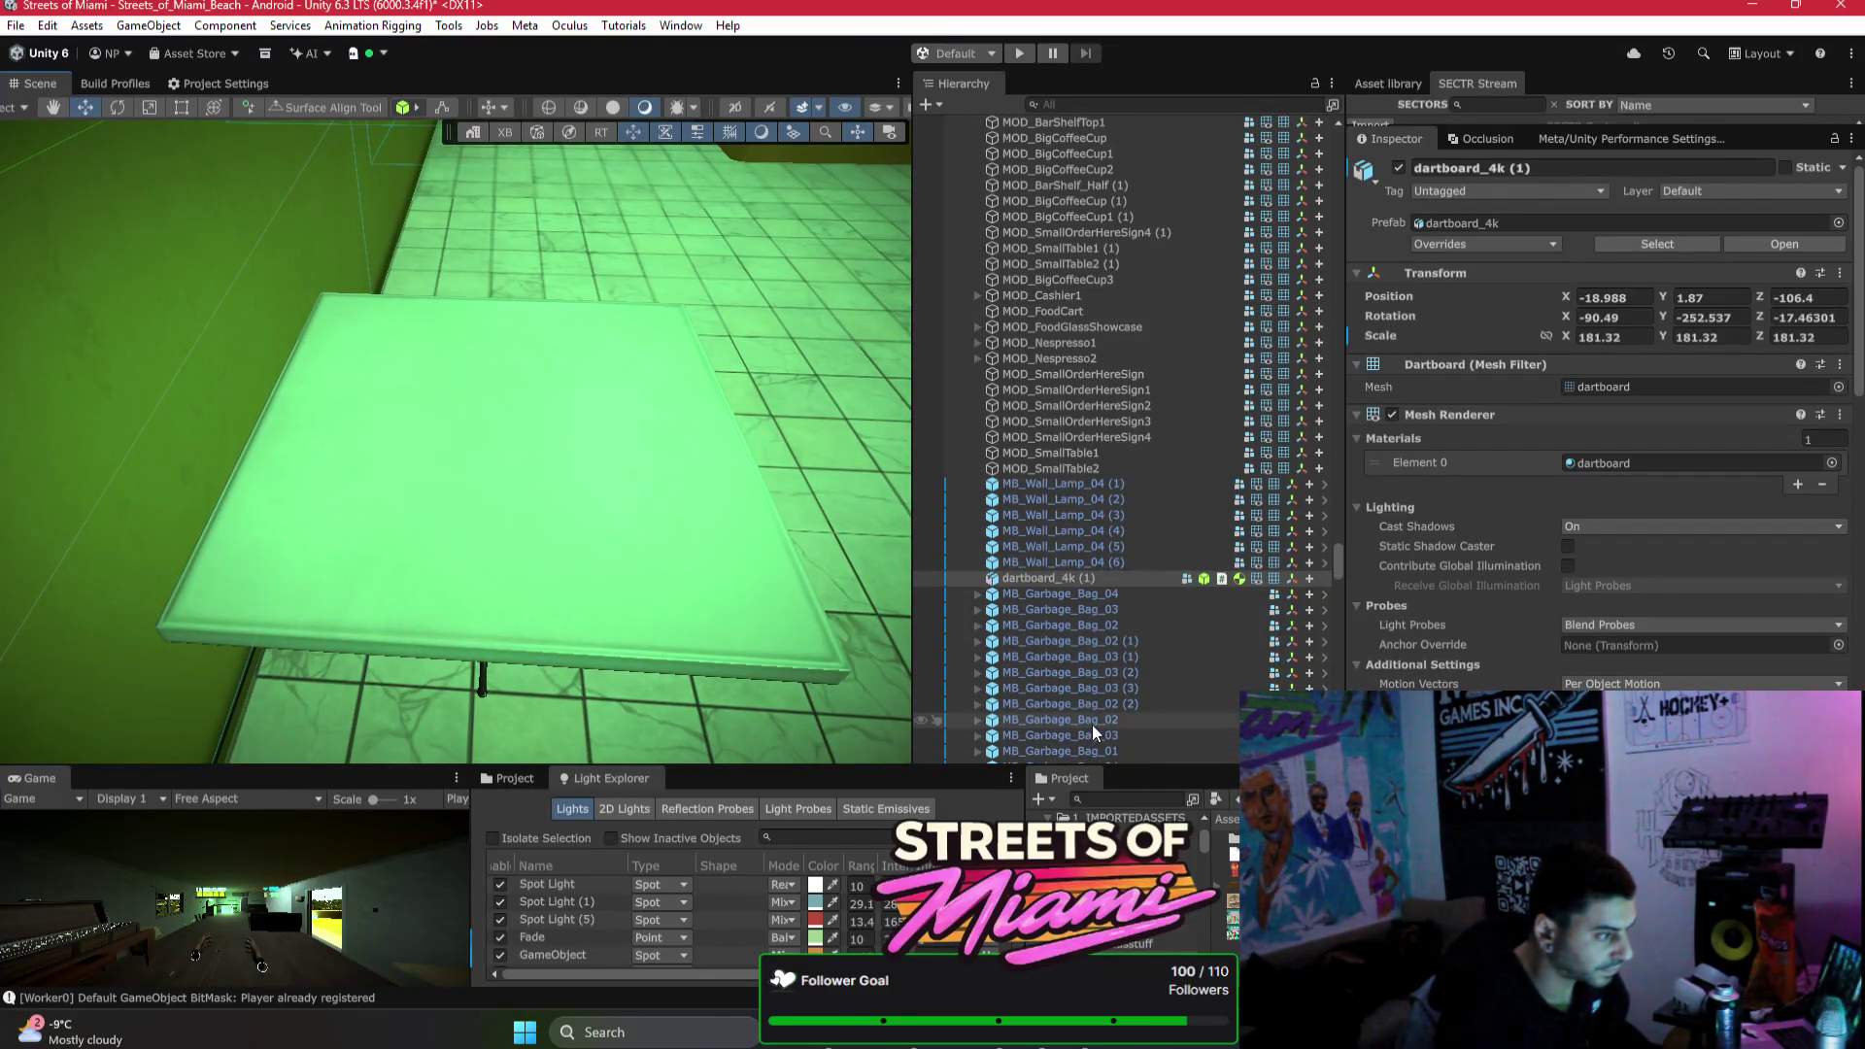
left_click(1133, 798)
type("dart")
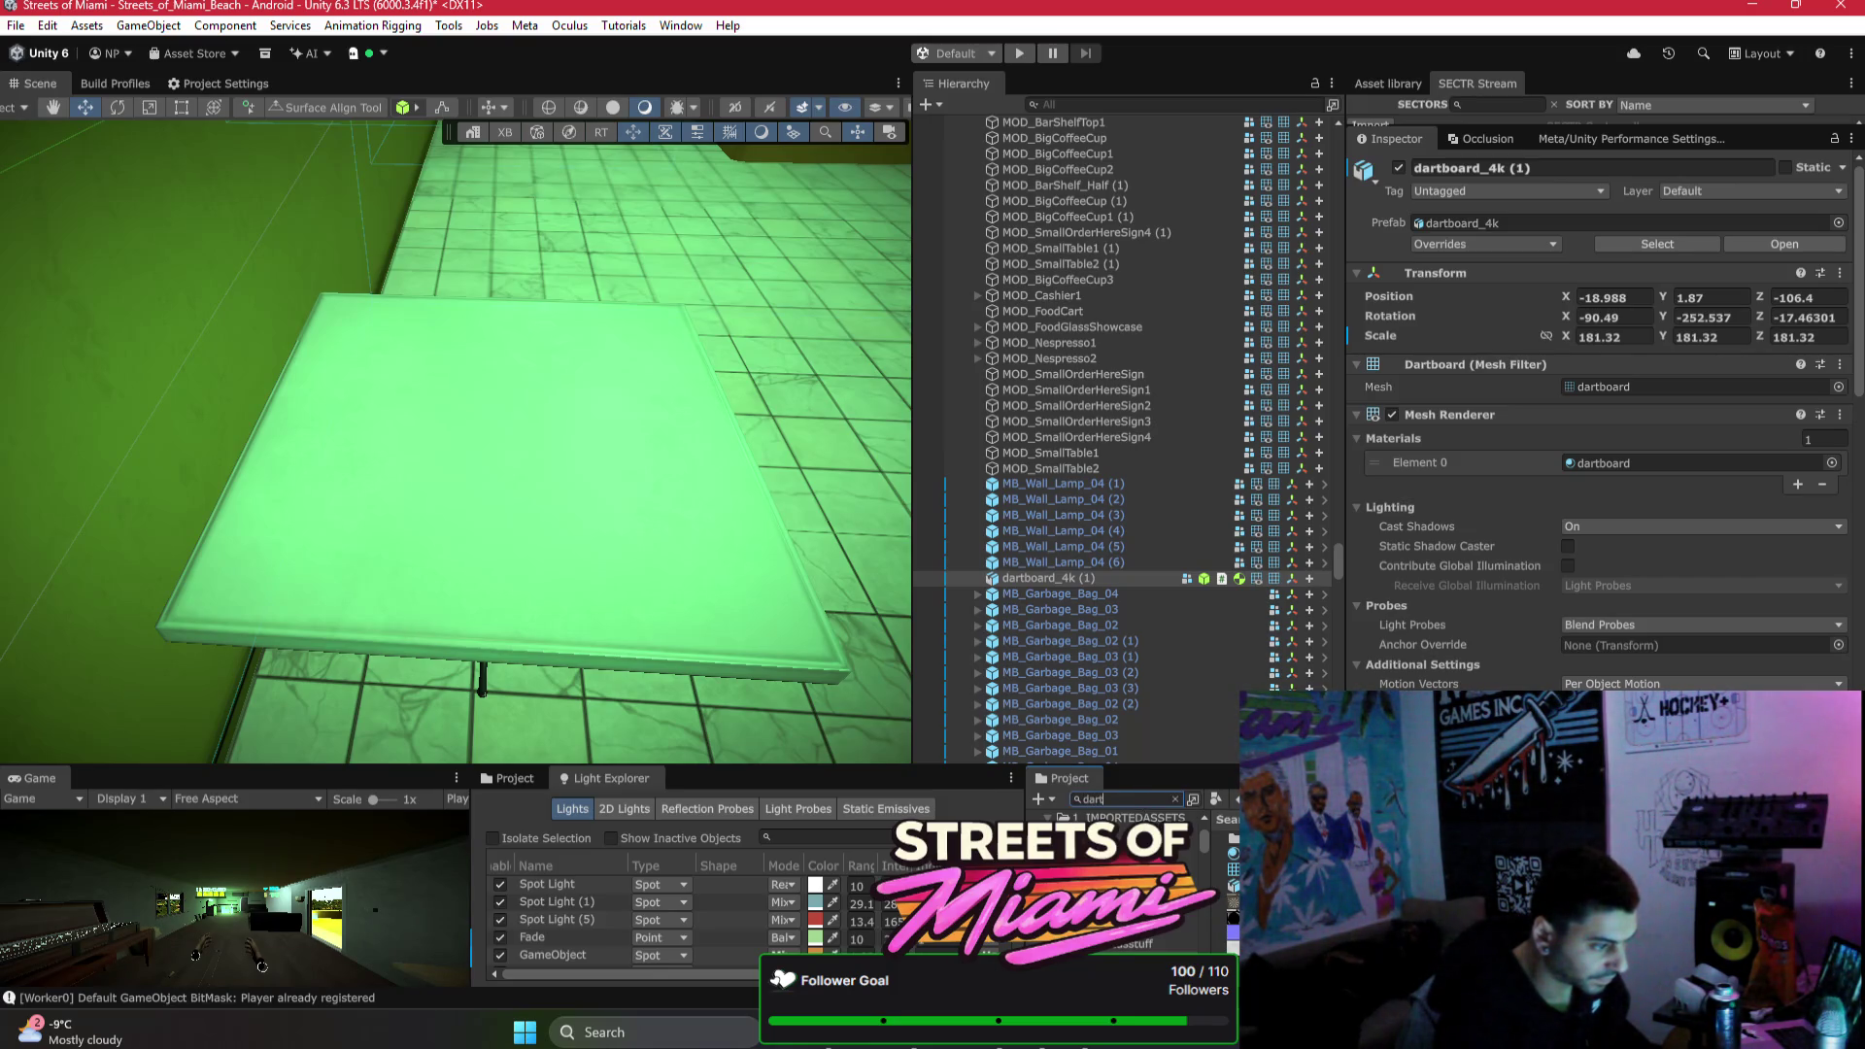
Step: Widen the scene and hierarchy panels, select both dartboard materials, and start a Hierarchy search
left_click_drag(1343, 485, 1462, 485)
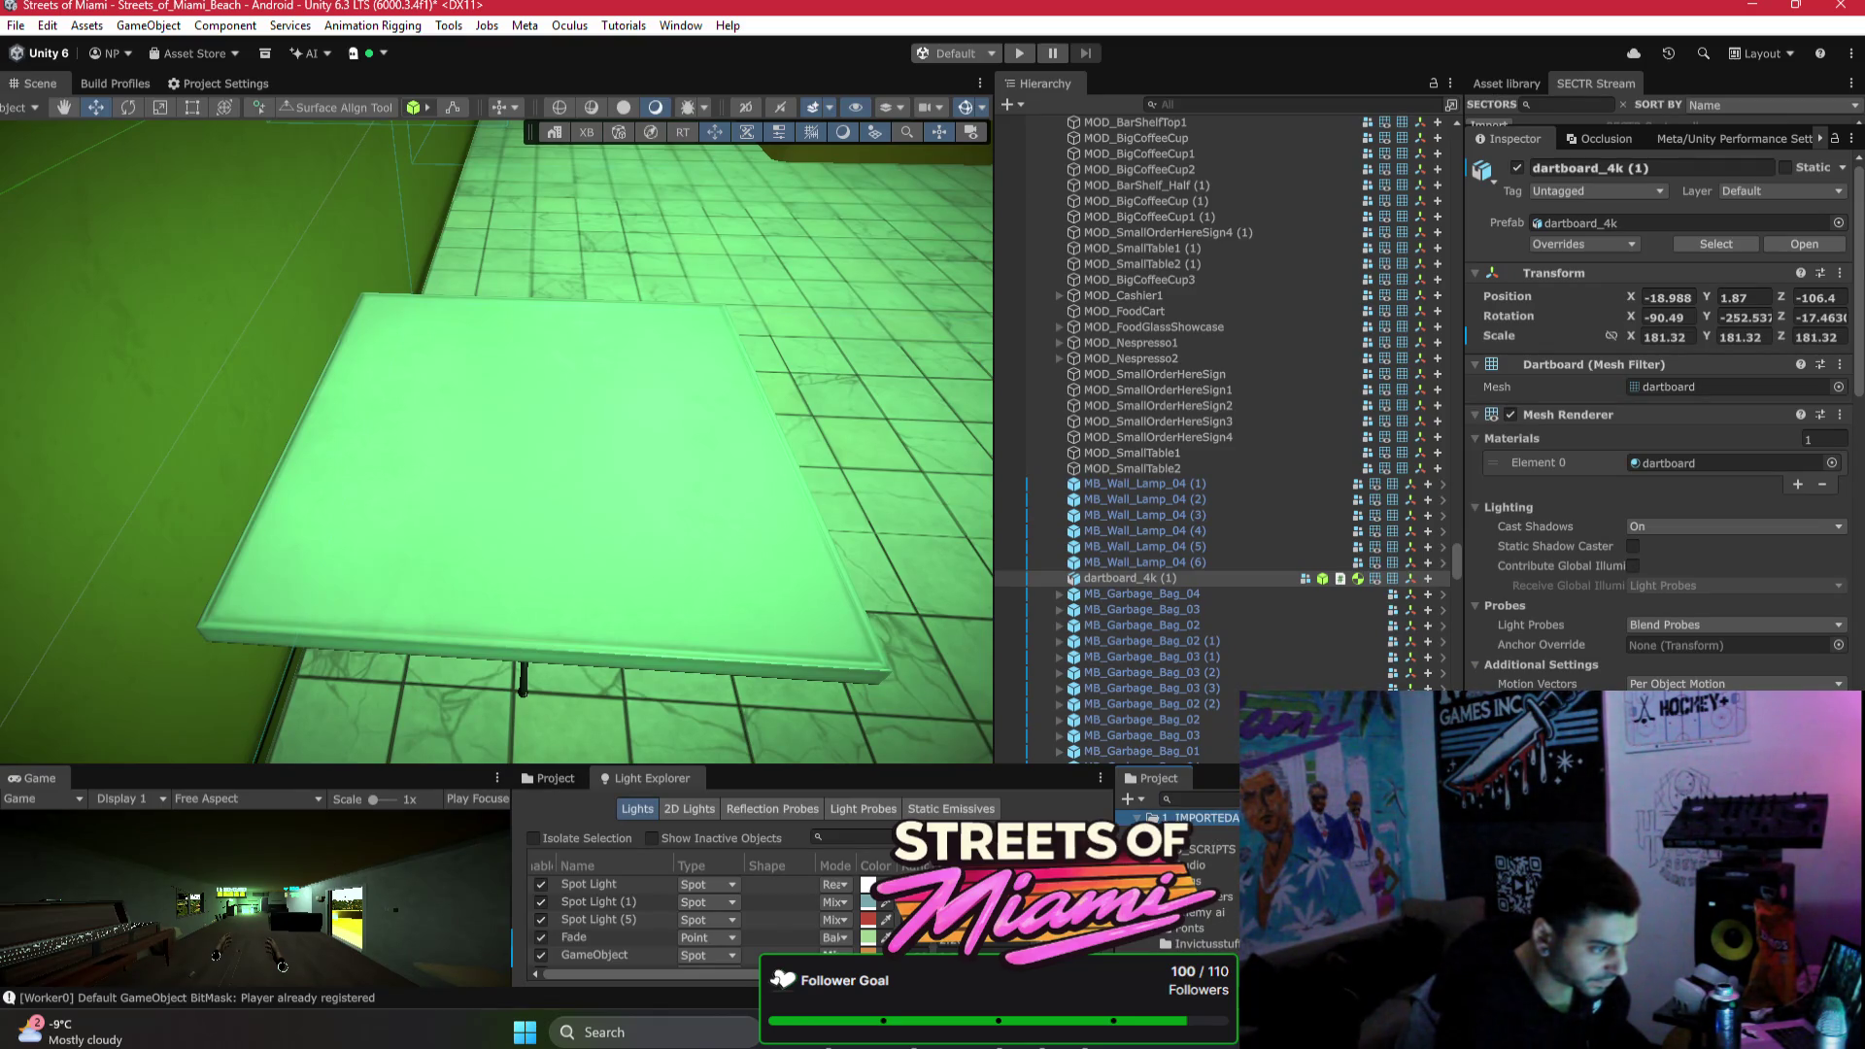
left_click(1194, 817)
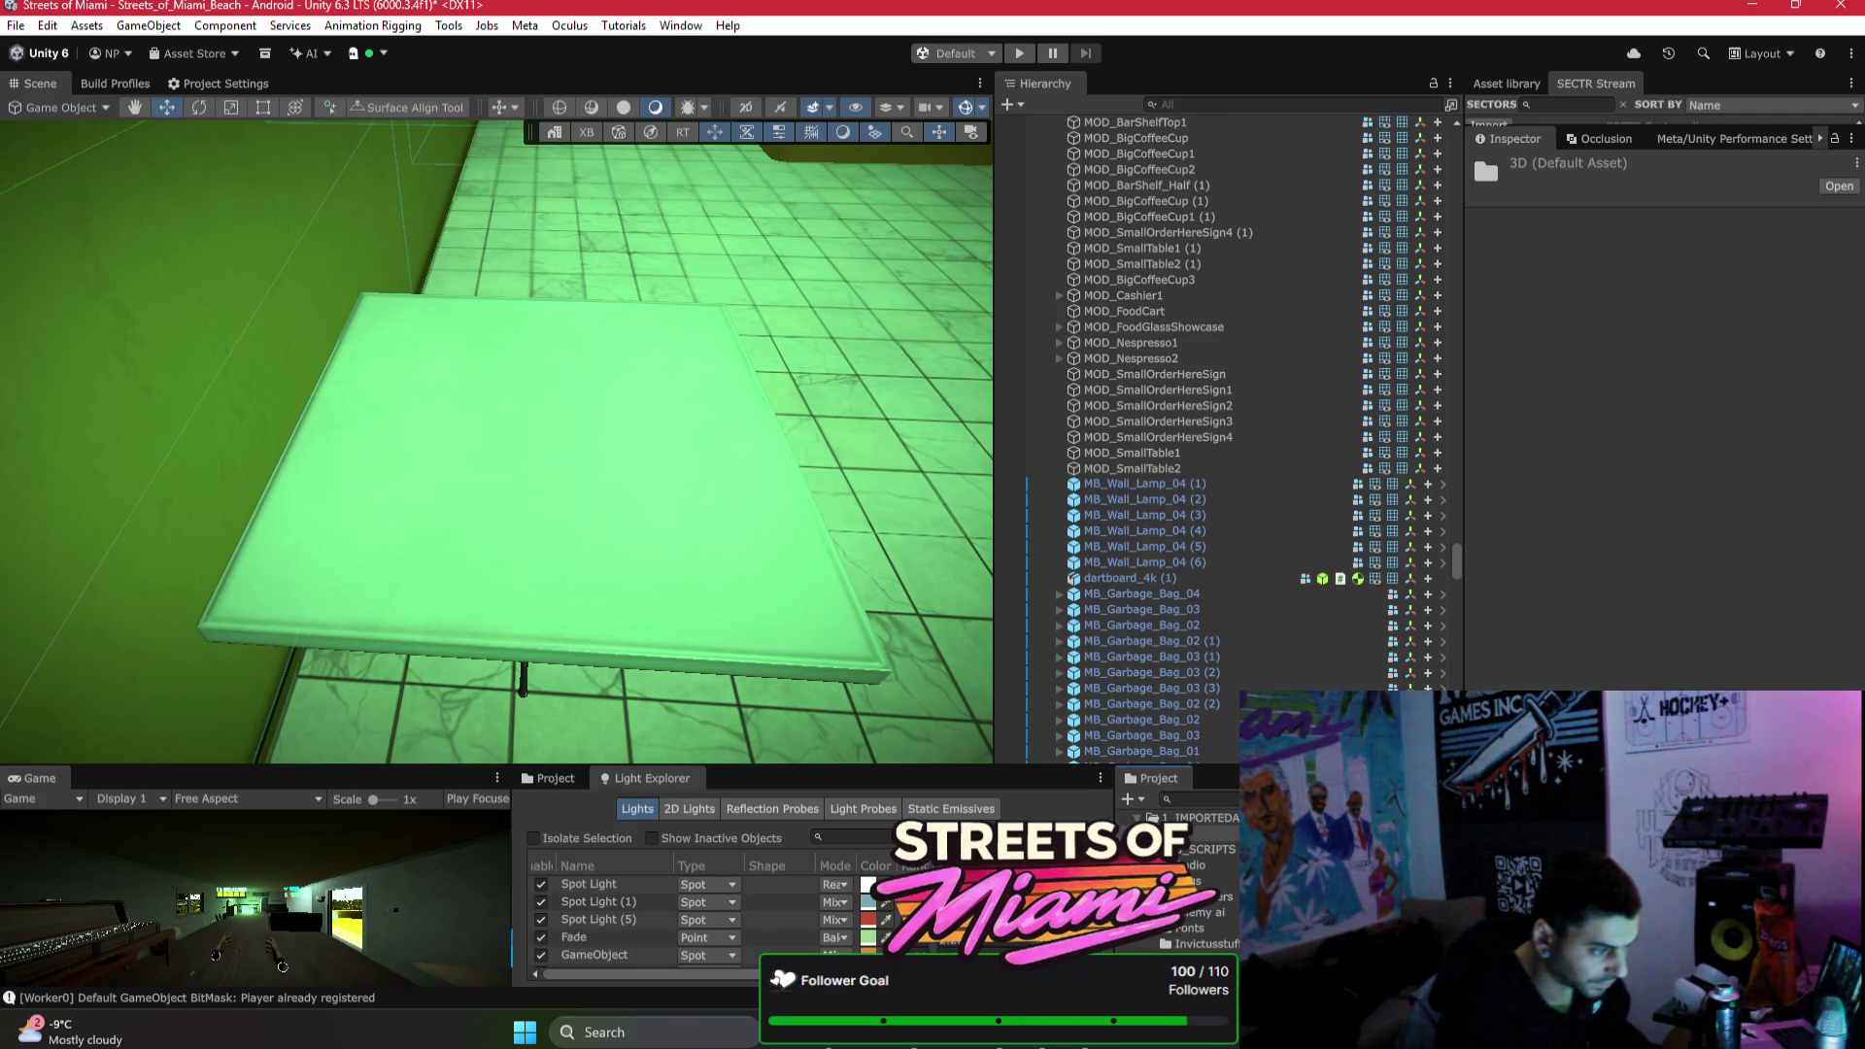
left_click(1213, 825)
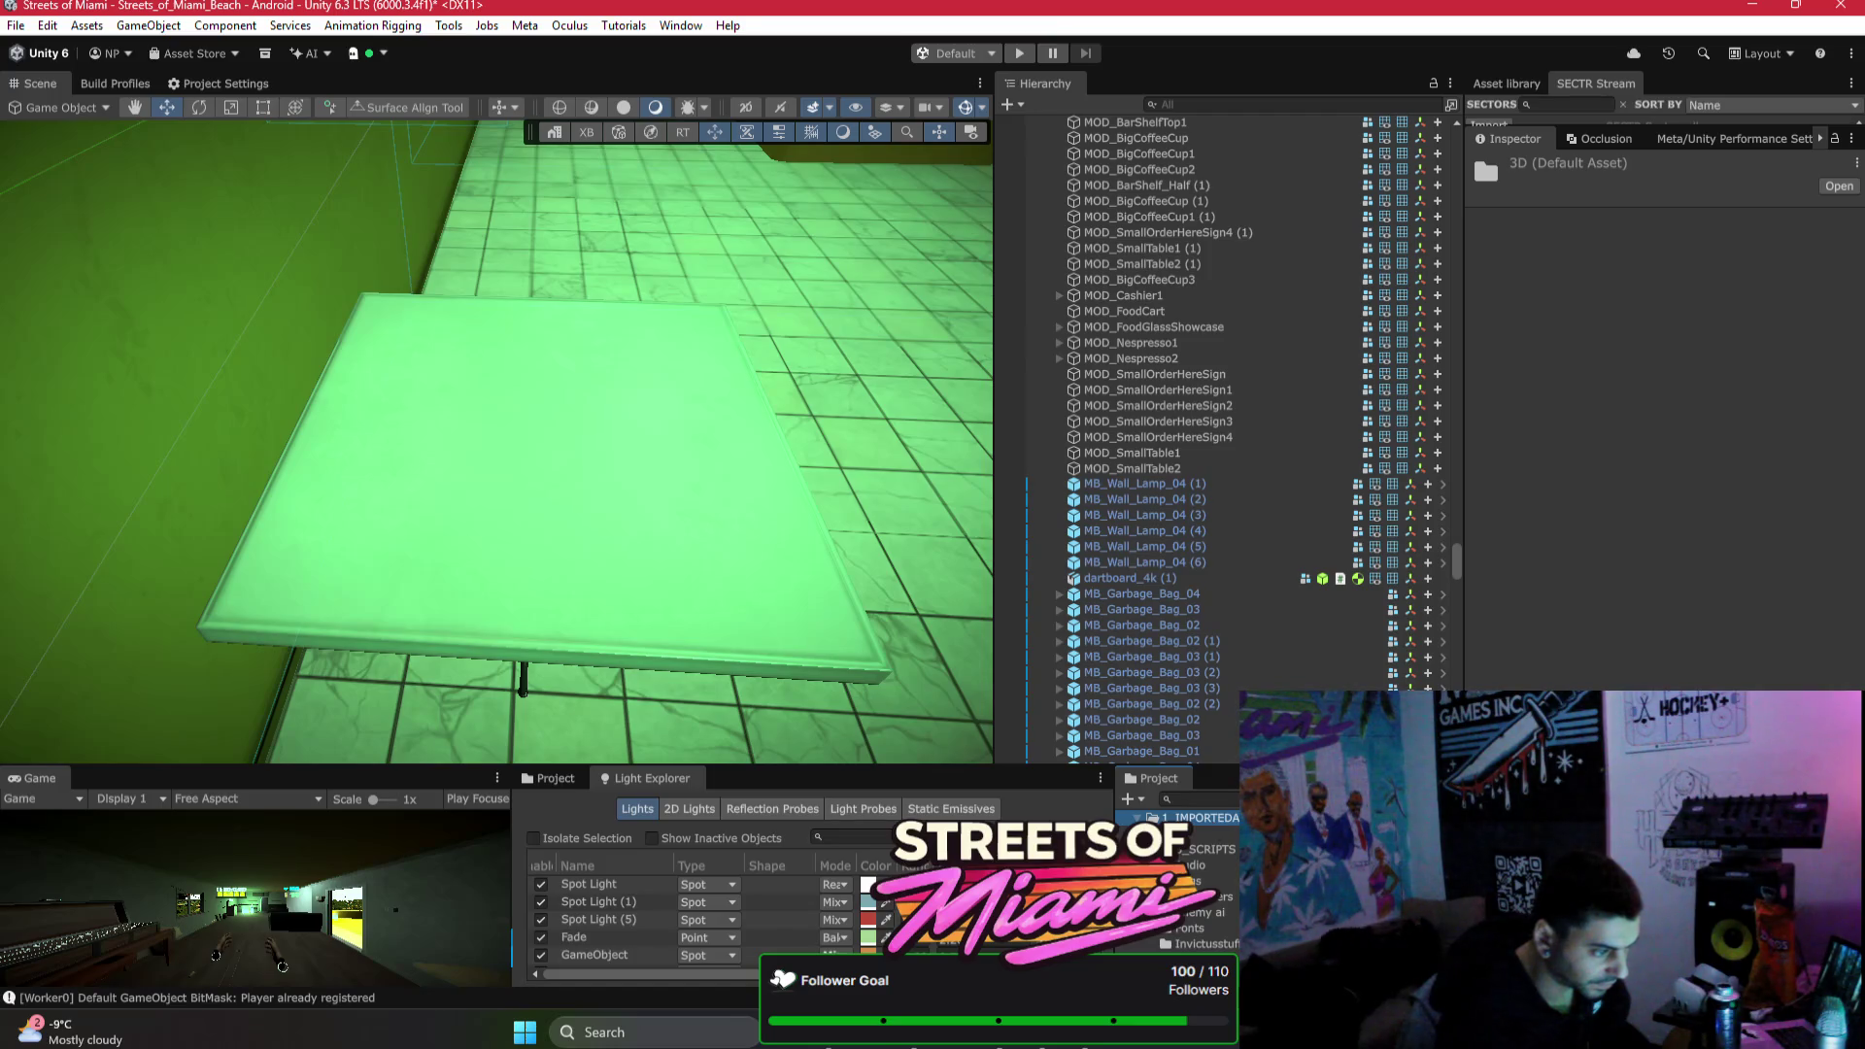
key("ctrl+a")
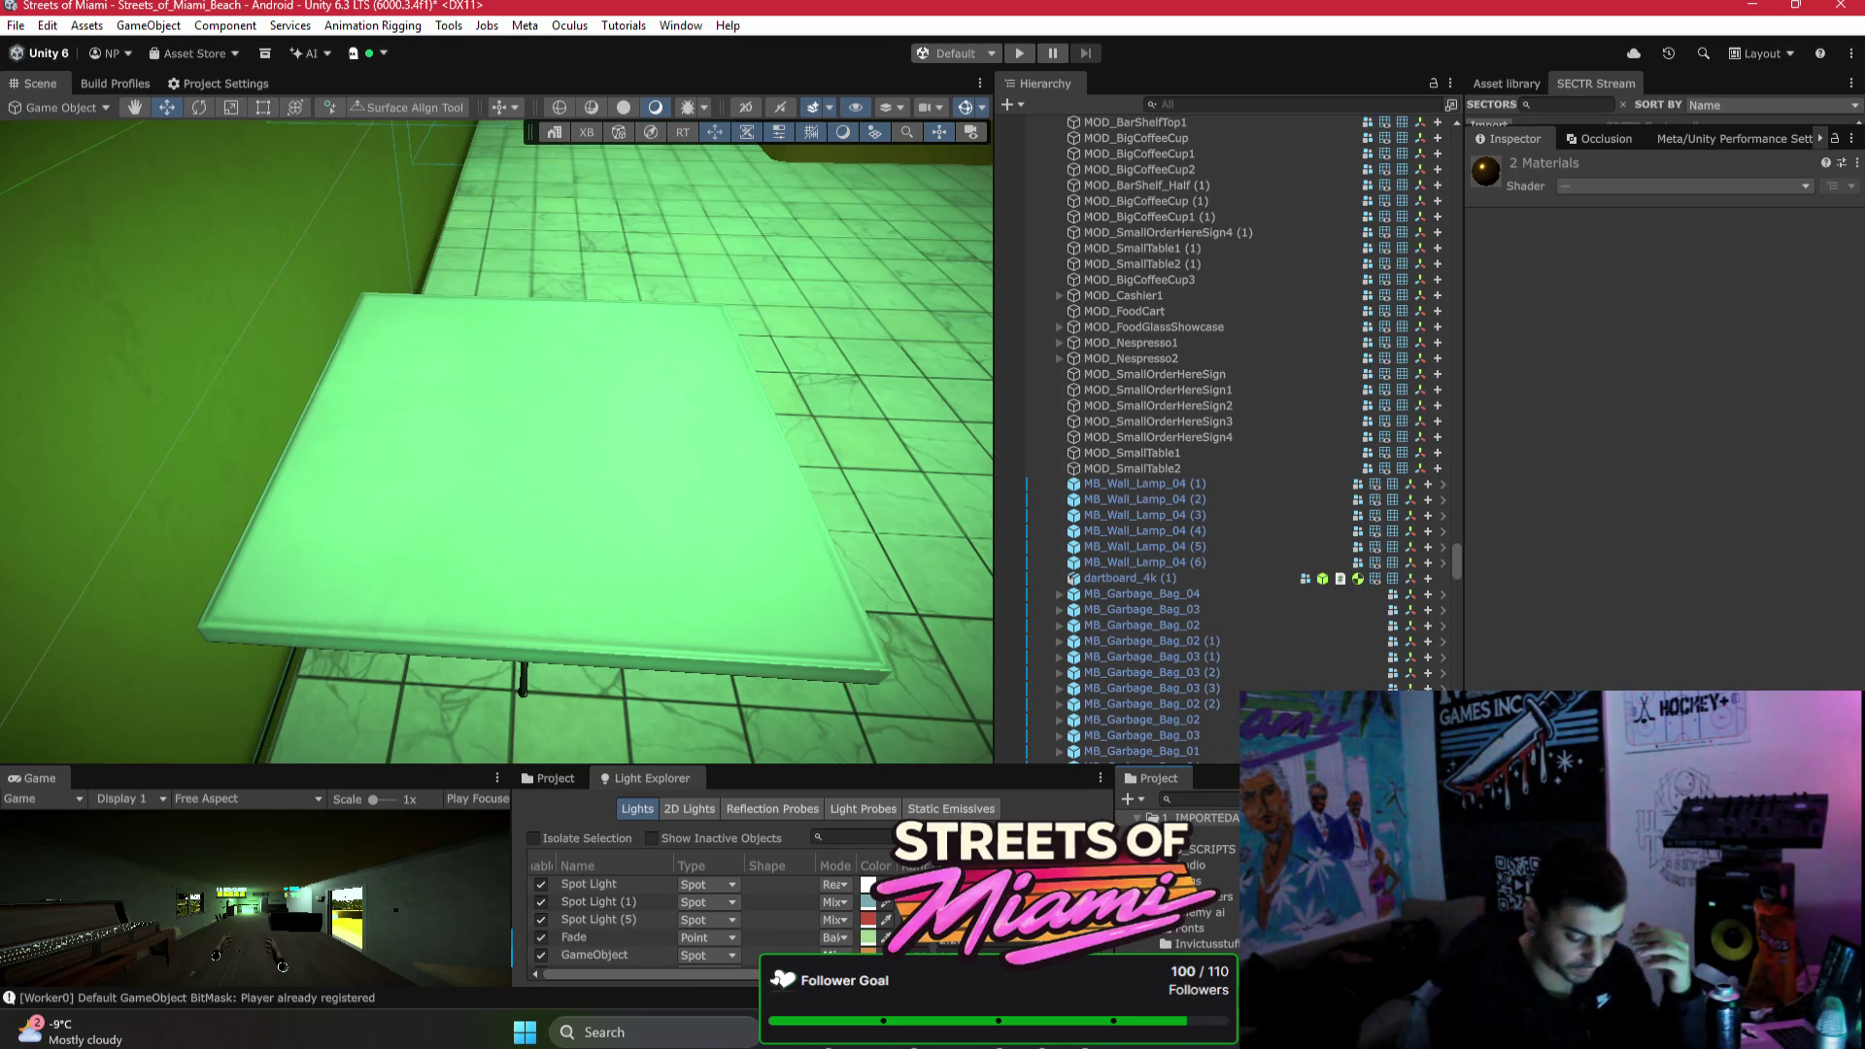
mouse_move(333, 491)
left_mouse_down()
mouse_move(653, 421)
mouse_move(420, 250)
mouse_move(401, 283)
mouse_move(650, 353)
mouse_move(972, 350)
left_mouse_up()
left_click(1236, 104)
Step: Clear the 'pool' Hierarchy search, fly over the palm-tree street to the stairs, then show the Android build profile
type("l")
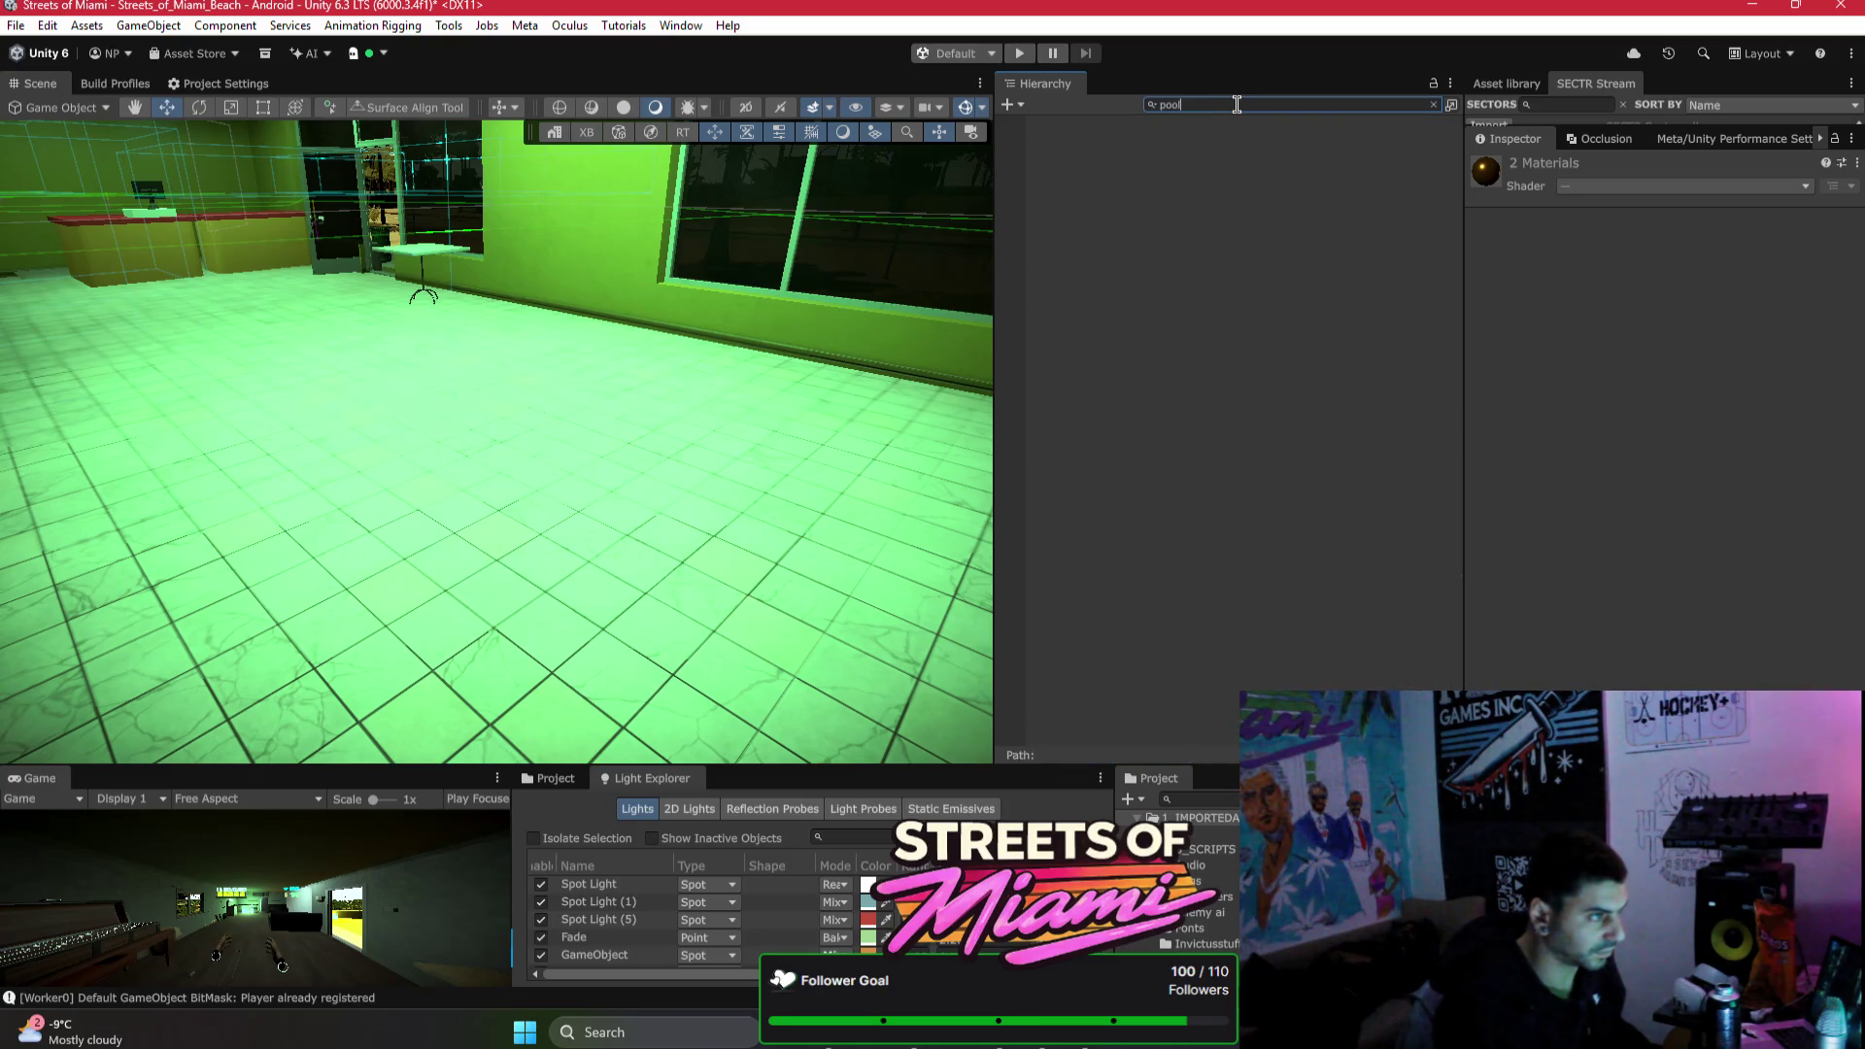
key("BackSpace")
mouse_move(524, 367)
left_mouse_down()
mouse_move(539, 375)
mouse_move(502, 477)
mouse_move(471, 513)
left_mouse_up()
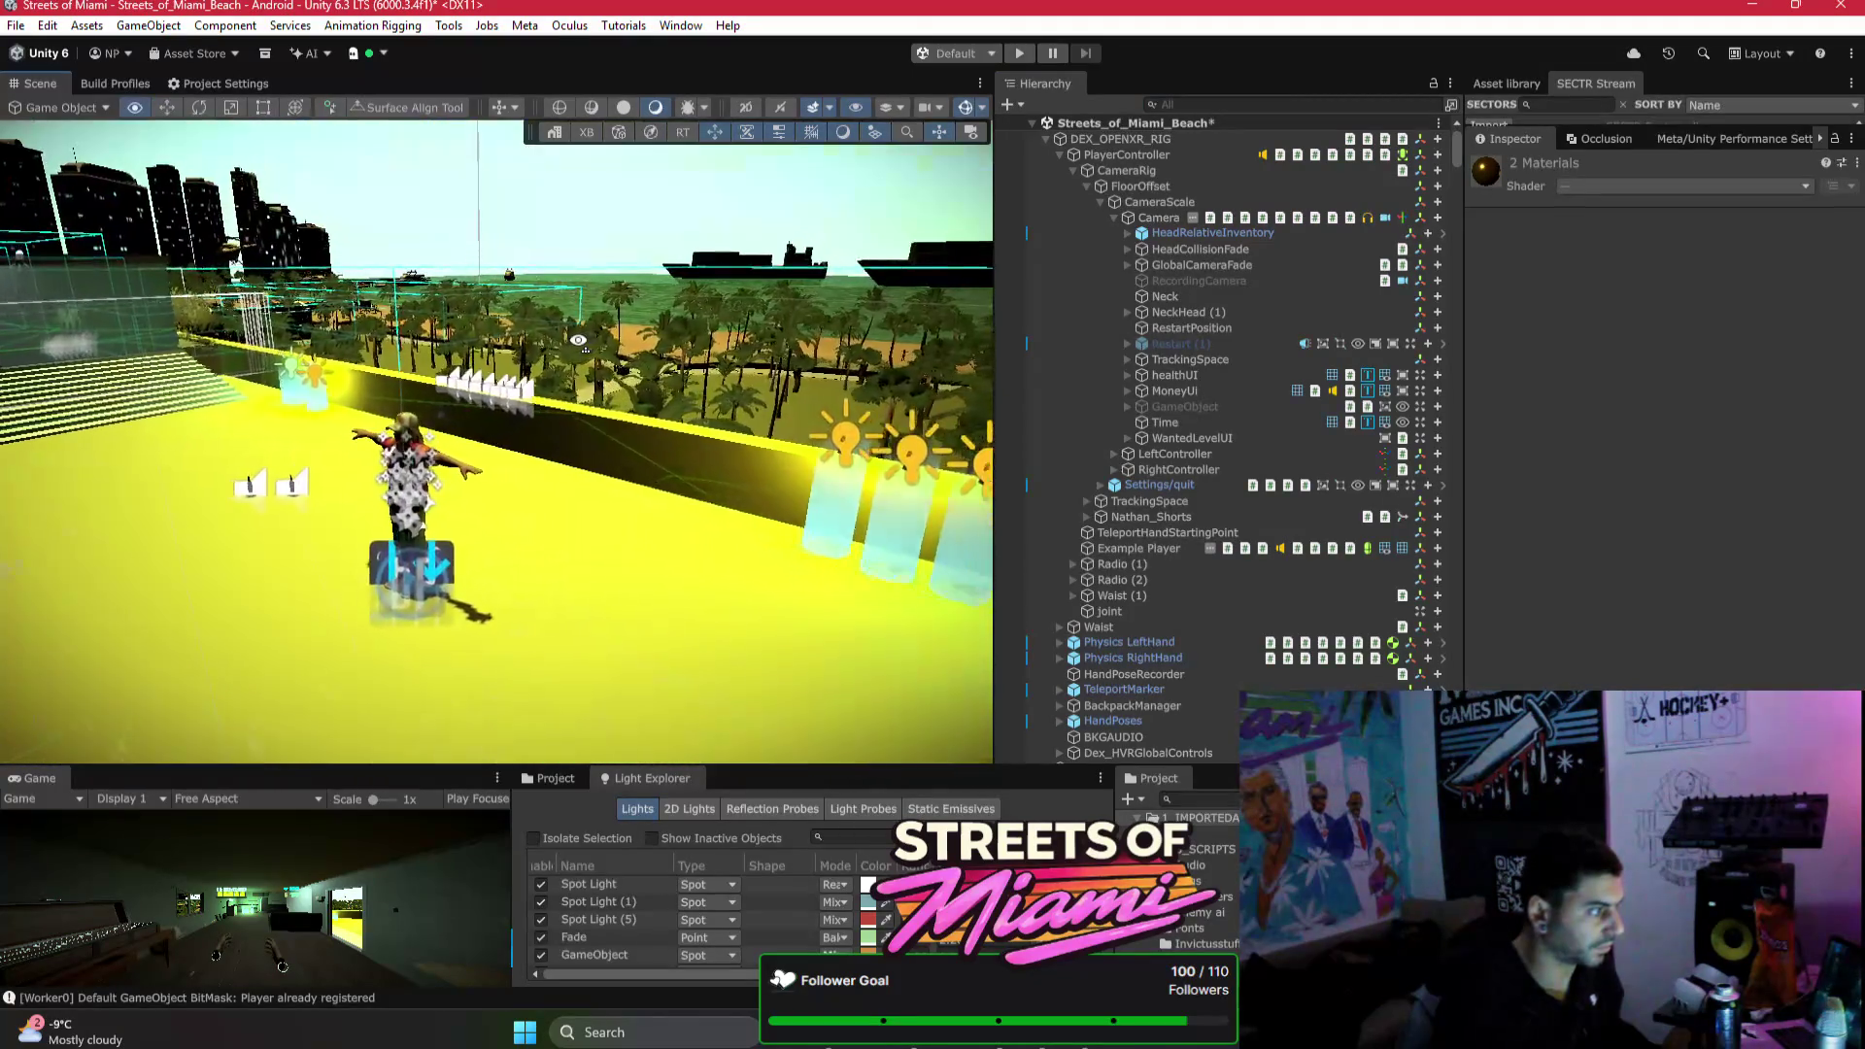
mouse_move(458, 356)
left_mouse_down()
mouse_move(1198, 396)
mouse_move(1170, 413)
mouse_move(307, 331)
mouse_move(153, 568)
mouse_move(422, 408)
mouse_move(272, 307)
mouse_move(734, 338)
mouse_move(895, 324)
mouse_move(690, 475)
mouse_move(700, 437)
mouse_move(529, 432)
mouse_move(711, 293)
left_mouse_up()
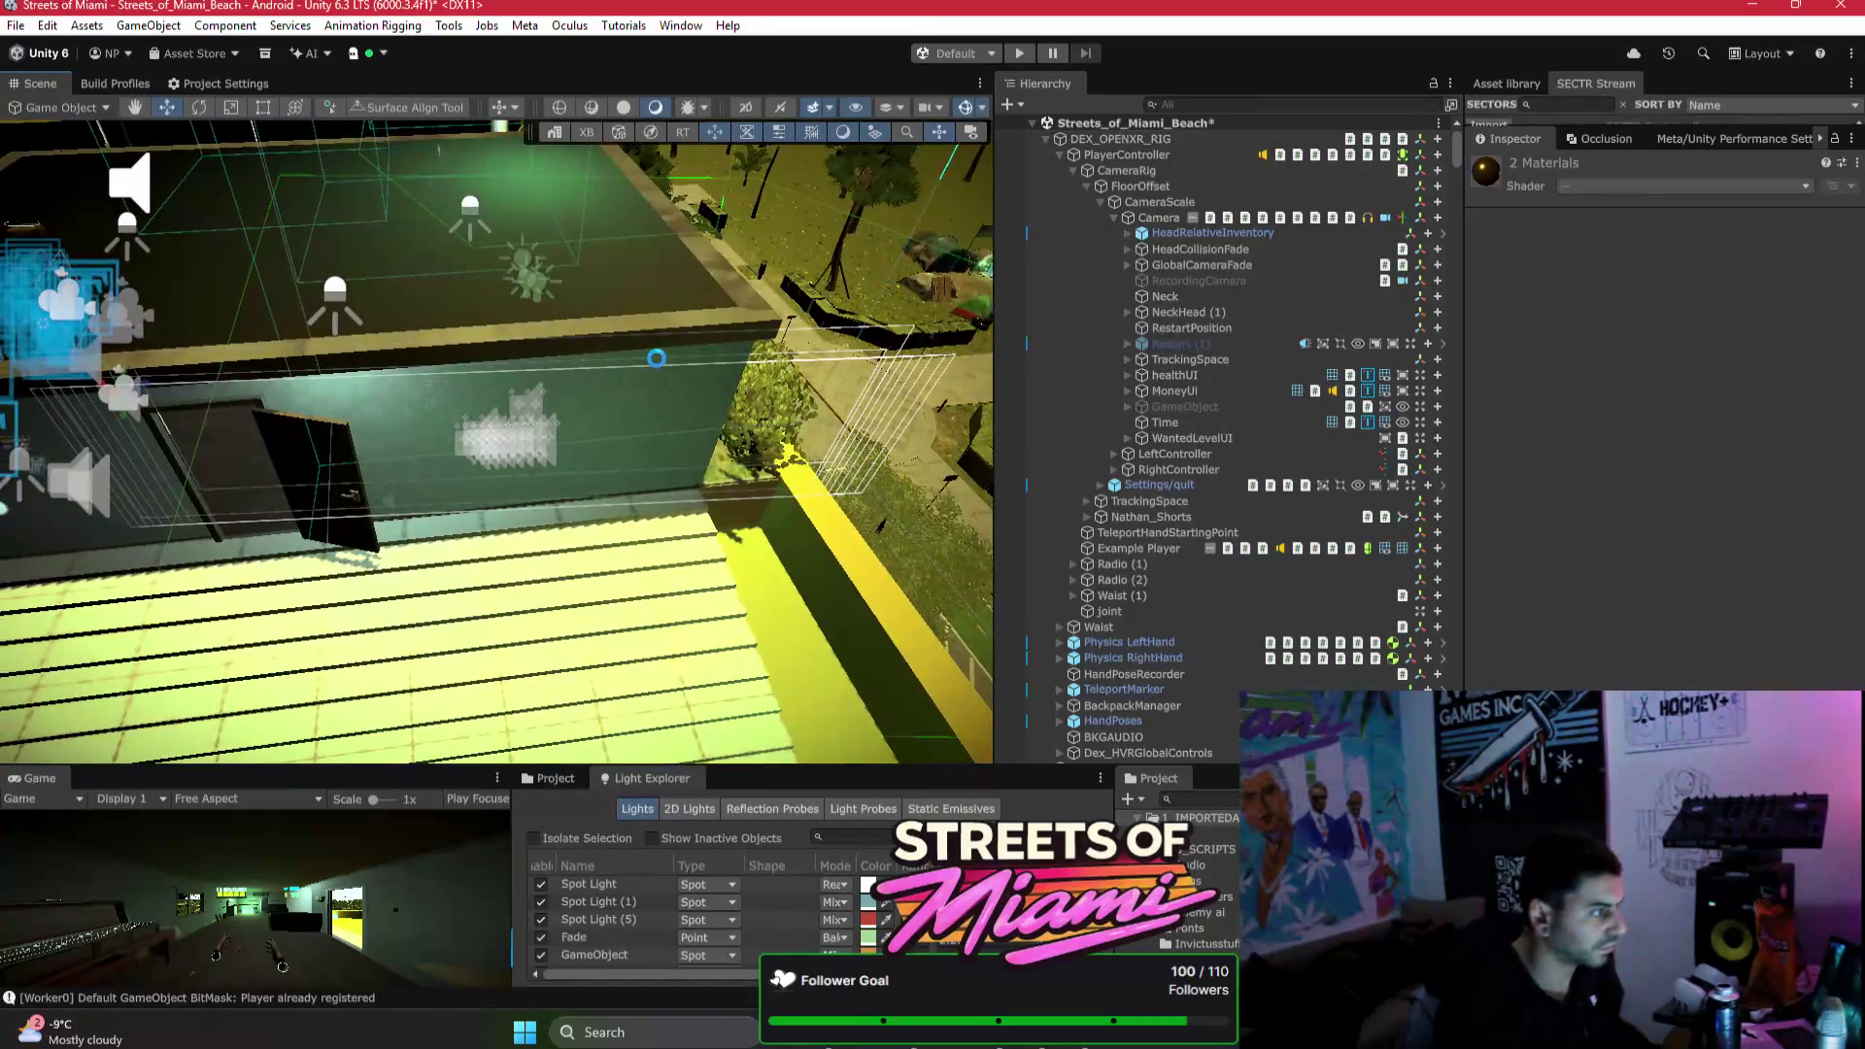
left_click(115, 83)
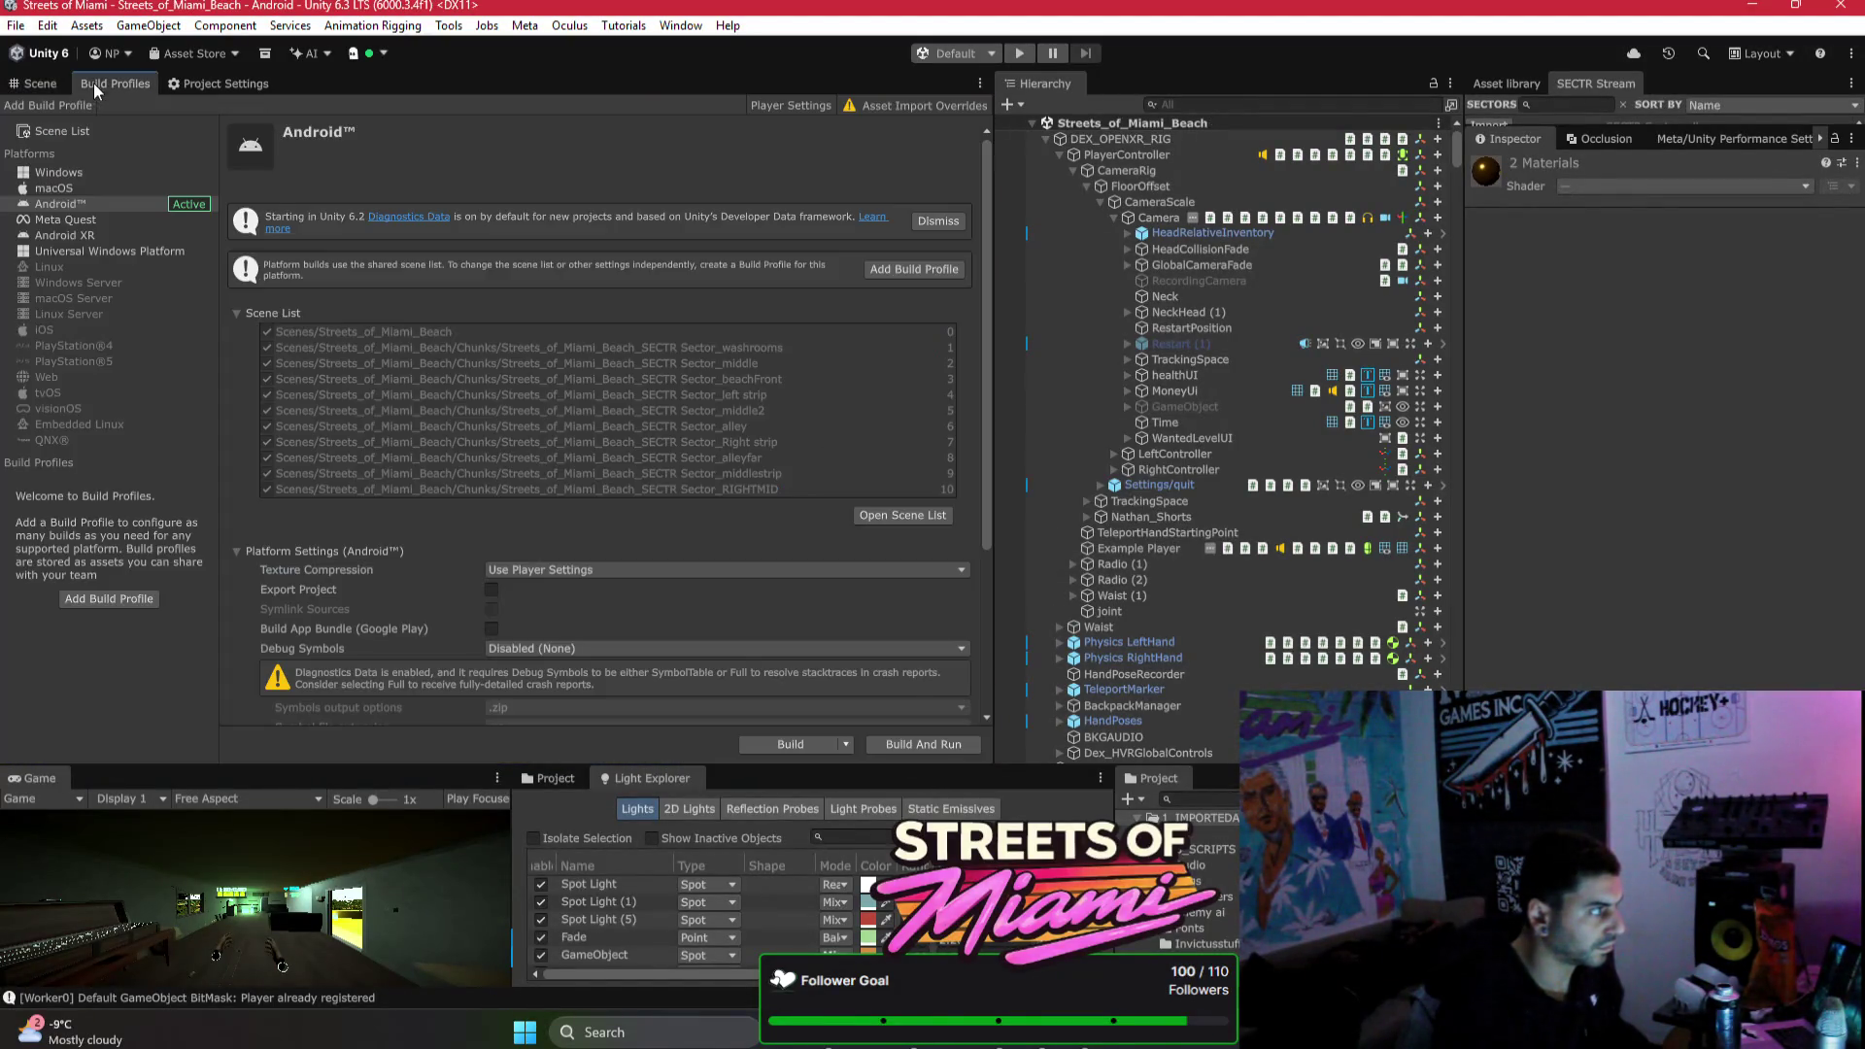
Step: Build the Android APK over the existing file, accept the input warning, and dismiss the signing error
left_click(781, 740)
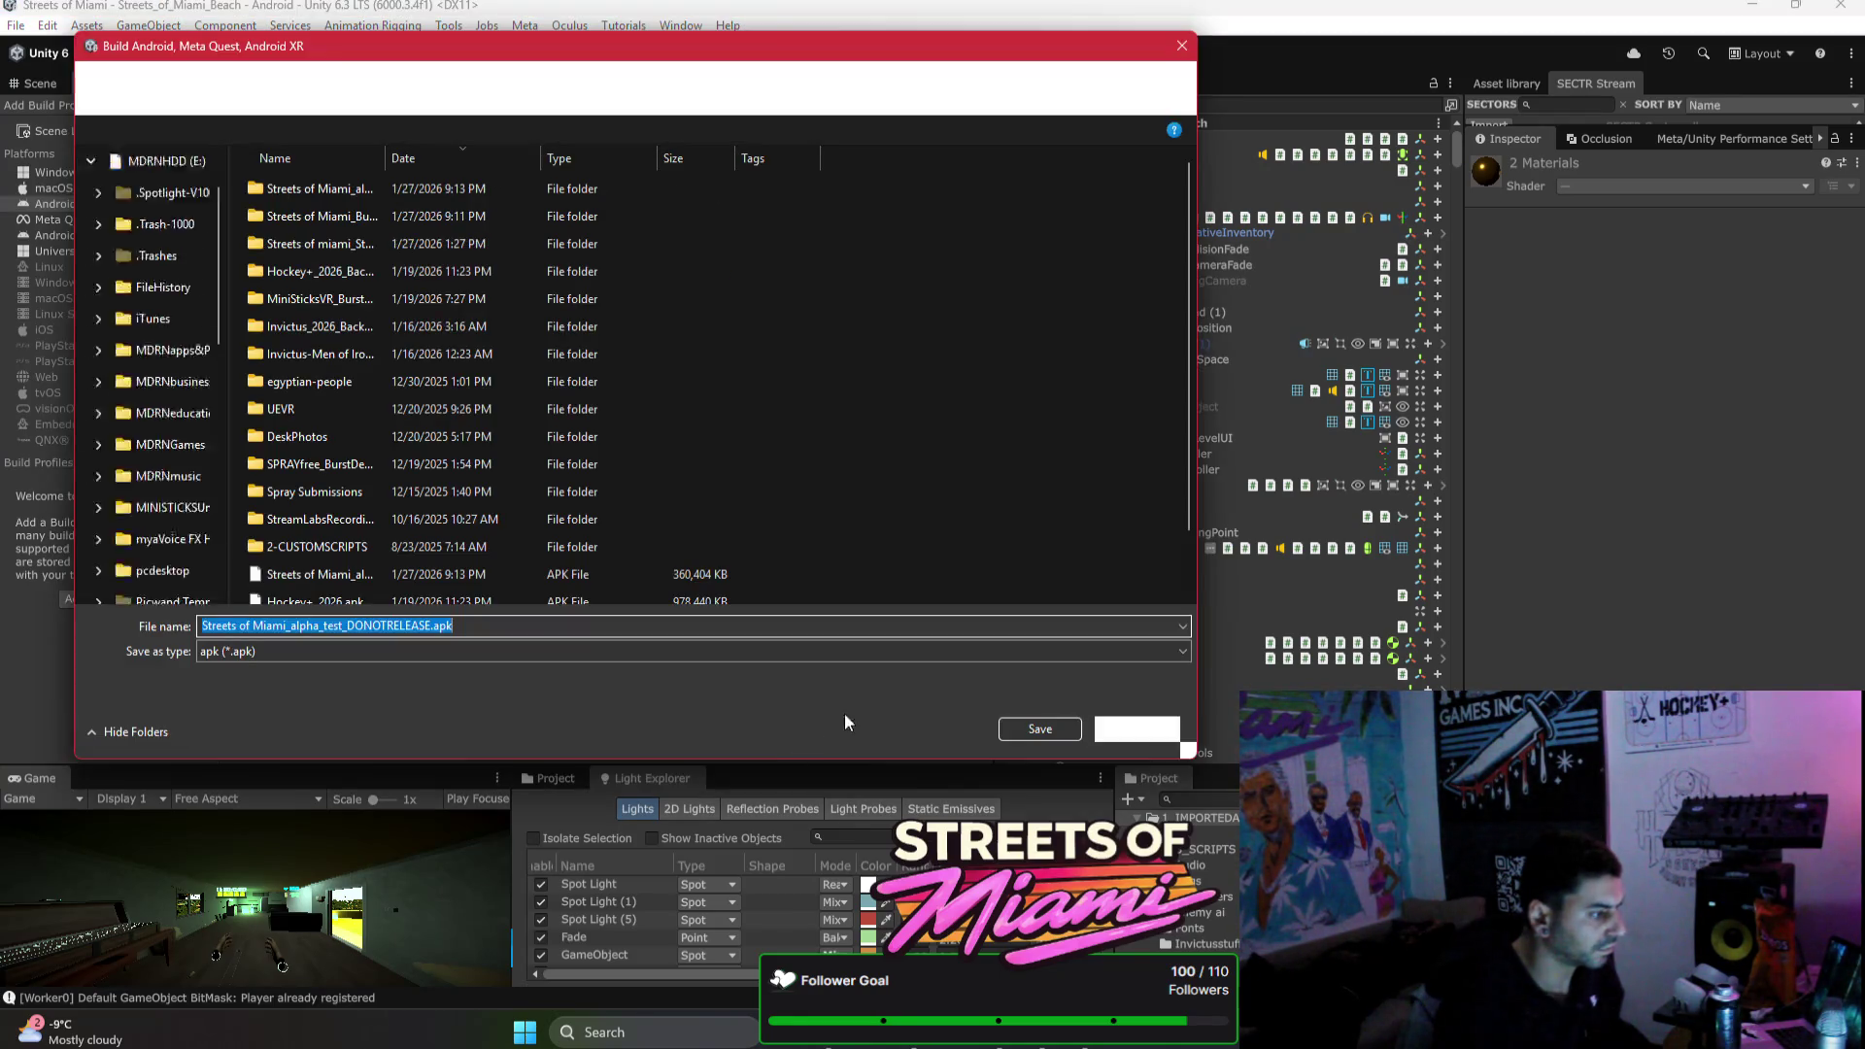
left_click(1016, 728)
left_click(986, 507)
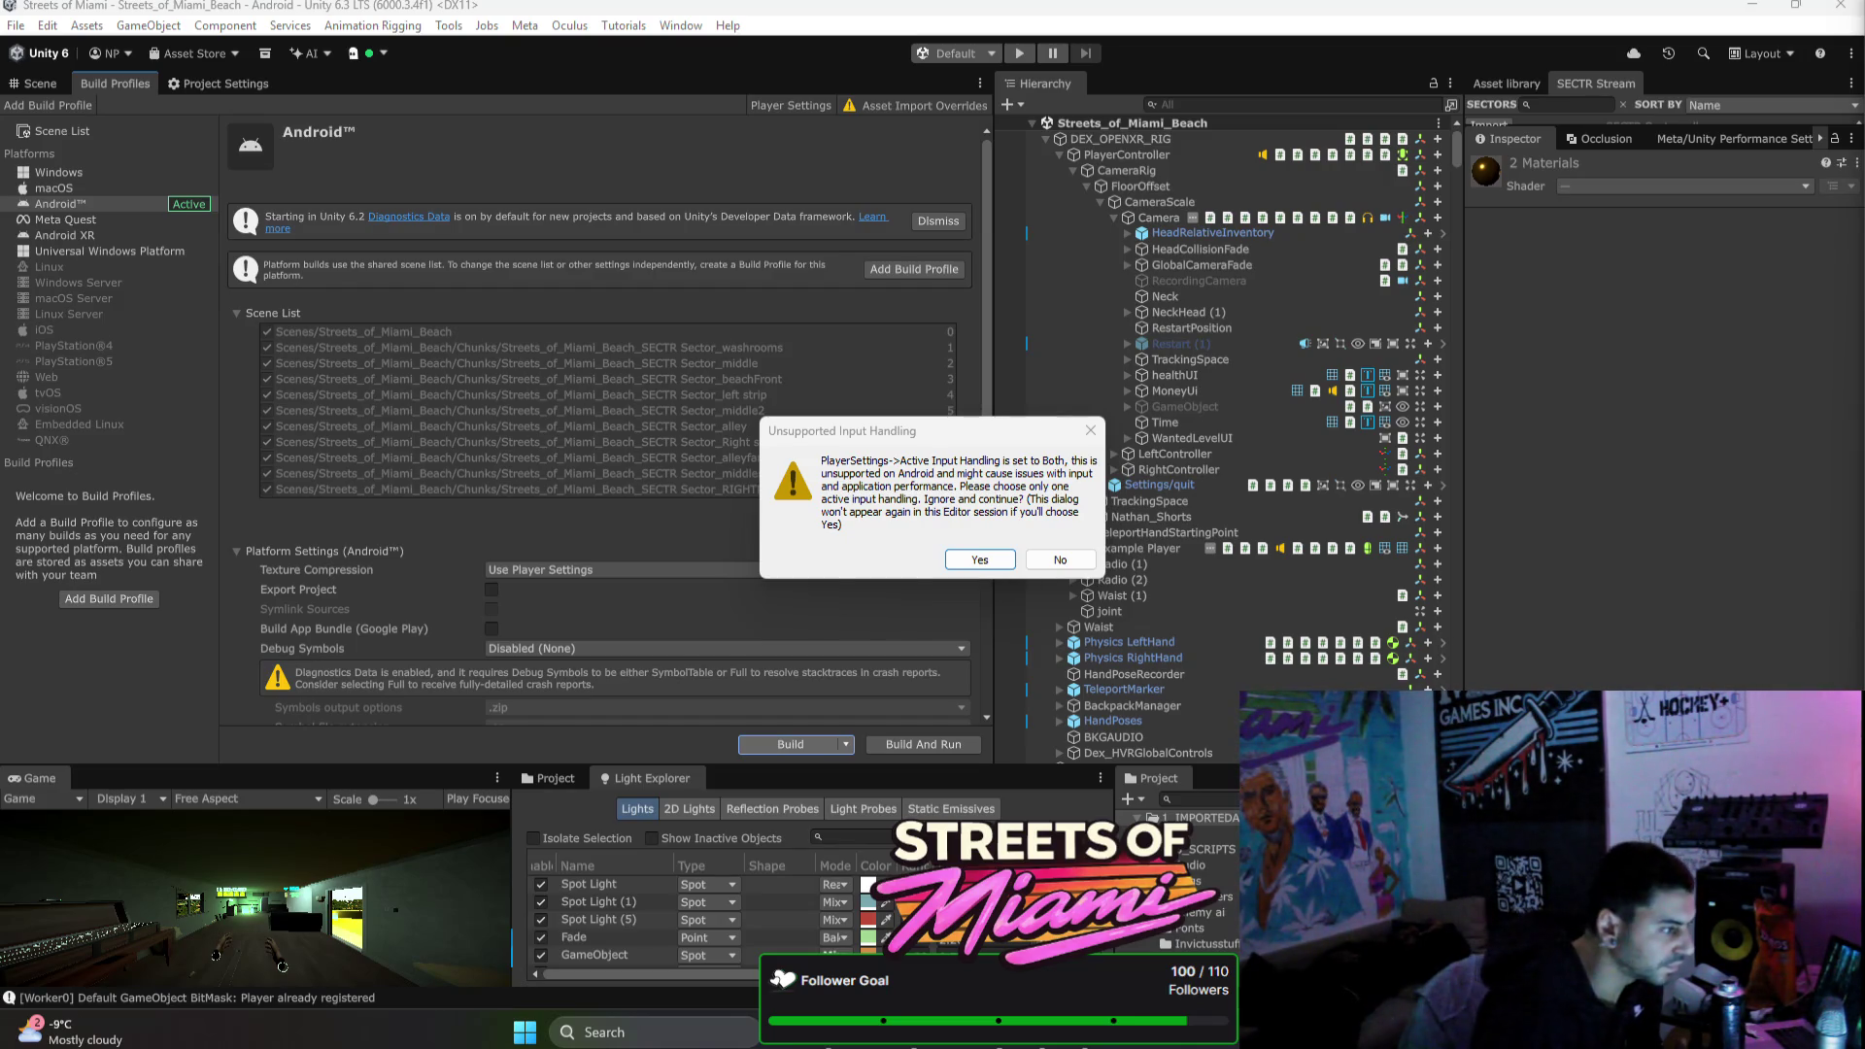
left_click(980, 560)
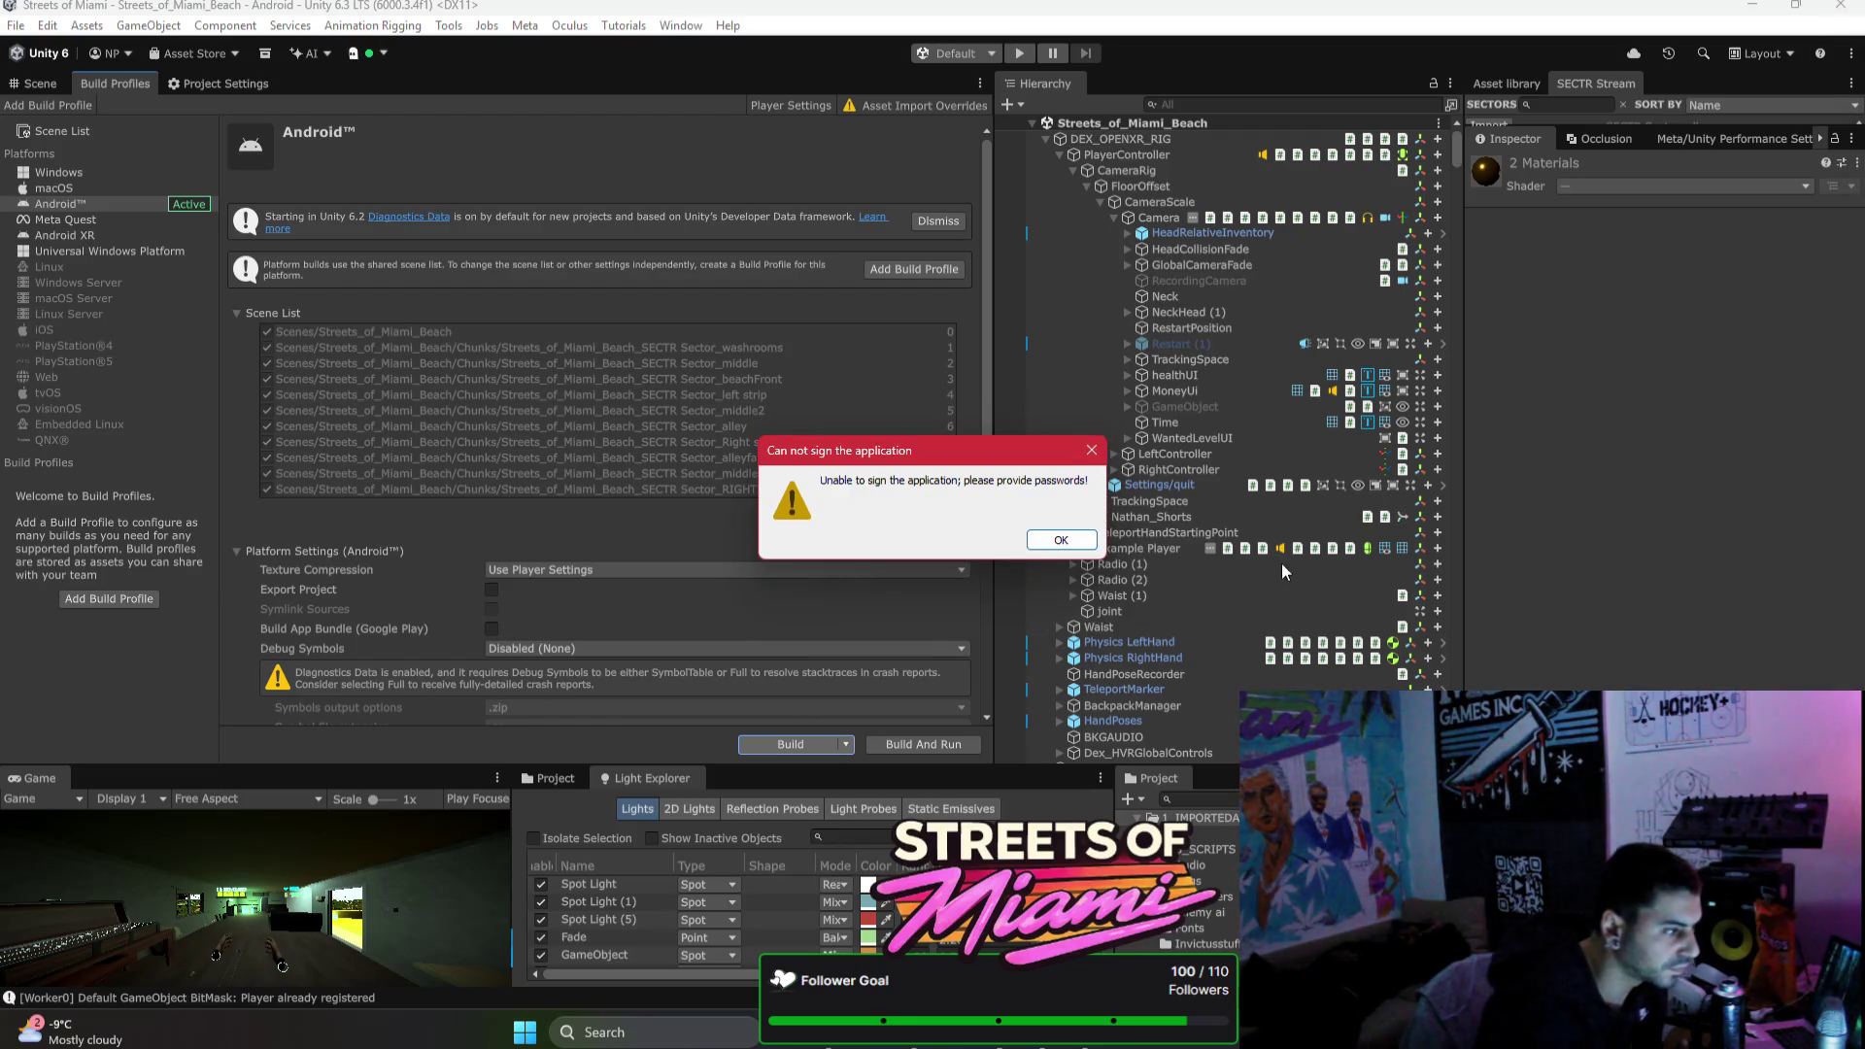
left_click(1080, 537)
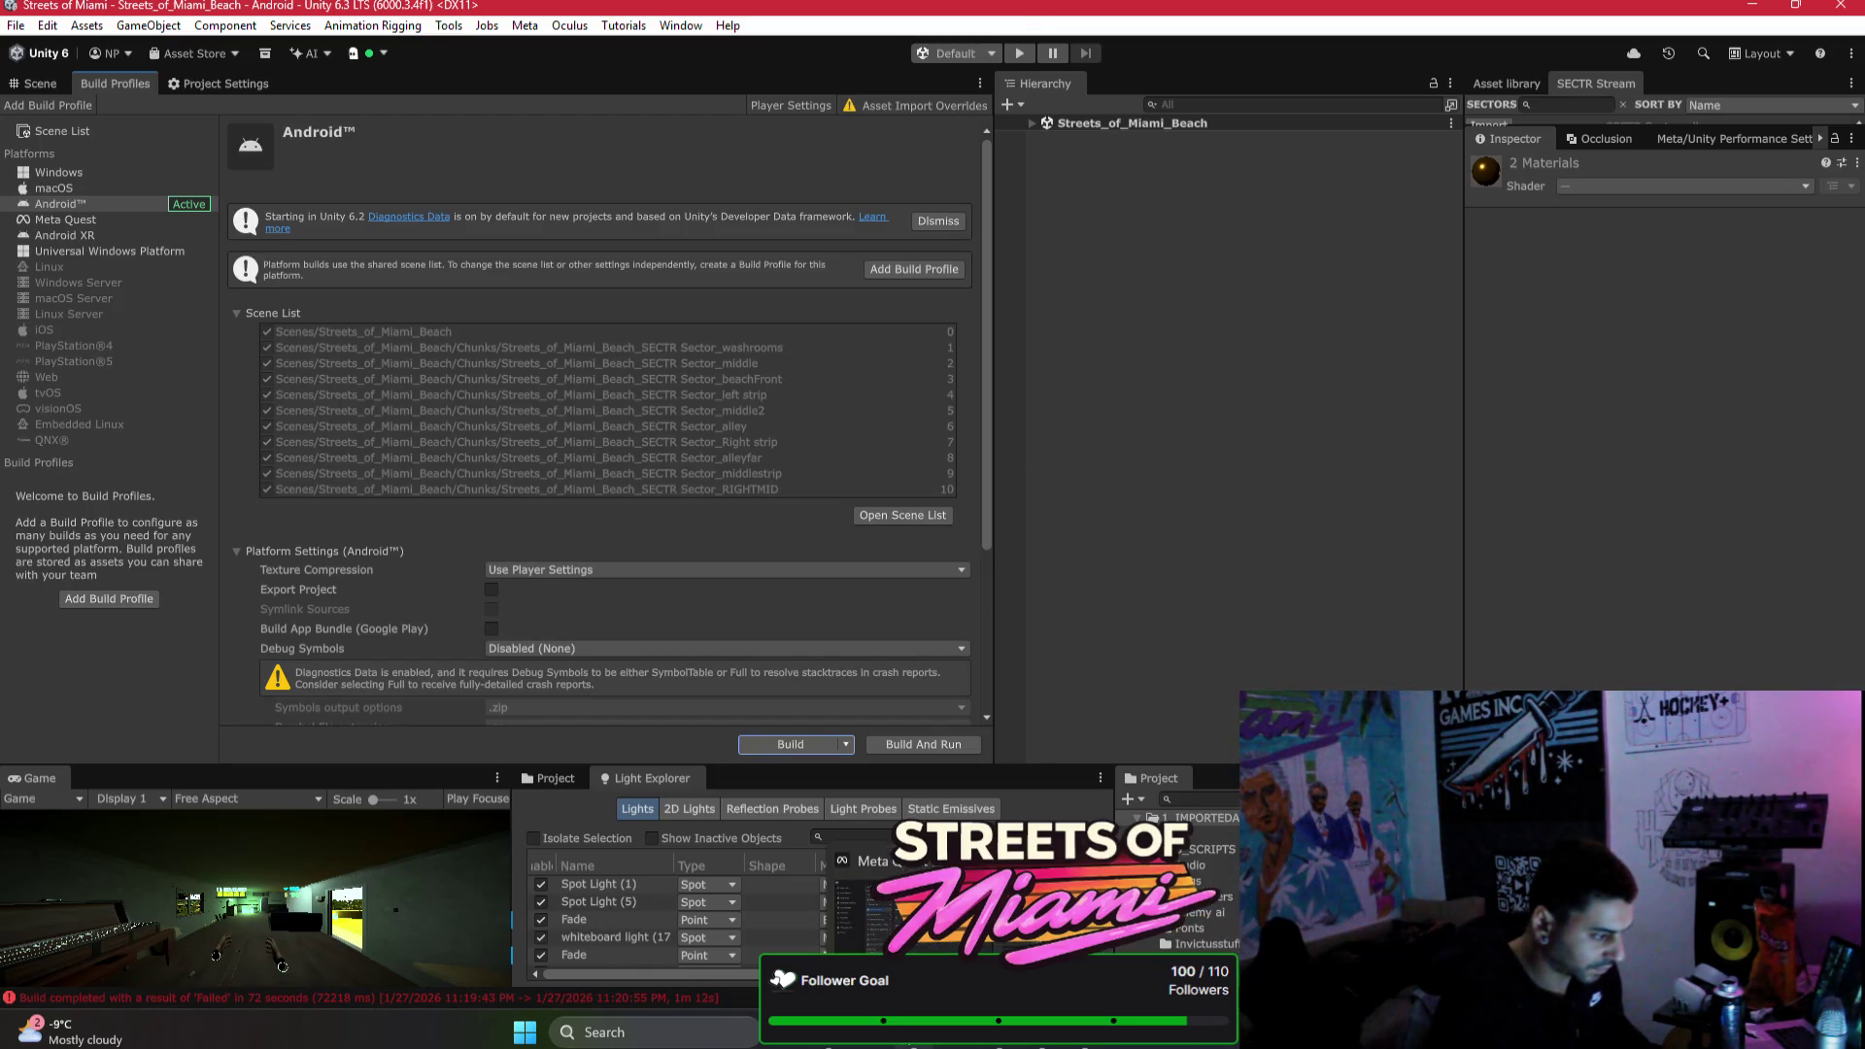
left_click(238, 83)
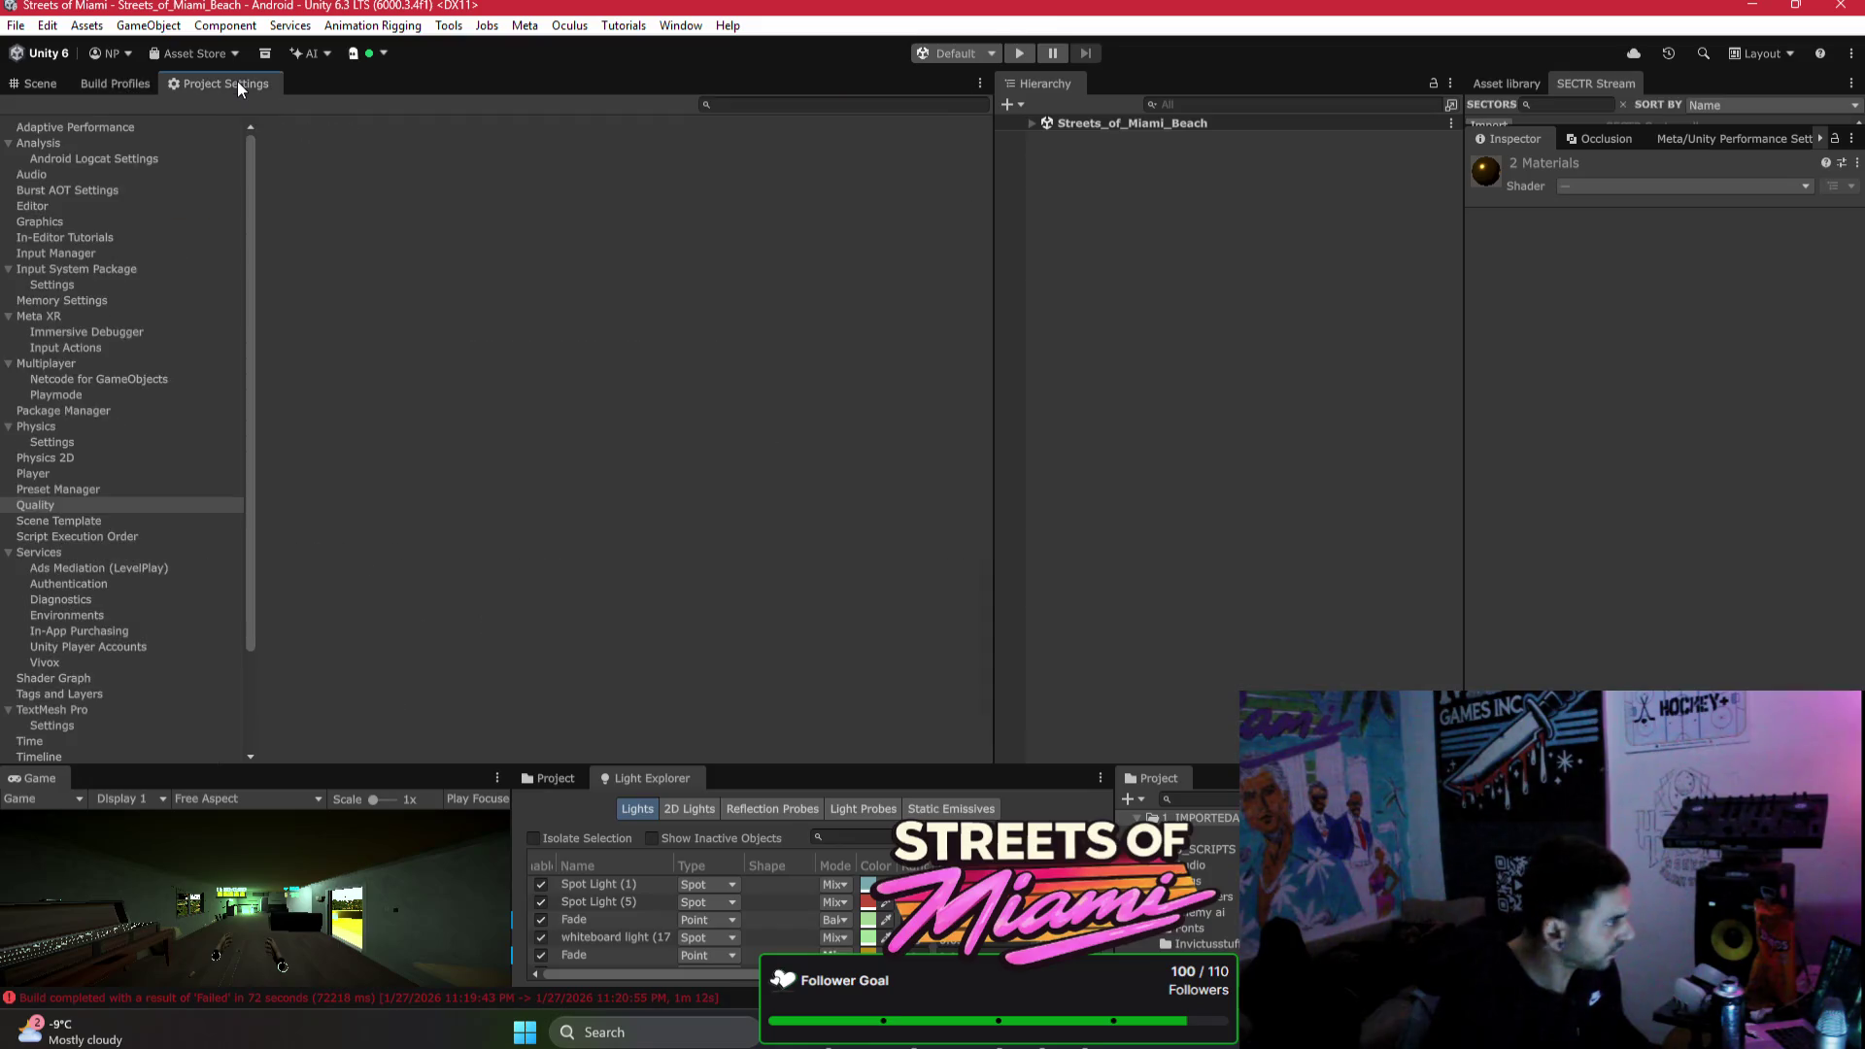
Step: Enter the keystore password and key password in the Player publishing settings
scroll(170, 587, "down", 3)
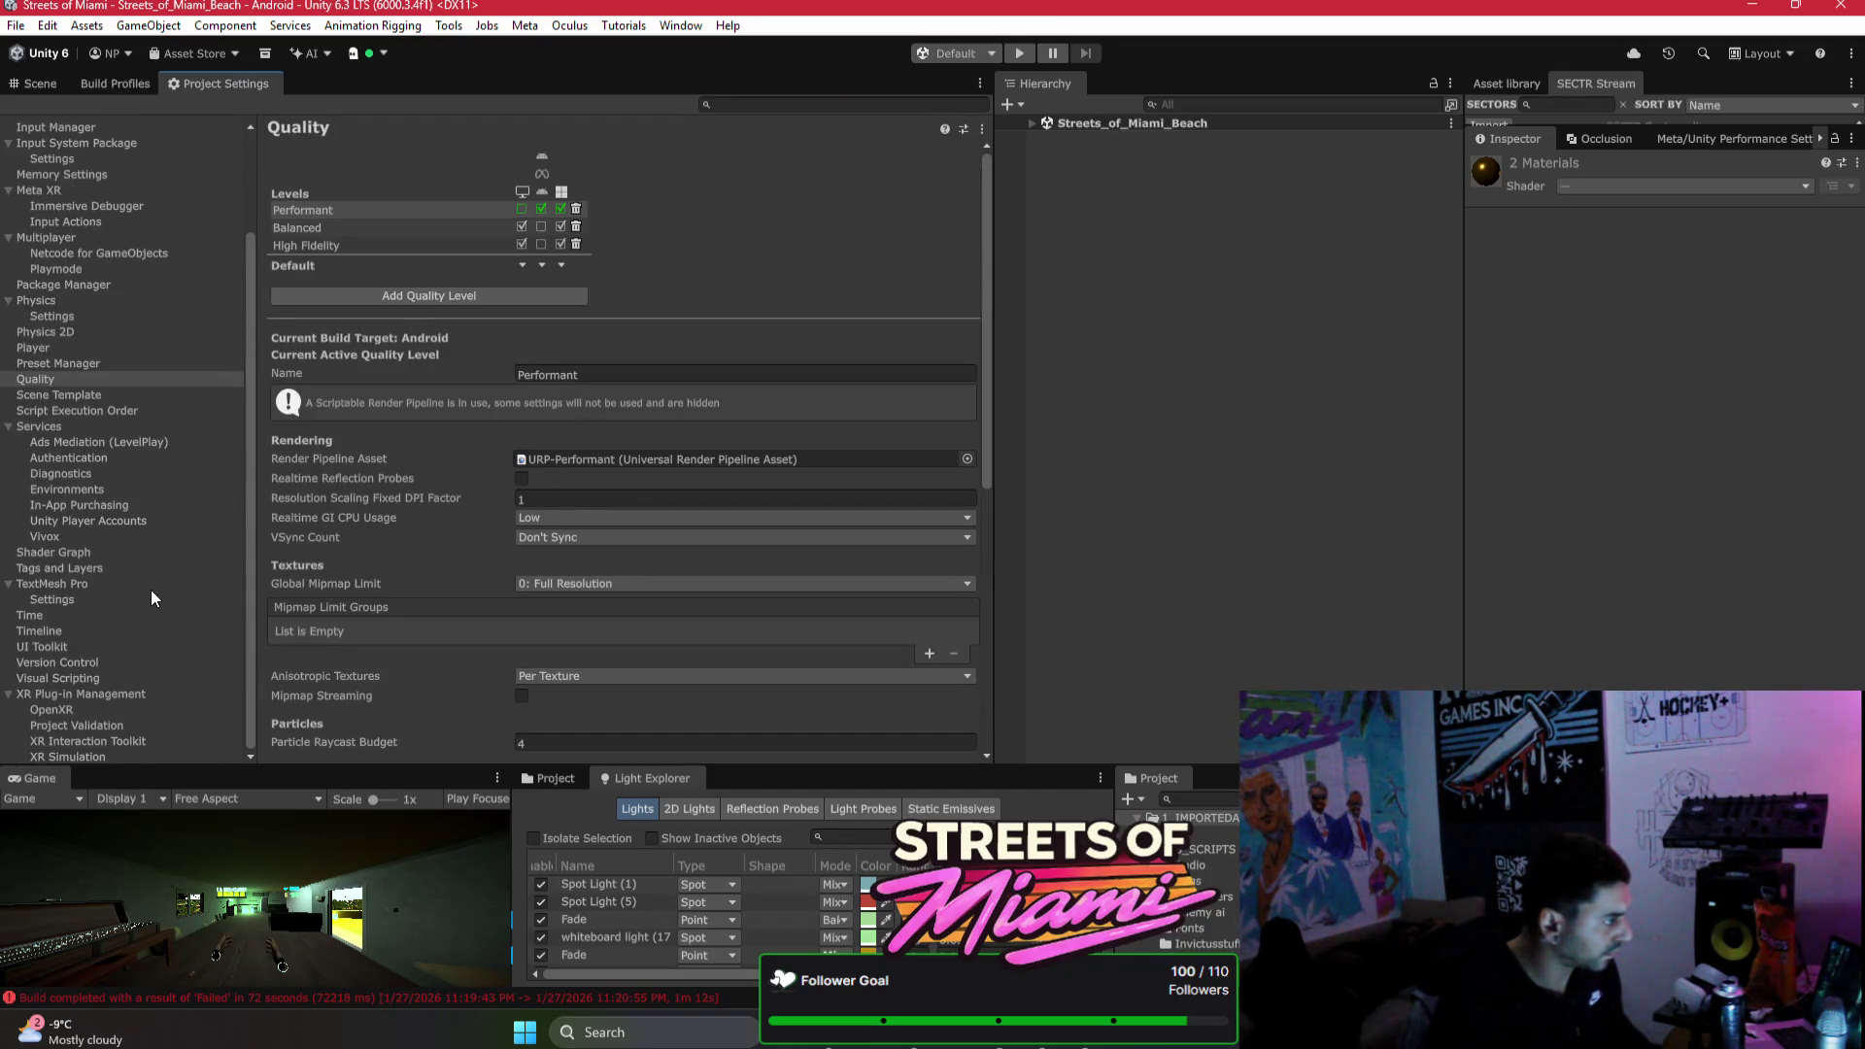
left_click(74, 347)
left_click(680, 648)
type("*******")
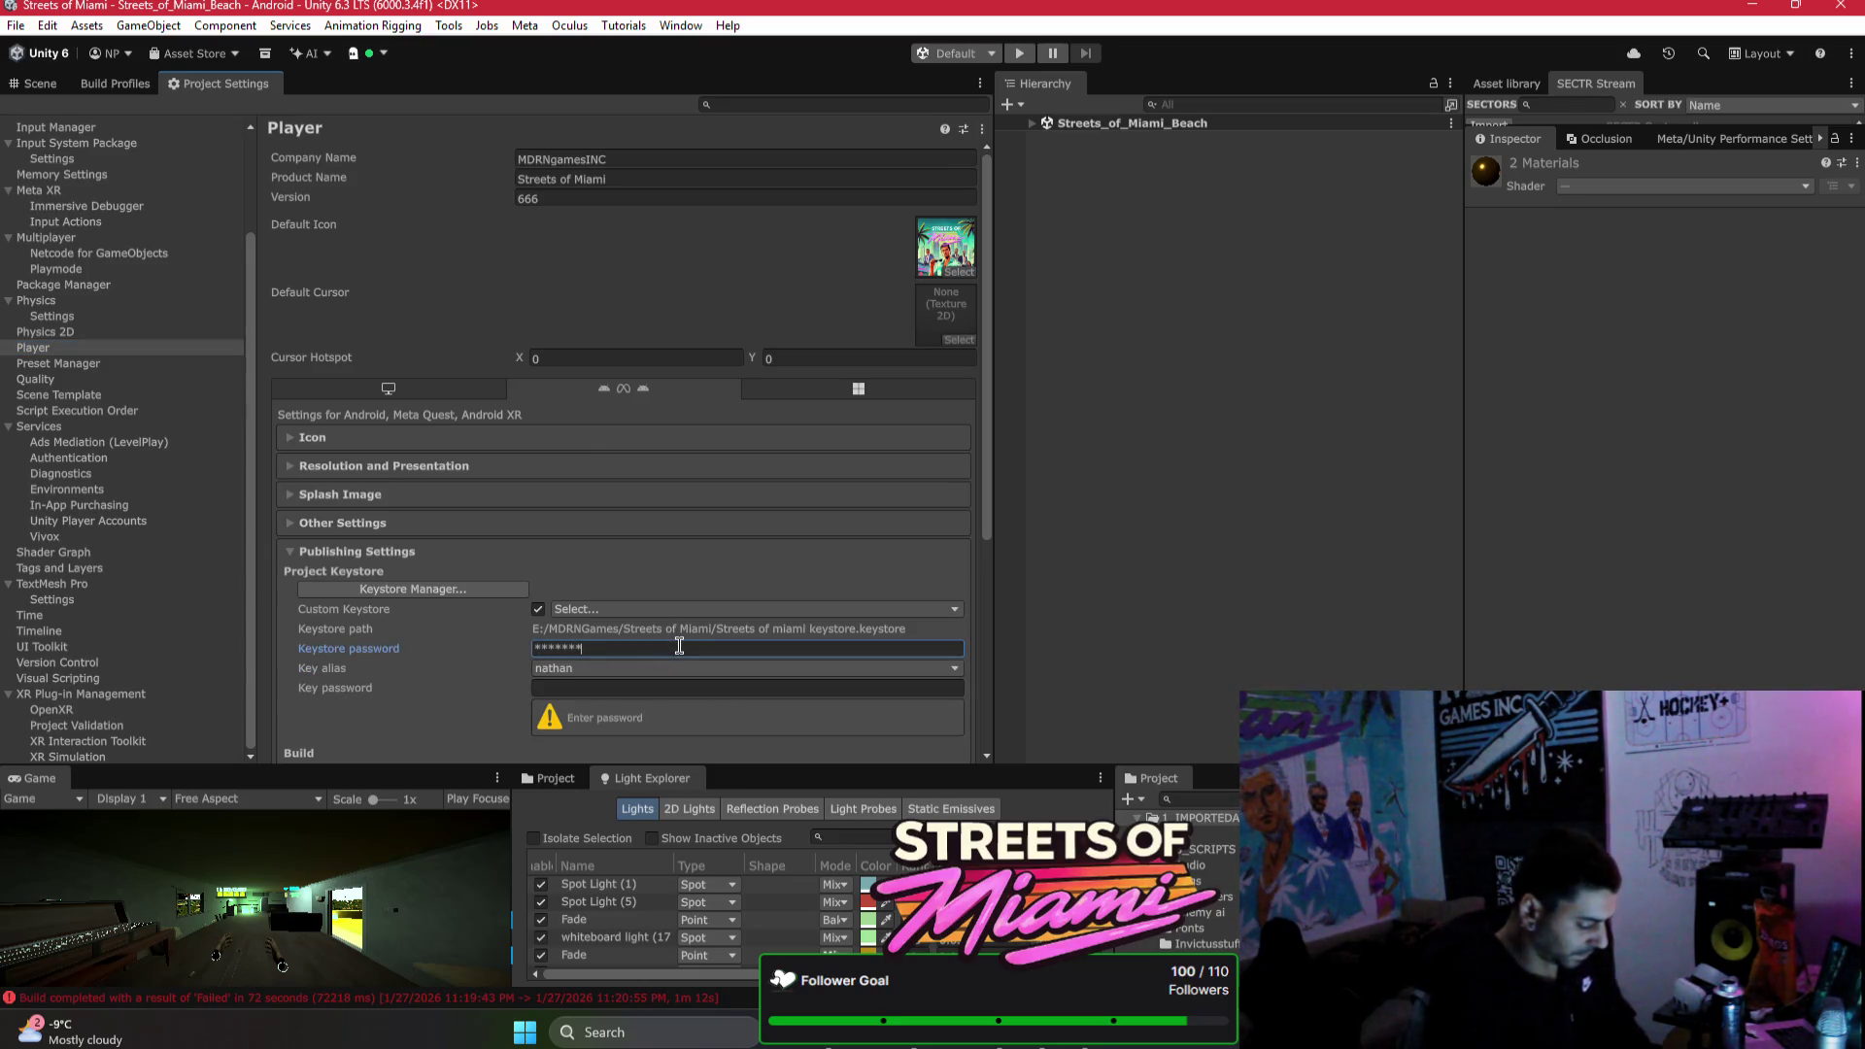
key("Tab")
type("********")
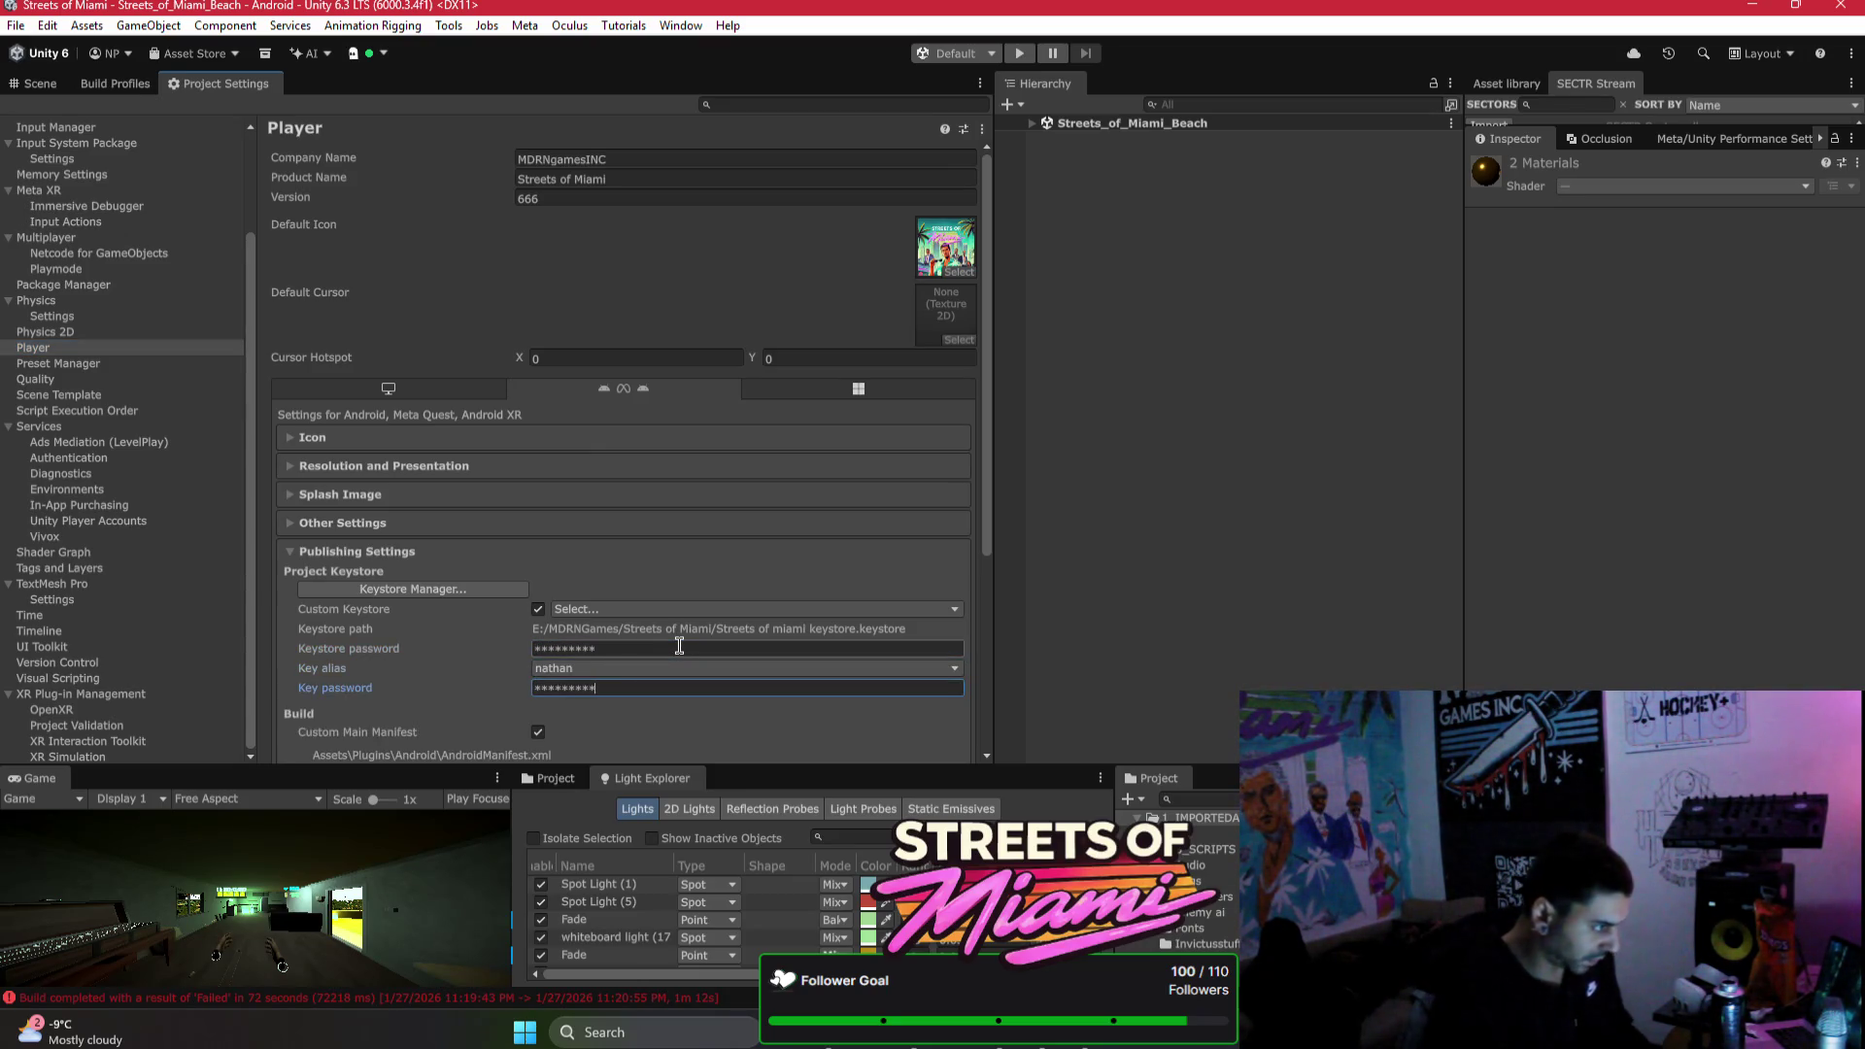
Step: Rebuild the Android APK from the build profile, overwriting the existing APK file
left_click(146, 87)
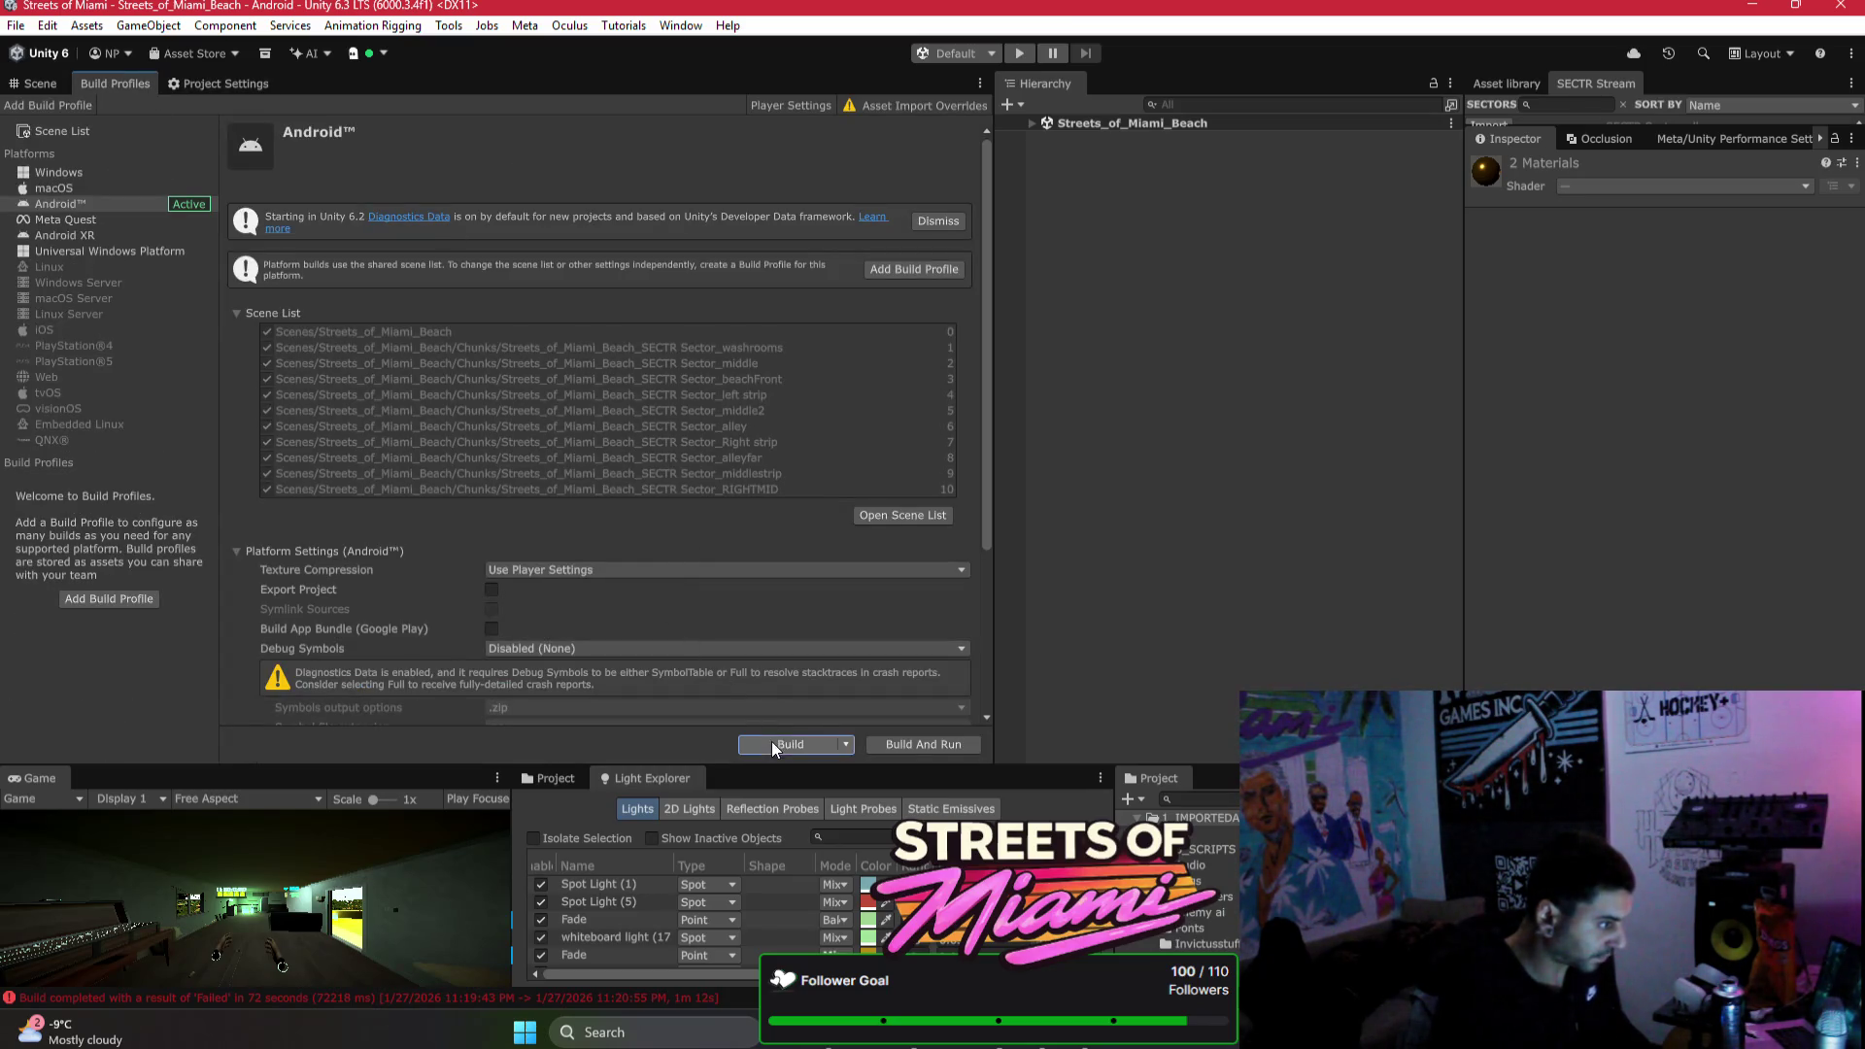
left_click(771, 742)
left_click(1031, 726)
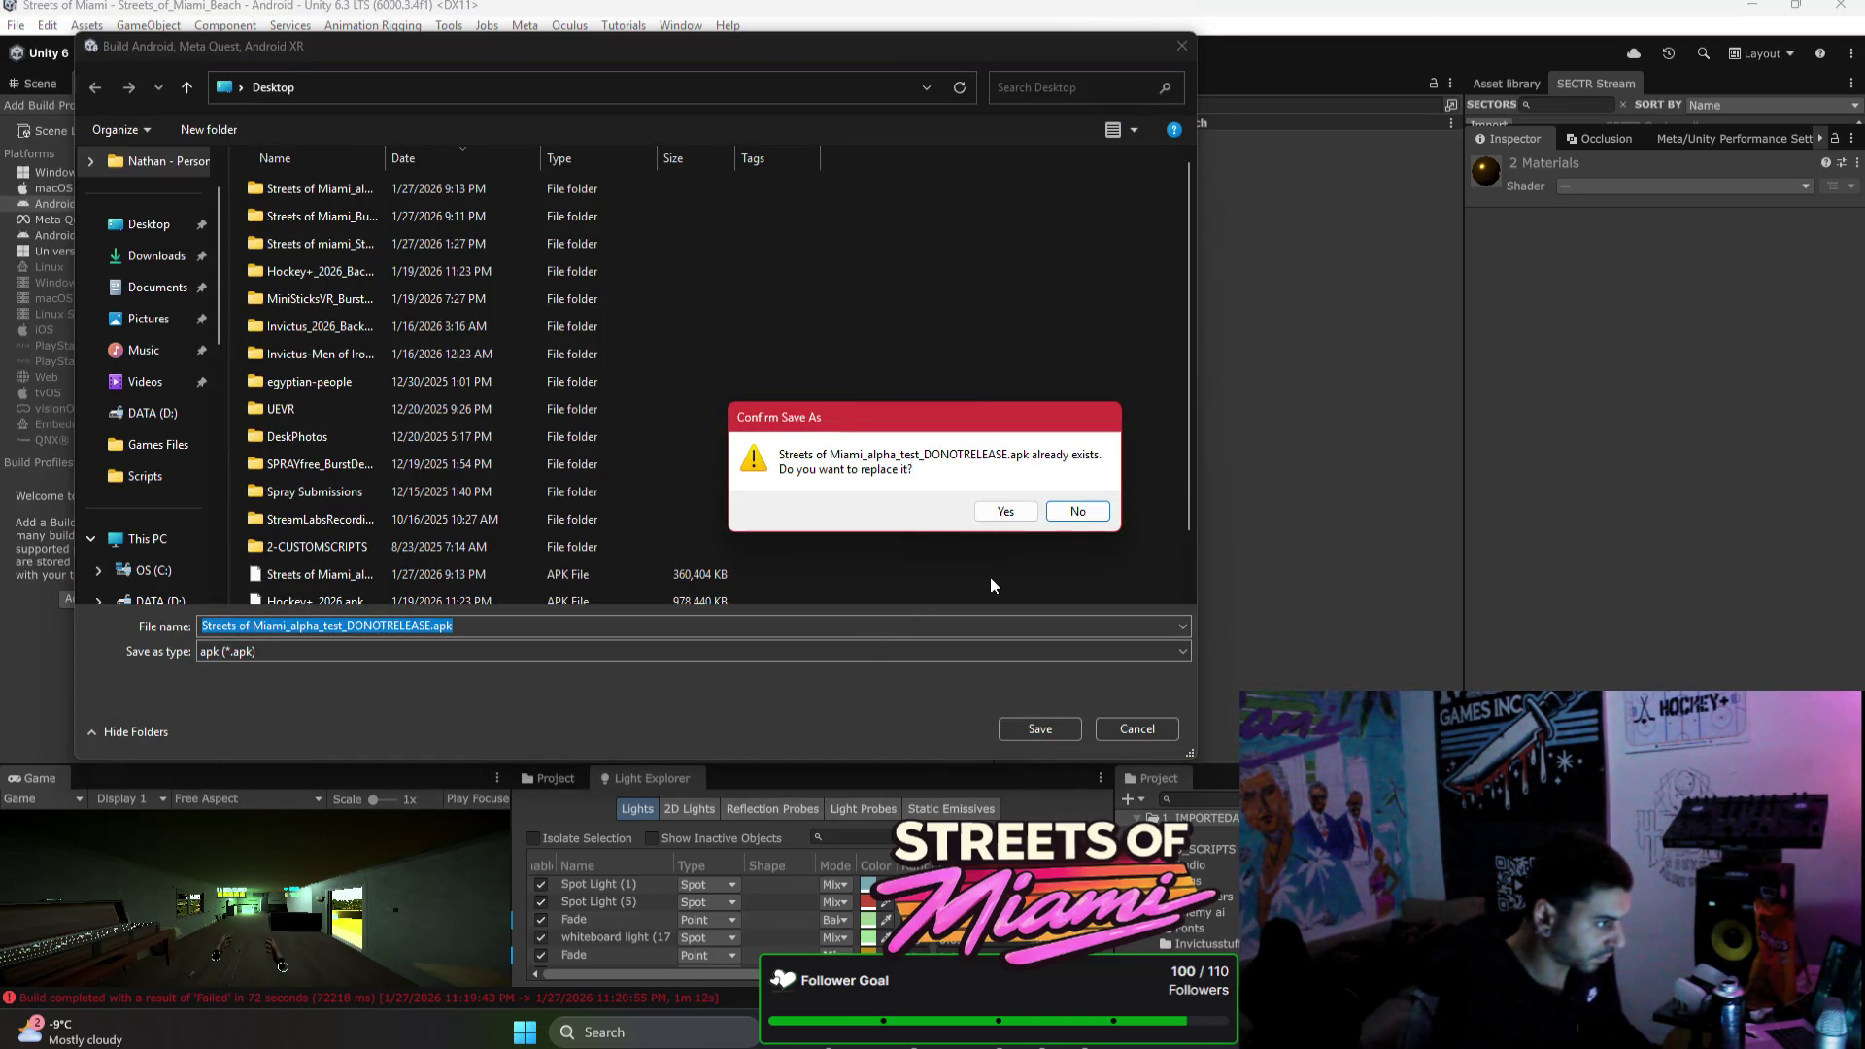
left_click(1004, 511)
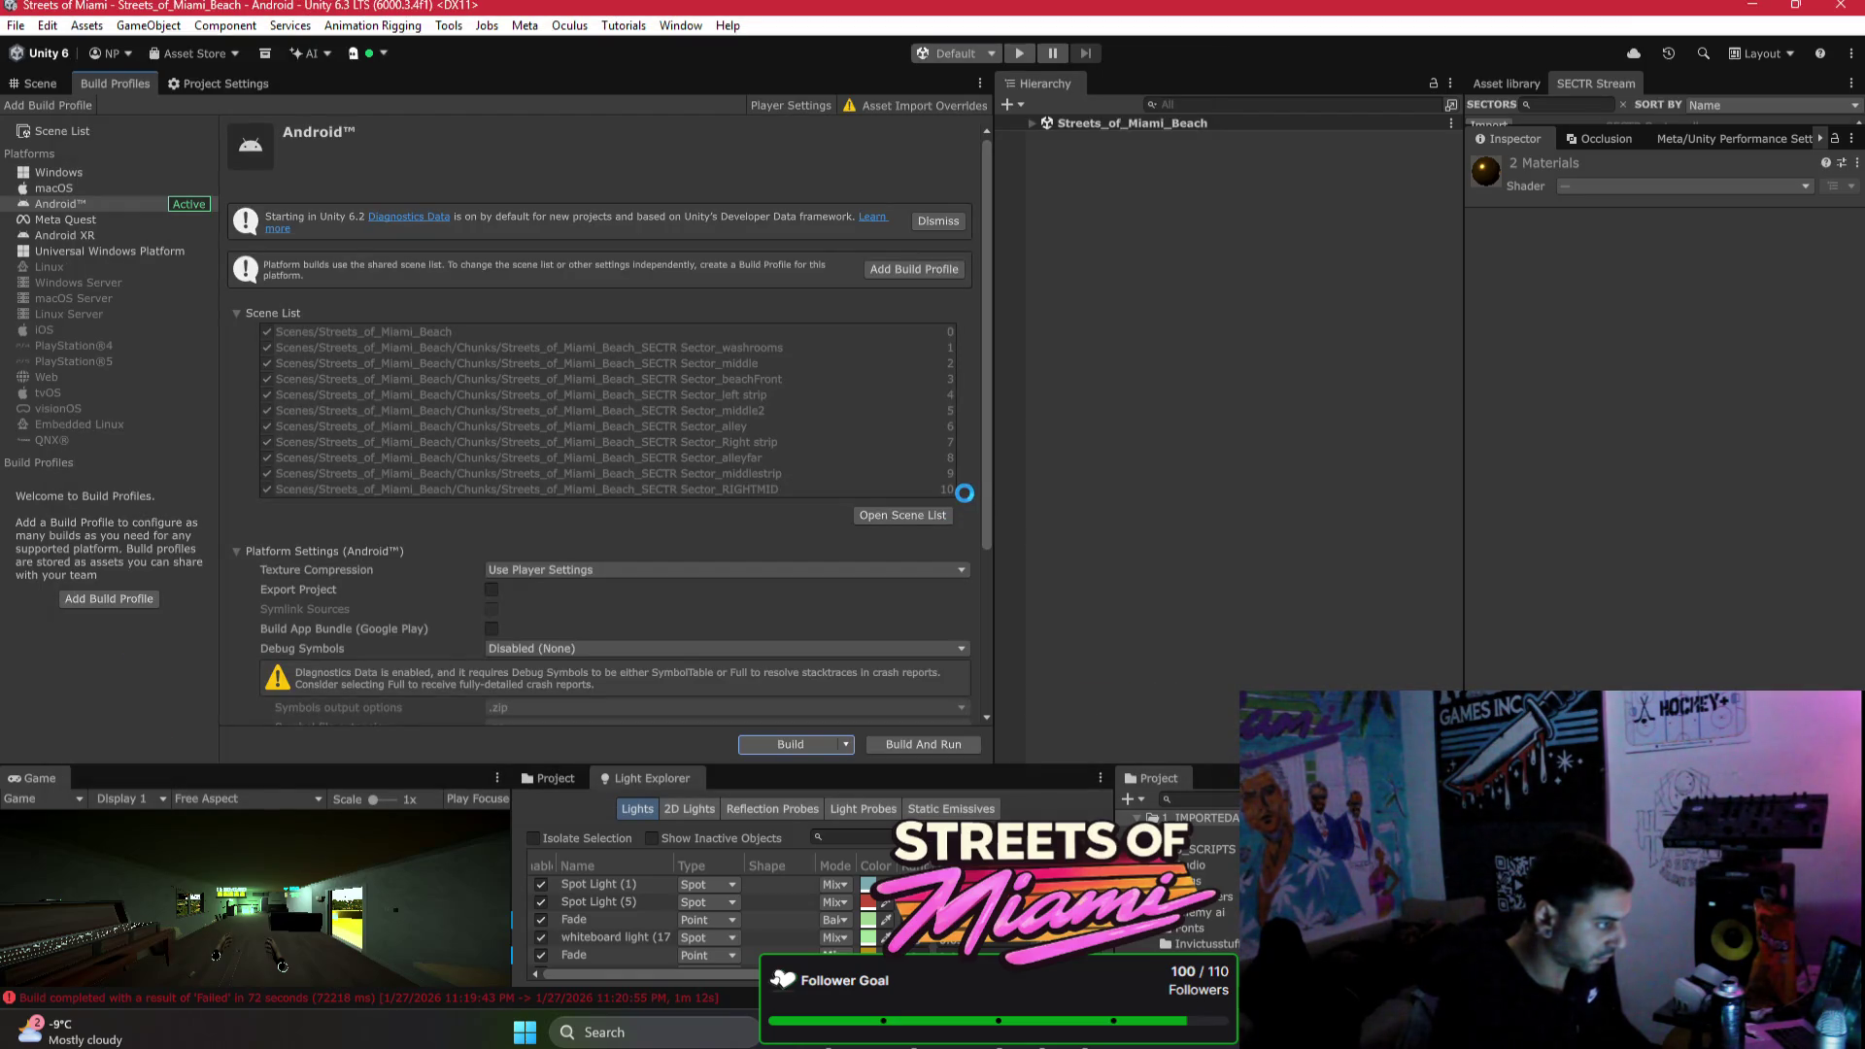
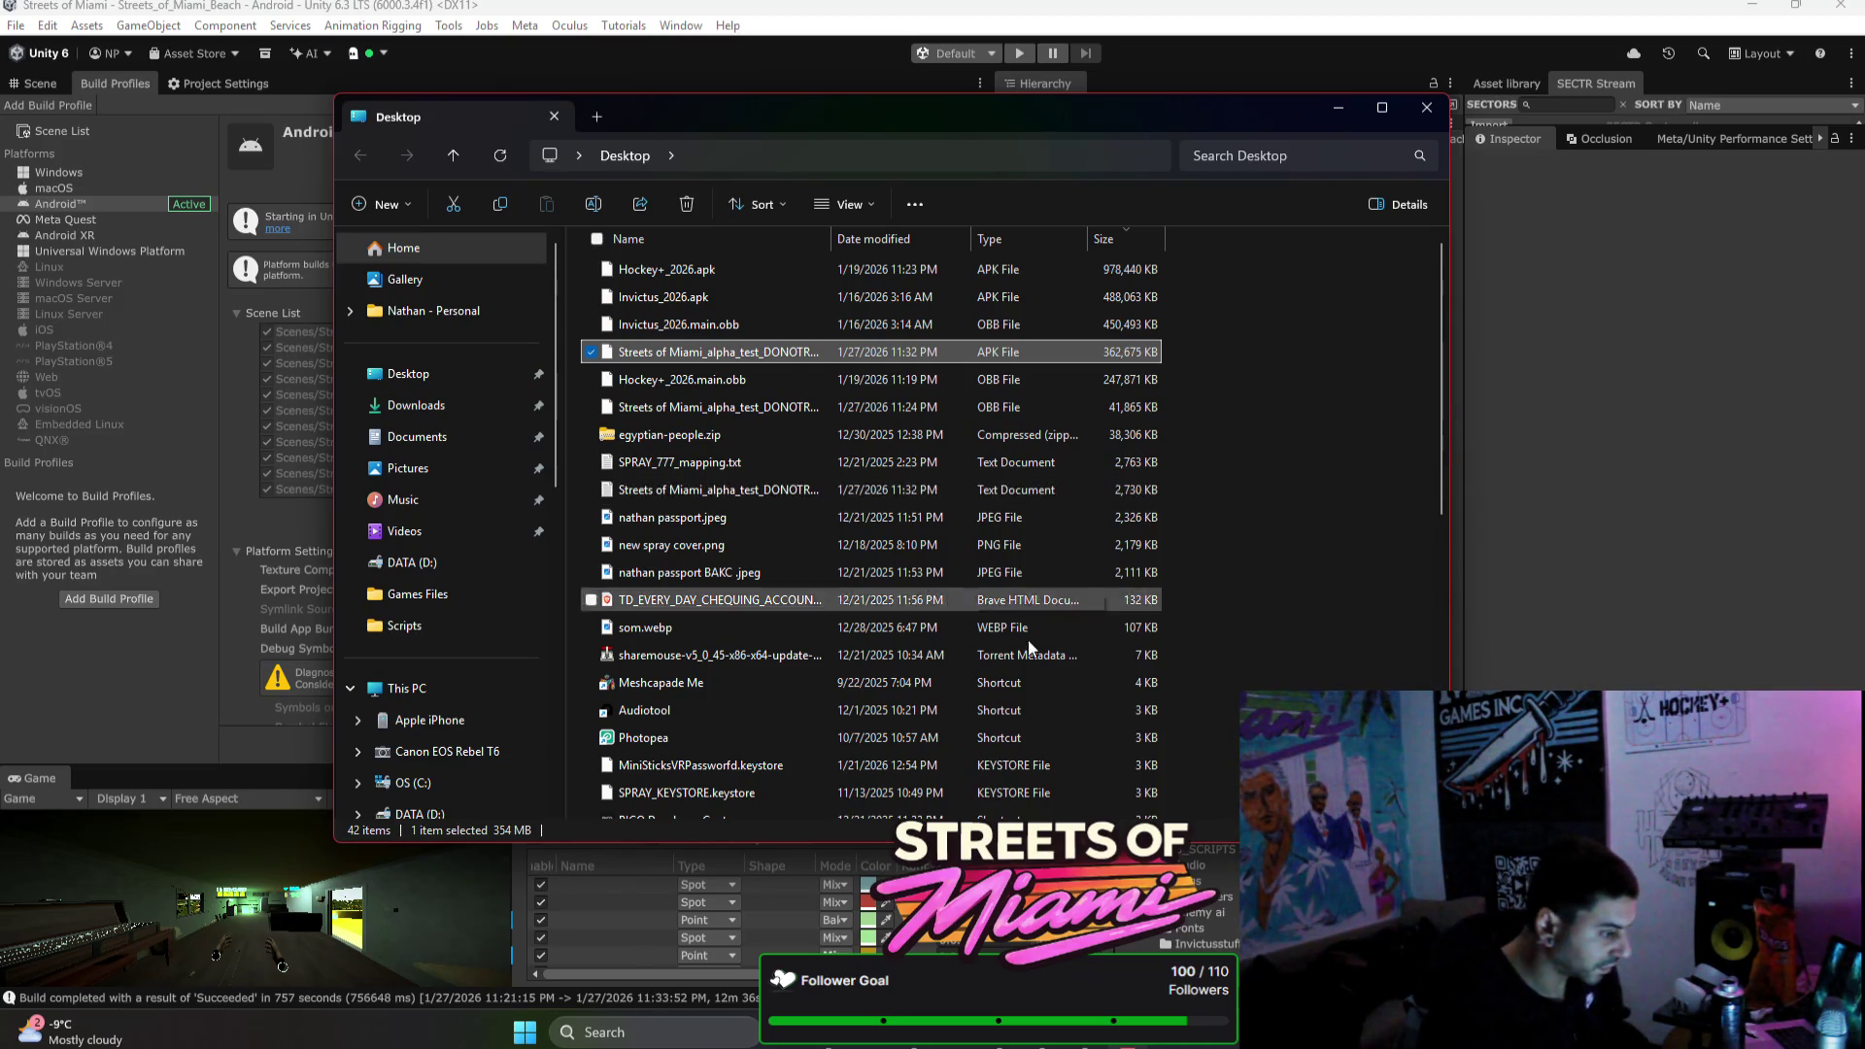
Step: Upload the Streets of Miami alpha APK to the ALPHA channel as build code 163
key("alt+Tab")
left_click(1513, 502)
left_click(1126, 817)
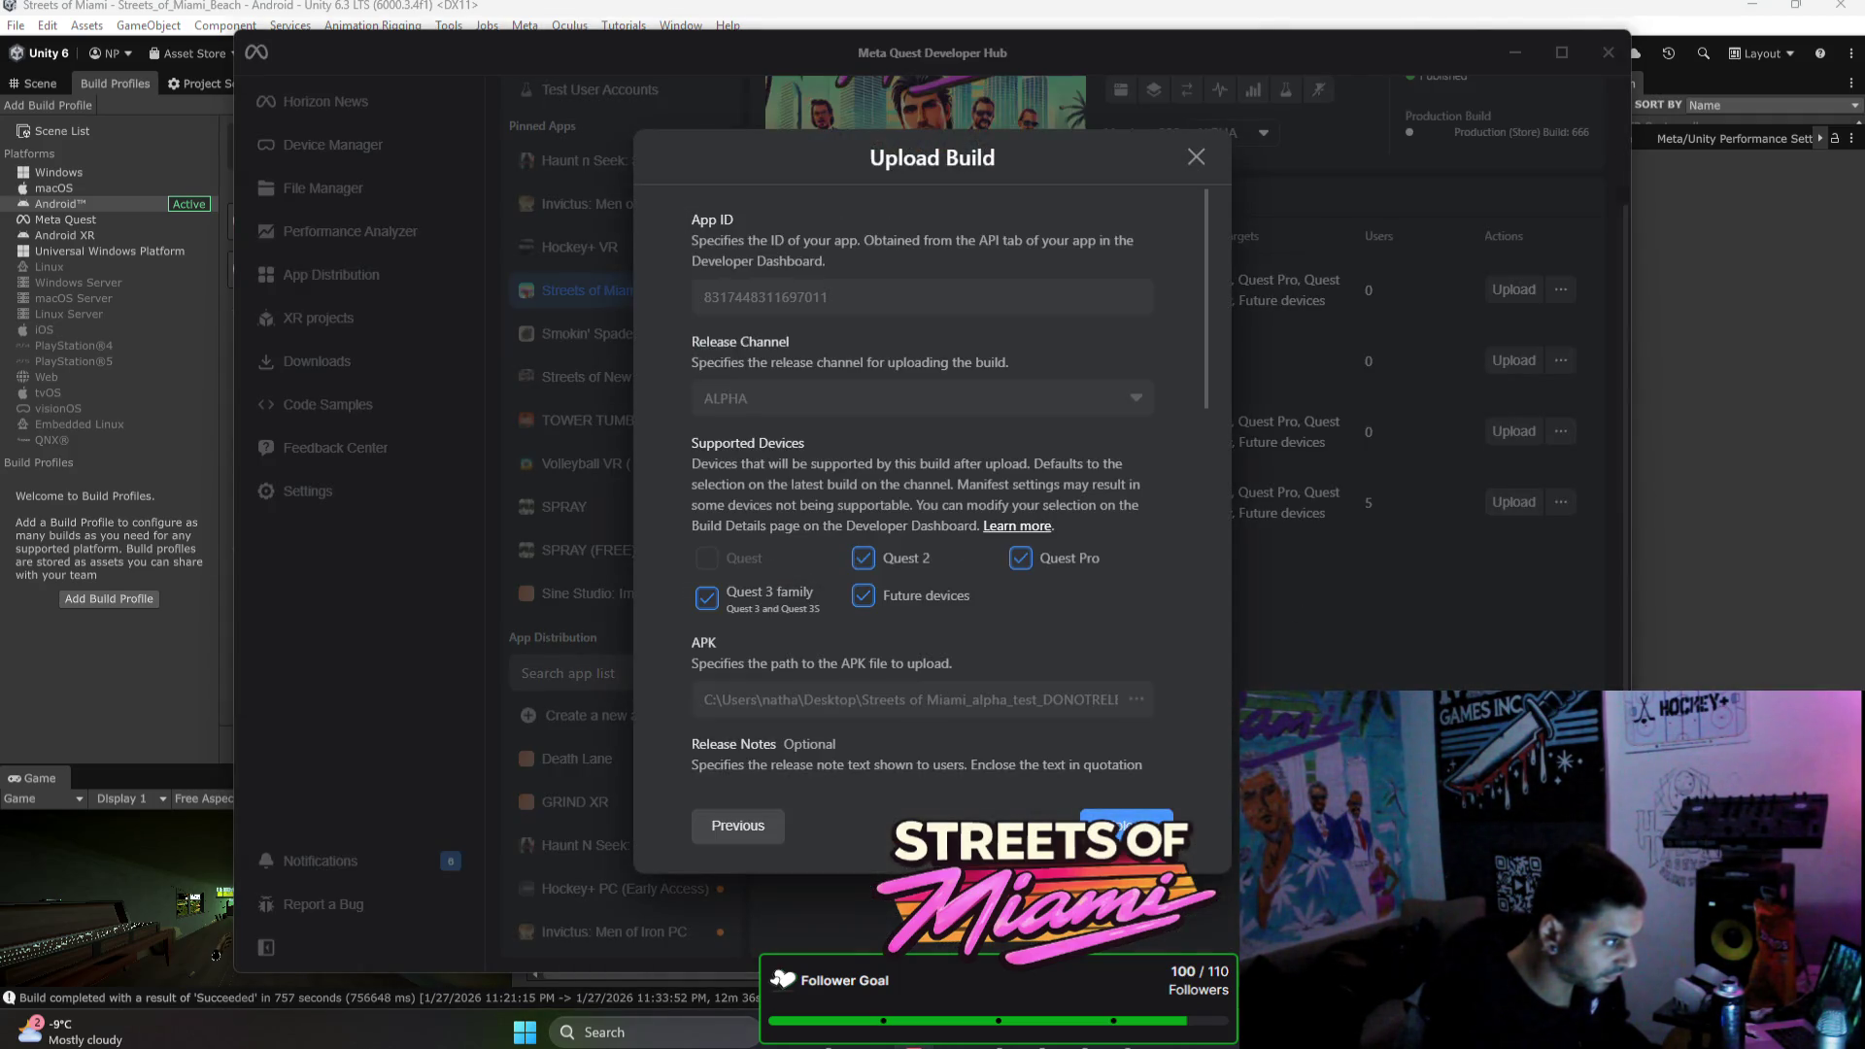
left_click(1150, 809)
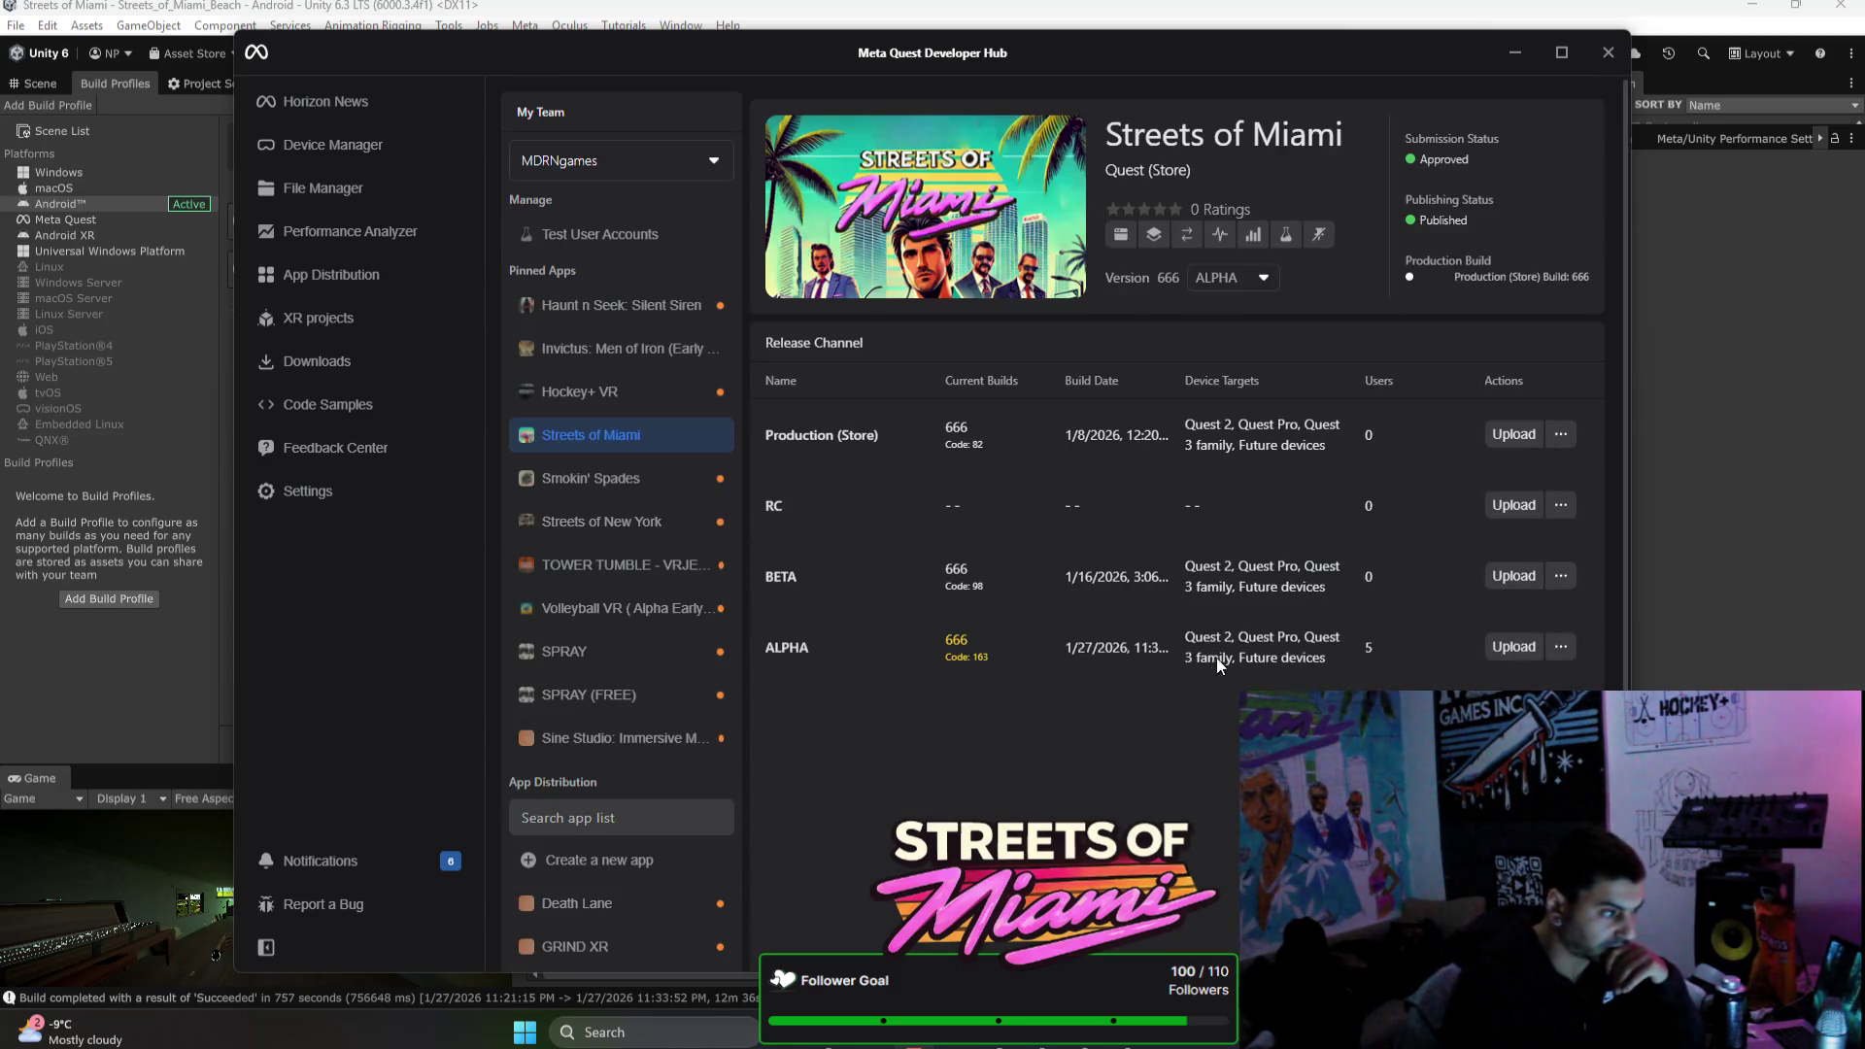
left_click(1510, 56)
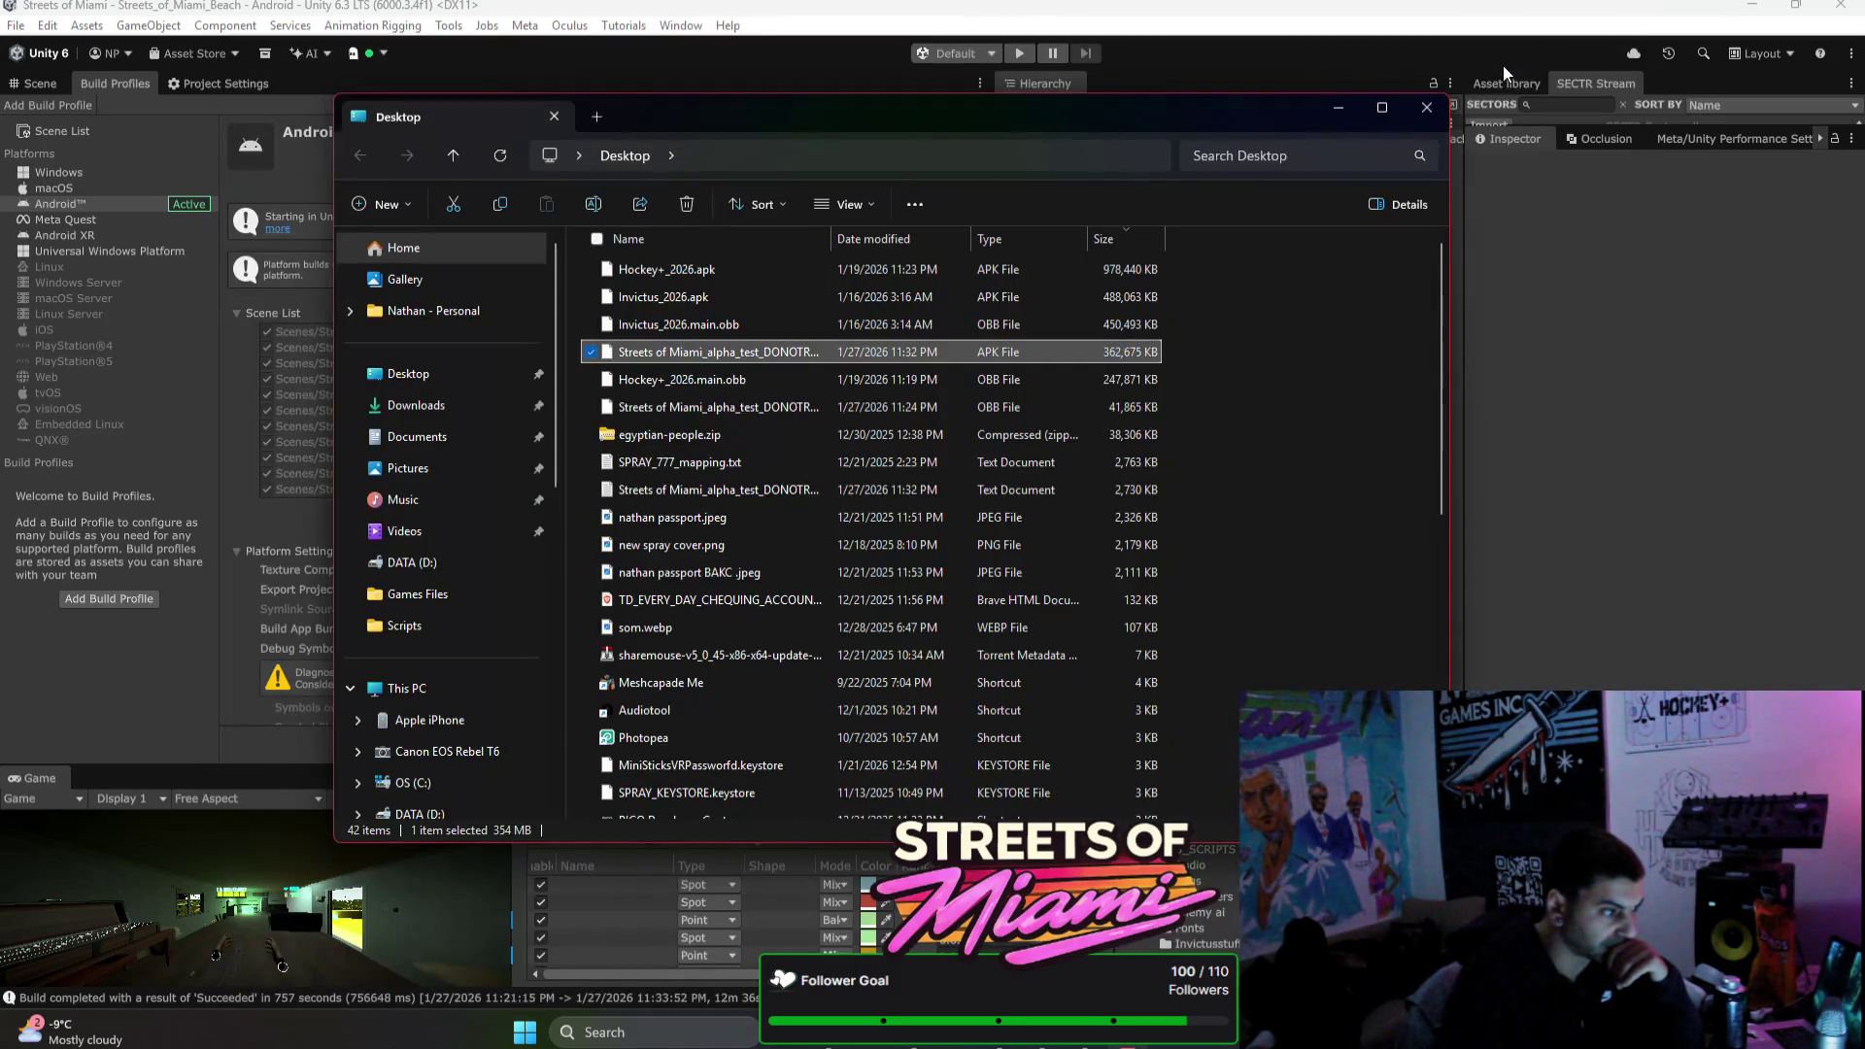
Step: Close File Explorer and fly the Unity Scene view over the yellow room to the blue courtyard car
left_click(1448, 91)
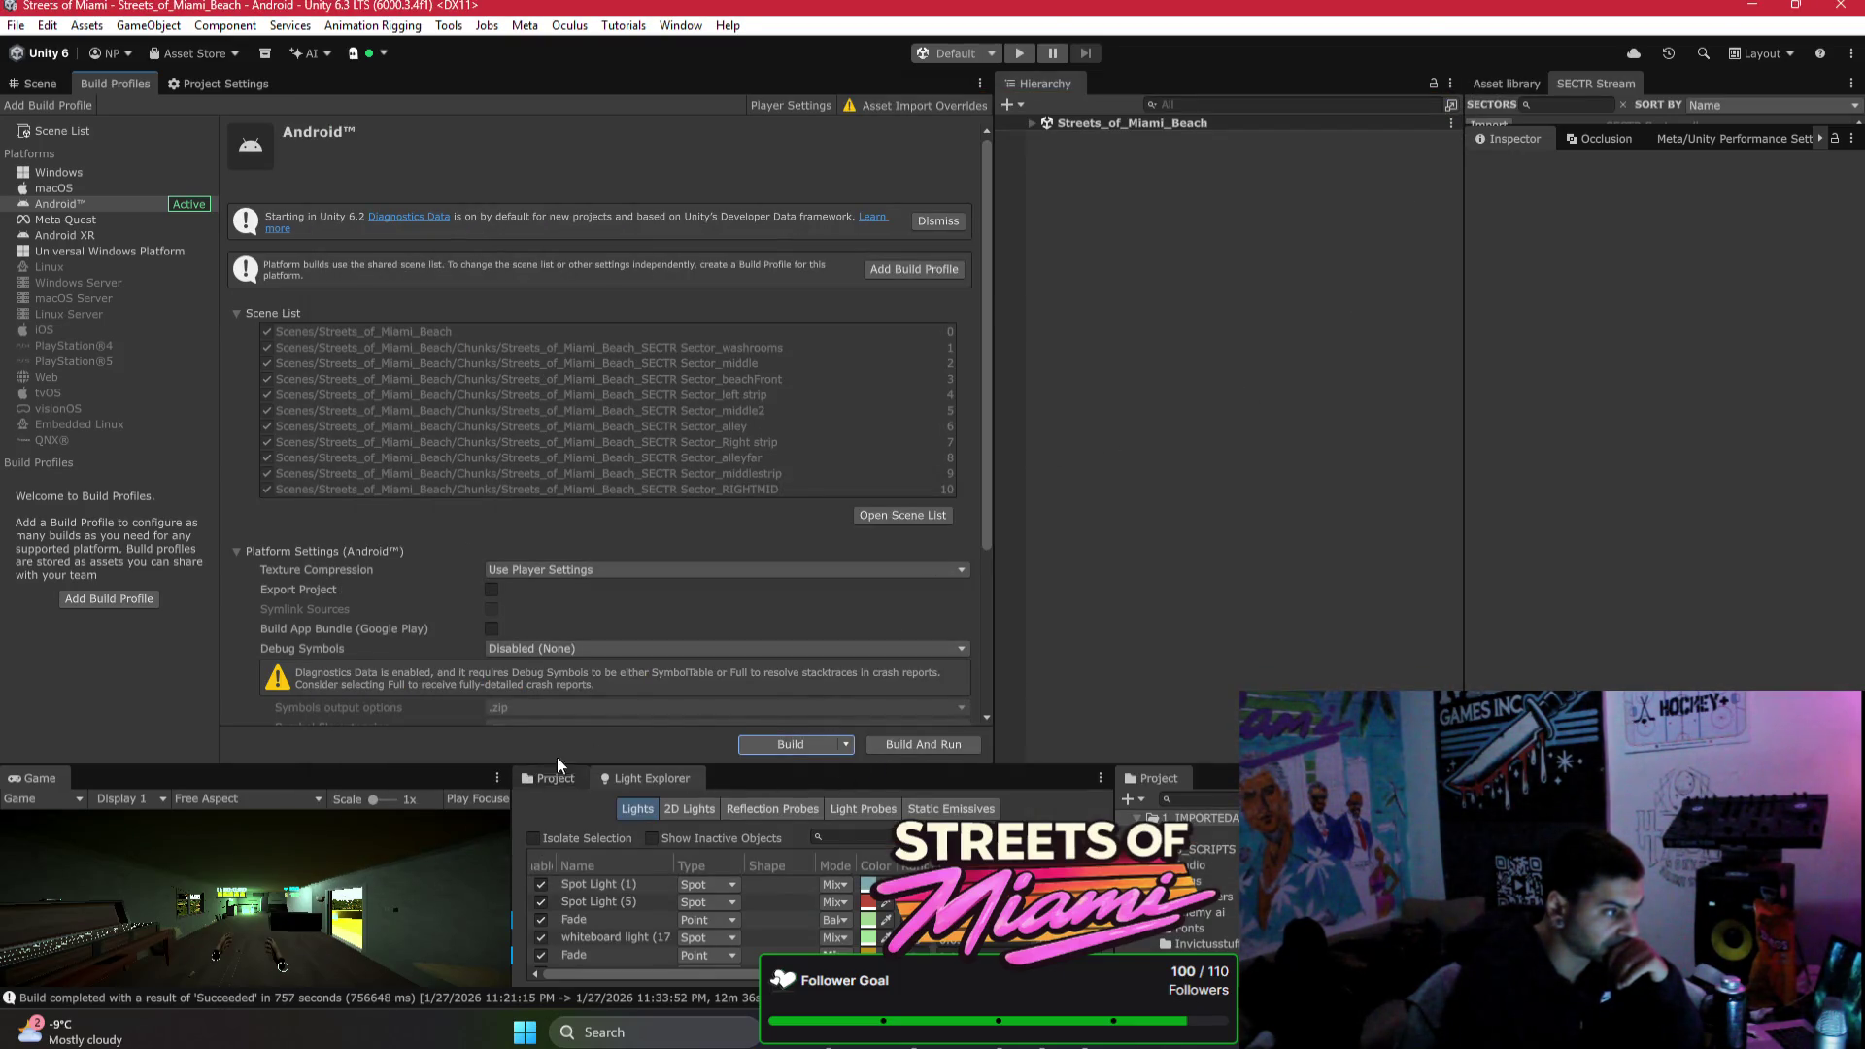
left_click(34, 83)
left_click_drag(482, 371, 137, 370)
mouse_move(287, 300)
left_mouse_down()
mouse_move(253, 301)
mouse_move(254, 337)
mouse_move(208, 254)
mouse_move(735, 330)
mouse_move(564, 291)
mouse_move(533, 415)
left_mouse_up()
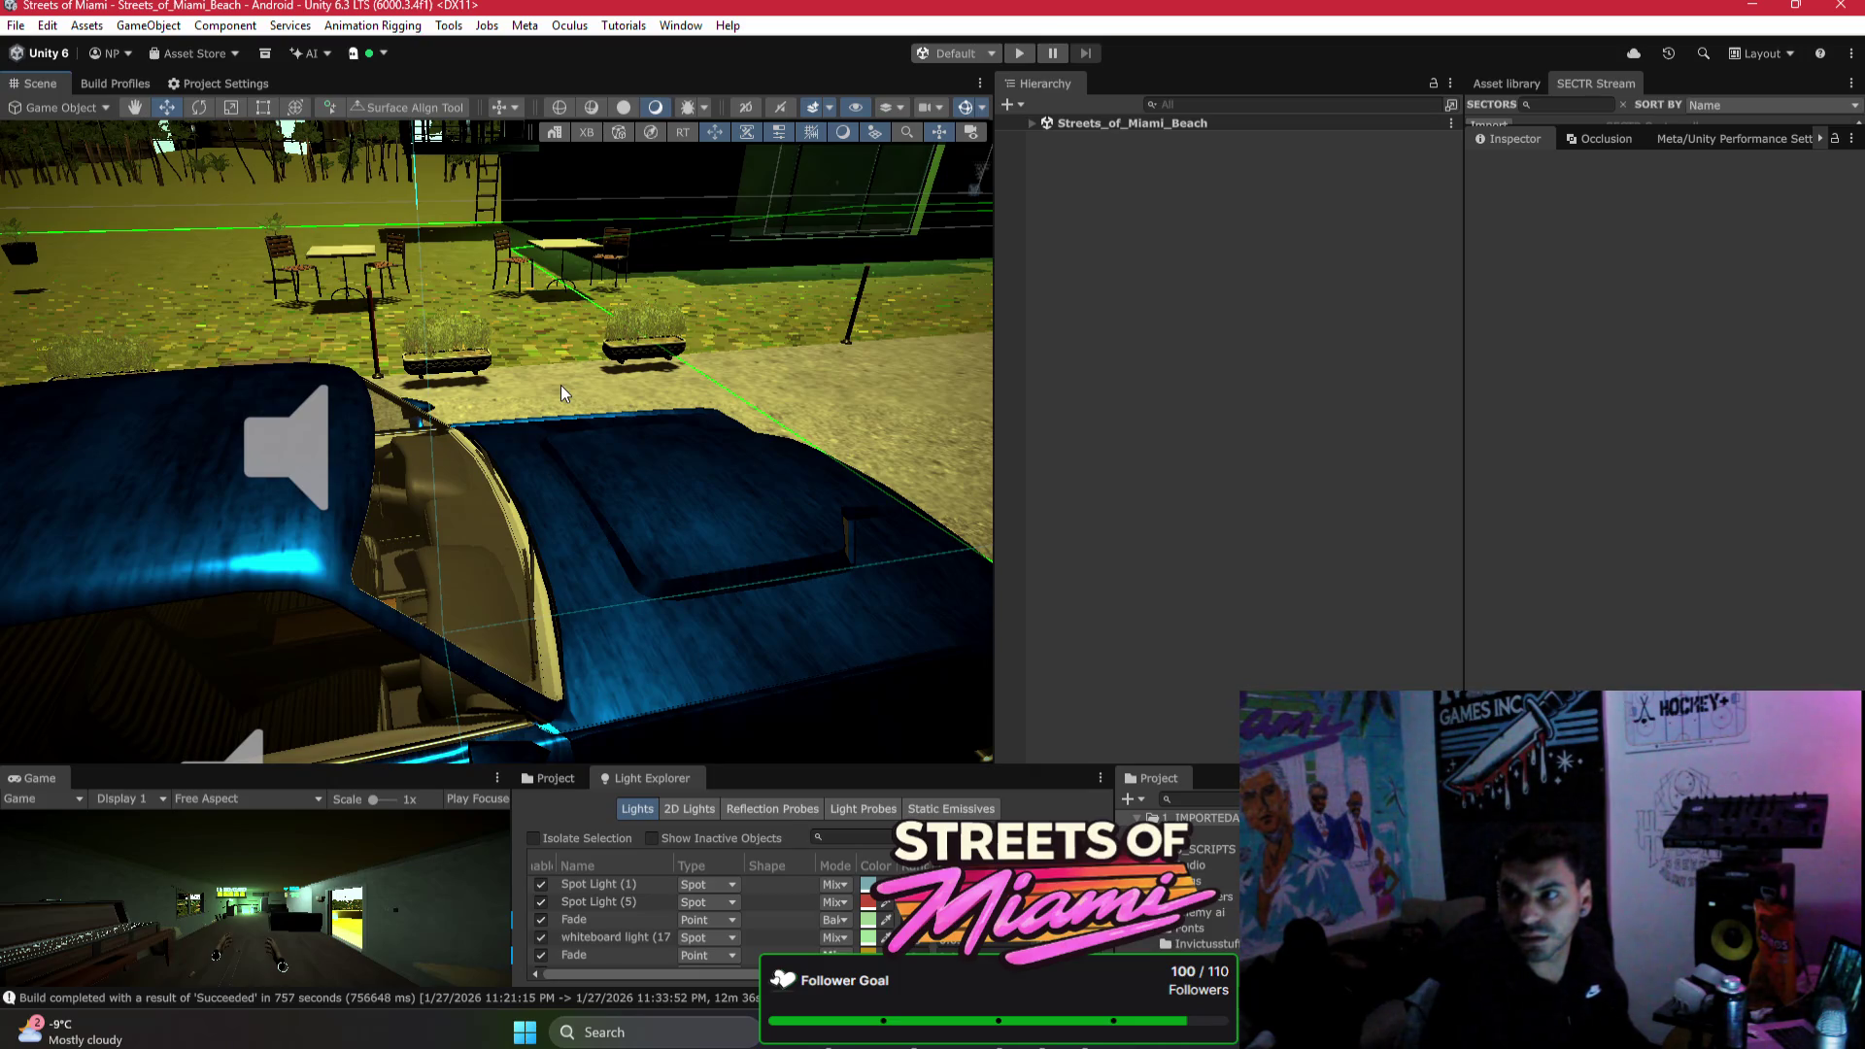
mouse_move(499, 383)
left_mouse_down()
mouse_move(503, 337)
mouse_move(1032, 383)
mouse_move(777, 372)
mouse_move(962, 298)
mouse_move(981, 310)
left_mouse_up()
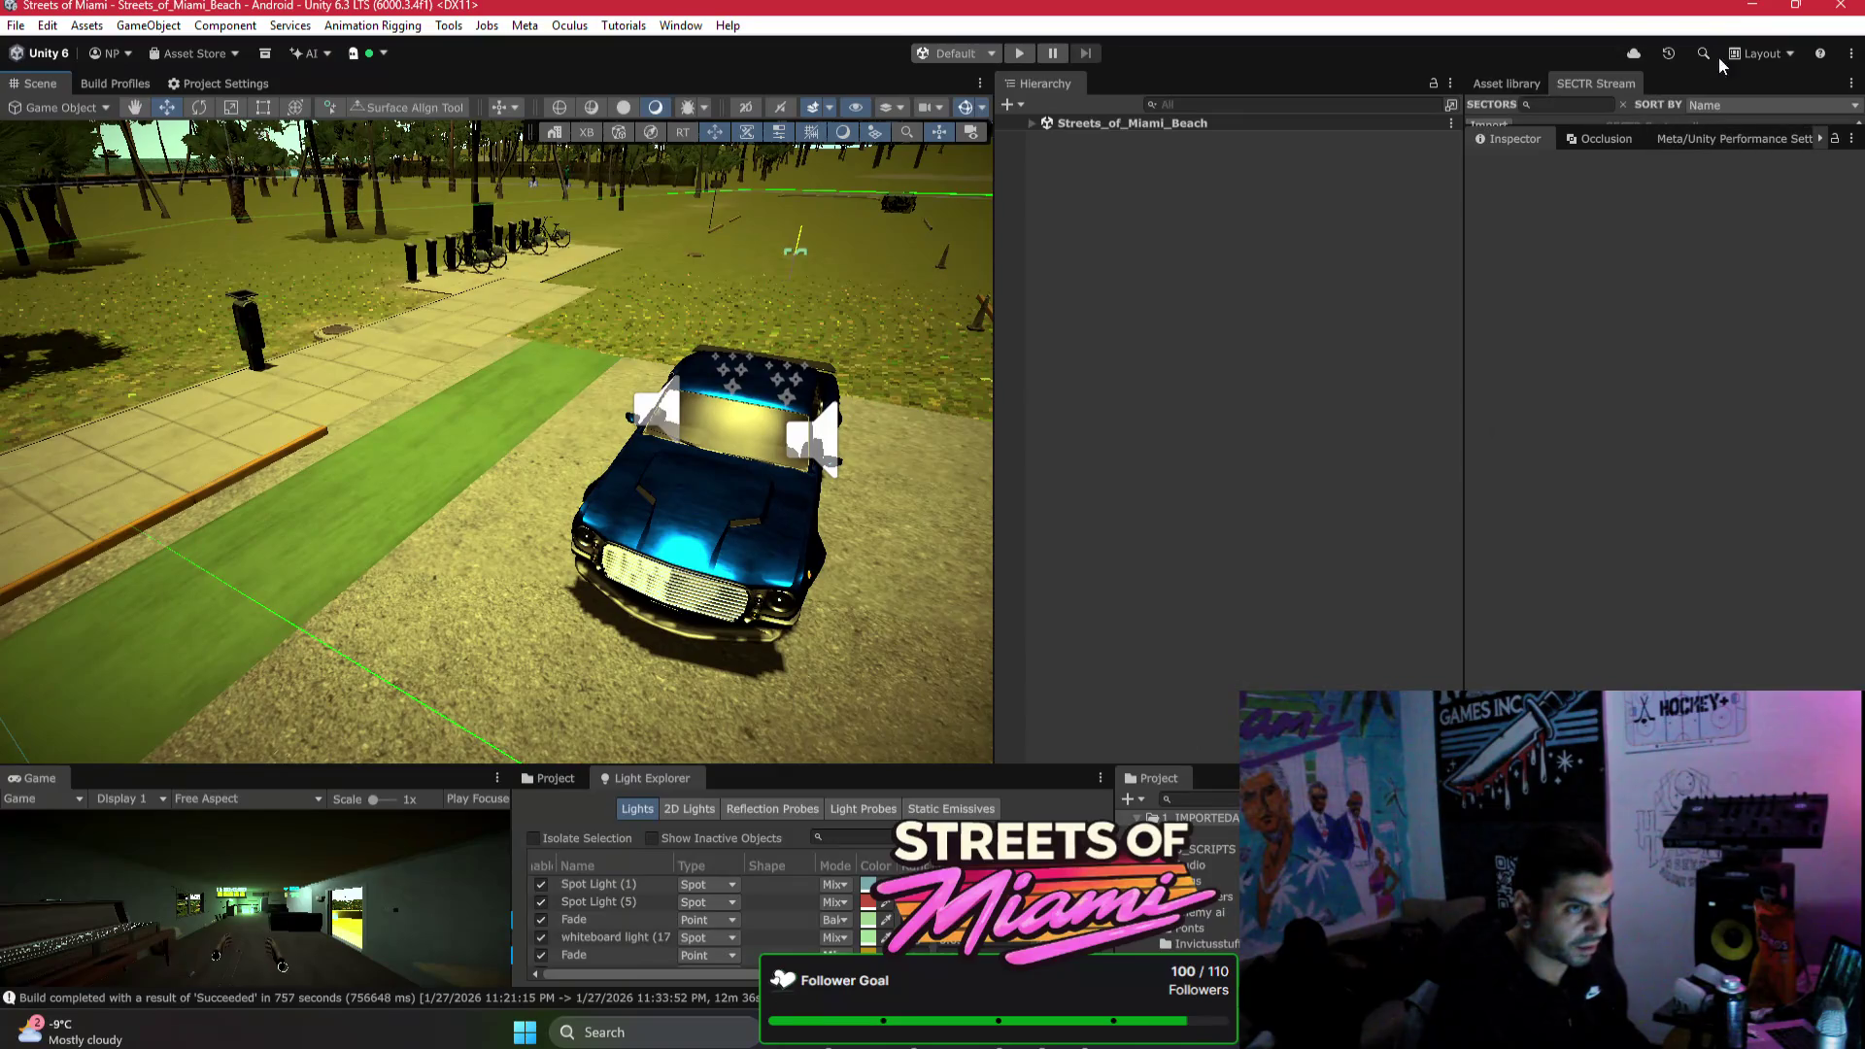
Step: Maximize the browser on the Streets of Miami VR Steam page, then minimize it to the desktop
left_click(1758, 6)
left_click(1273, 121)
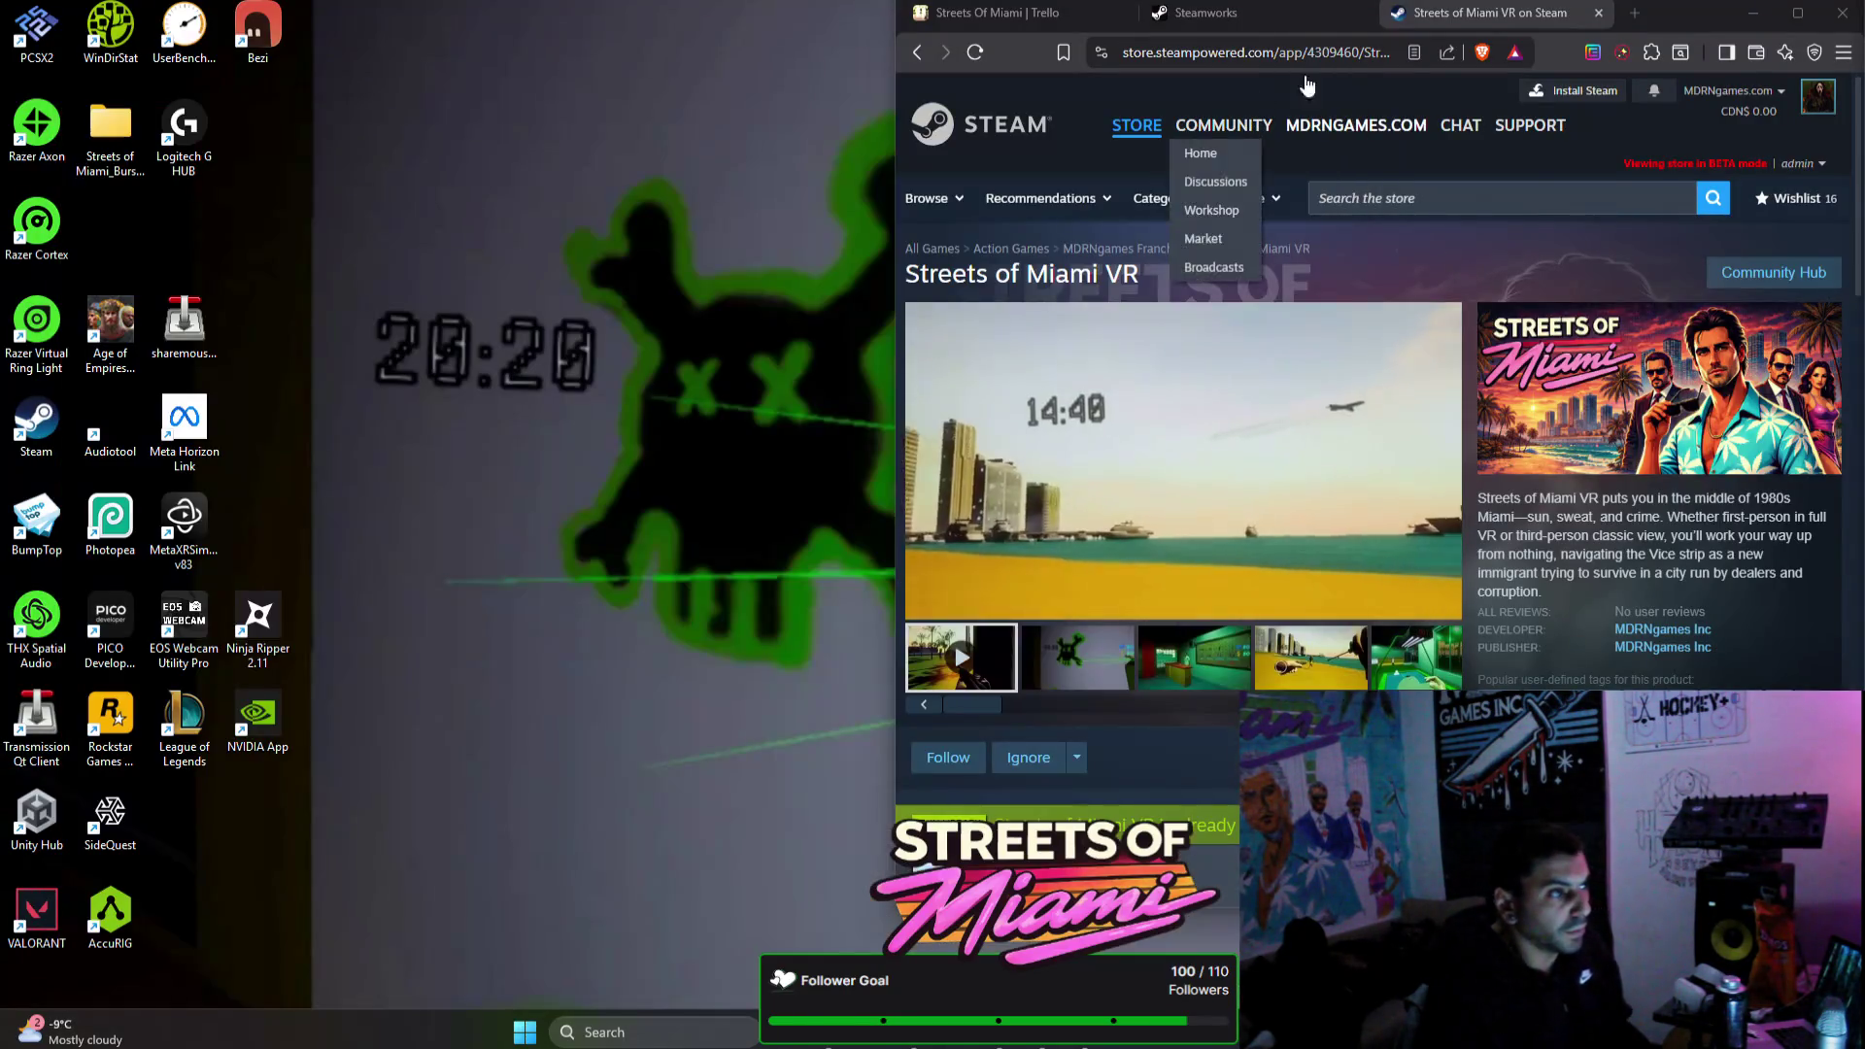
left_click_drag(1700, 27, 1049, 19)
key("super+Up")
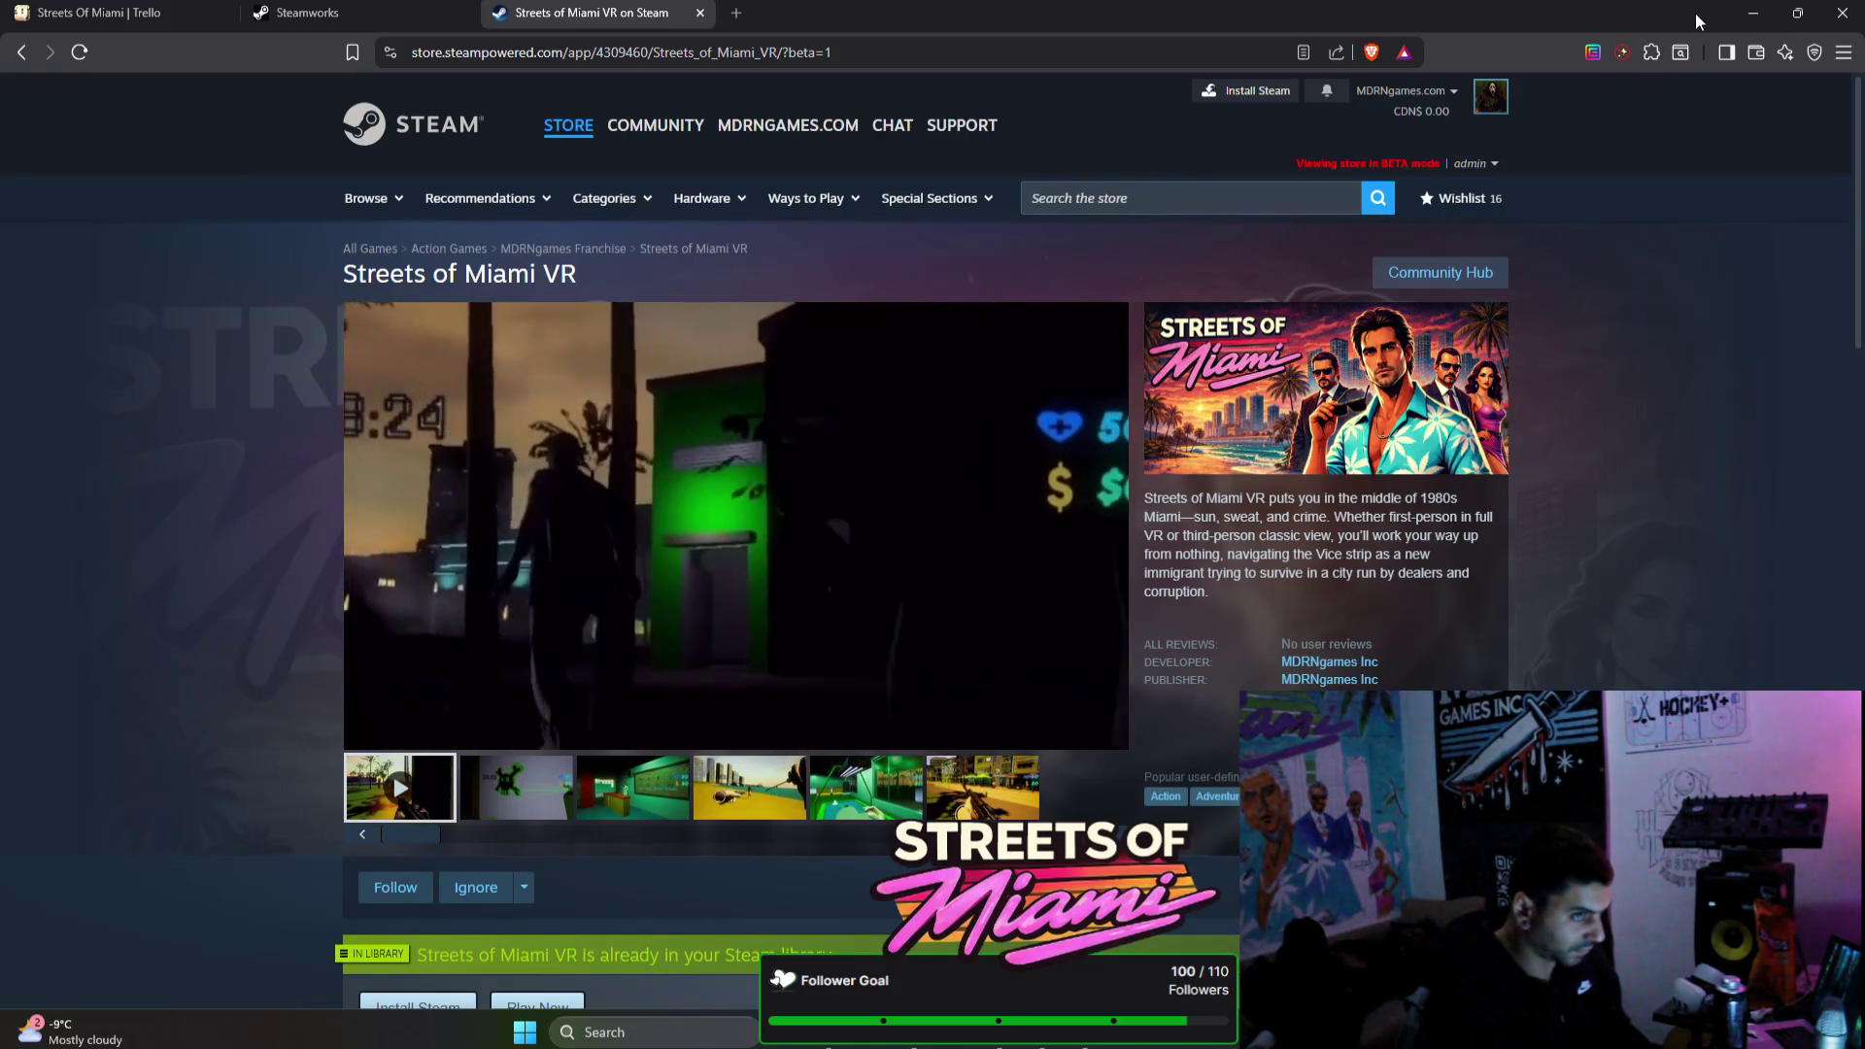
left_click(1753, 13)
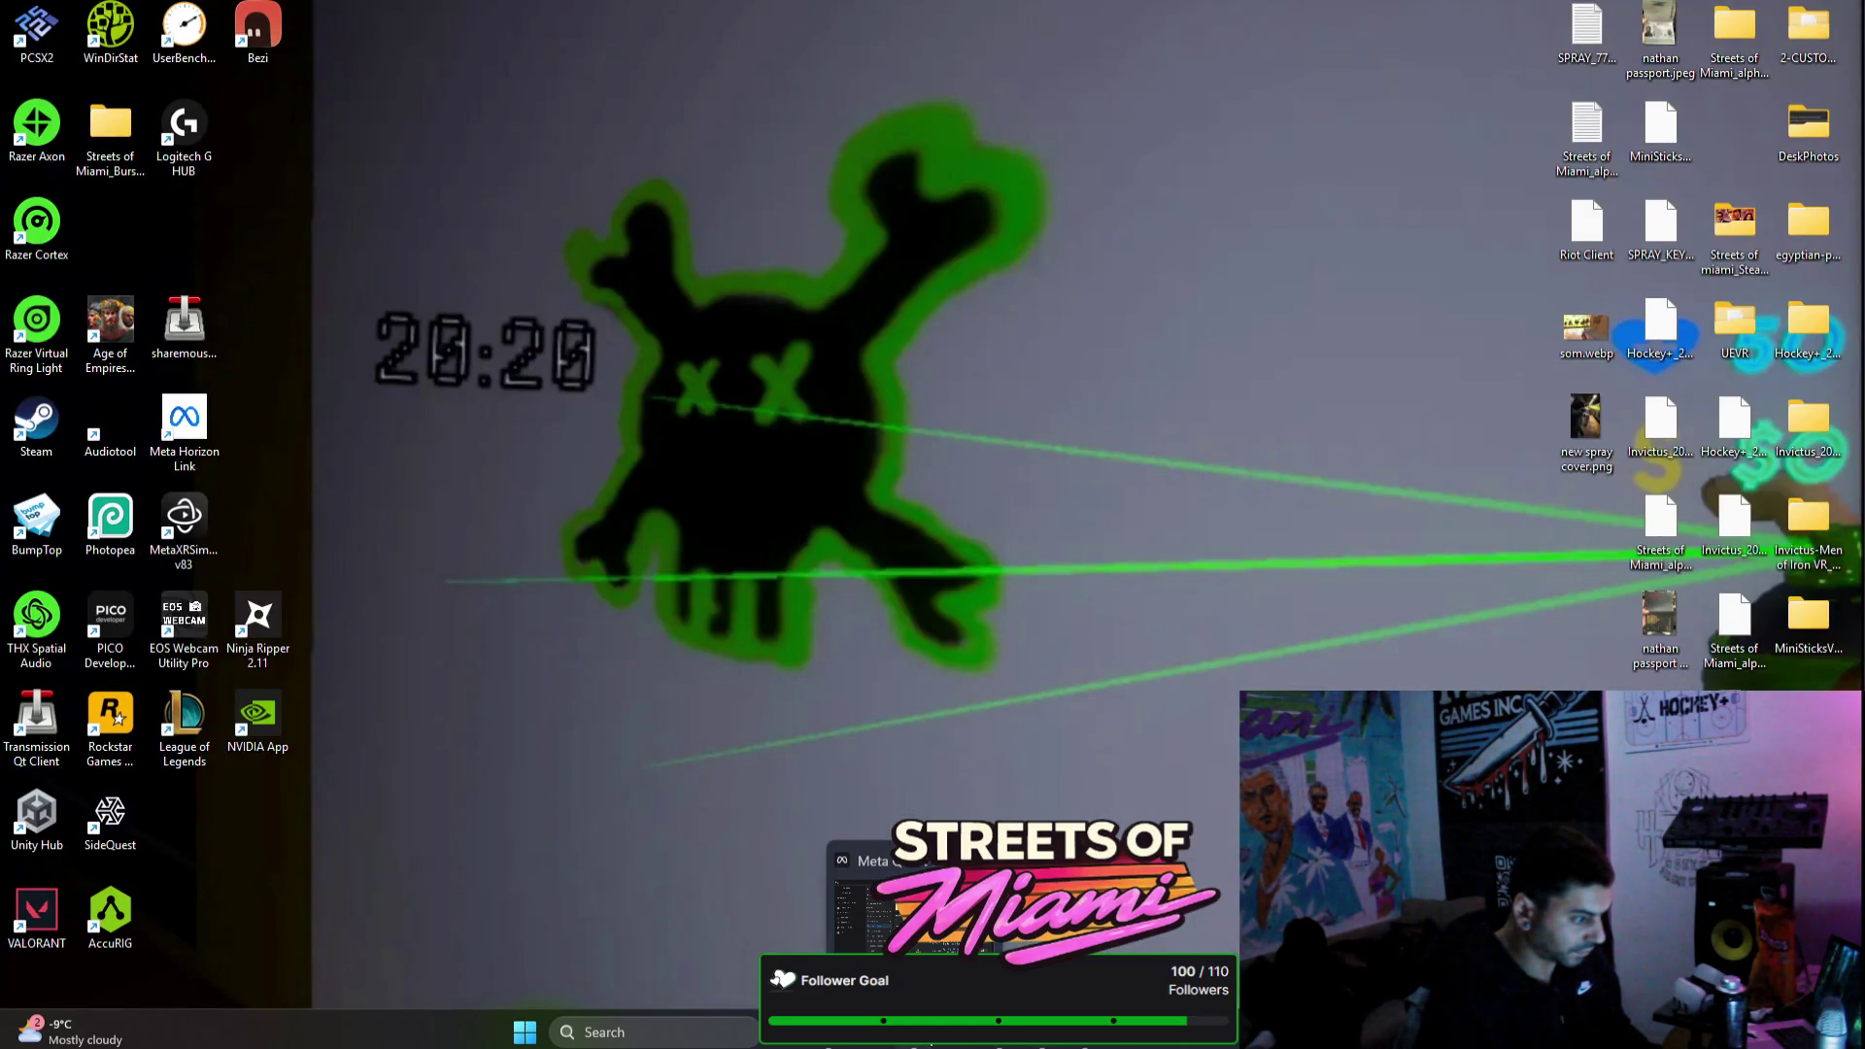
Step: Select Racing_Car_Glass_L, its door and DESTRUCTABLE_GLASS (1), and open the Destruction script source
left_click(883, 1032)
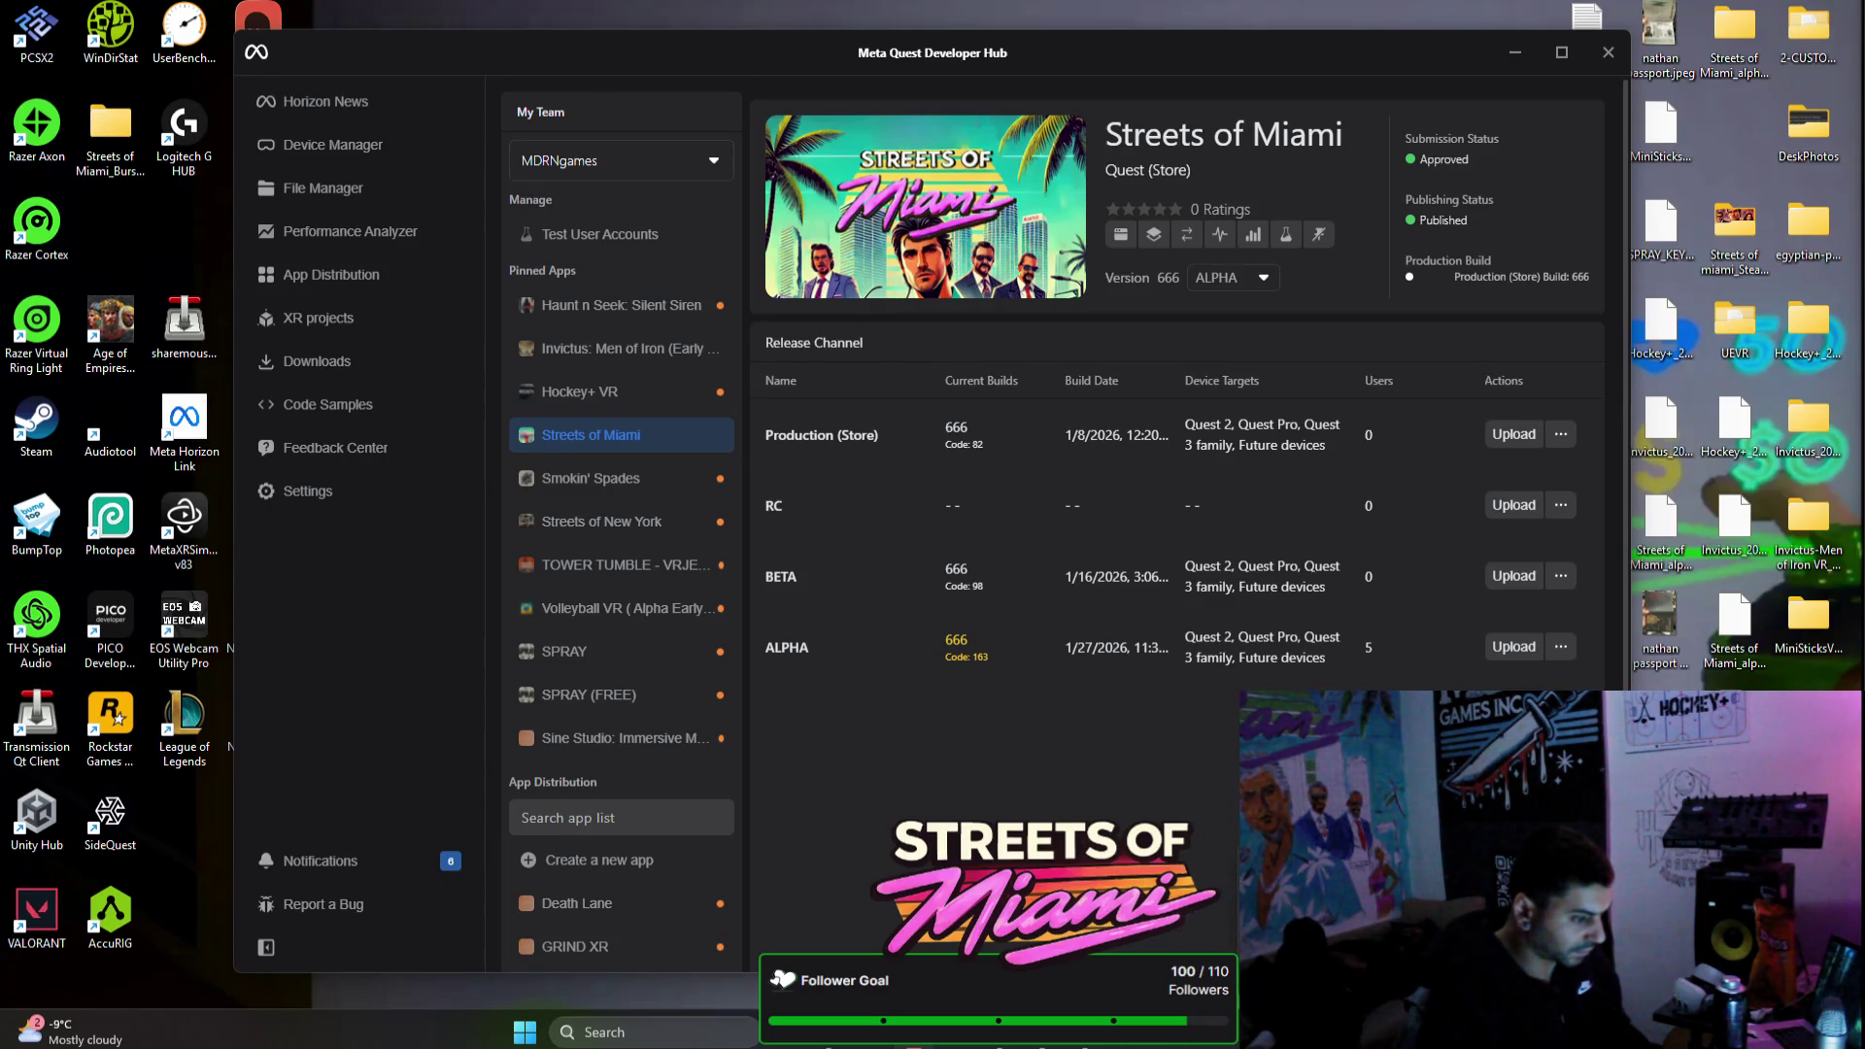
key("alt+Tab")
left_click_drag(682, 386, 491, 411)
left_click(532, 408)
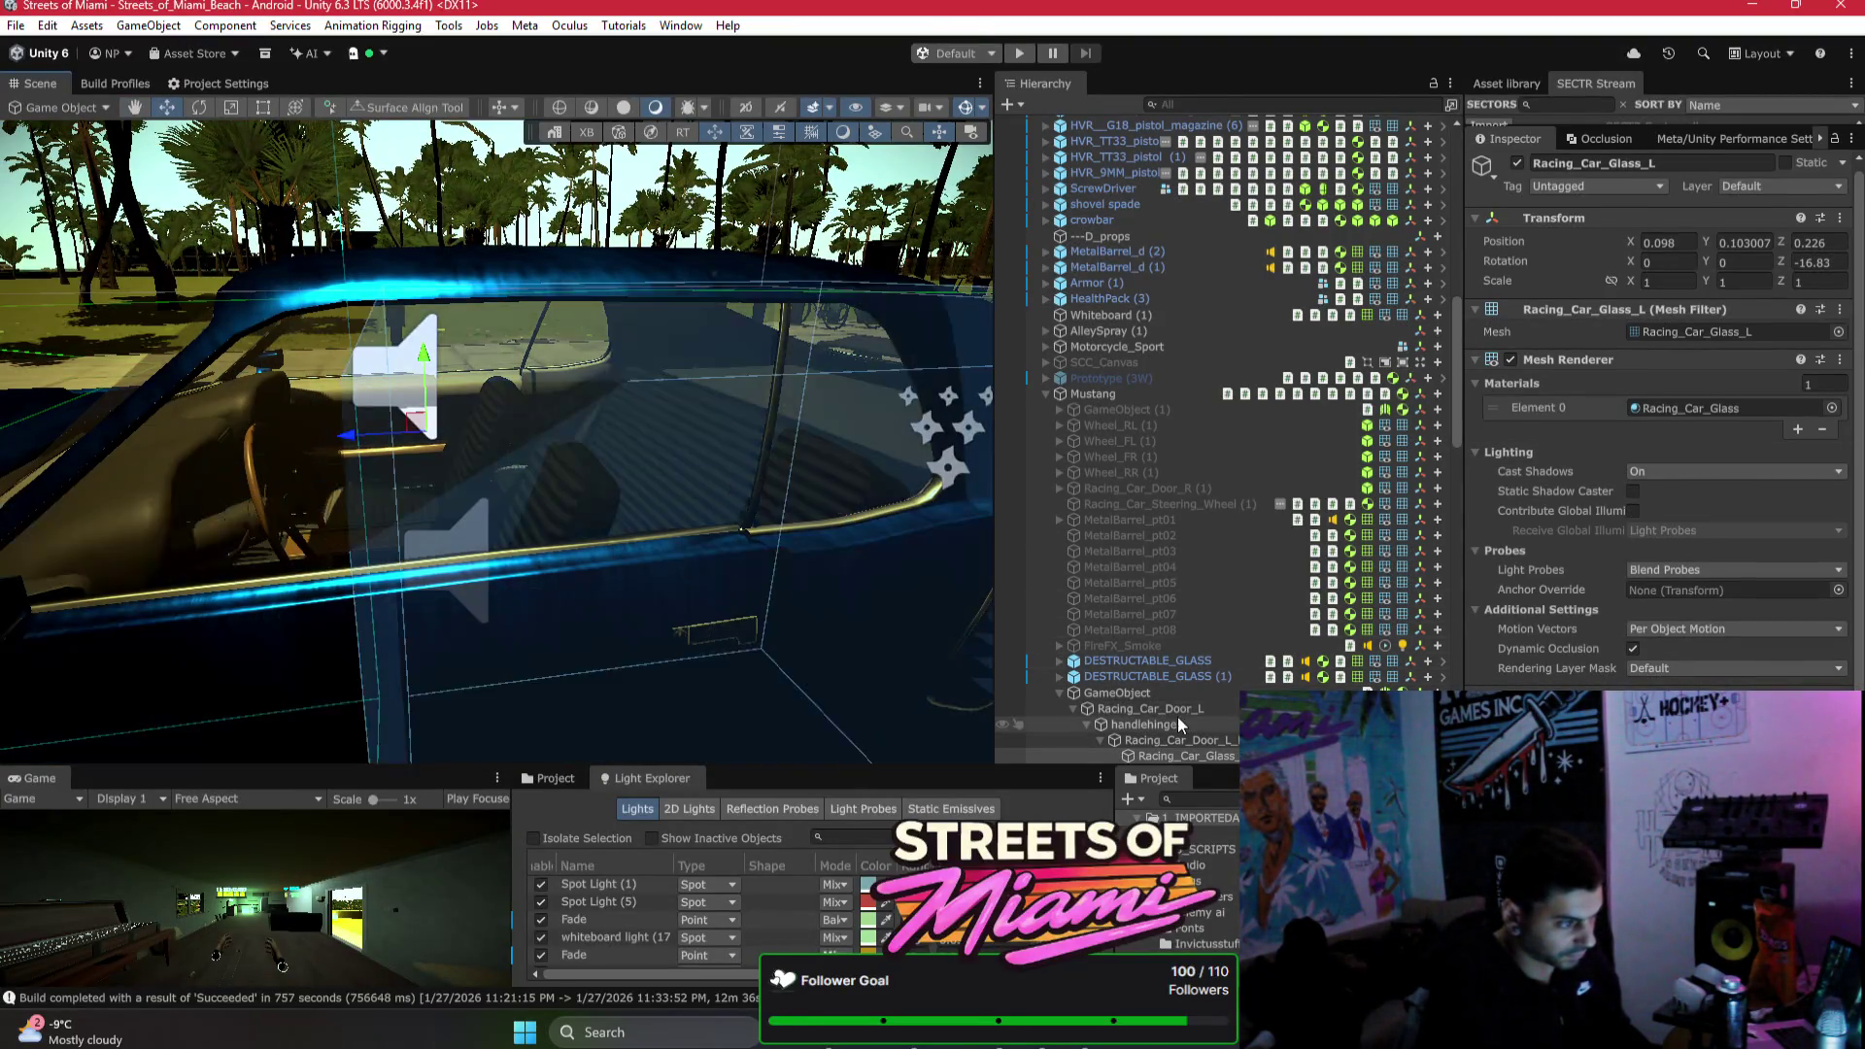
left_click(1127, 696)
left_click(1156, 677)
scroll(1645, 446, "down", 6)
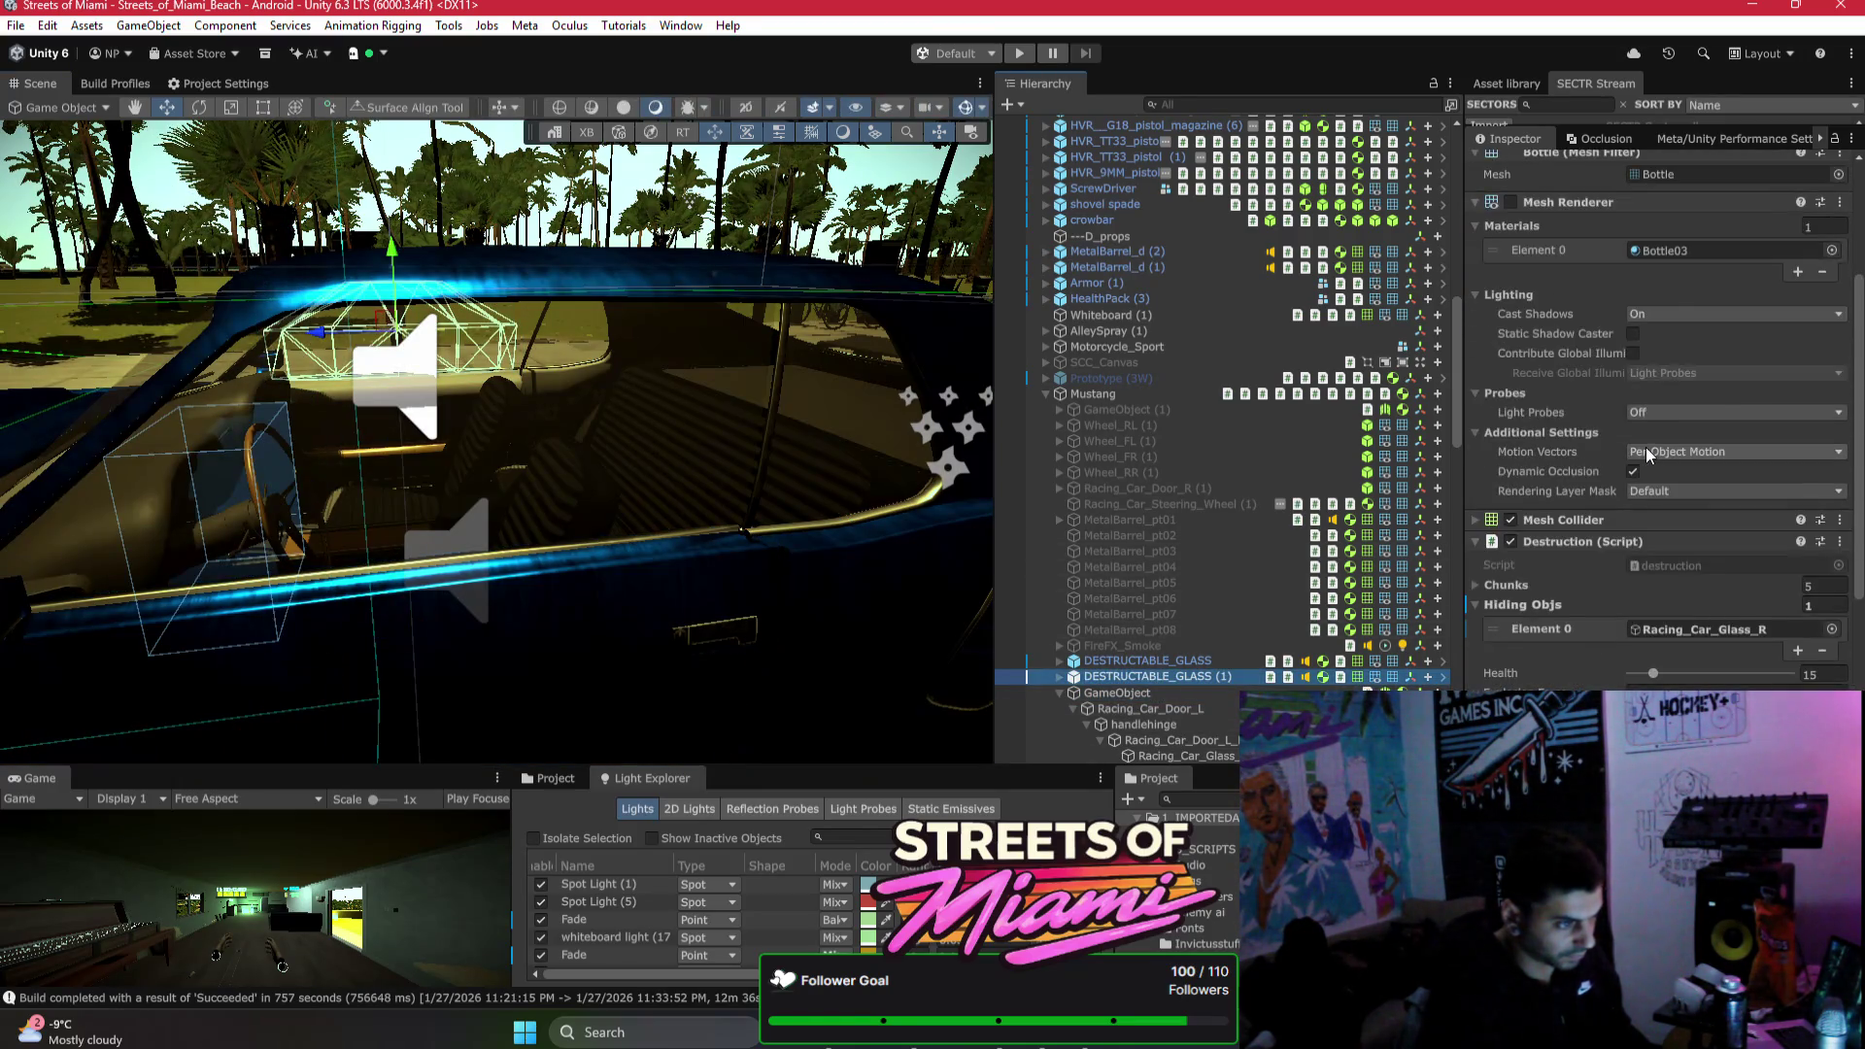
double_click(1699, 463)
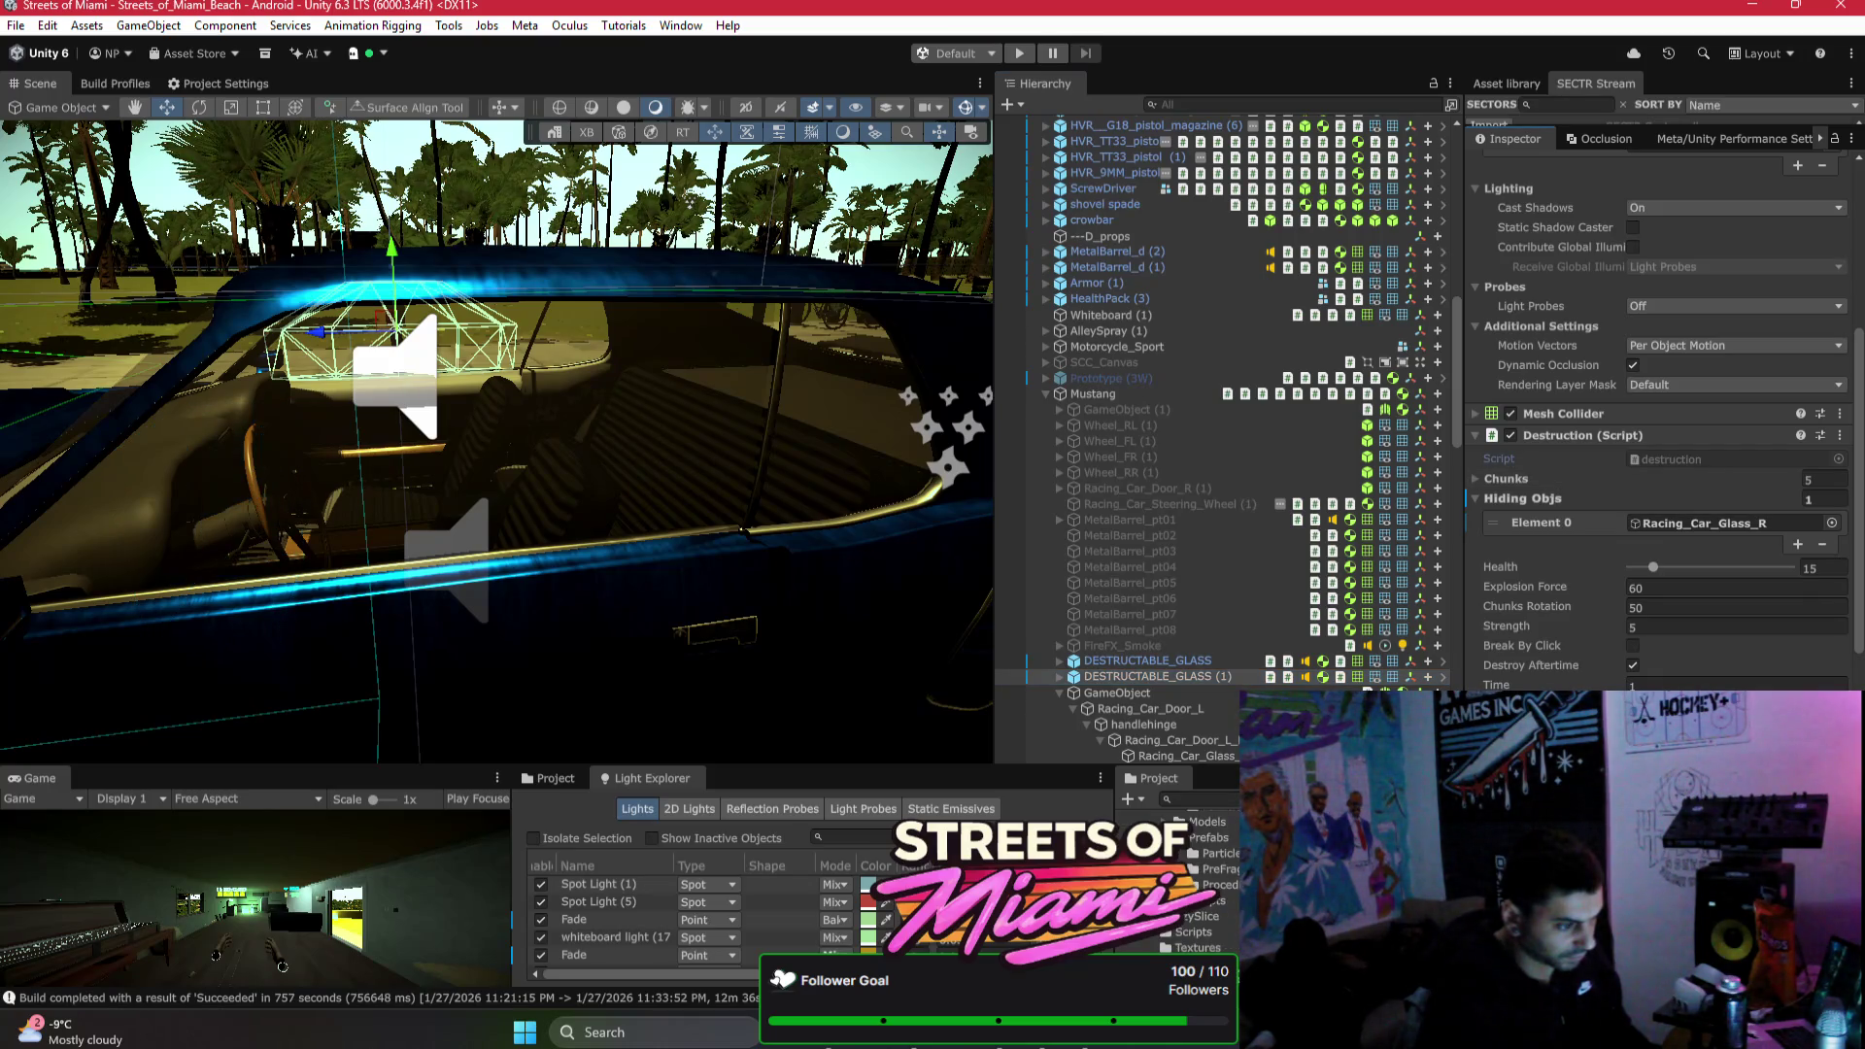
scroll(187, 398, "down", 3)
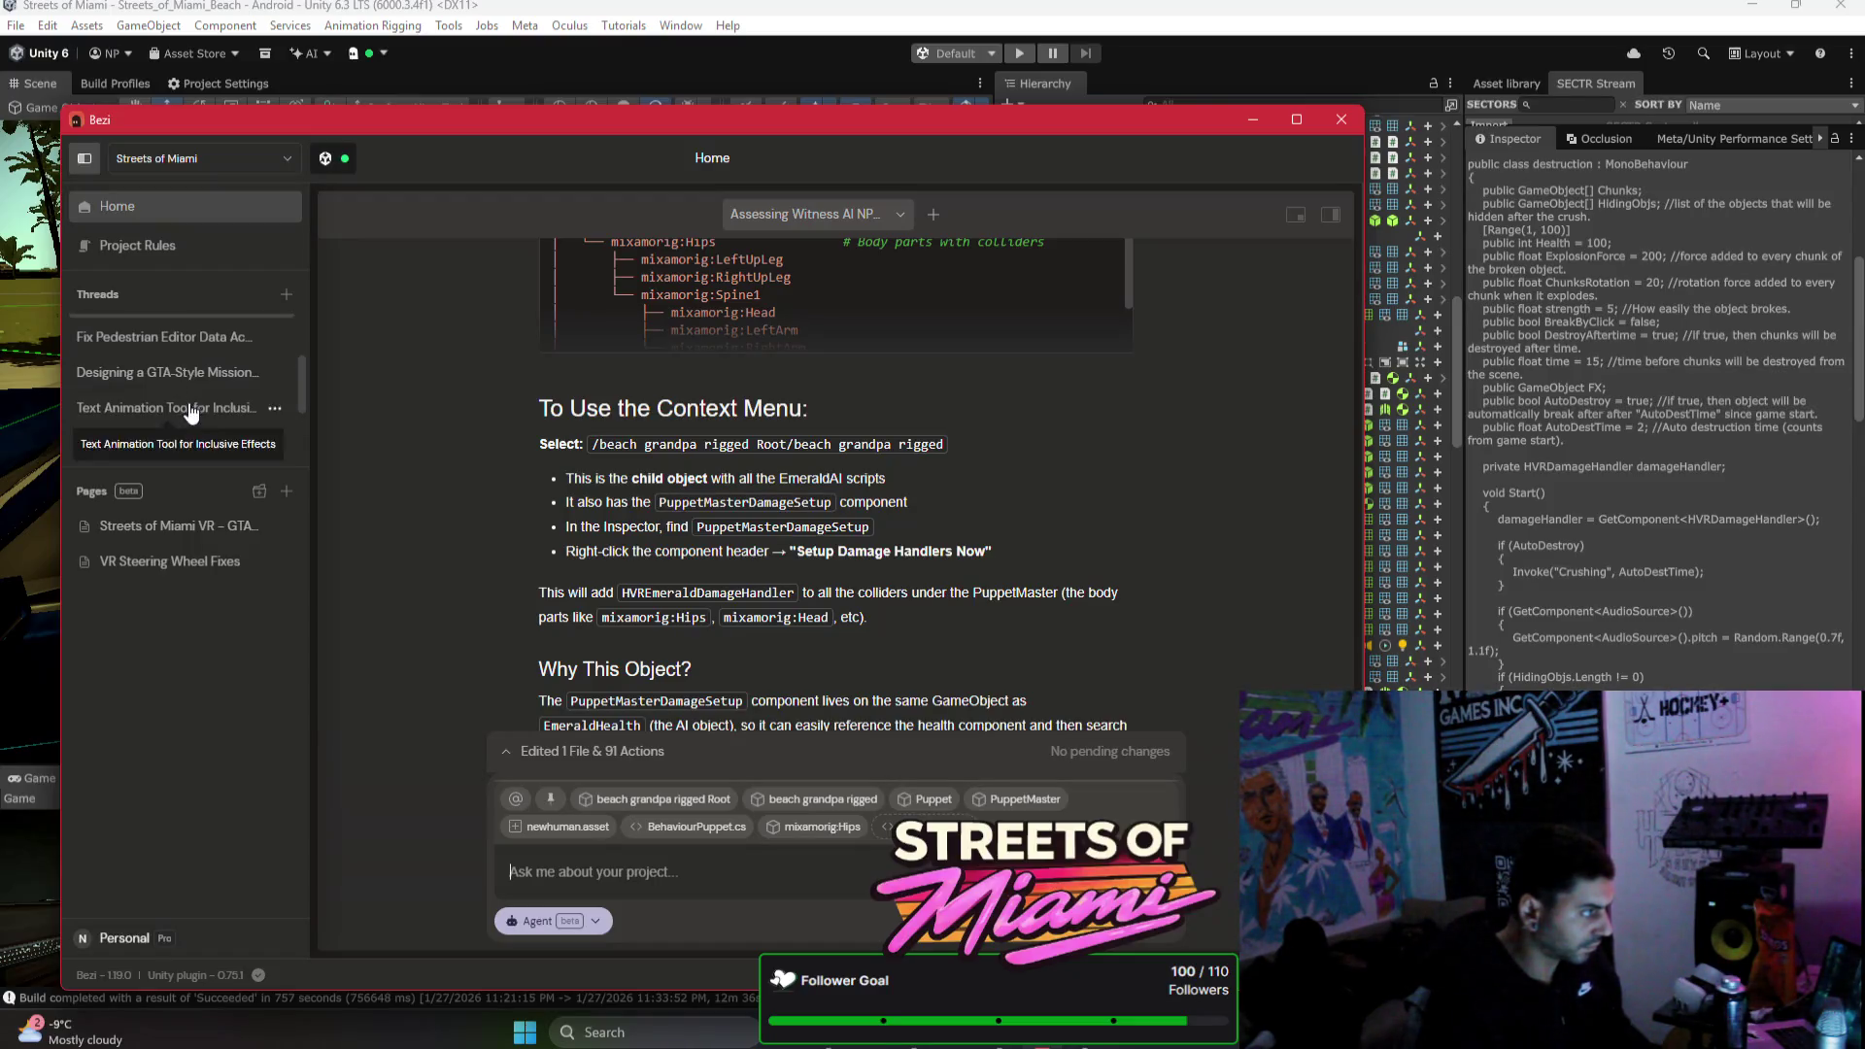
Step: In the Adding Explosion Force thread, remove every context chip except destruction.cs
scroll(194, 404, "up", 3)
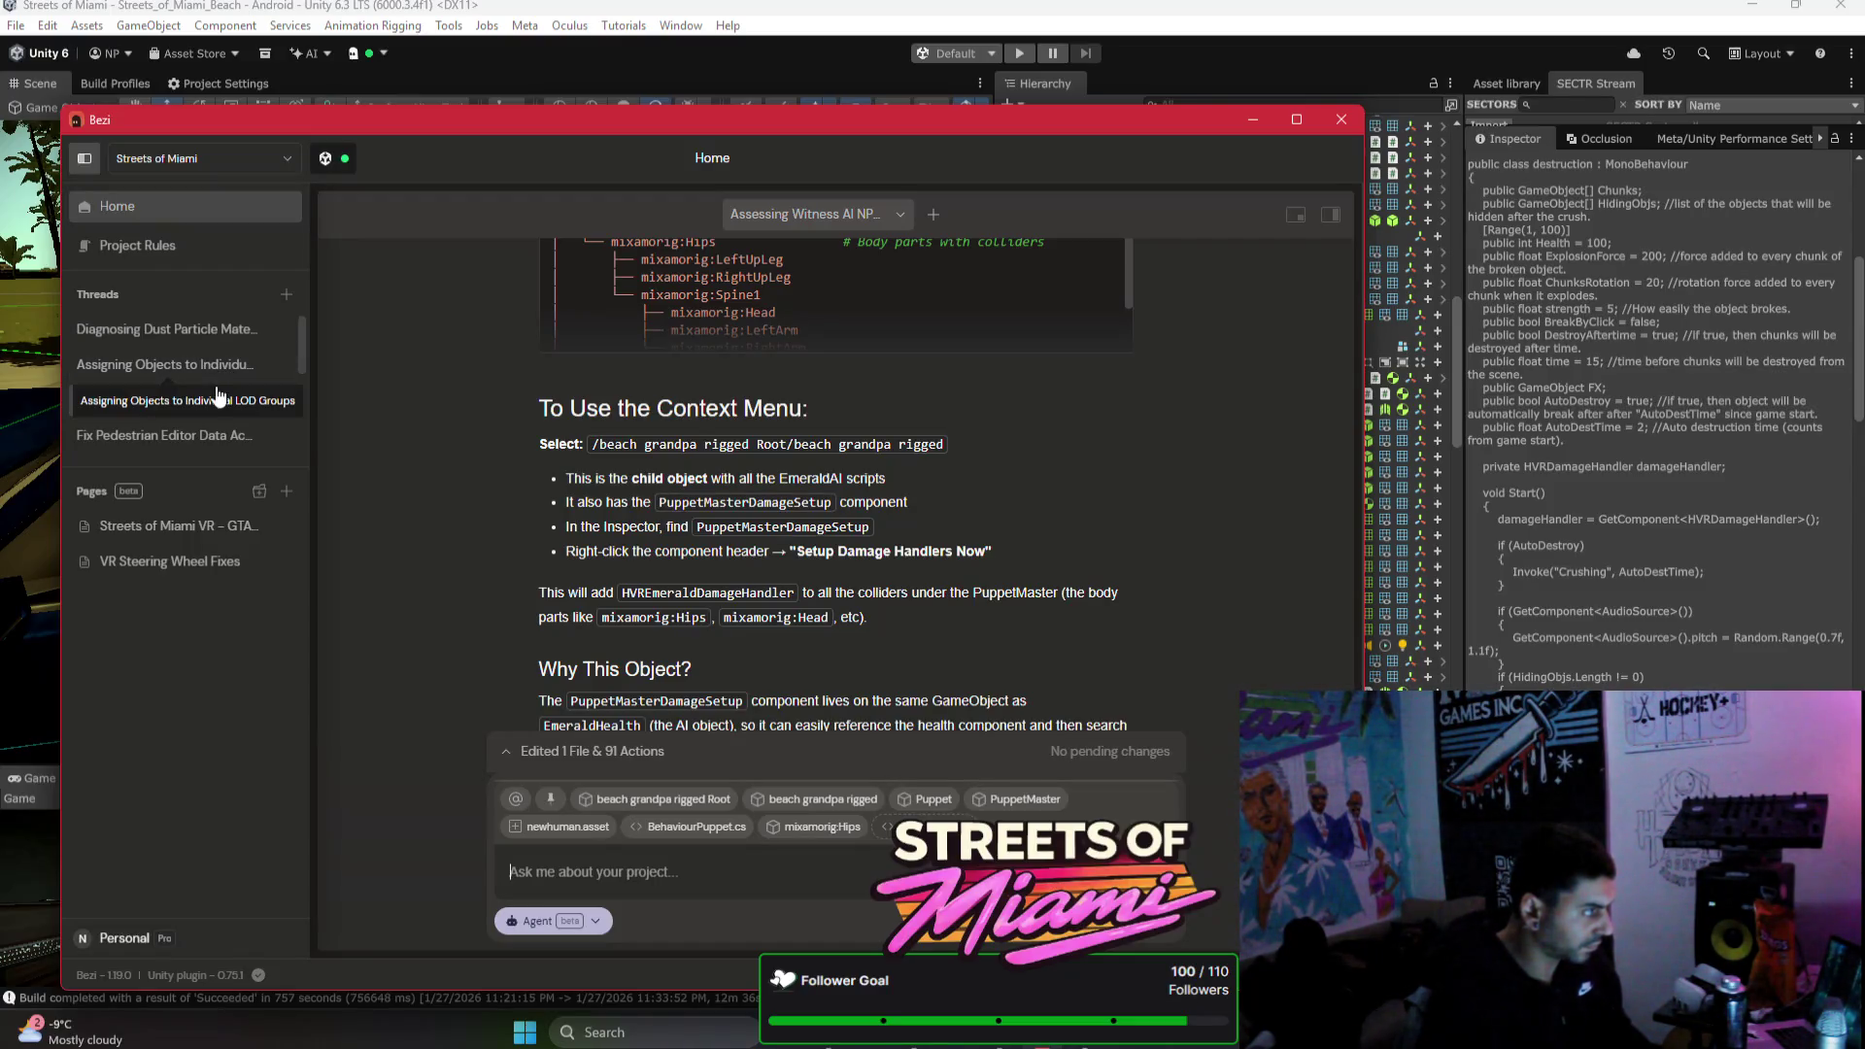
scroll(206, 439, "down", 5)
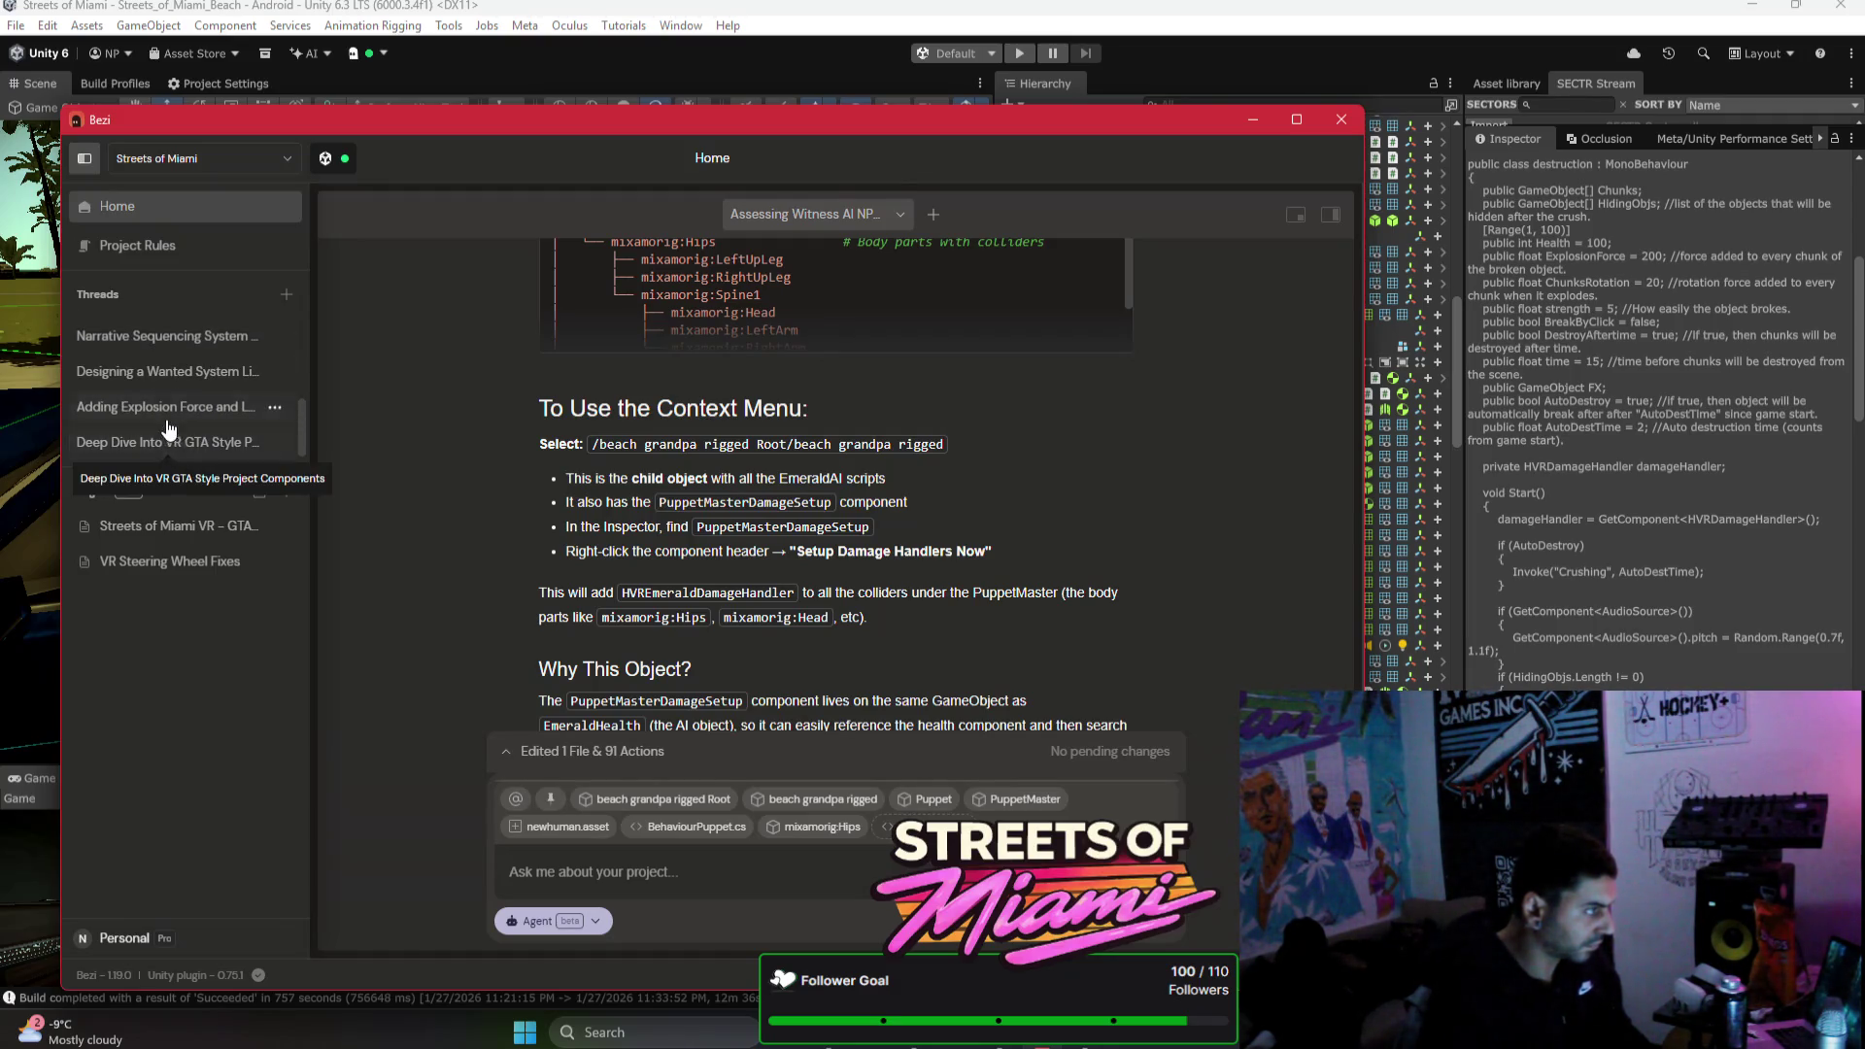
left_click(185, 406)
type("when")
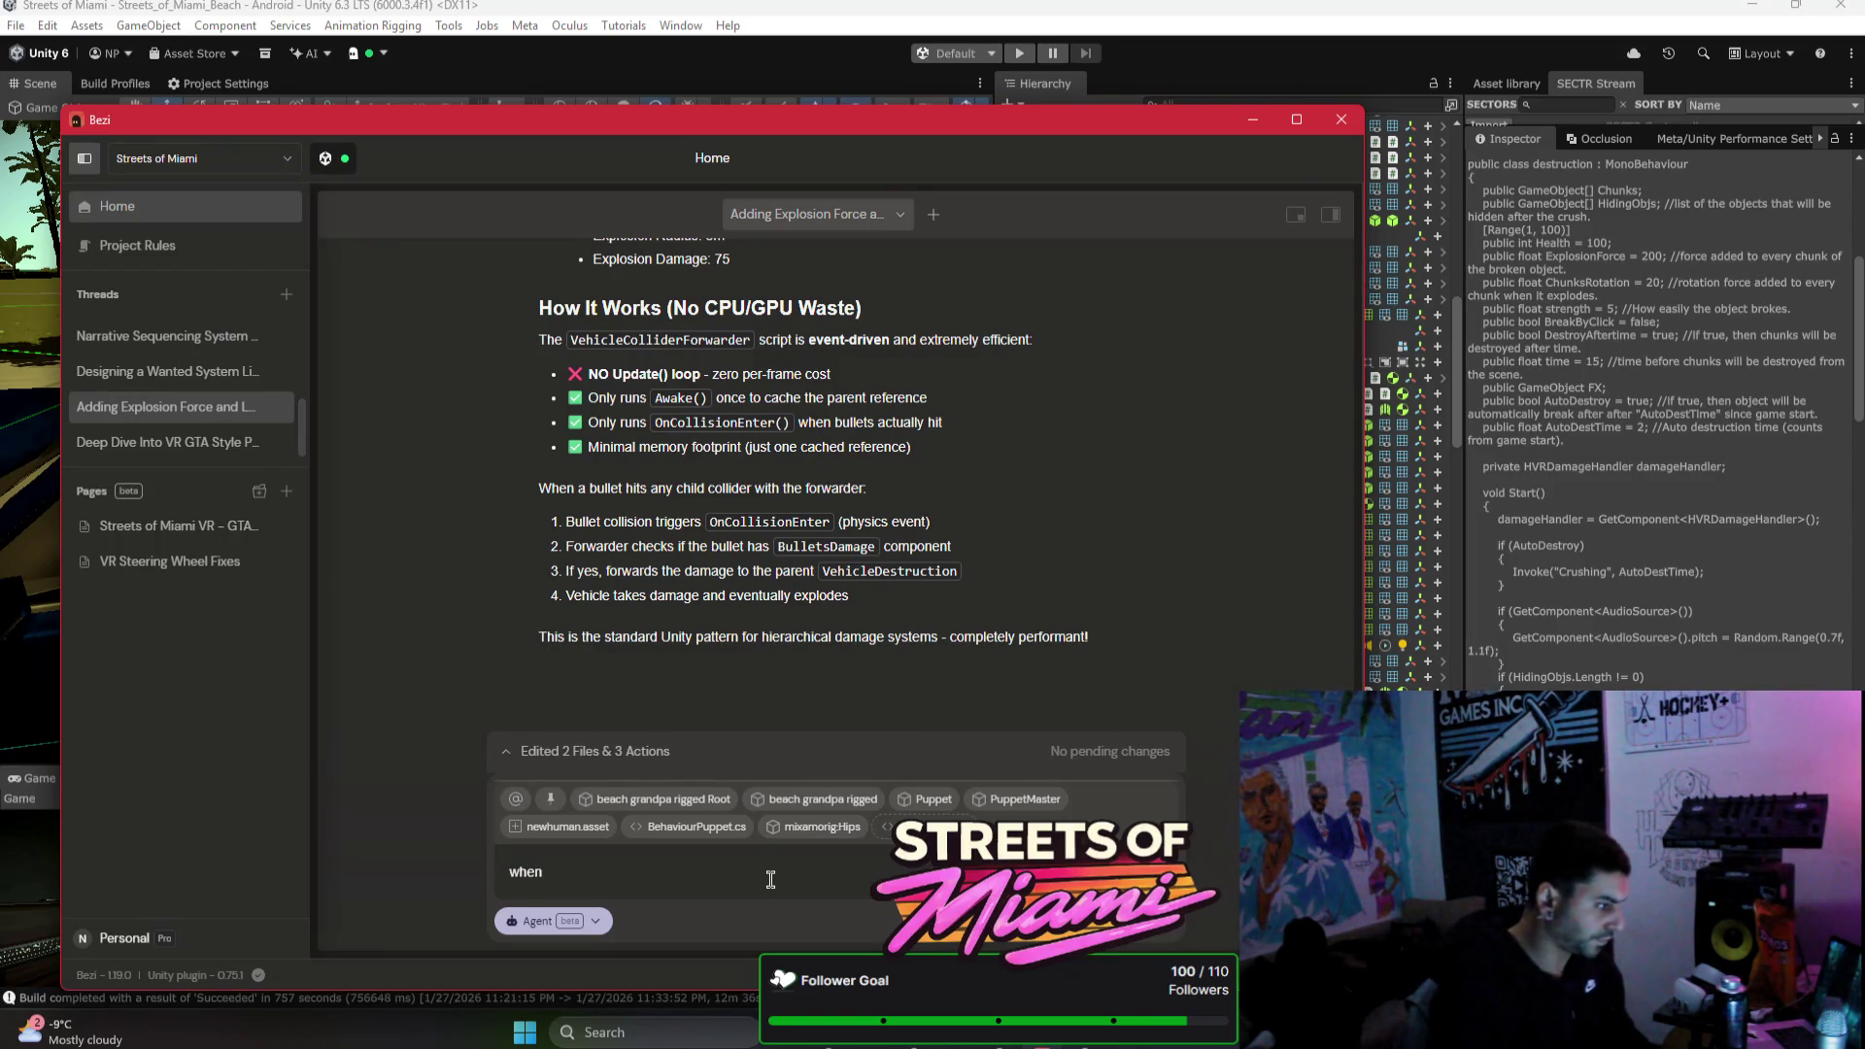
left_click(638, 807)
left_click(638, 806)
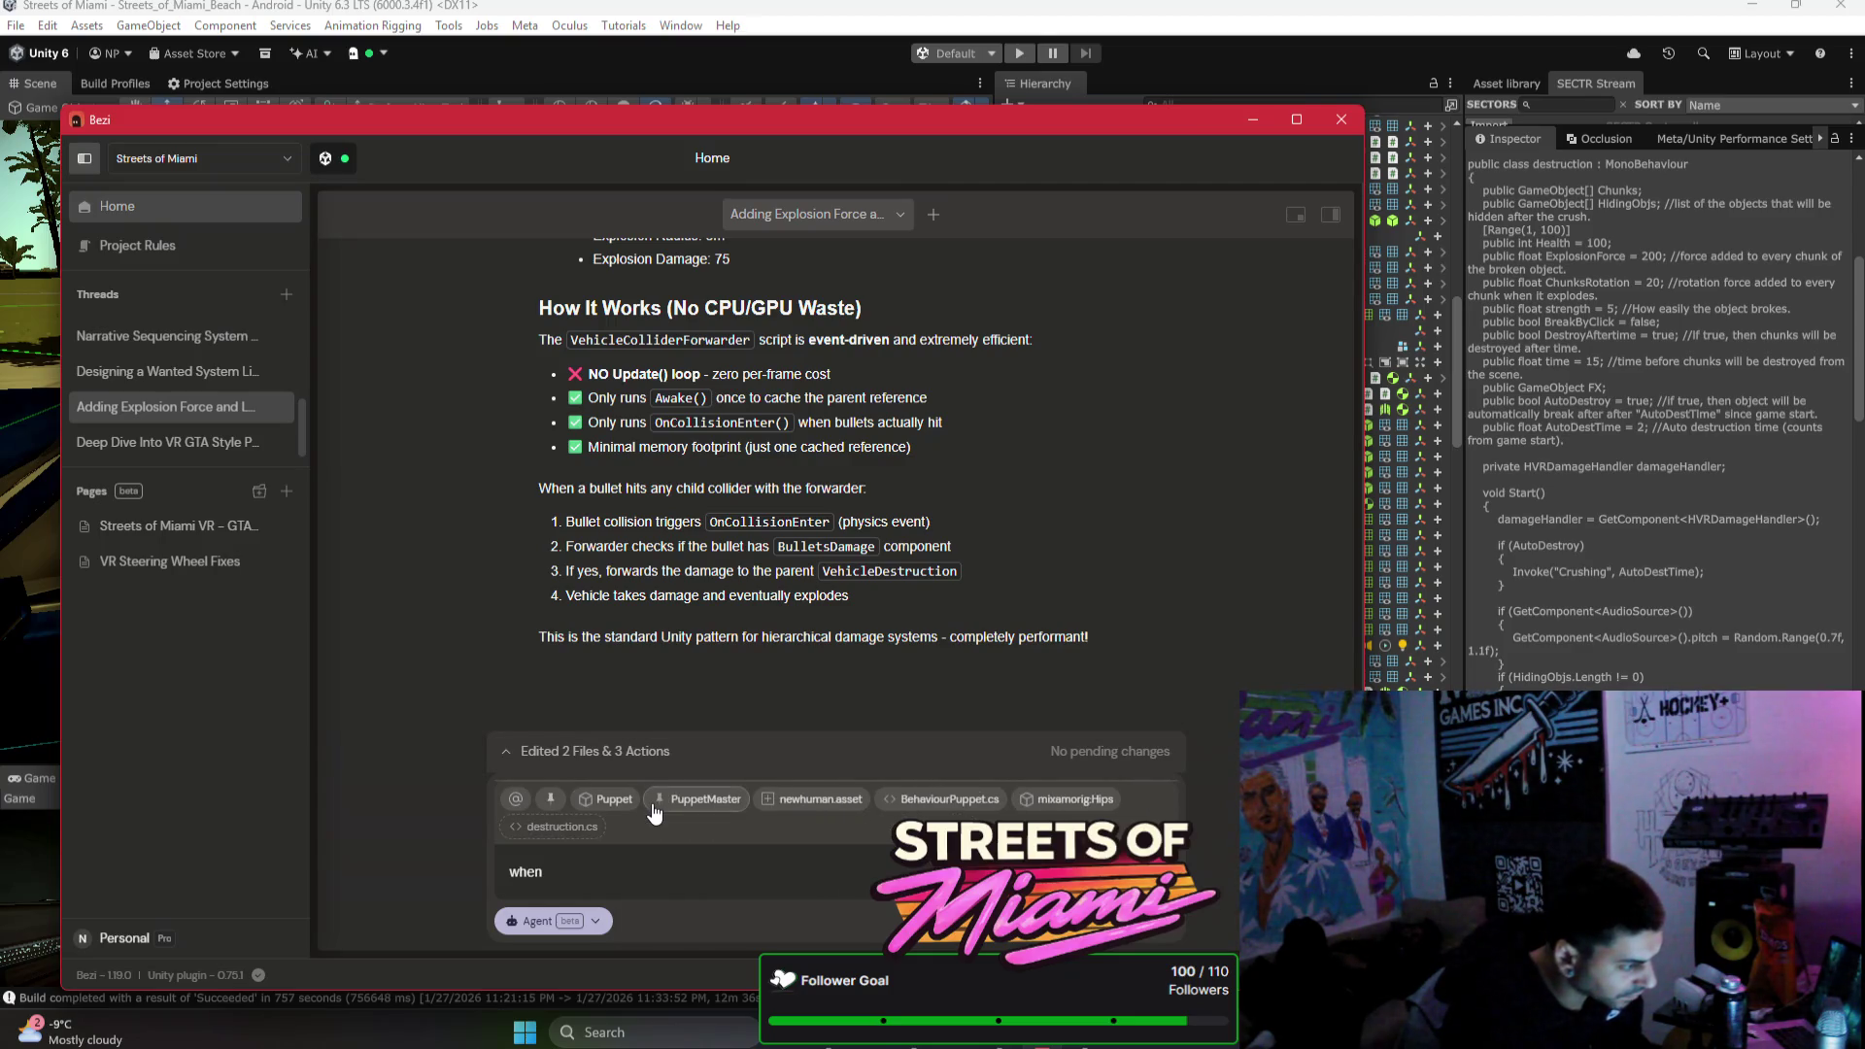
left_click(662, 830)
left_click(661, 831)
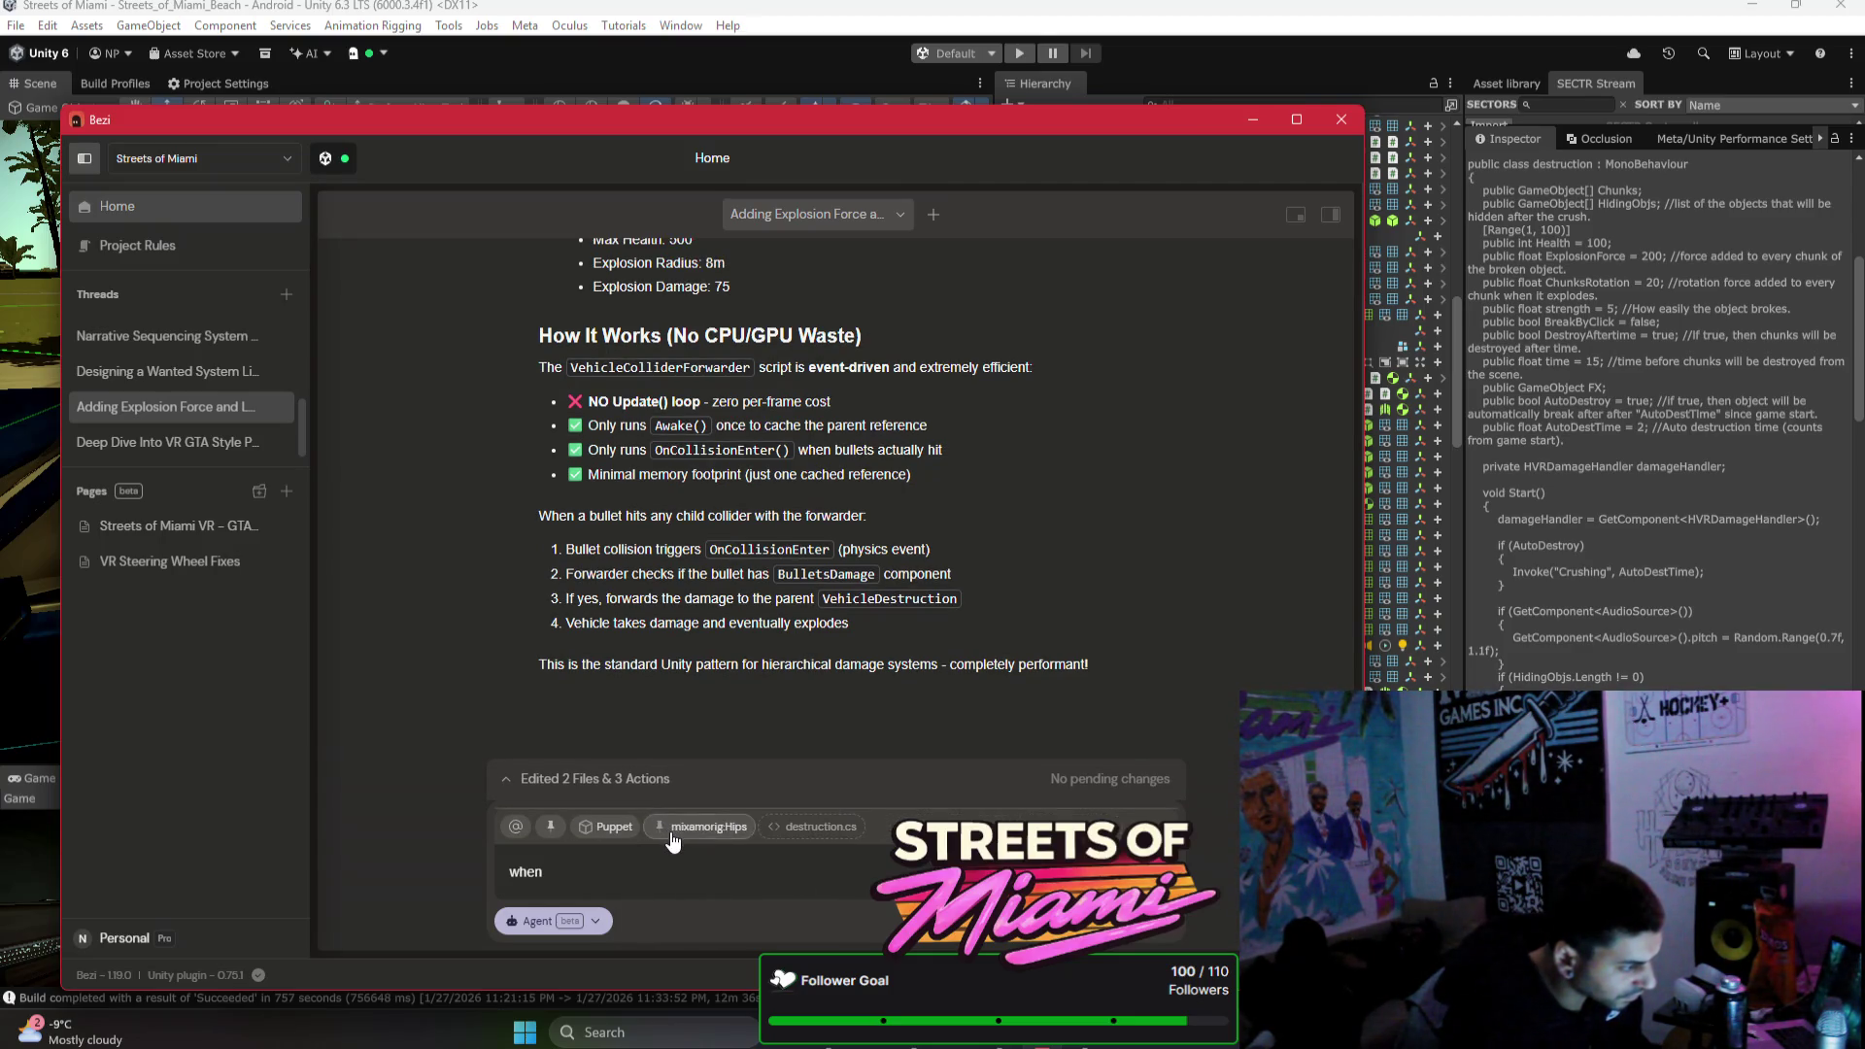
left_click(586, 827)
Step: Draft a question asking how to stop bounce audio repeating 100000x when objects break
left_click(1609, 454)
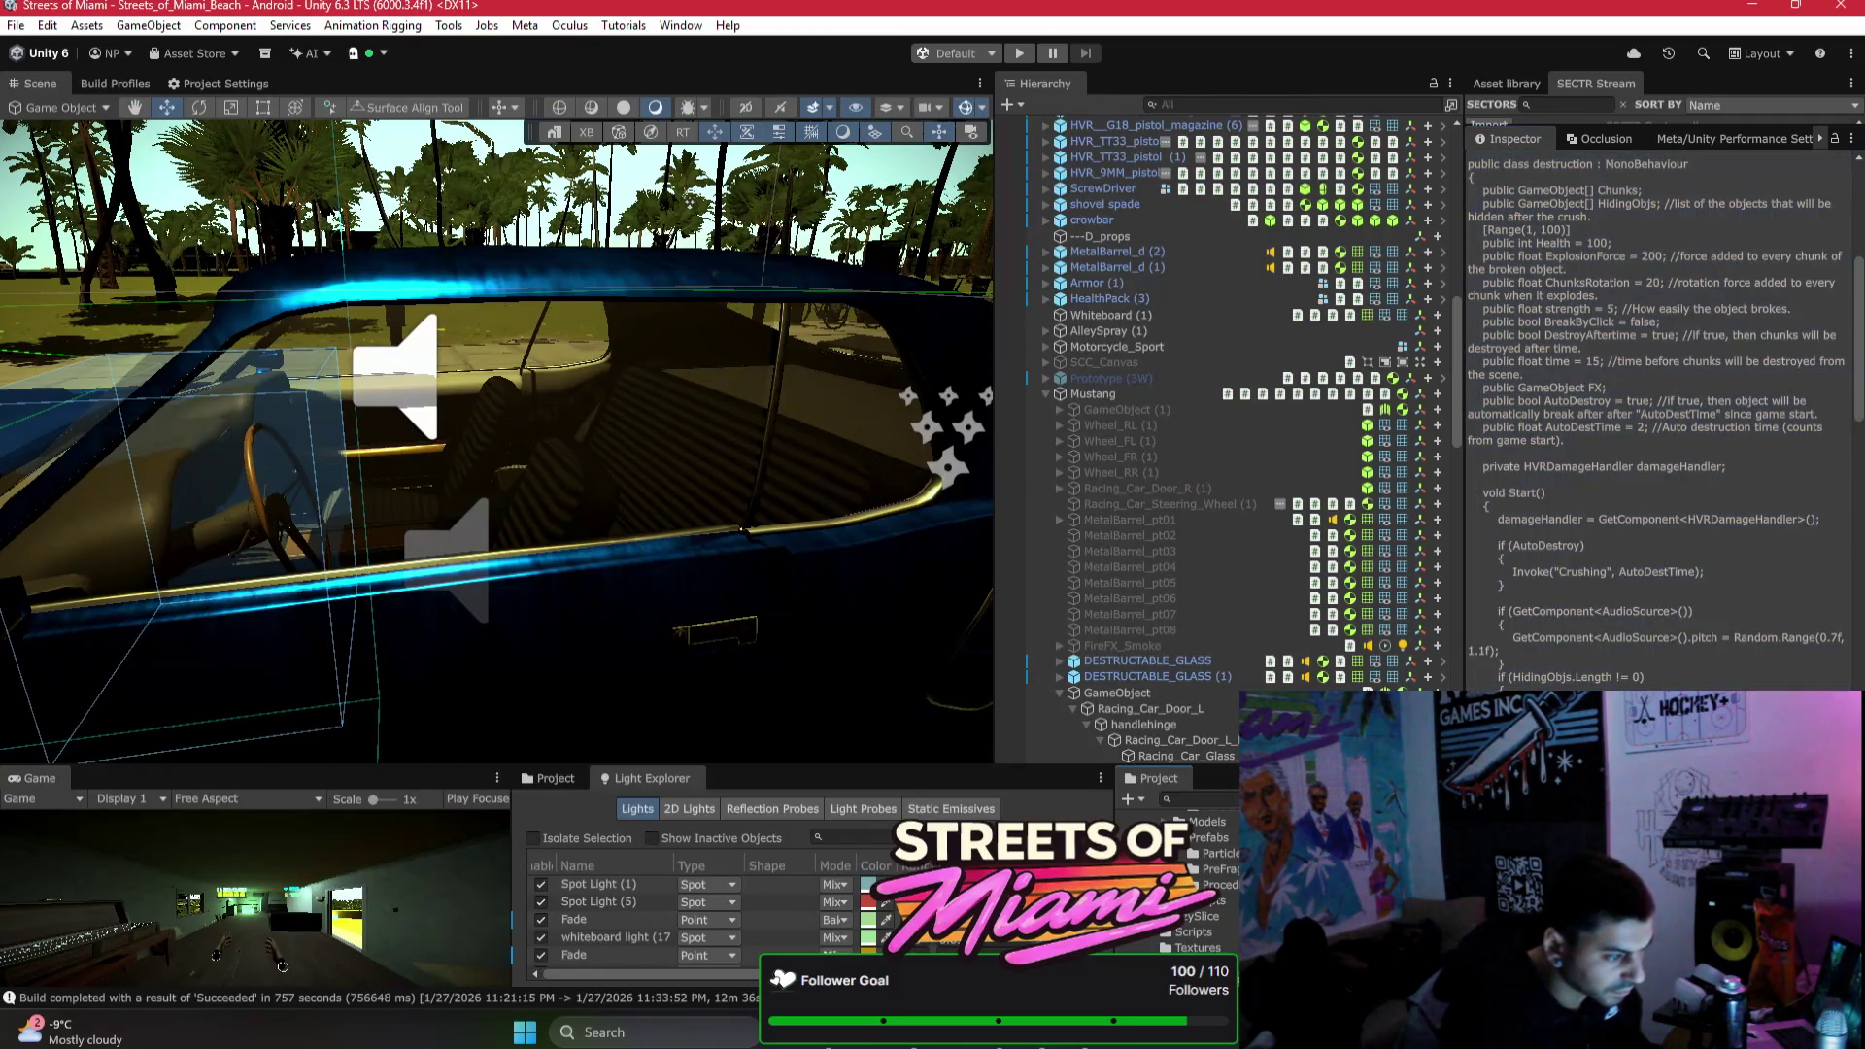
key("alt+Tab")
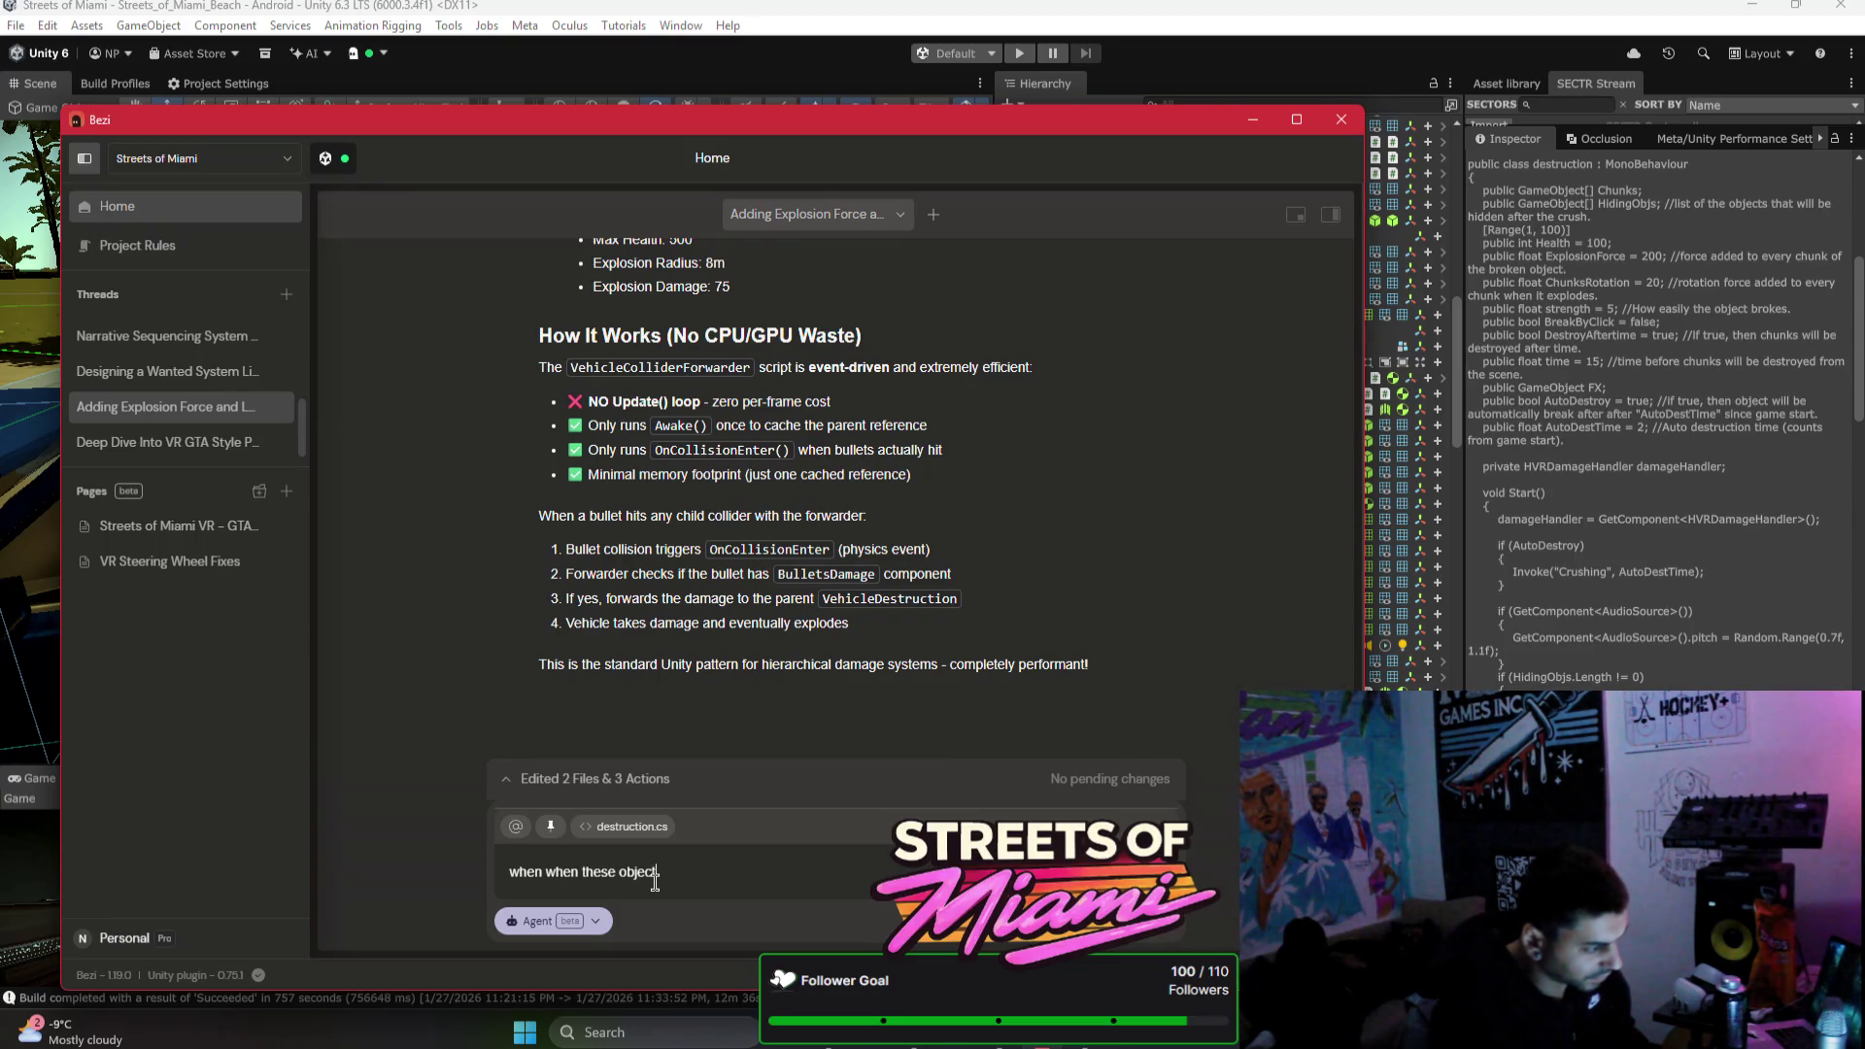
type("a")
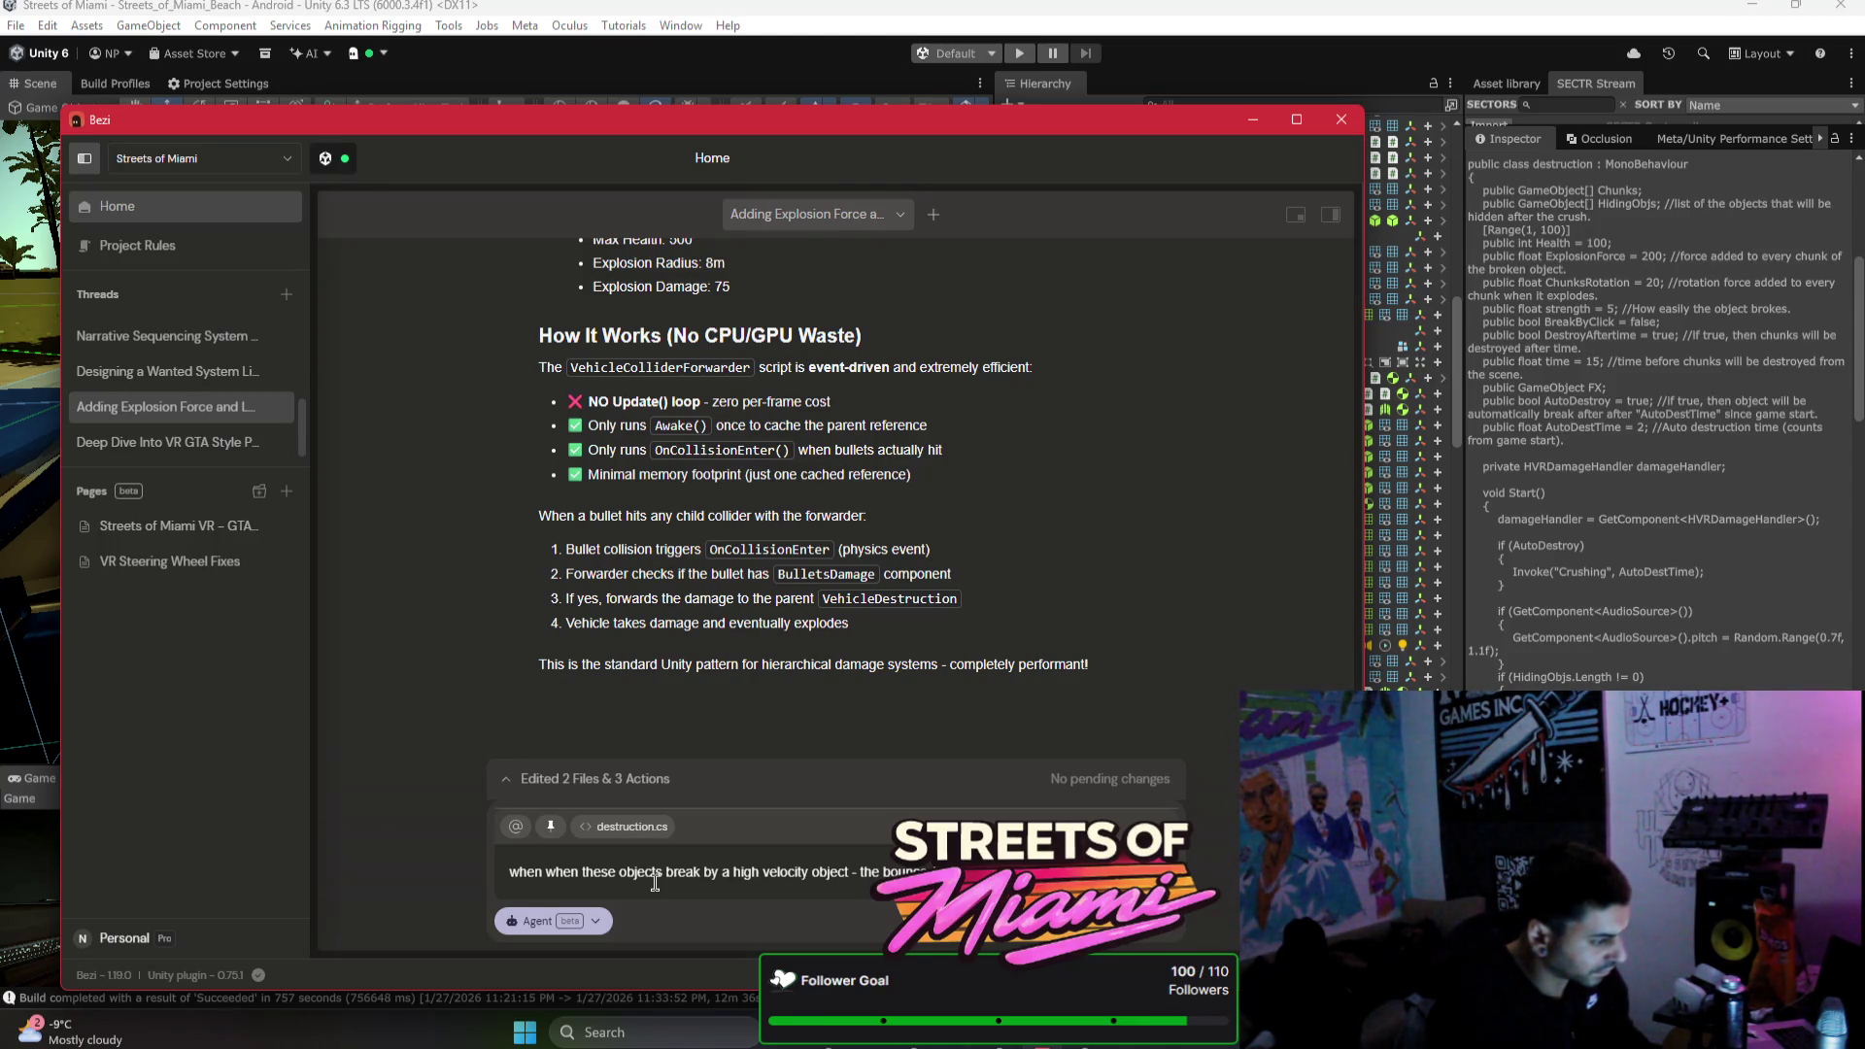
type("and")
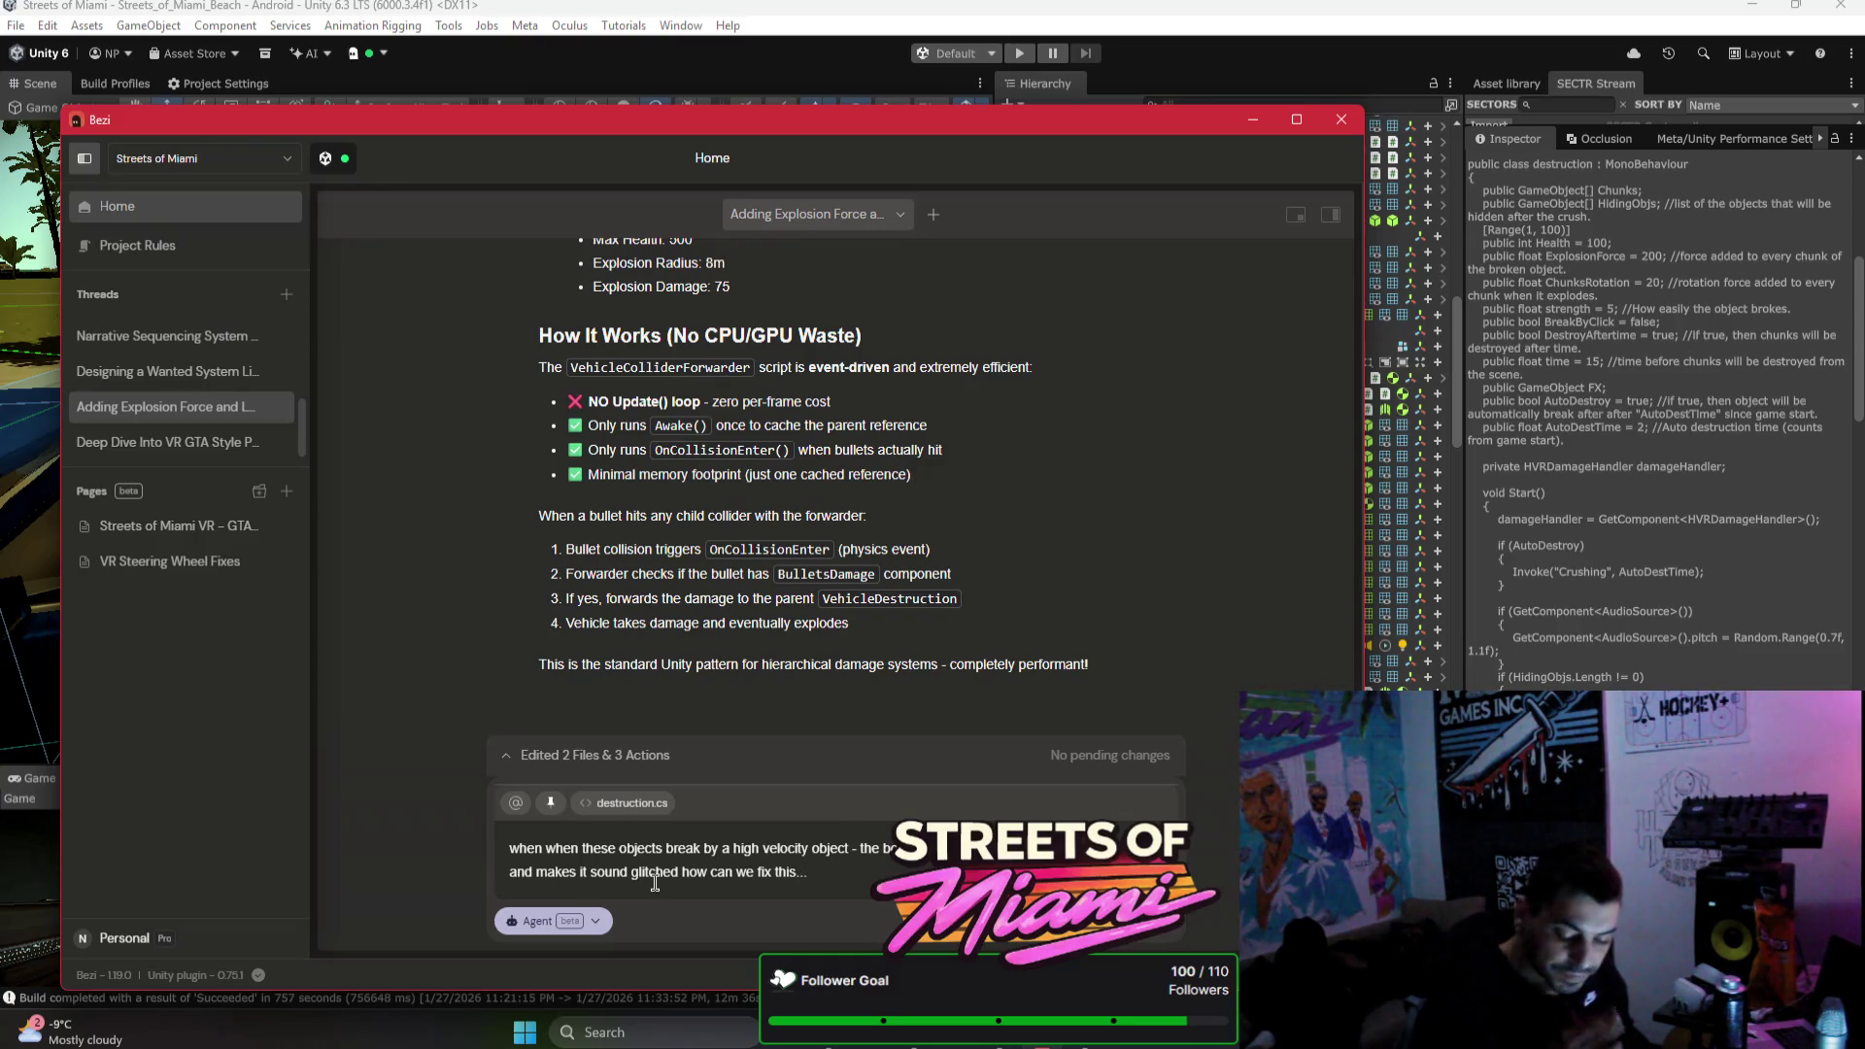
mouse_move(1118, 126)
left_mouse_down()
mouse_move(911, 80)
mouse_move(807, 84)
left_mouse_up()
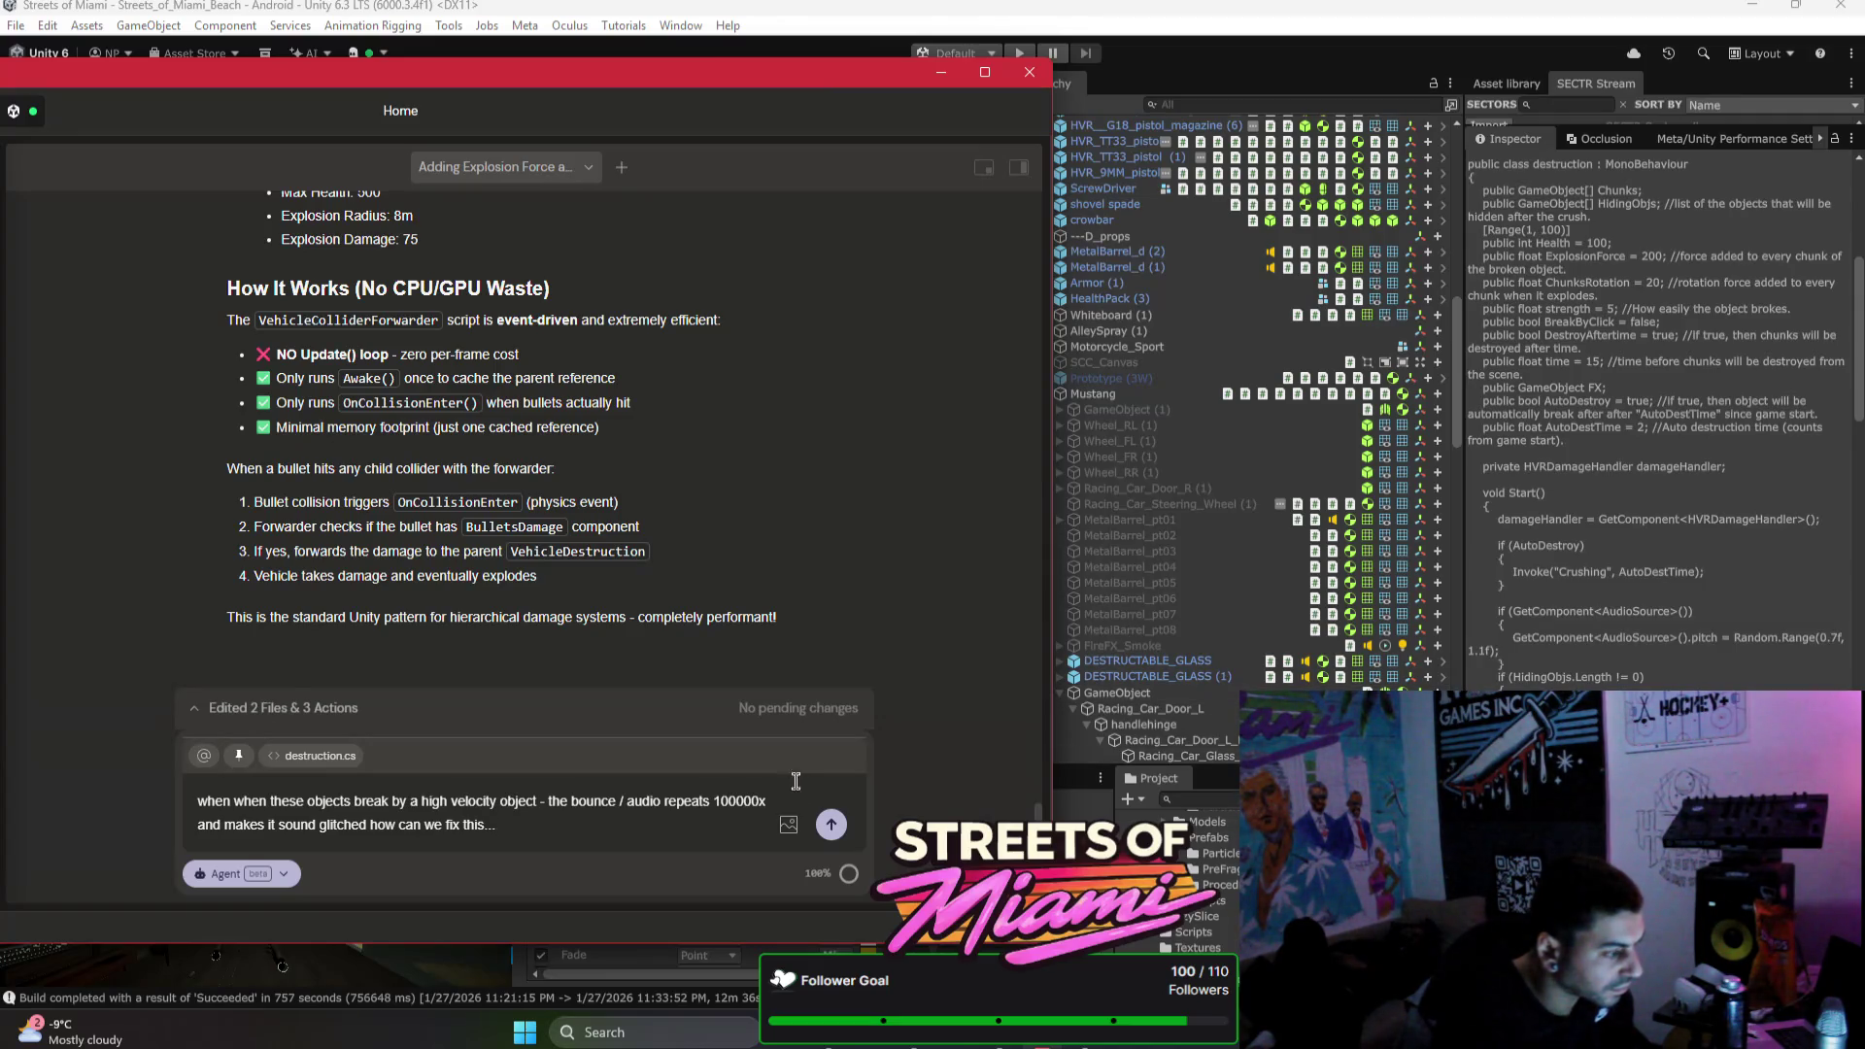
Step: Select MetalBarrel_d (1) in the Hierarchy to inspect its settings
scroll(1200, 874, "down", 5)
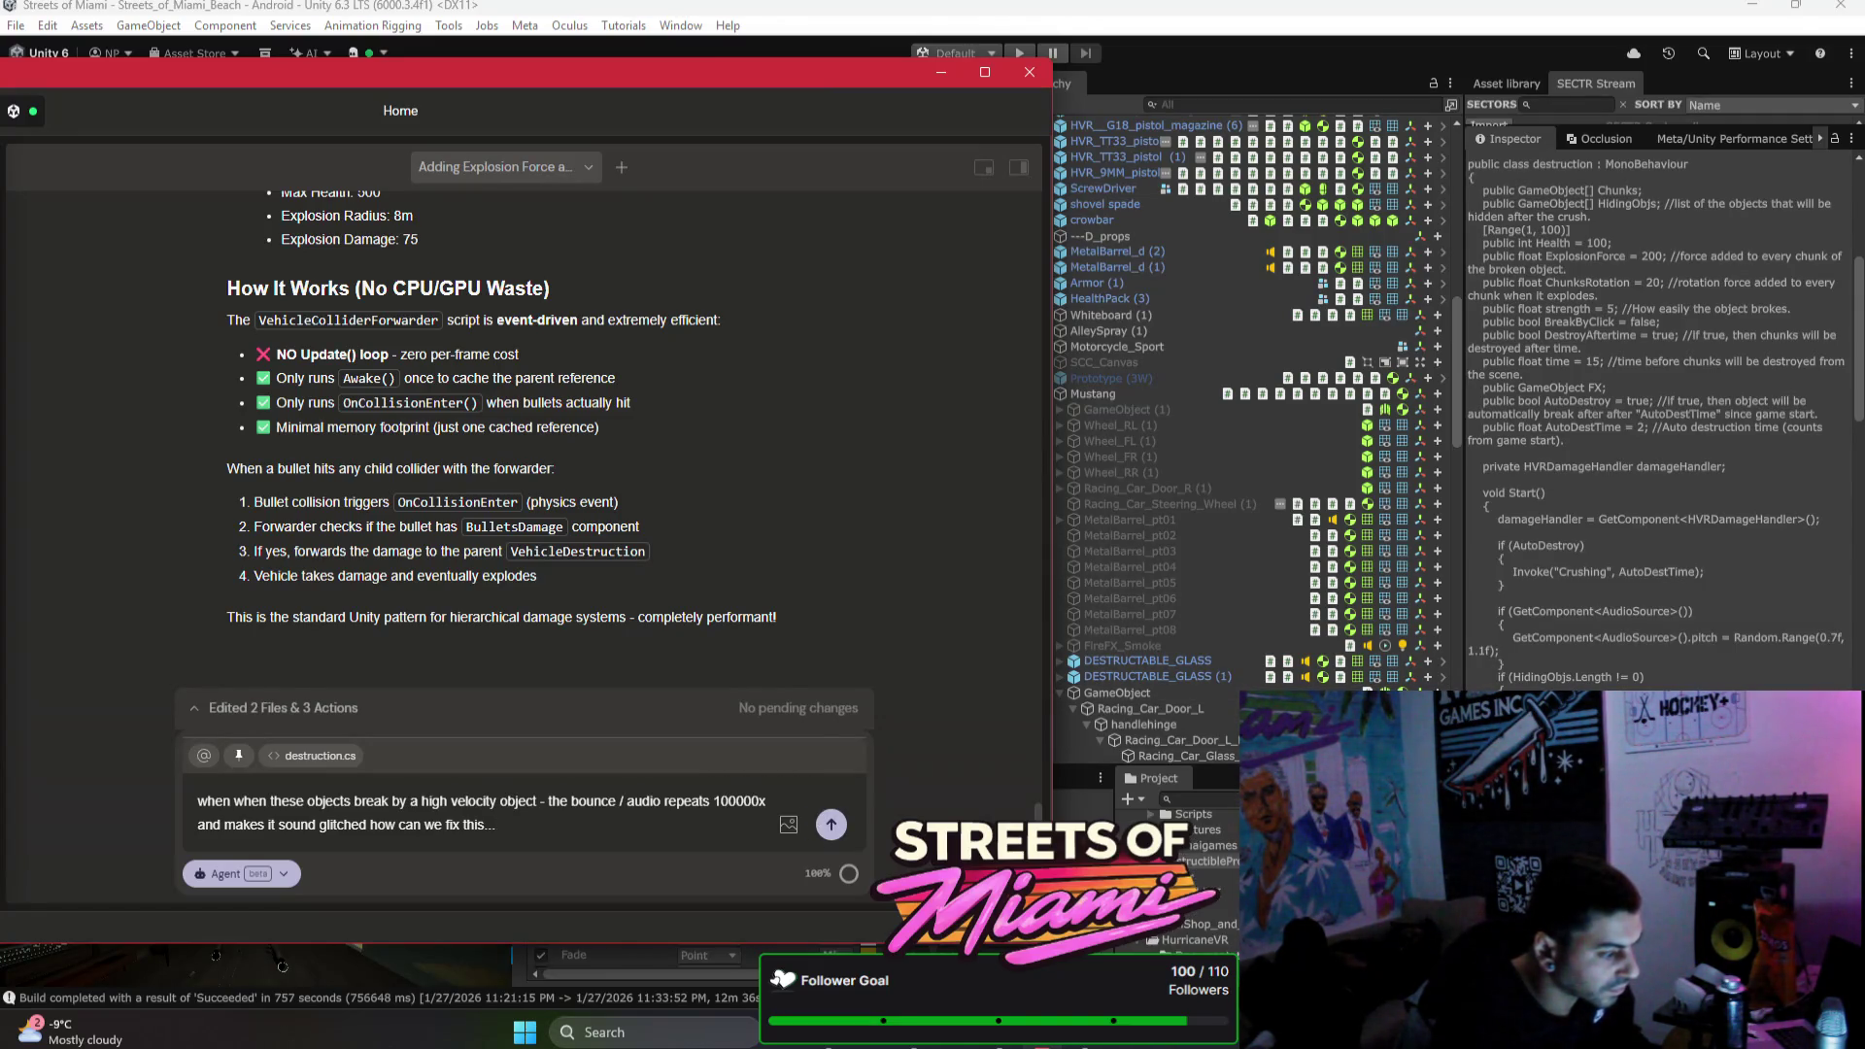
scroll(1292, 590, "down", 3)
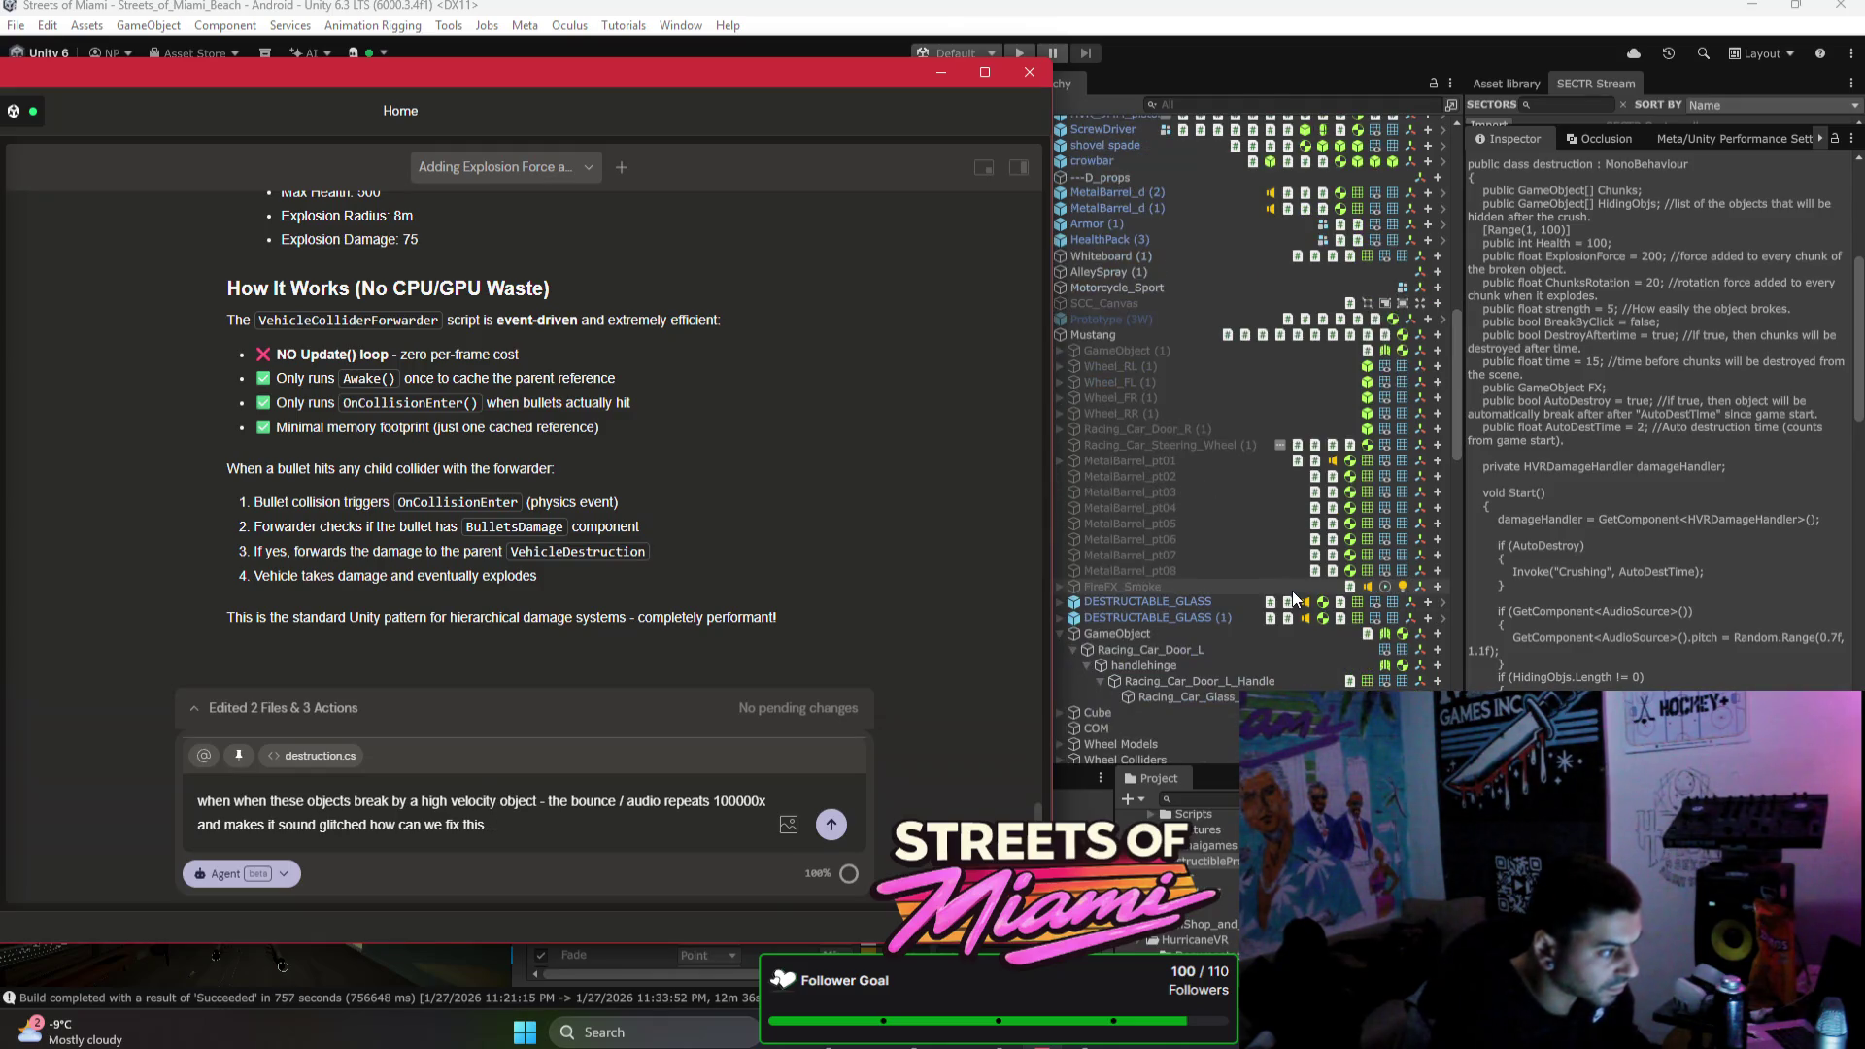
scroll(1210, 619, "up", 6)
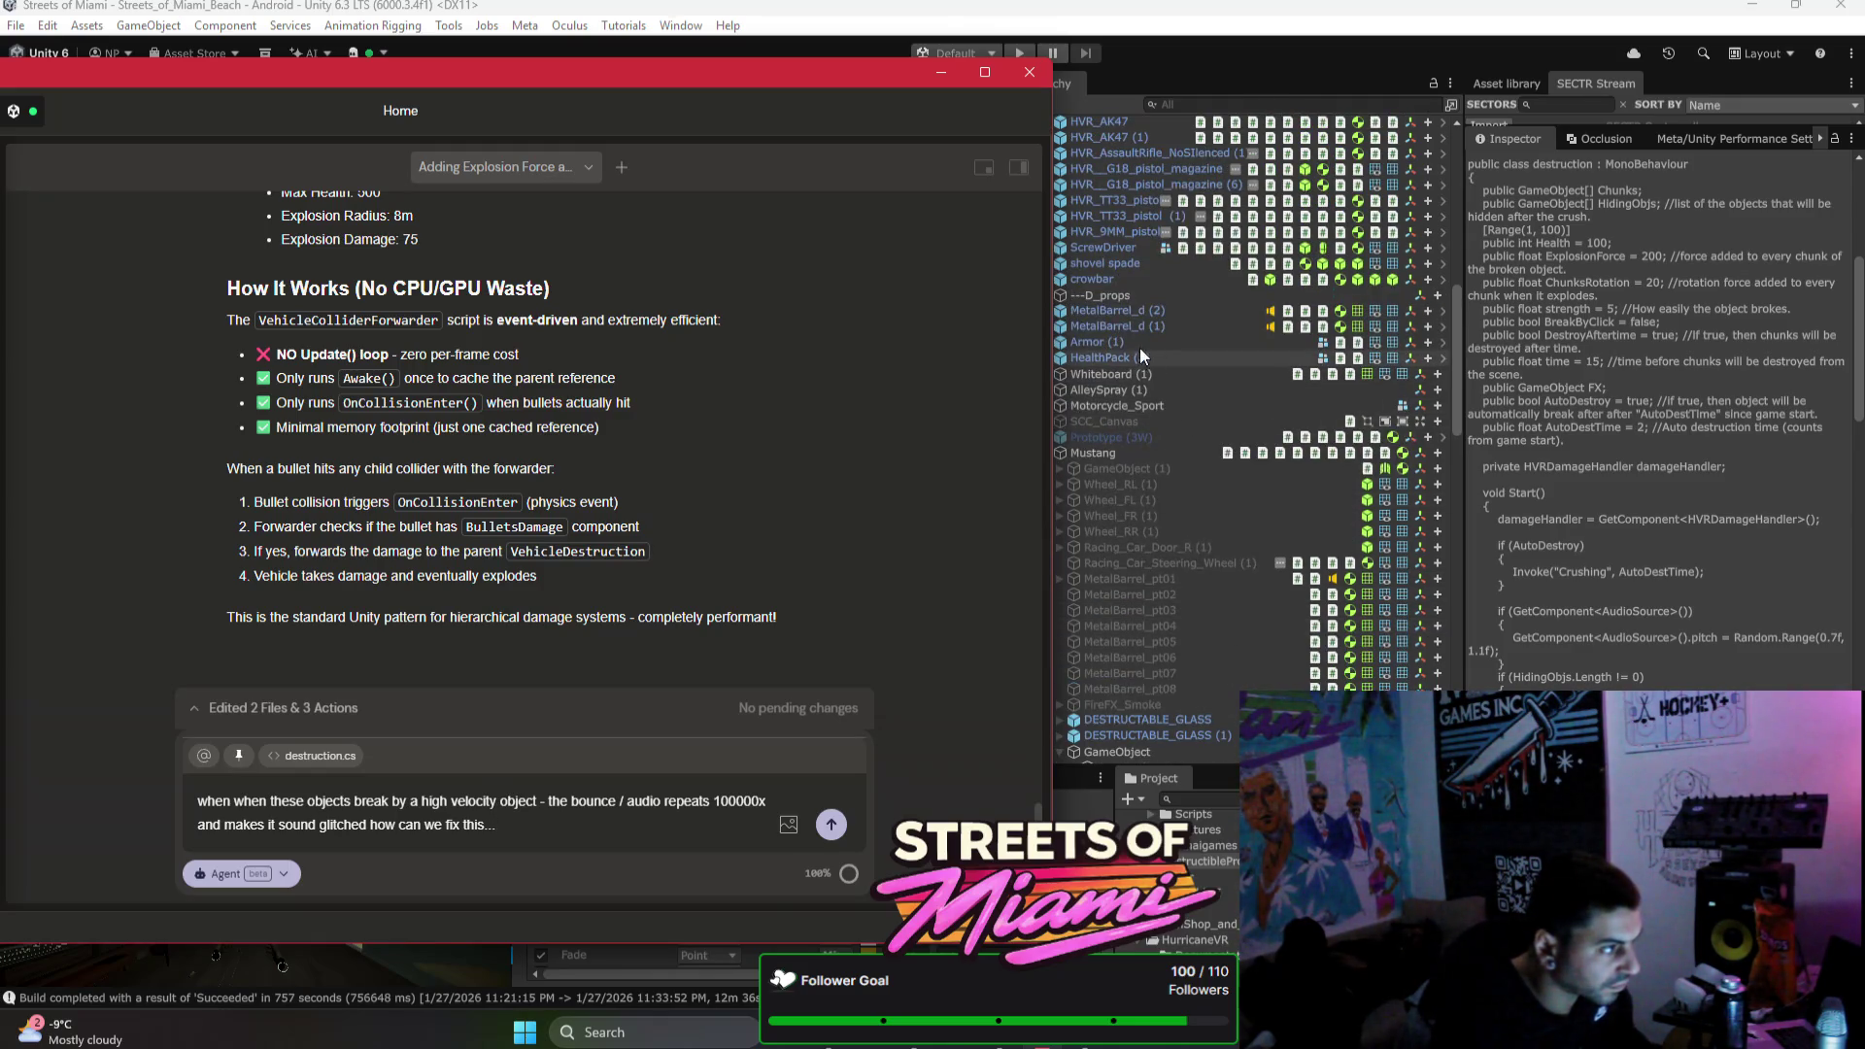
left_click(1127, 323)
left_click(1666, 580)
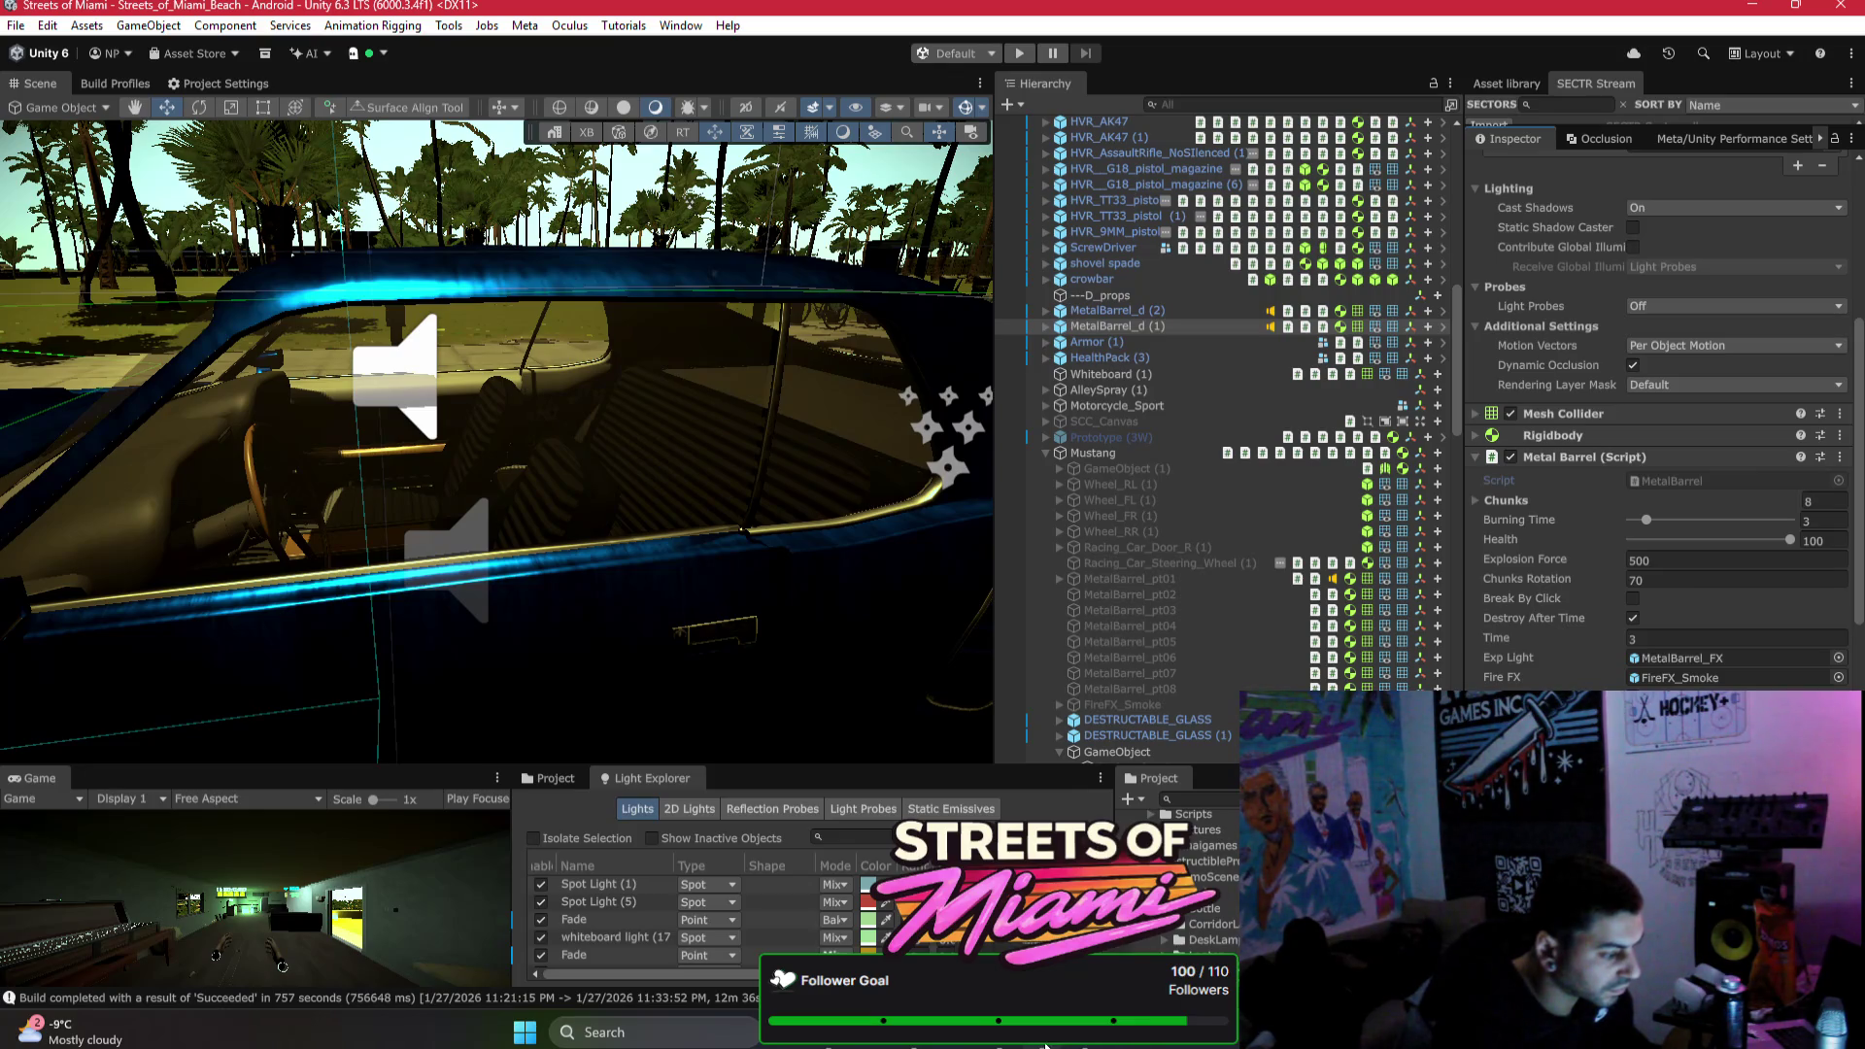
left_click(1045, 1044)
Step: Show Bottle01_d (6)'s Destruction settings and collapse the Mustang's child objects
scroll(1321, 457, "down", 5)
scroll(1323, 471, "down", 10)
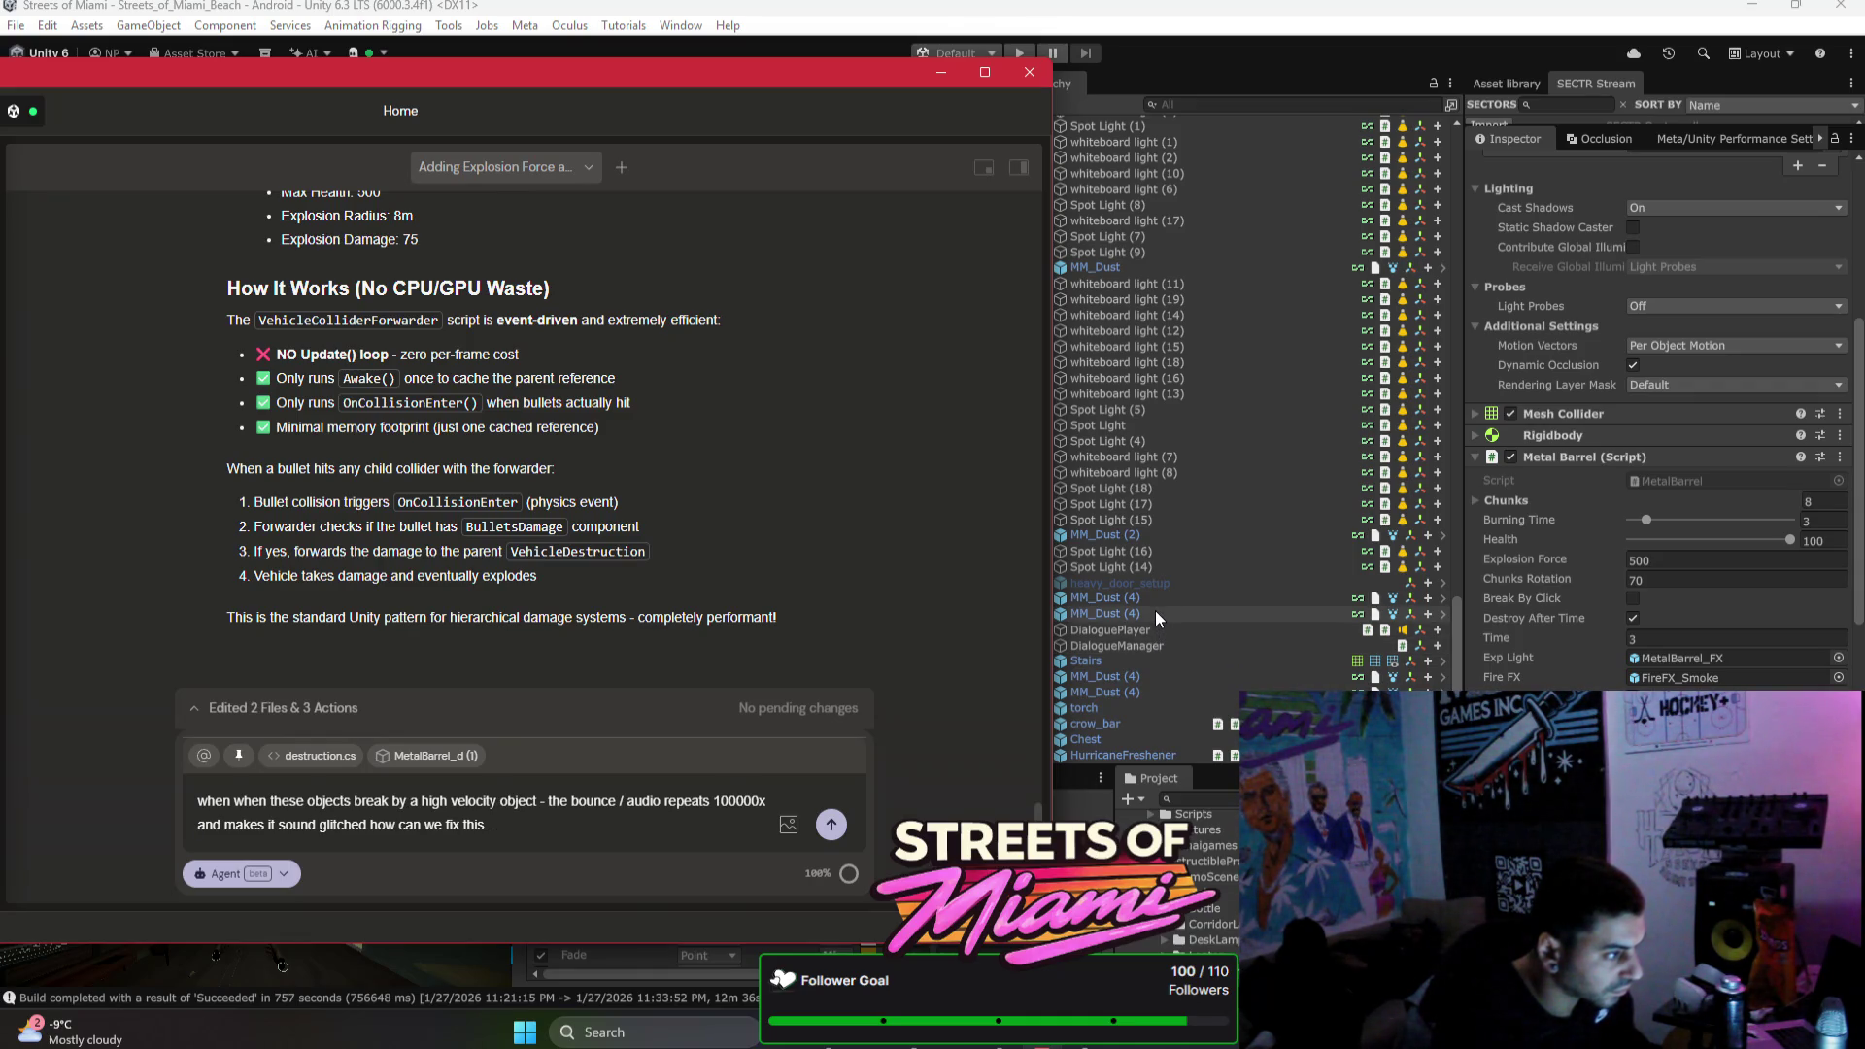
scroll(1151, 578, "up", 15)
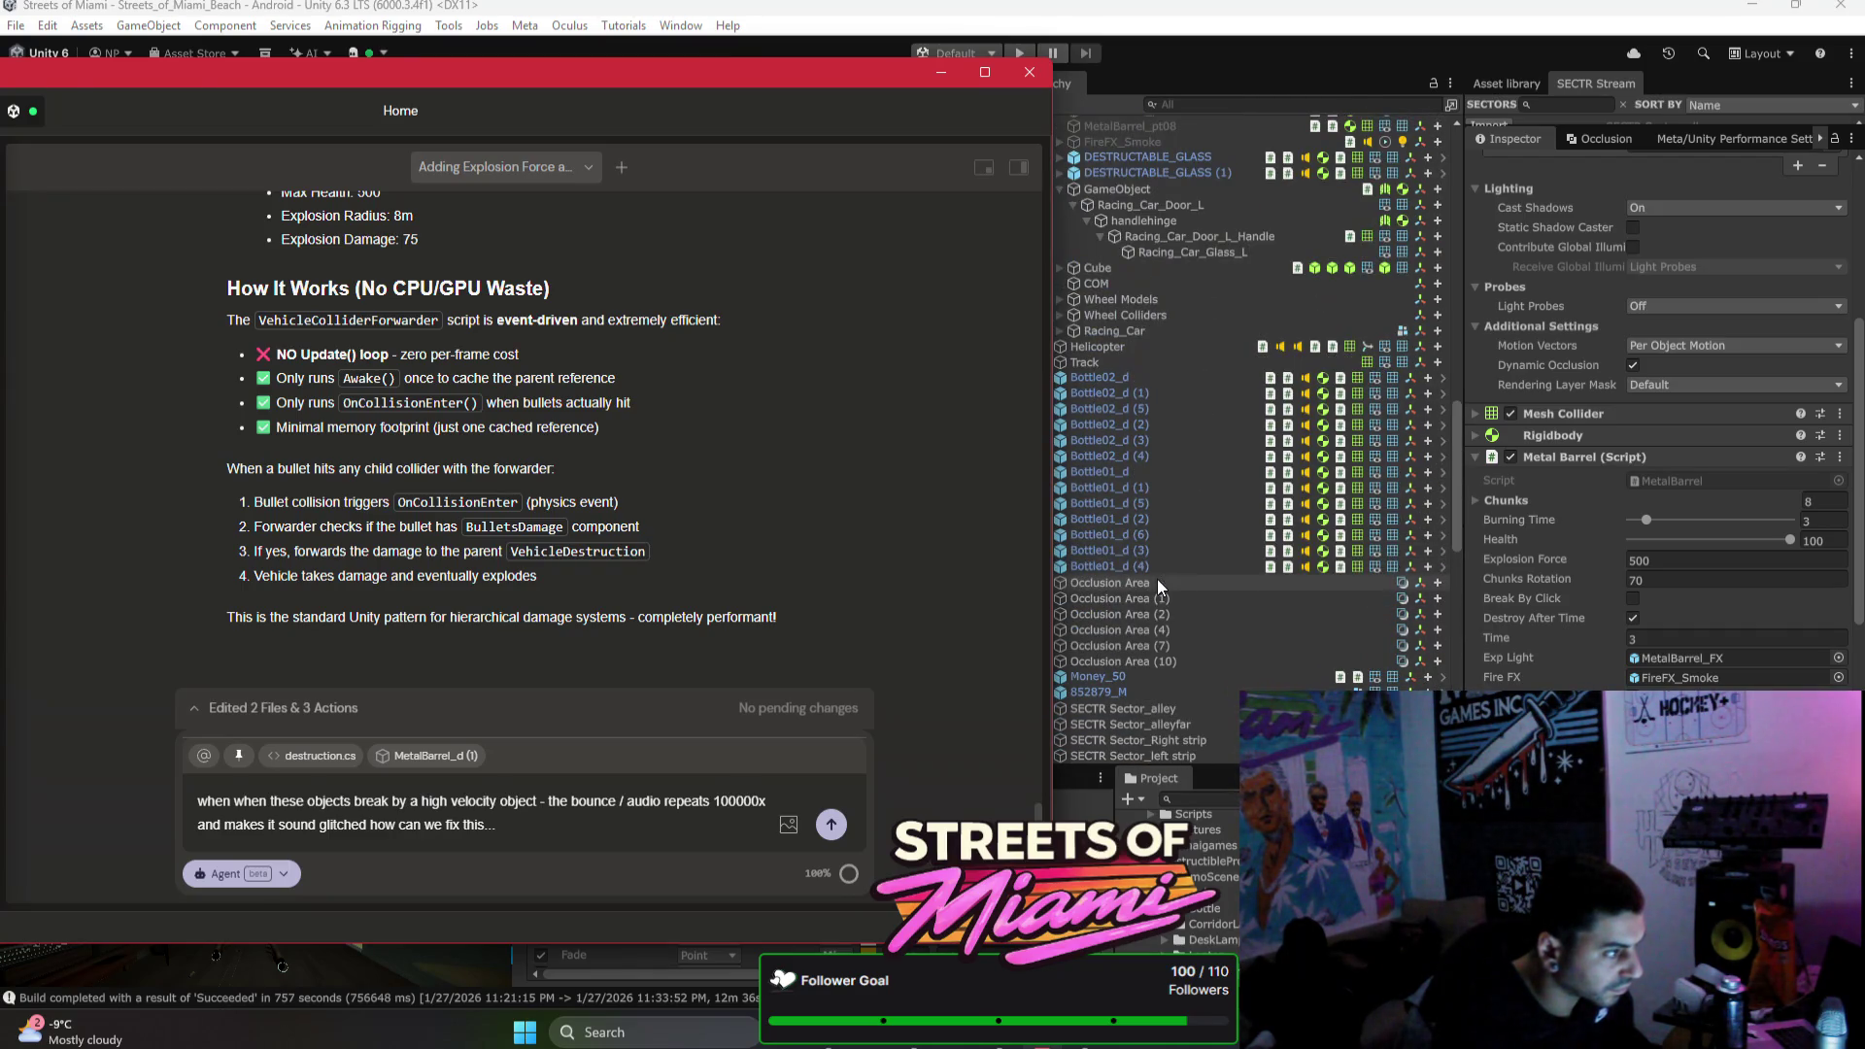
left_click(1206, 535)
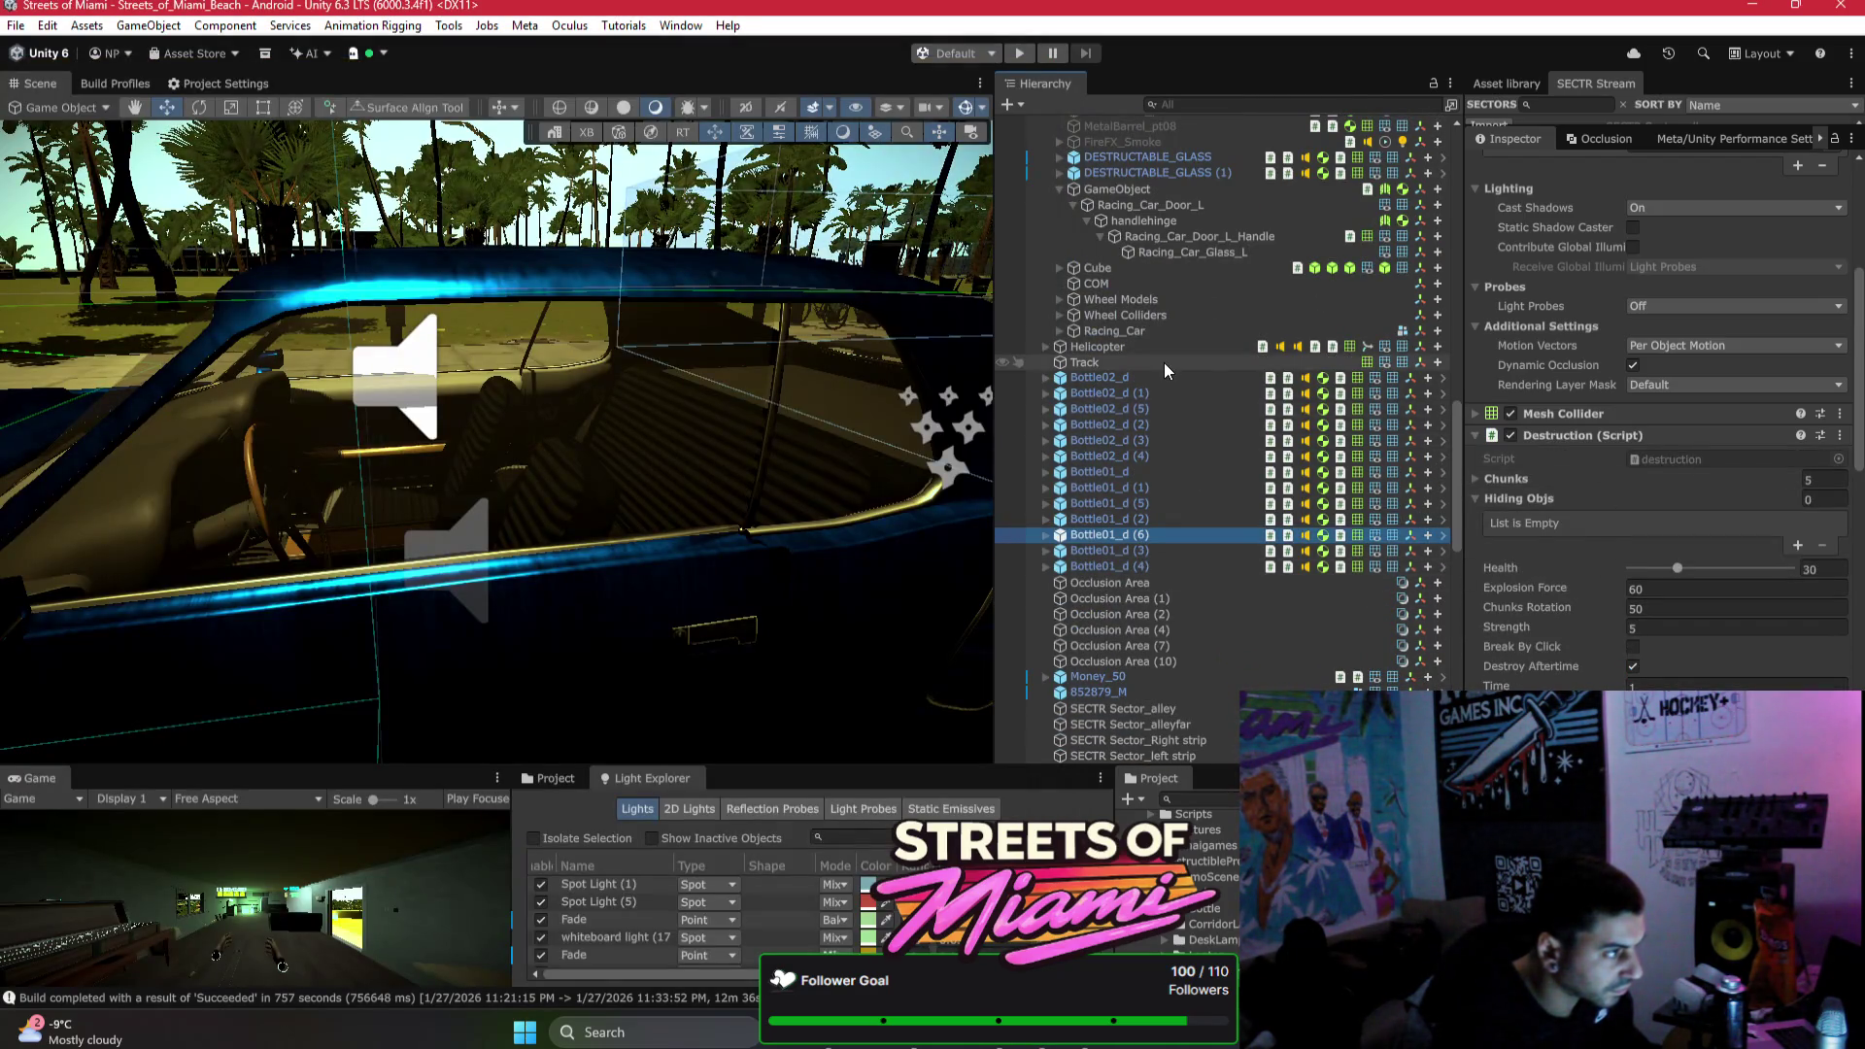
scroll(1163, 363, "up", 4)
scroll(1127, 367, "up", 10)
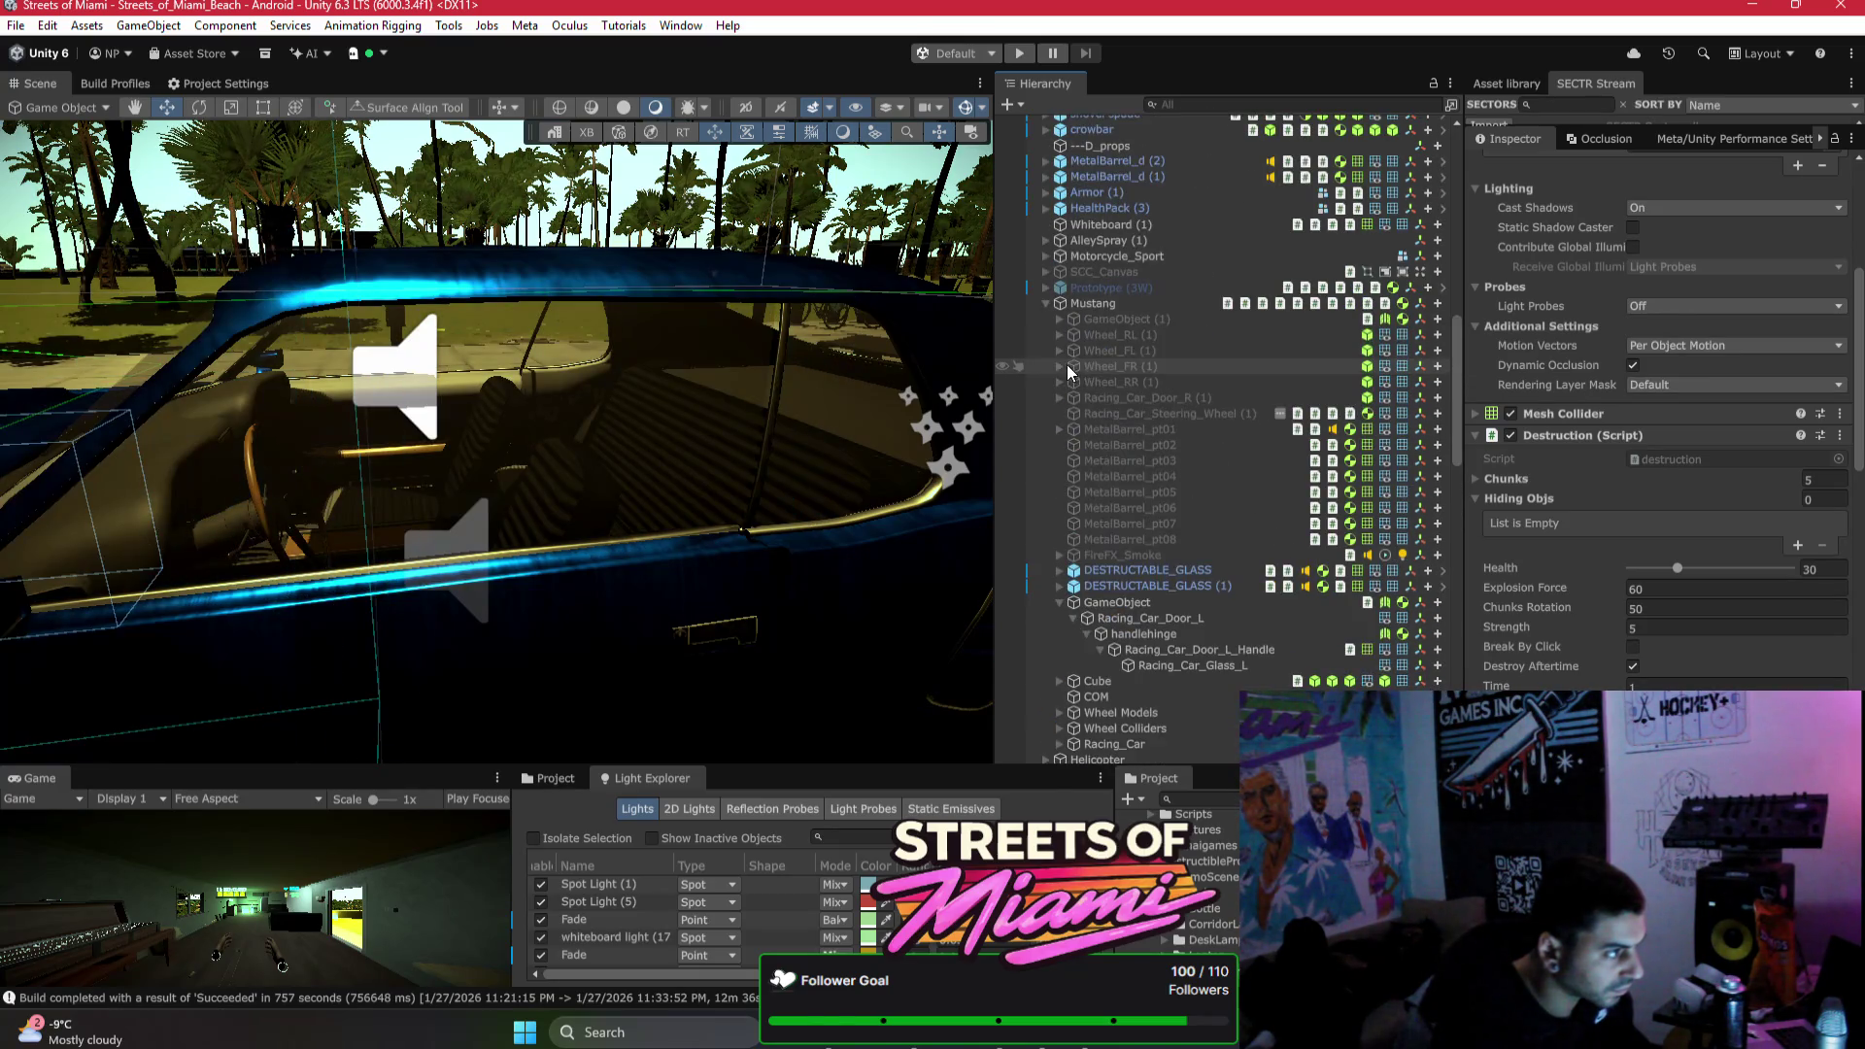
scroll(1067, 230, "up", 2)
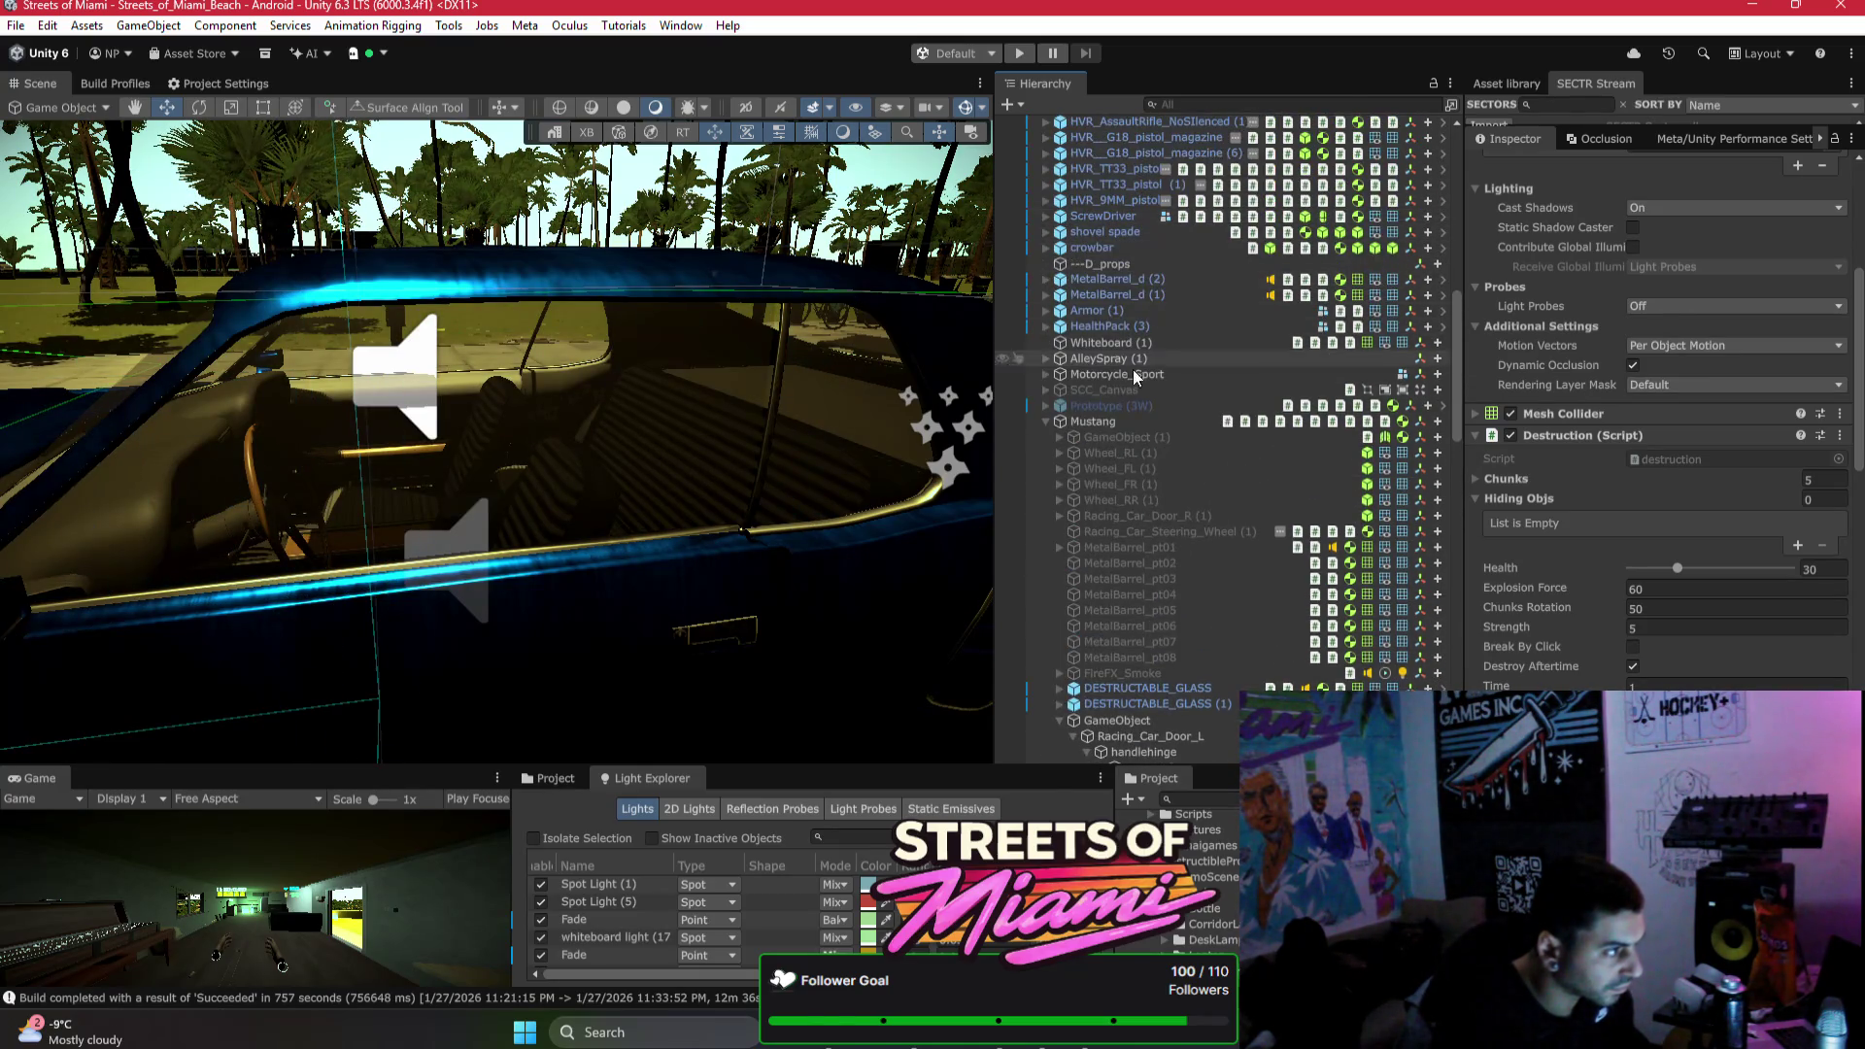
left_click(1046, 422)
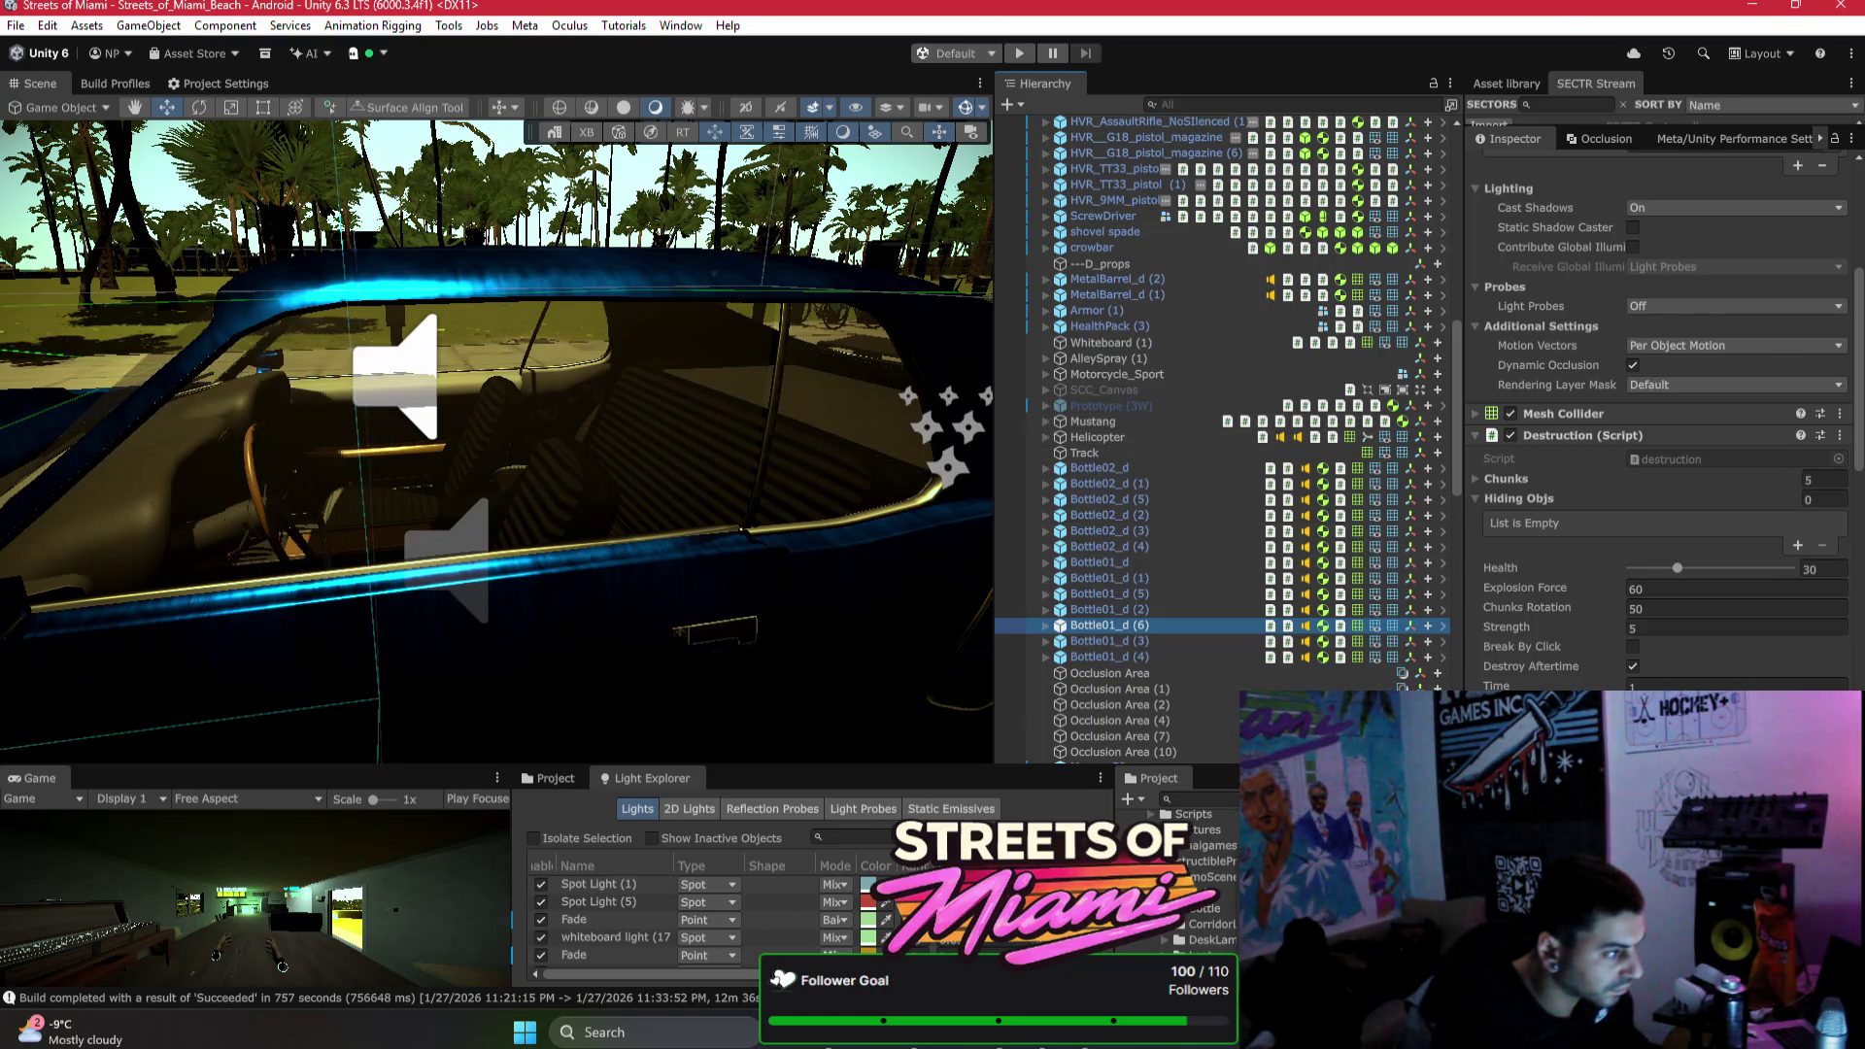
Step: Send the drafted bounce-audio question to Bezi with the bottle as context, then return to Unity
key("alt+Tab")
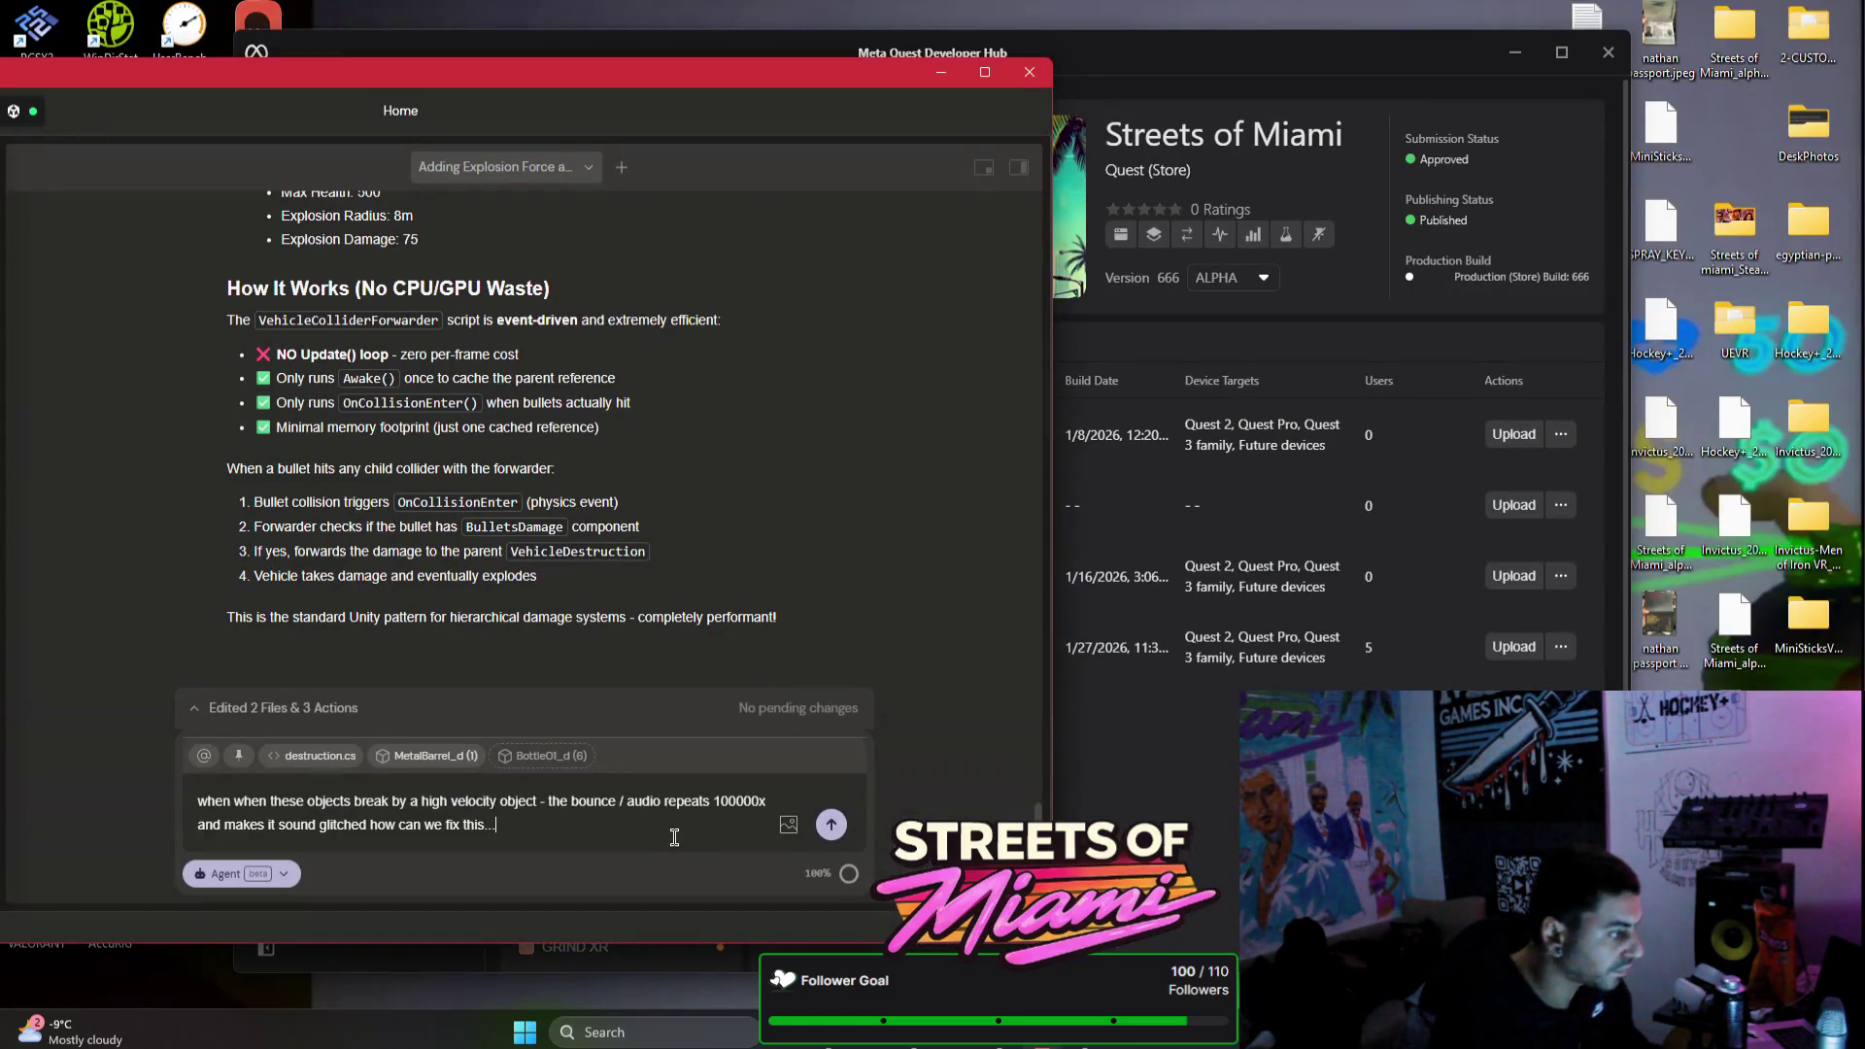
key("Return")
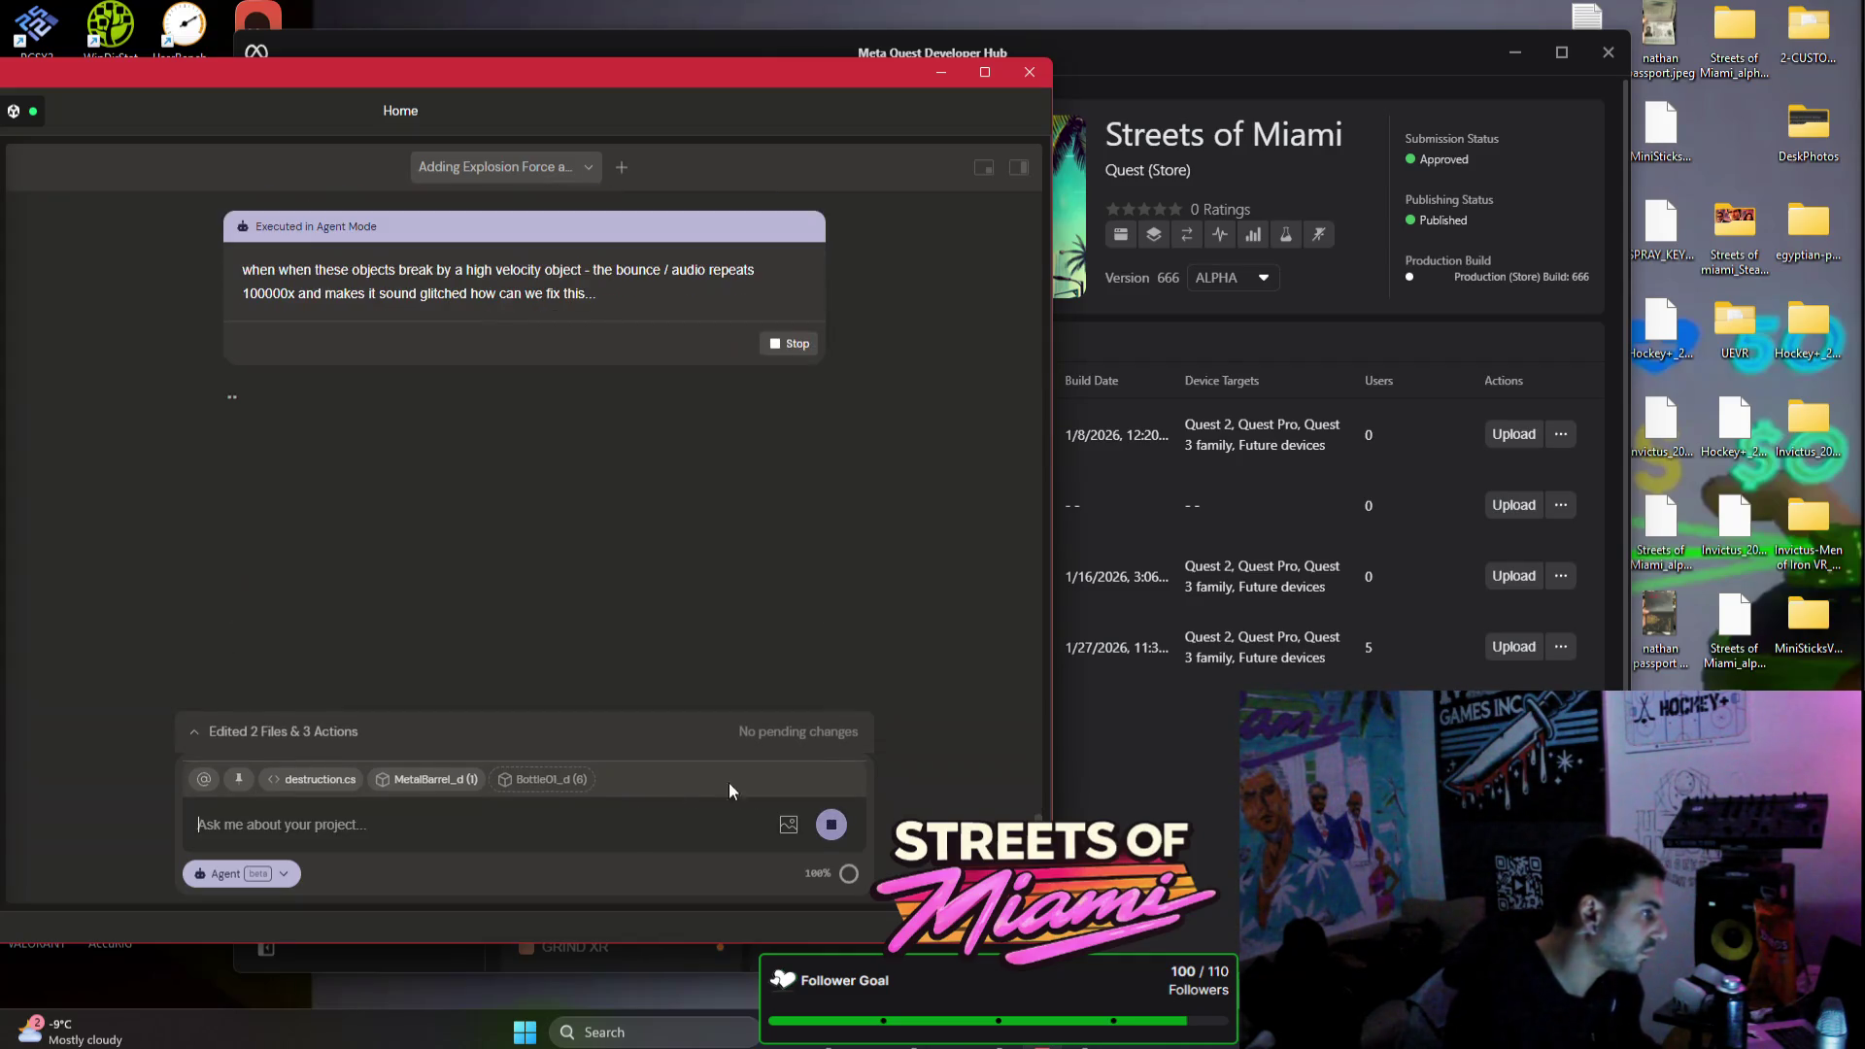
key("alt+Tab")
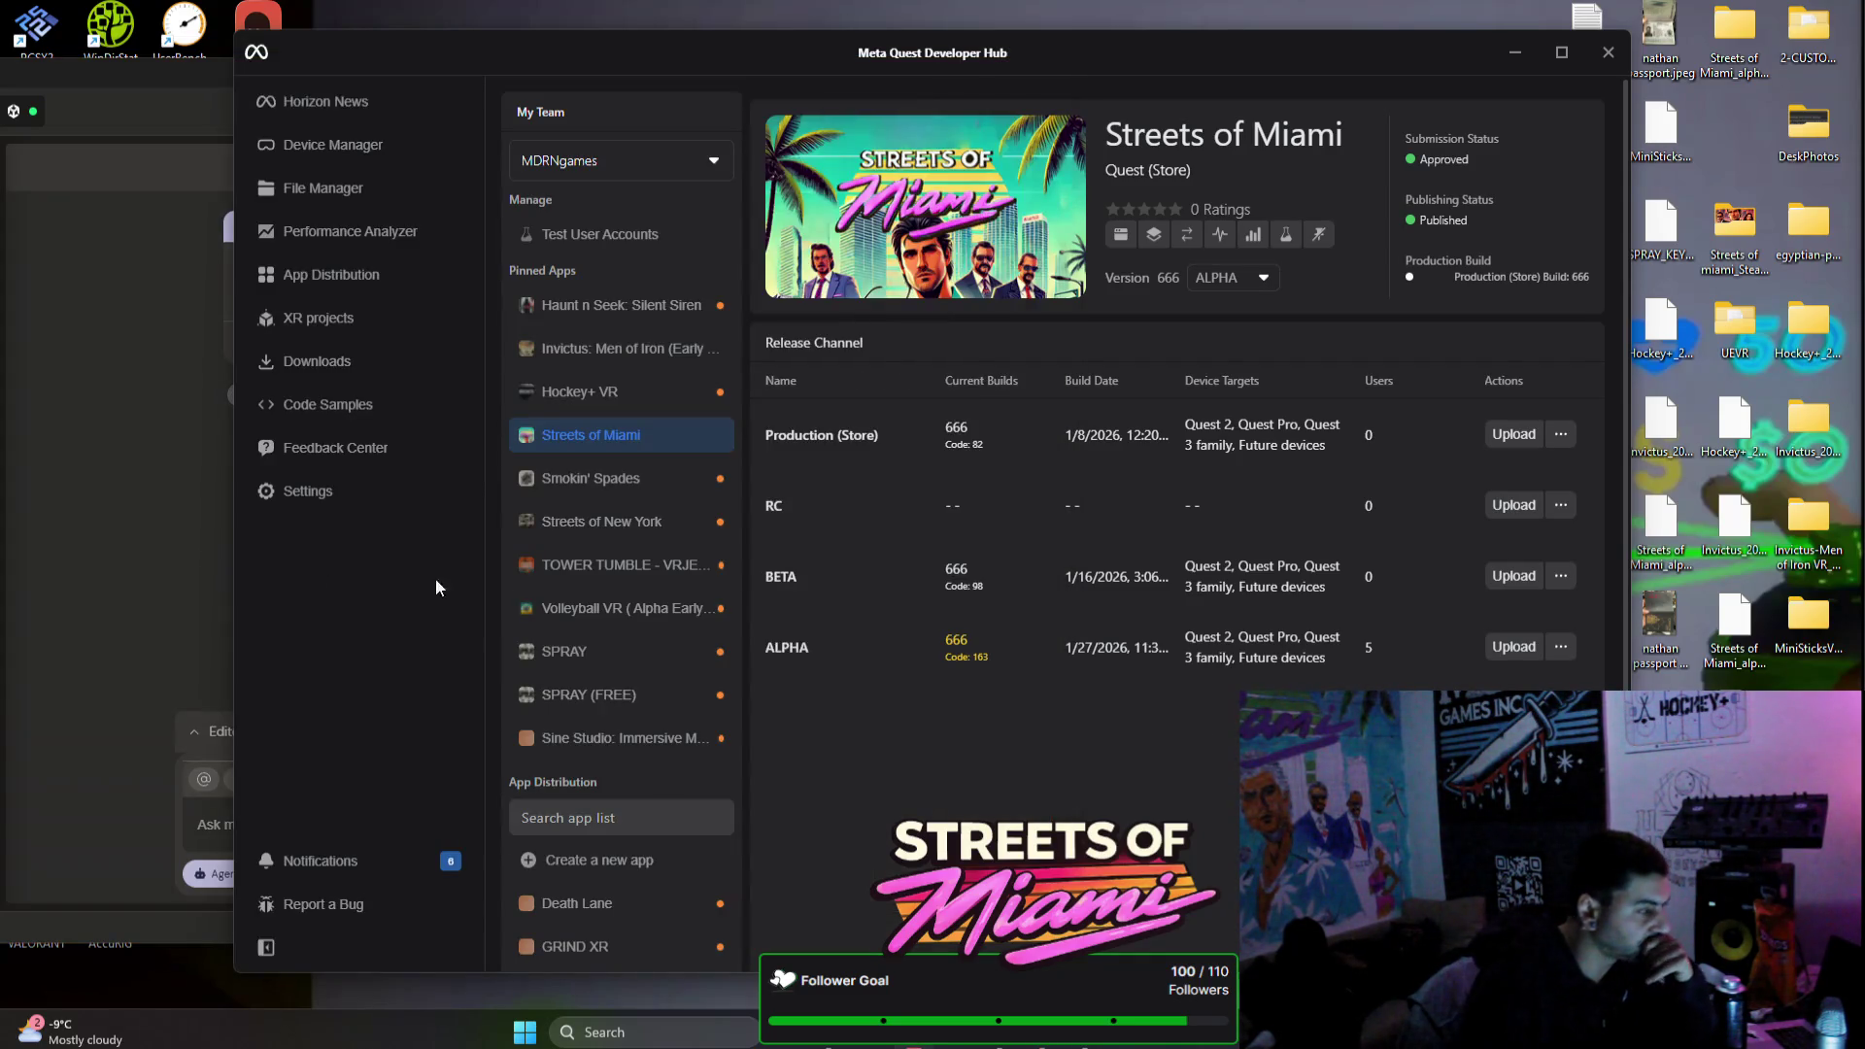
left_click(107, 518)
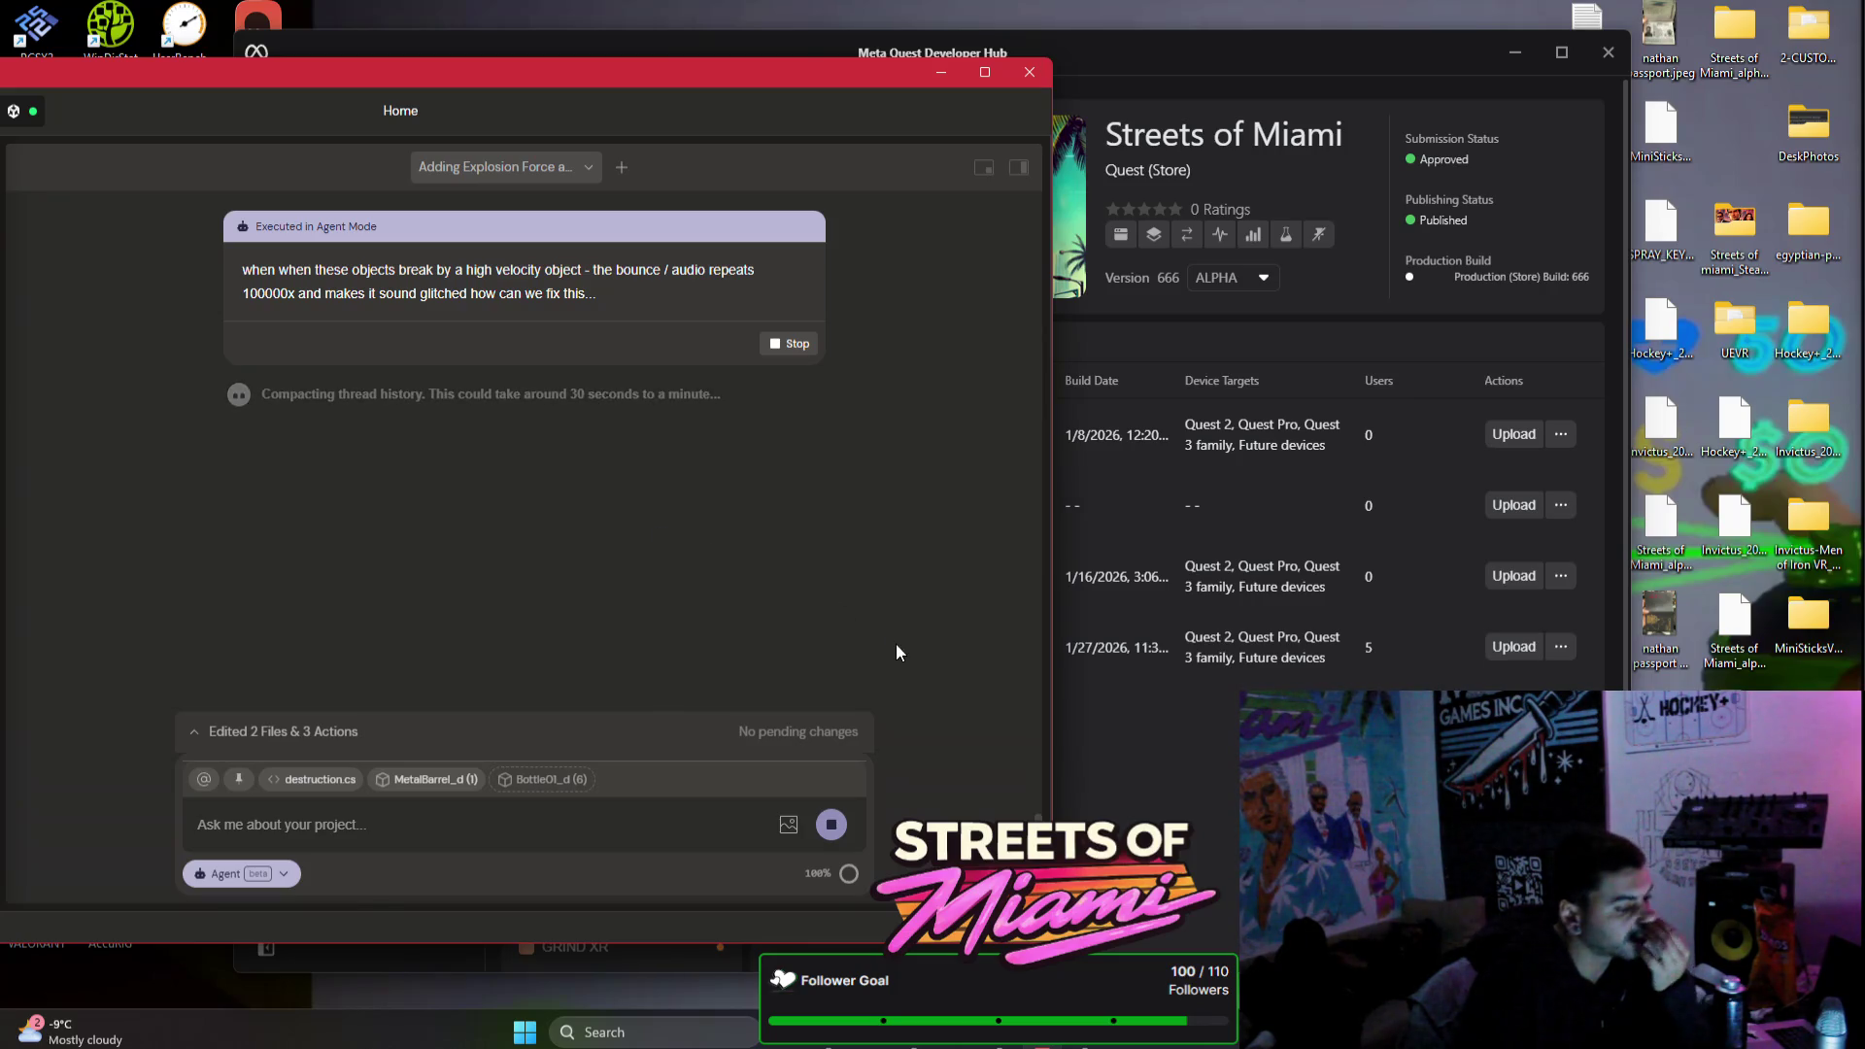
key("alt+Tab")
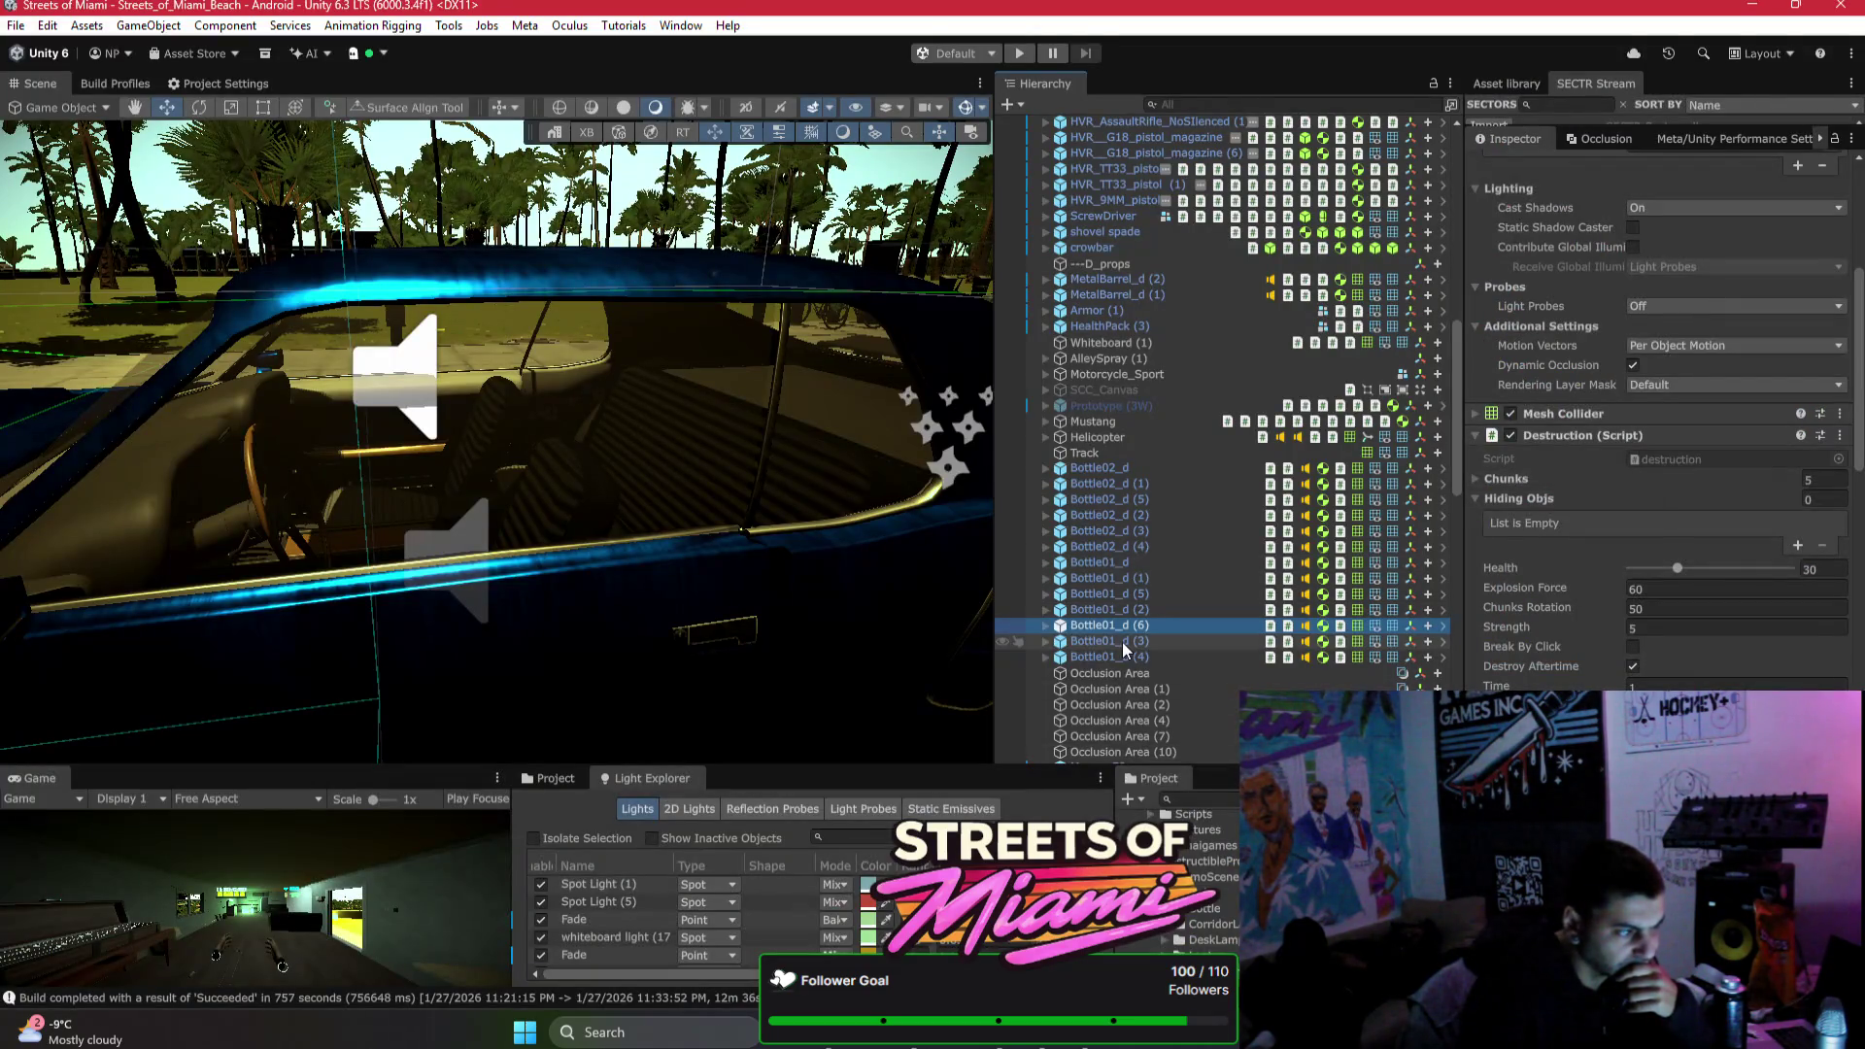
Step: Frame HurricaneFreshener, orbit to the bottle table and select the crowbar lying on it
scroll(1165, 596, "down", 10)
scroll(1170, 594, "down", 9)
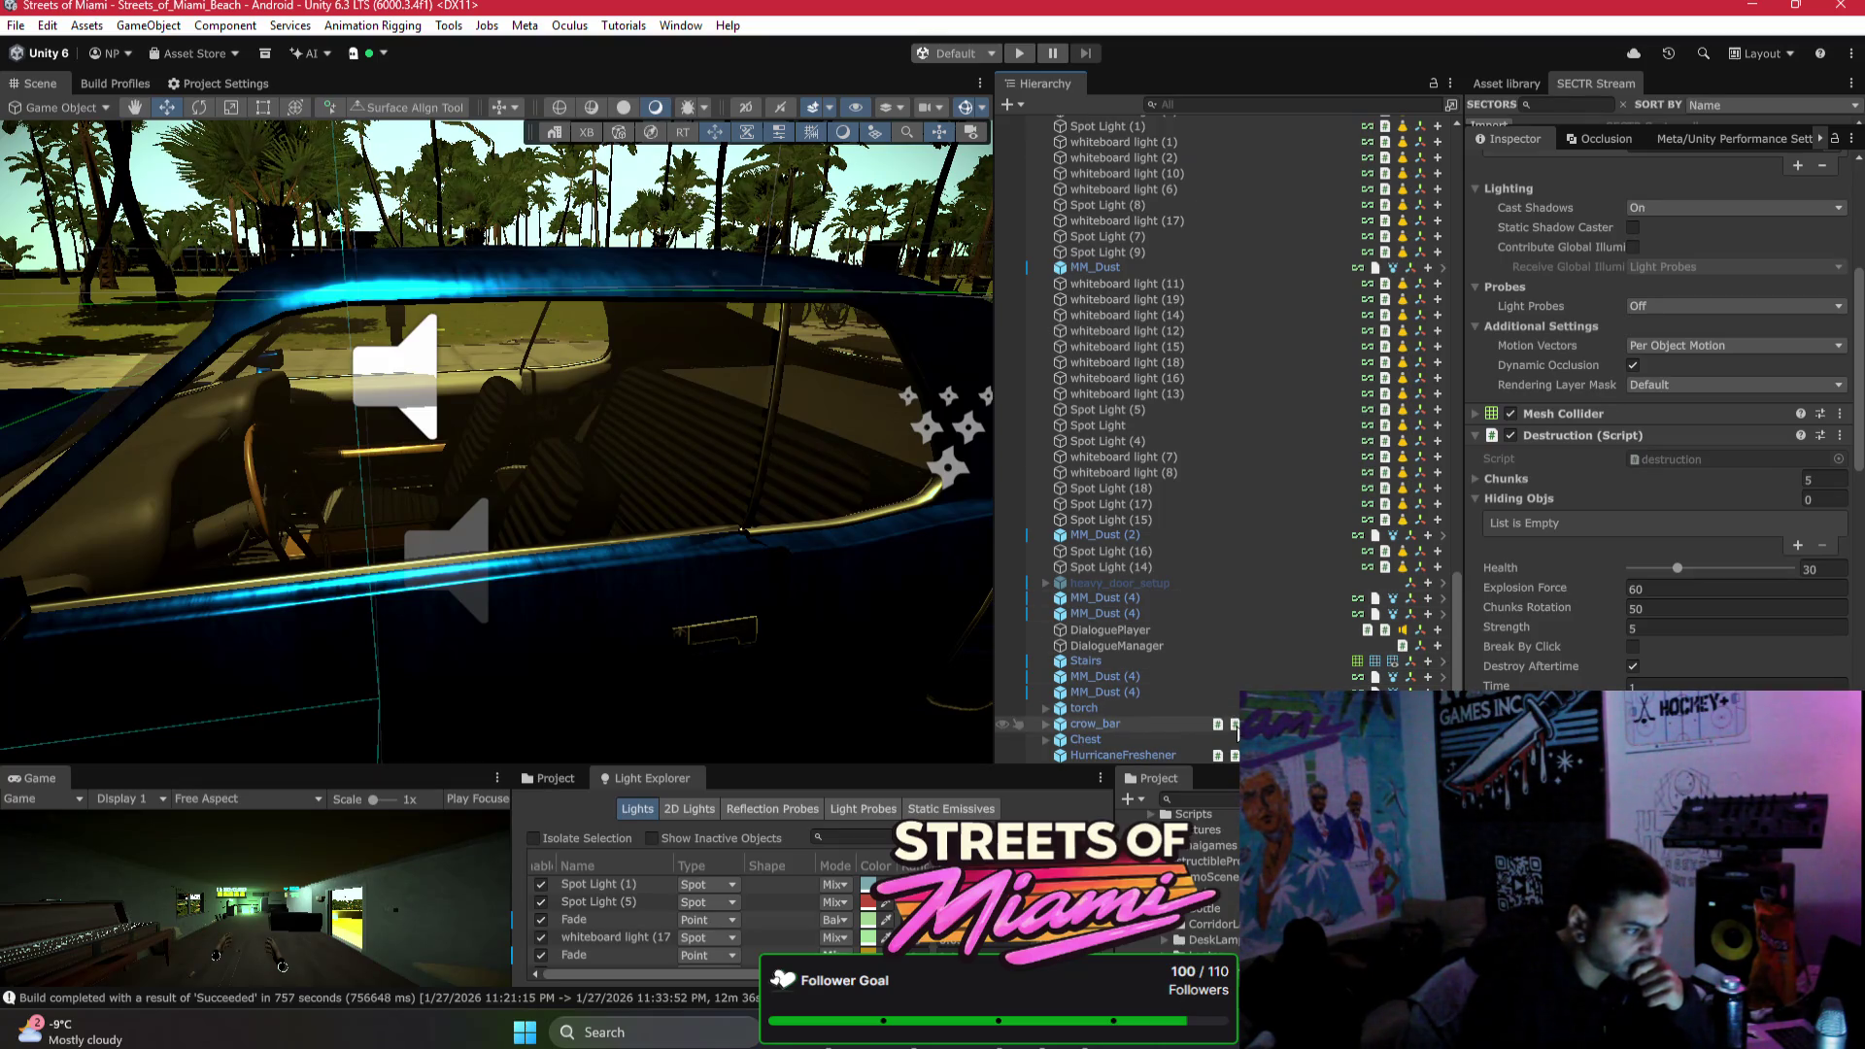
left_click(1134, 754)
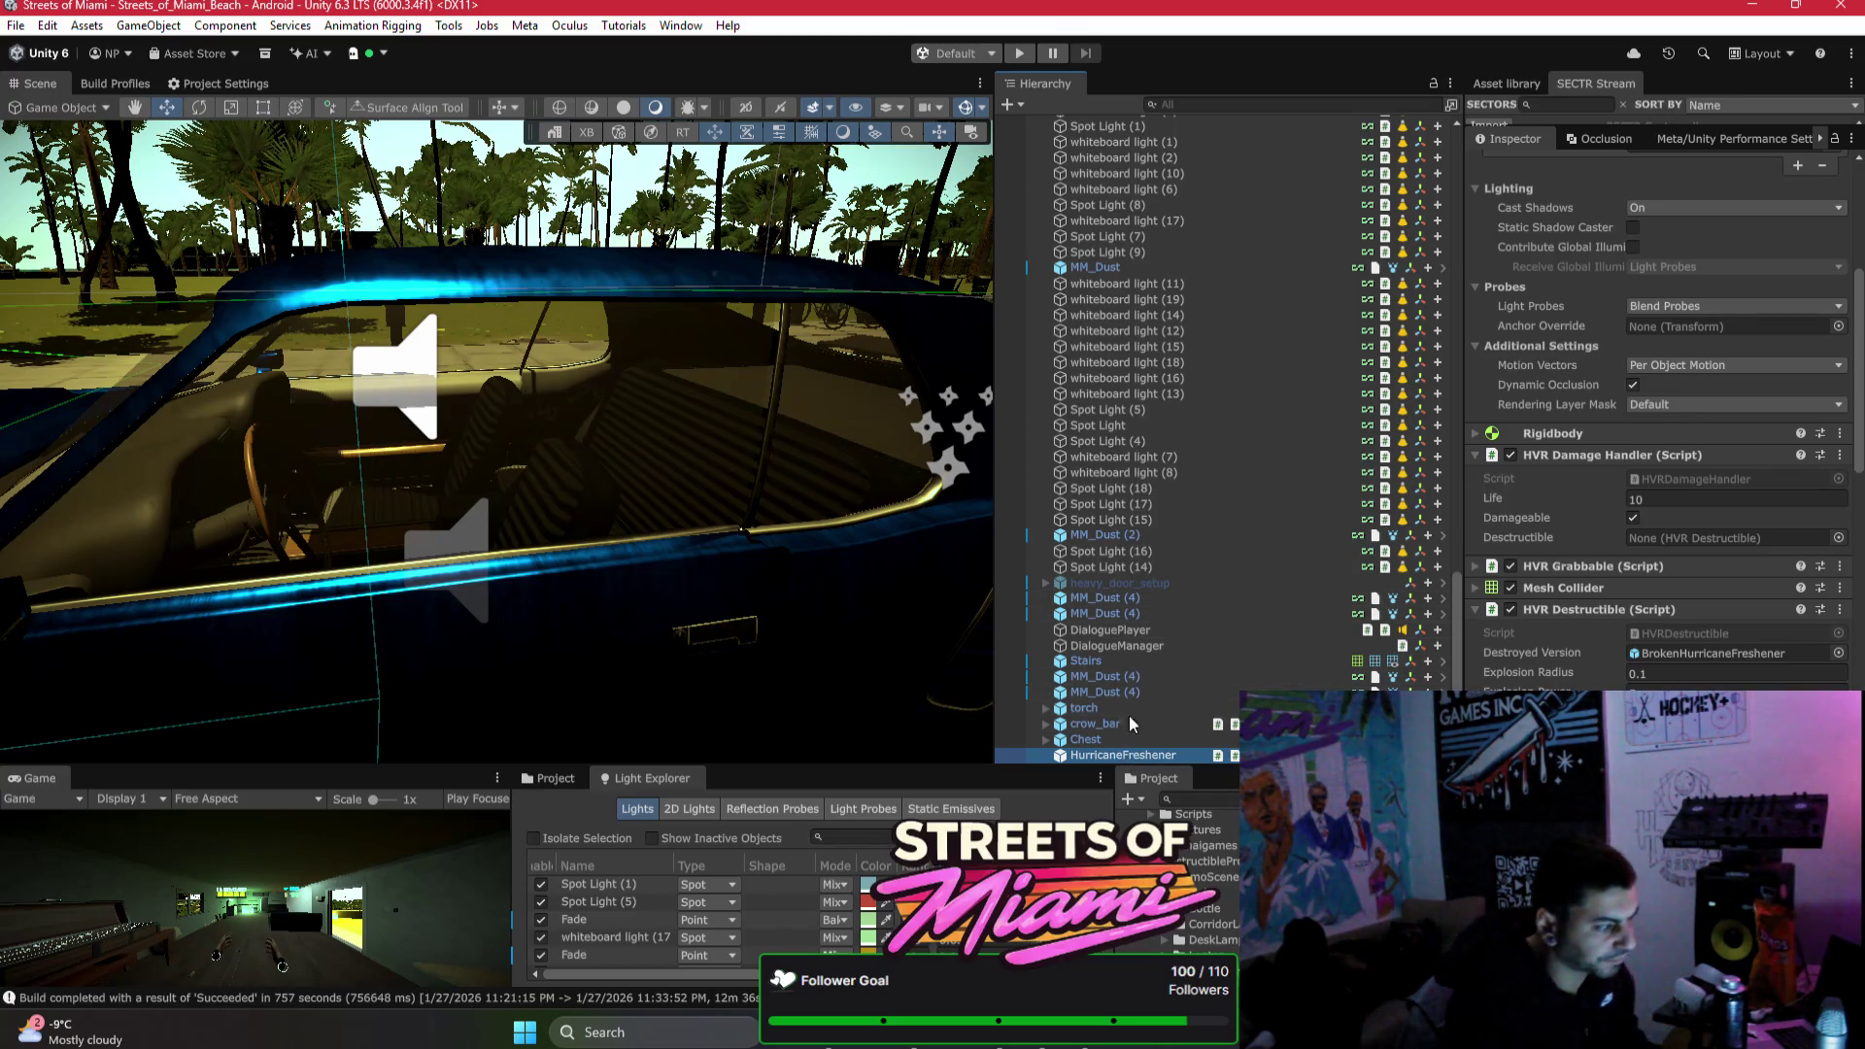
key("f")
key("f")
mouse_move(581, 435)
left_mouse_down()
mouse_move(786, 435)
mouse_move(741, 533)
mouse_move(676, 467)
mouse_move(525, 579)
left_mouse_up()
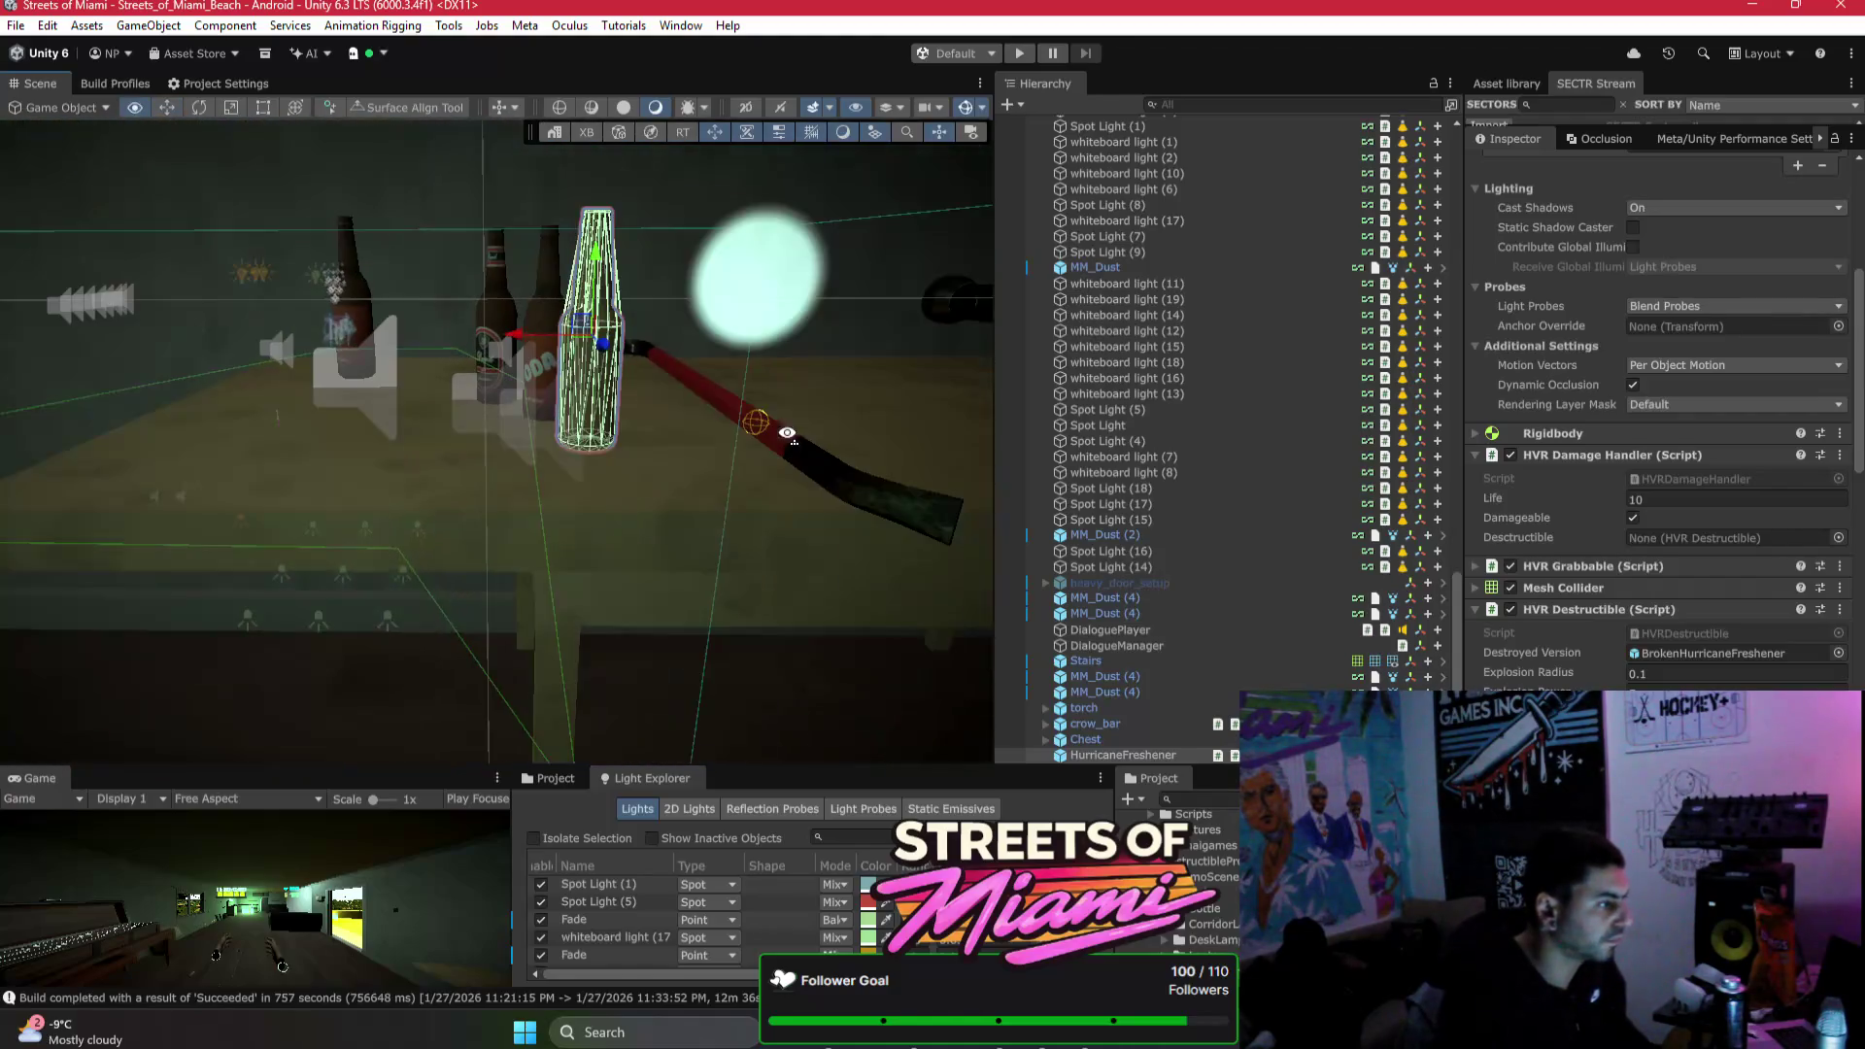
left_click(522, 579)
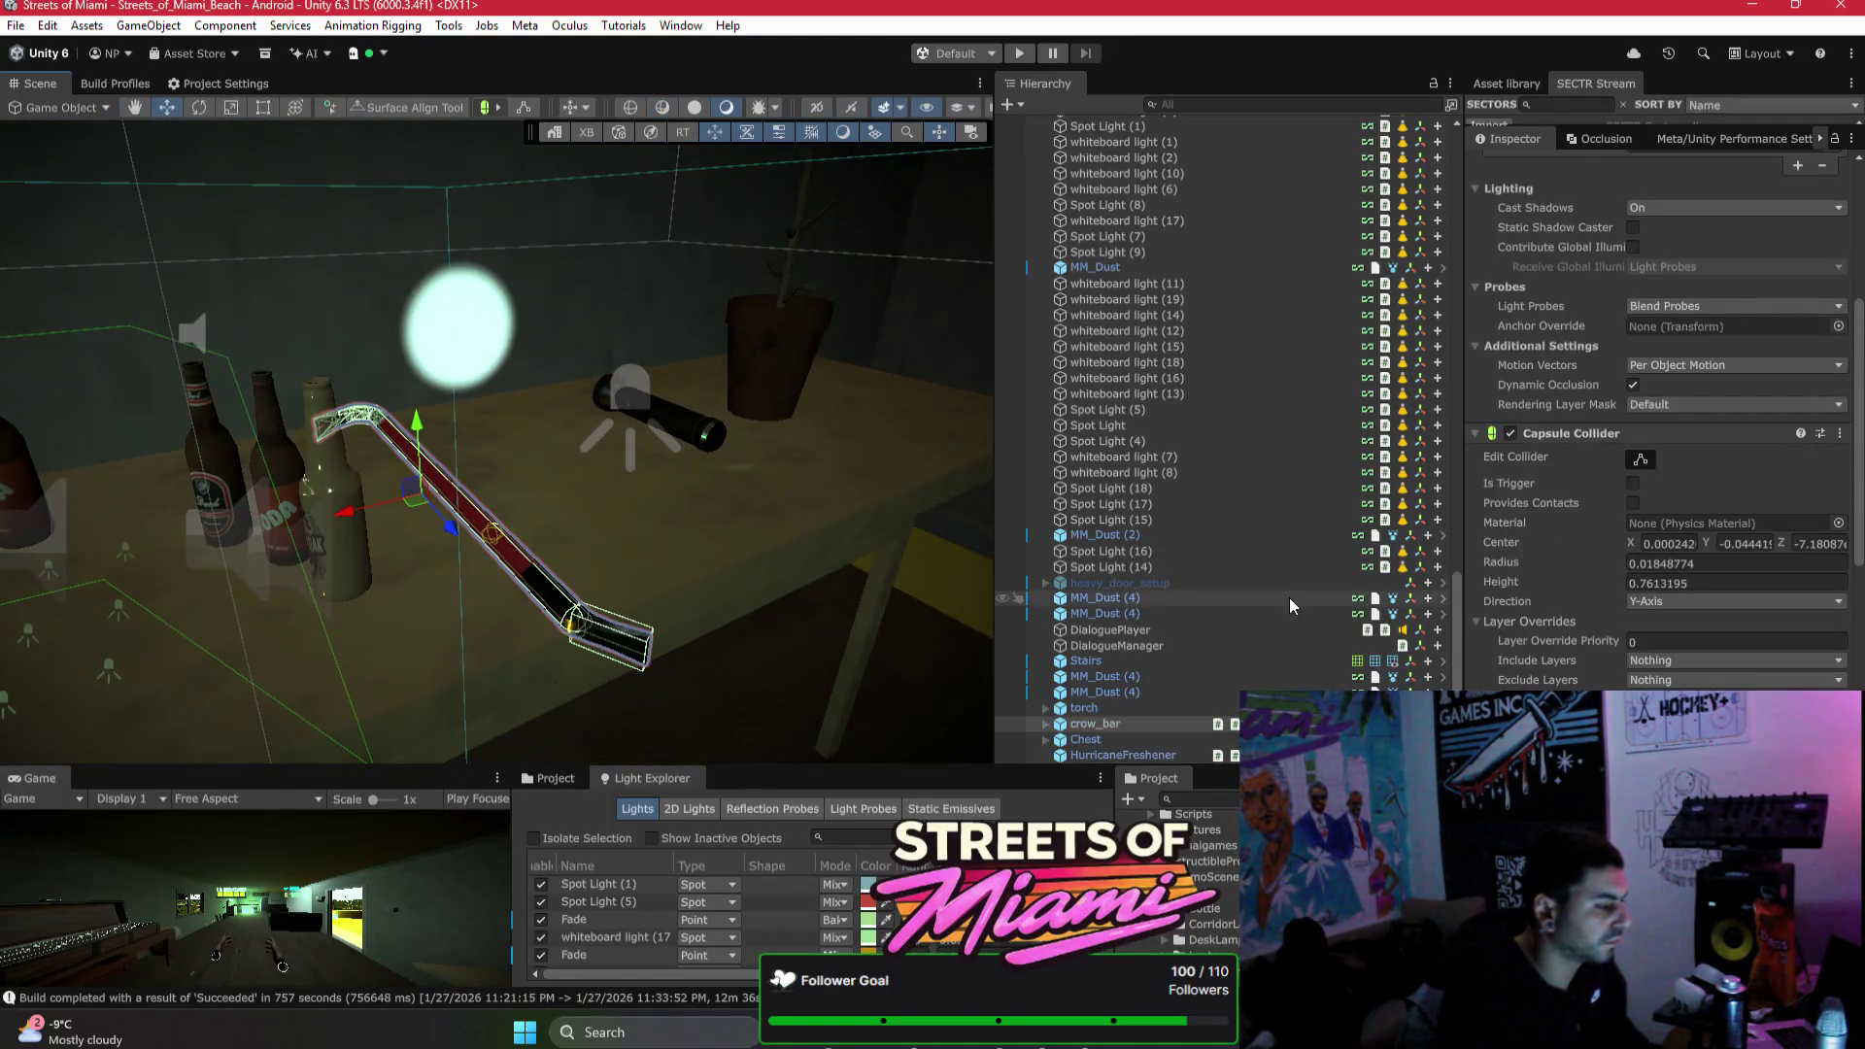
Step: Add an HVR Damage Provider component to the crowbar
scroll(1648, 561, "down", 5)
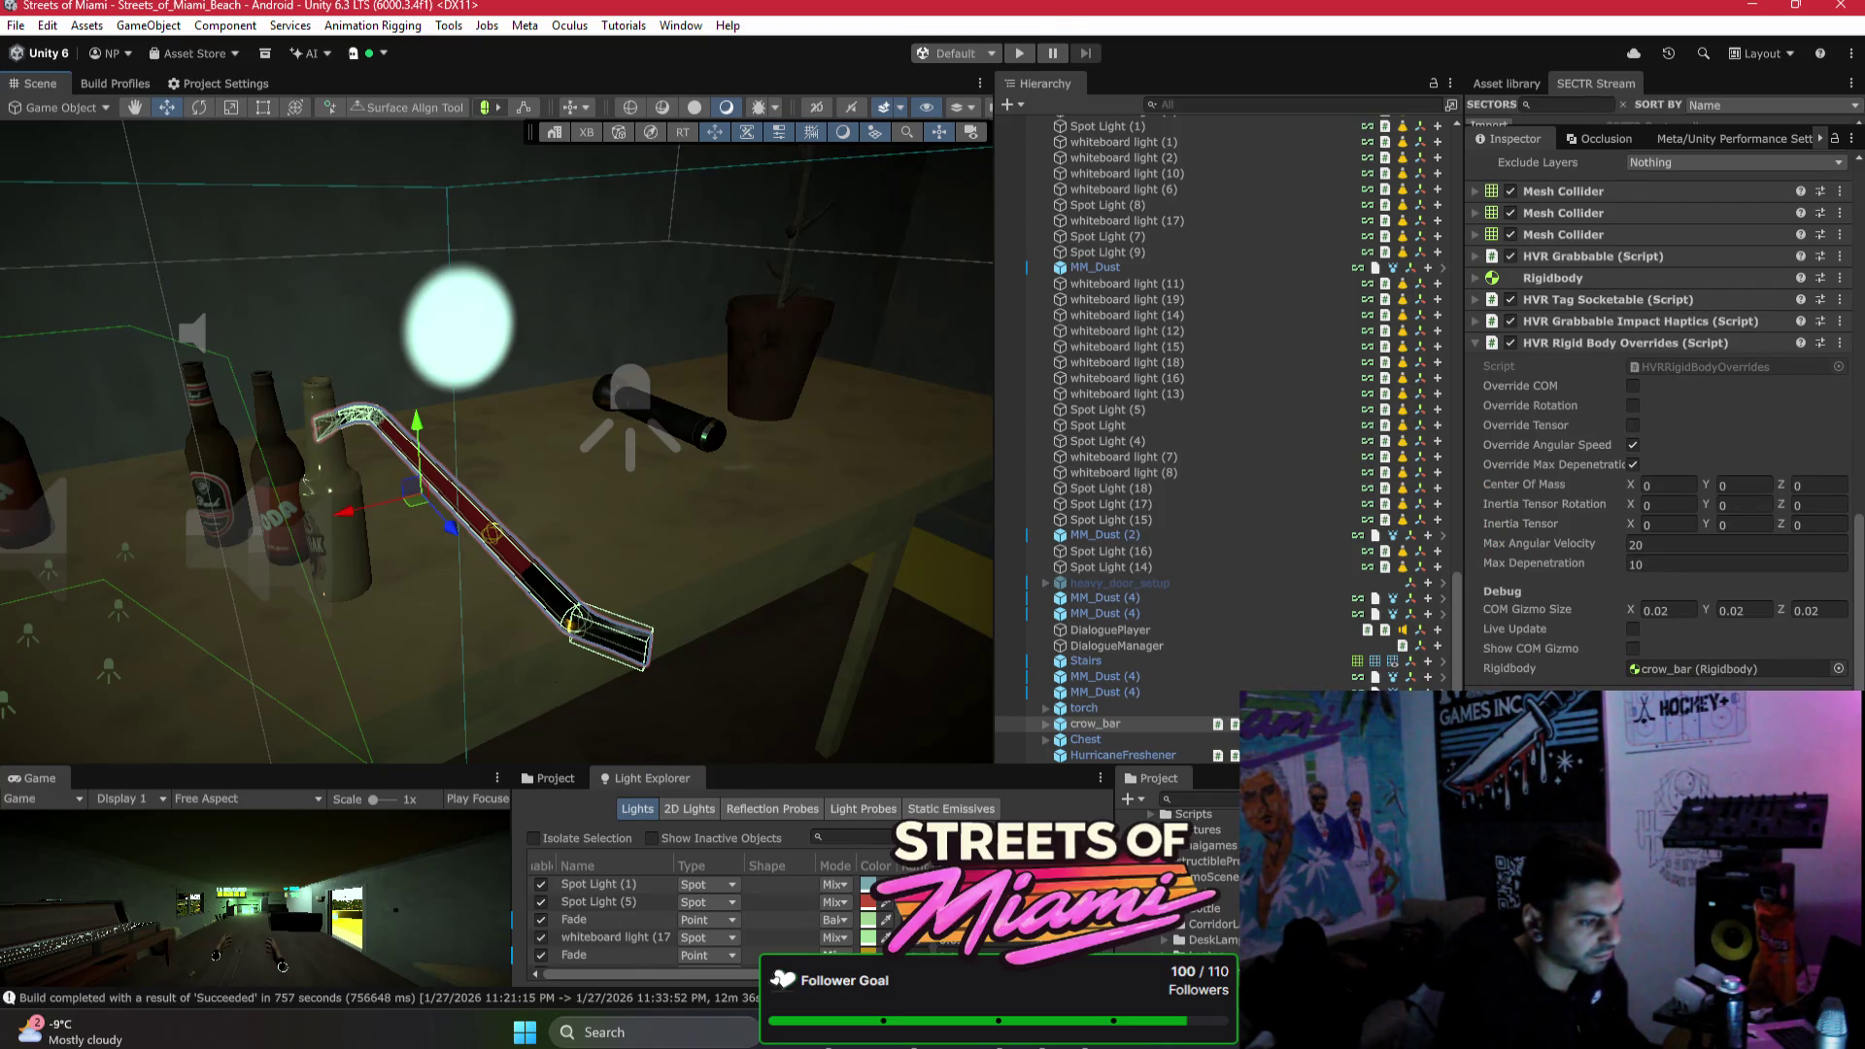
mouse_move(851, 614)
left_mouse_down()
mouse_move(298, 471)
mouse_move(645, 167)
mouse_move(775, 425)
mouse_move(631, 563)
mouse_move(785, 570)
left_mouse_up()
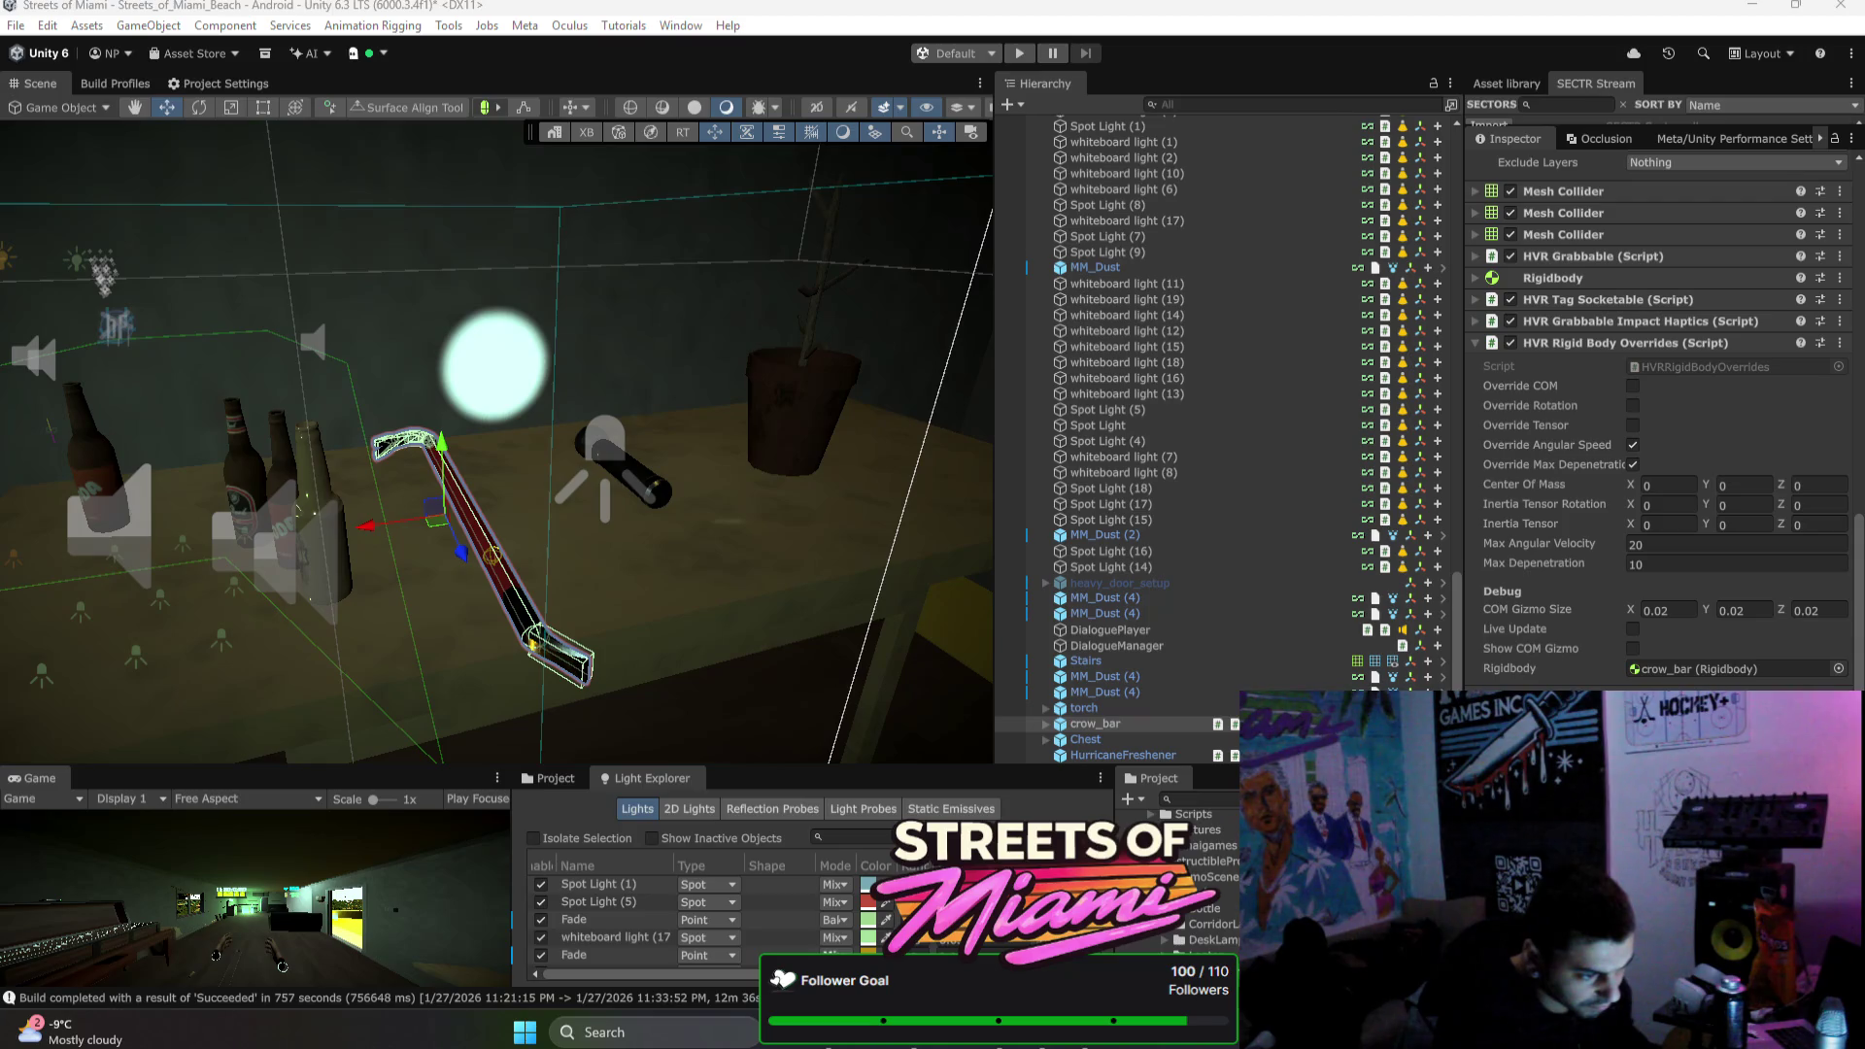
left_click_drag(1863, 662, 1672, 662)
Step: Set the damage provider's Damage and Force to 50 and apply it to the crow_bar prefab
double_click(1675, 627)
type("50")
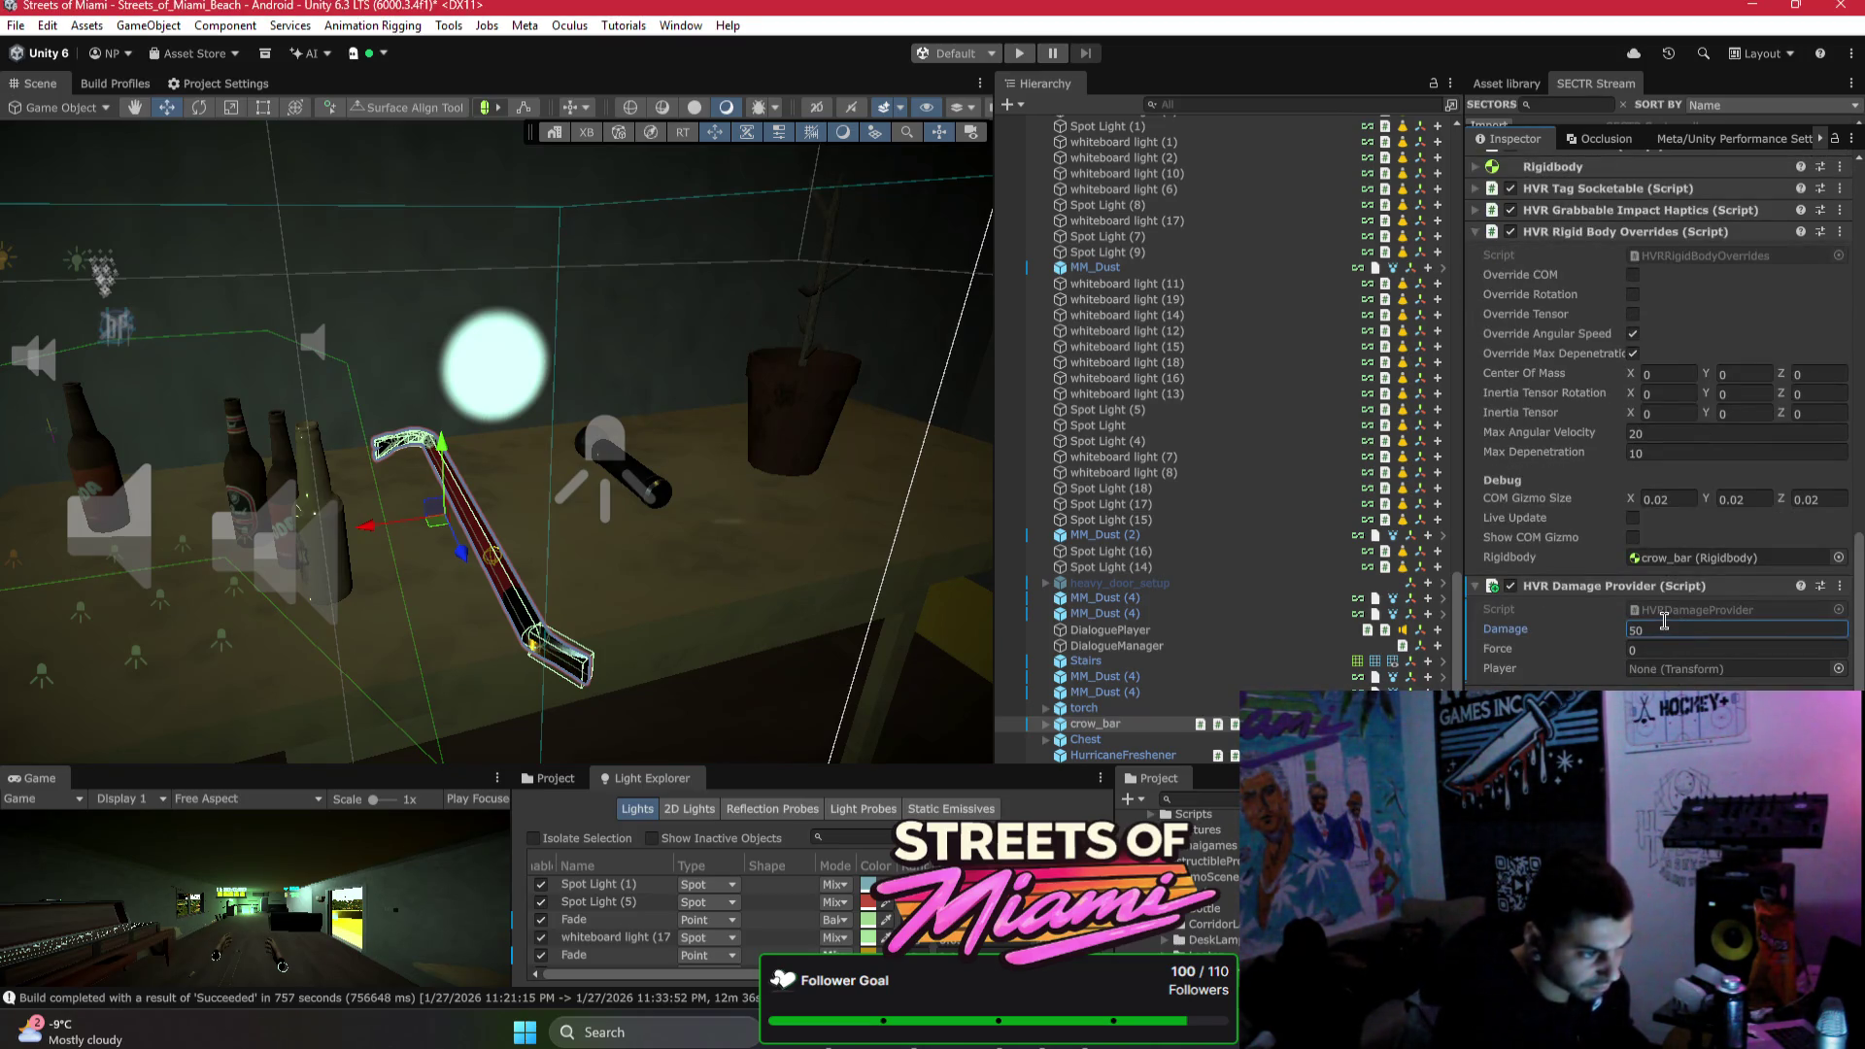
left_click(1659, 649)
type("50")
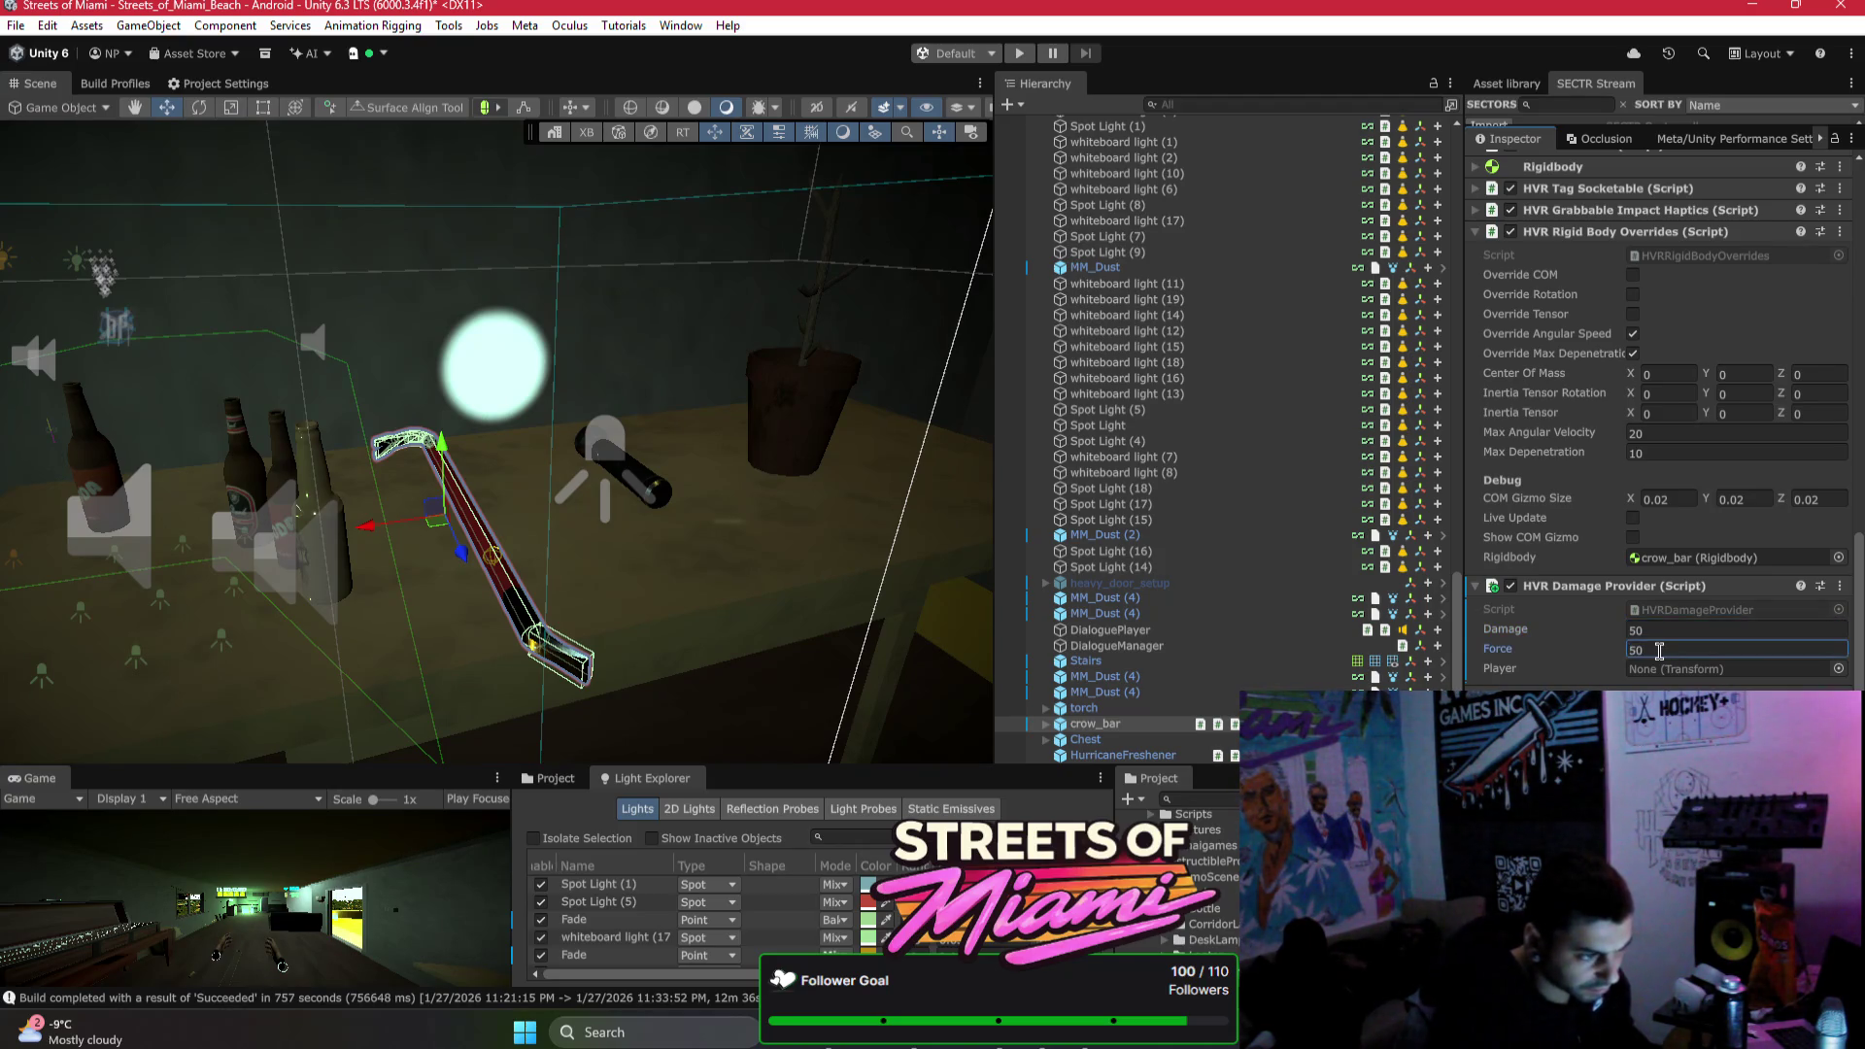
right_click(1594, 587)
mouse_move(1690, 656)
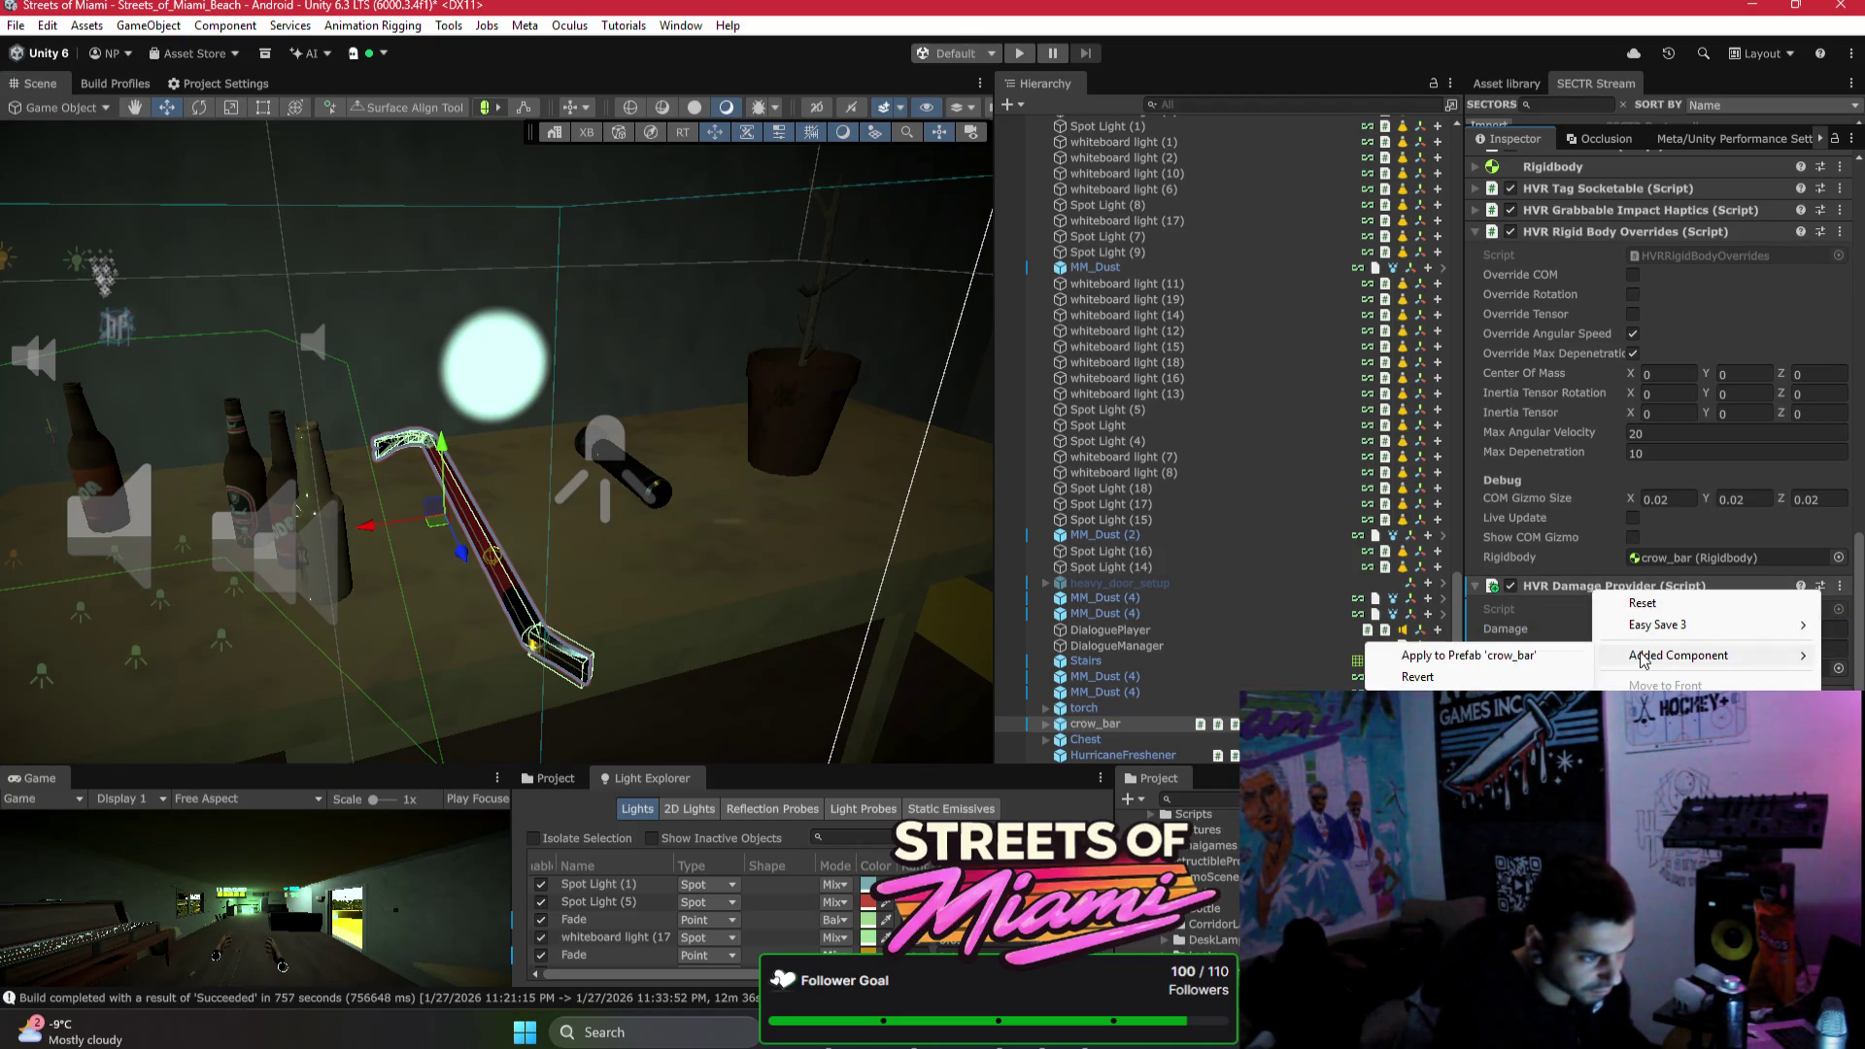
left_click(1548, 656)
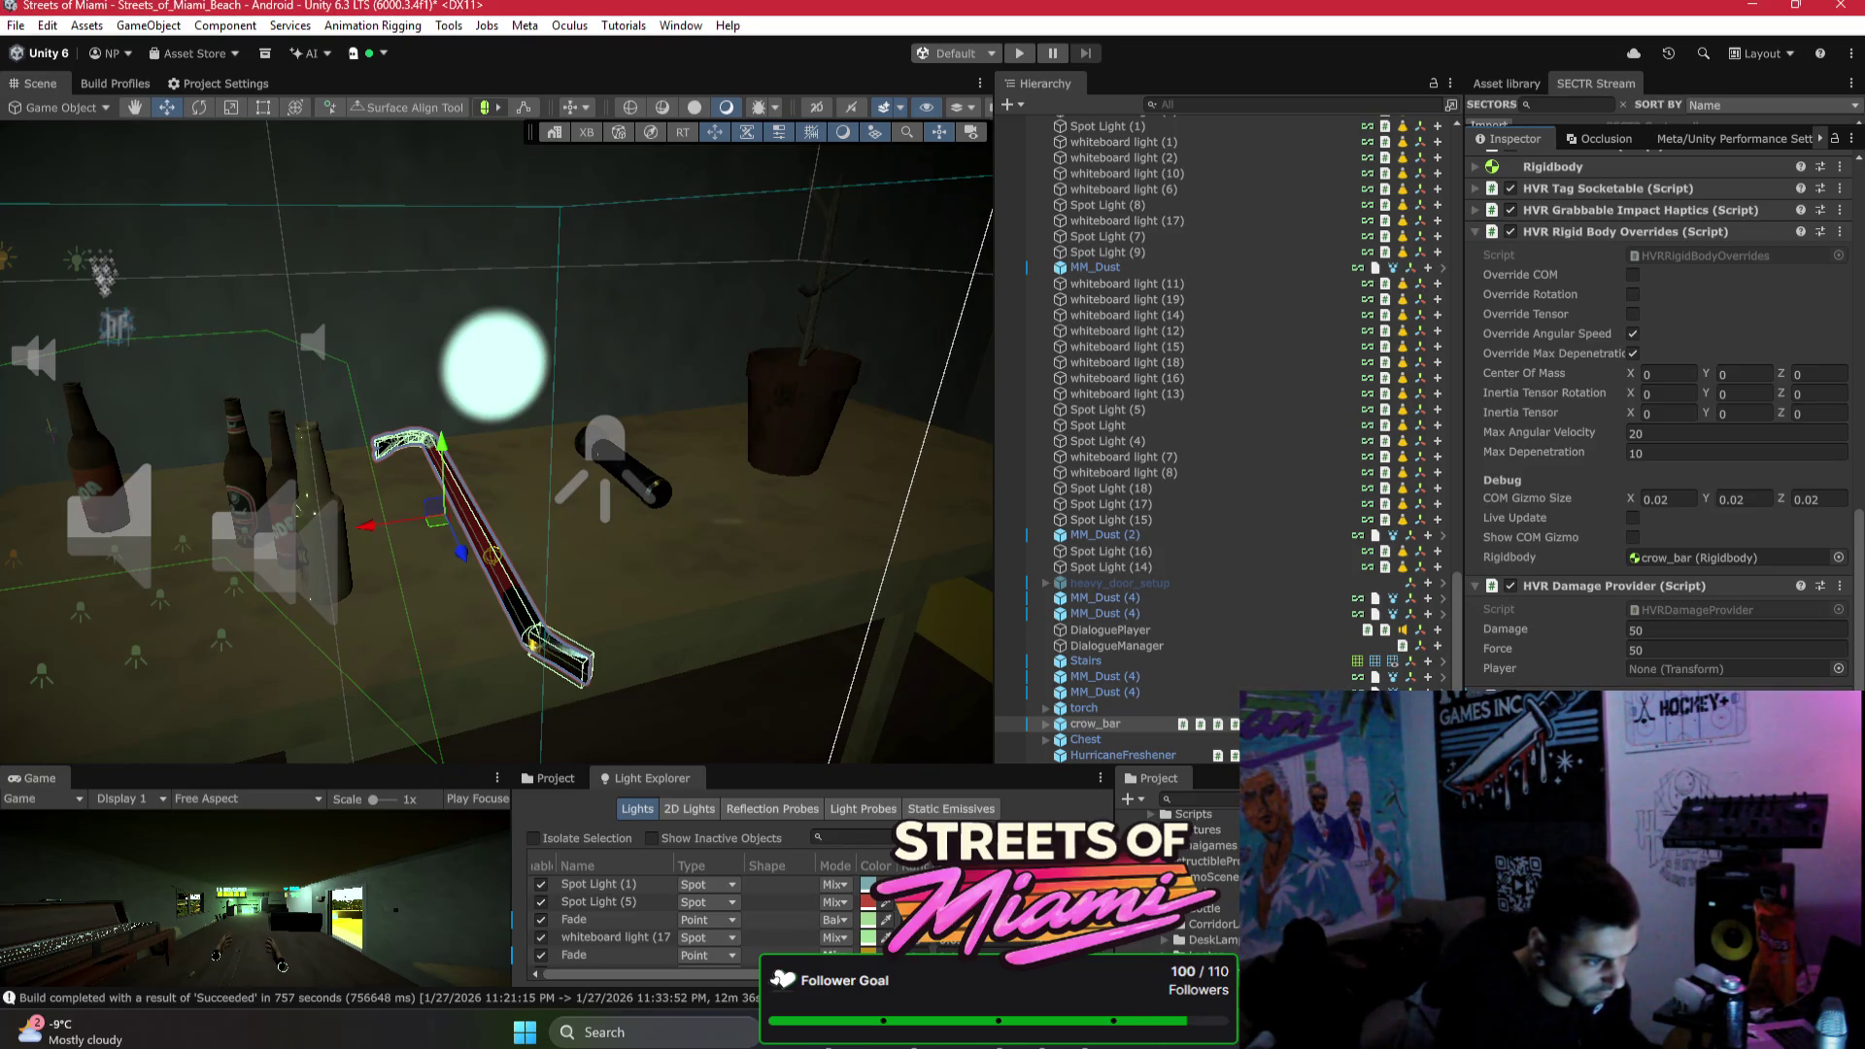
Step: Set the Damage AI By Collision amount to 50 and apply that component to the crow_bar prefab
scroll(1656, 583, "down", 3)
left_click(1656, 655)
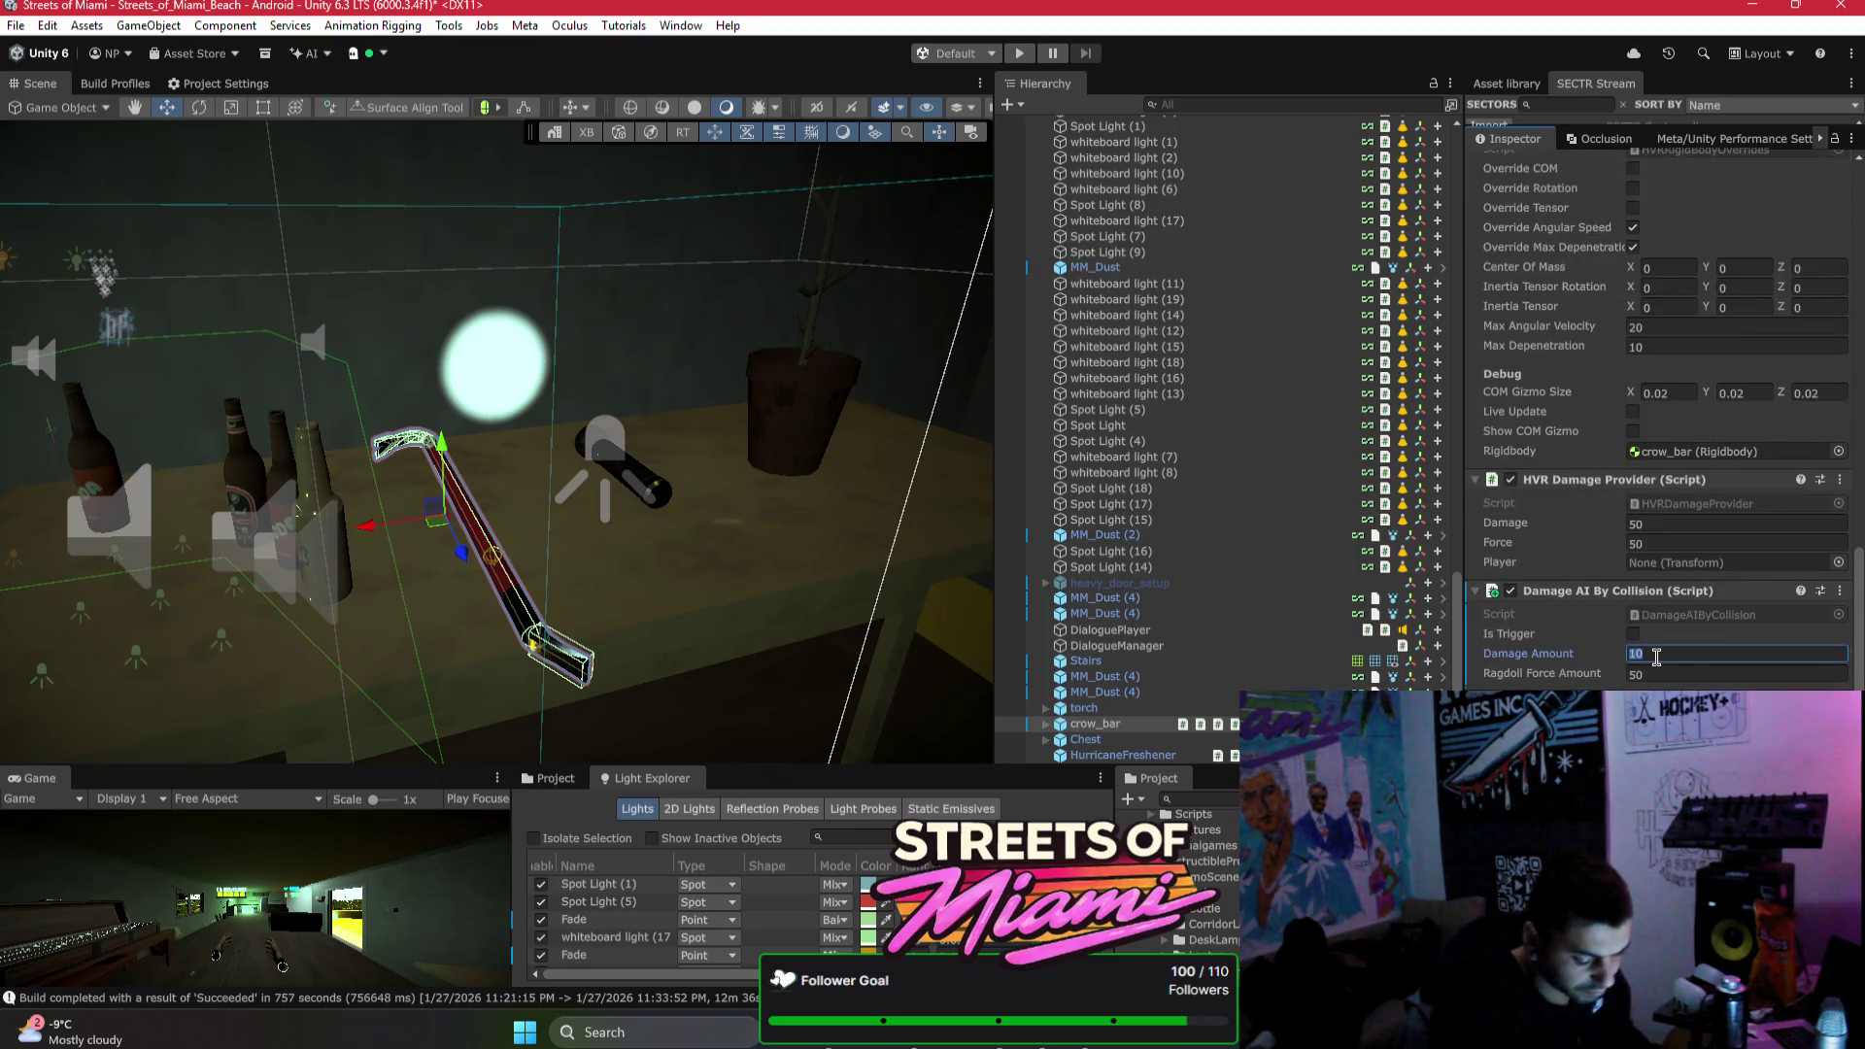
right_click(1610, 604)
mouse_move(1665, 664)
left_click(1588, 670)
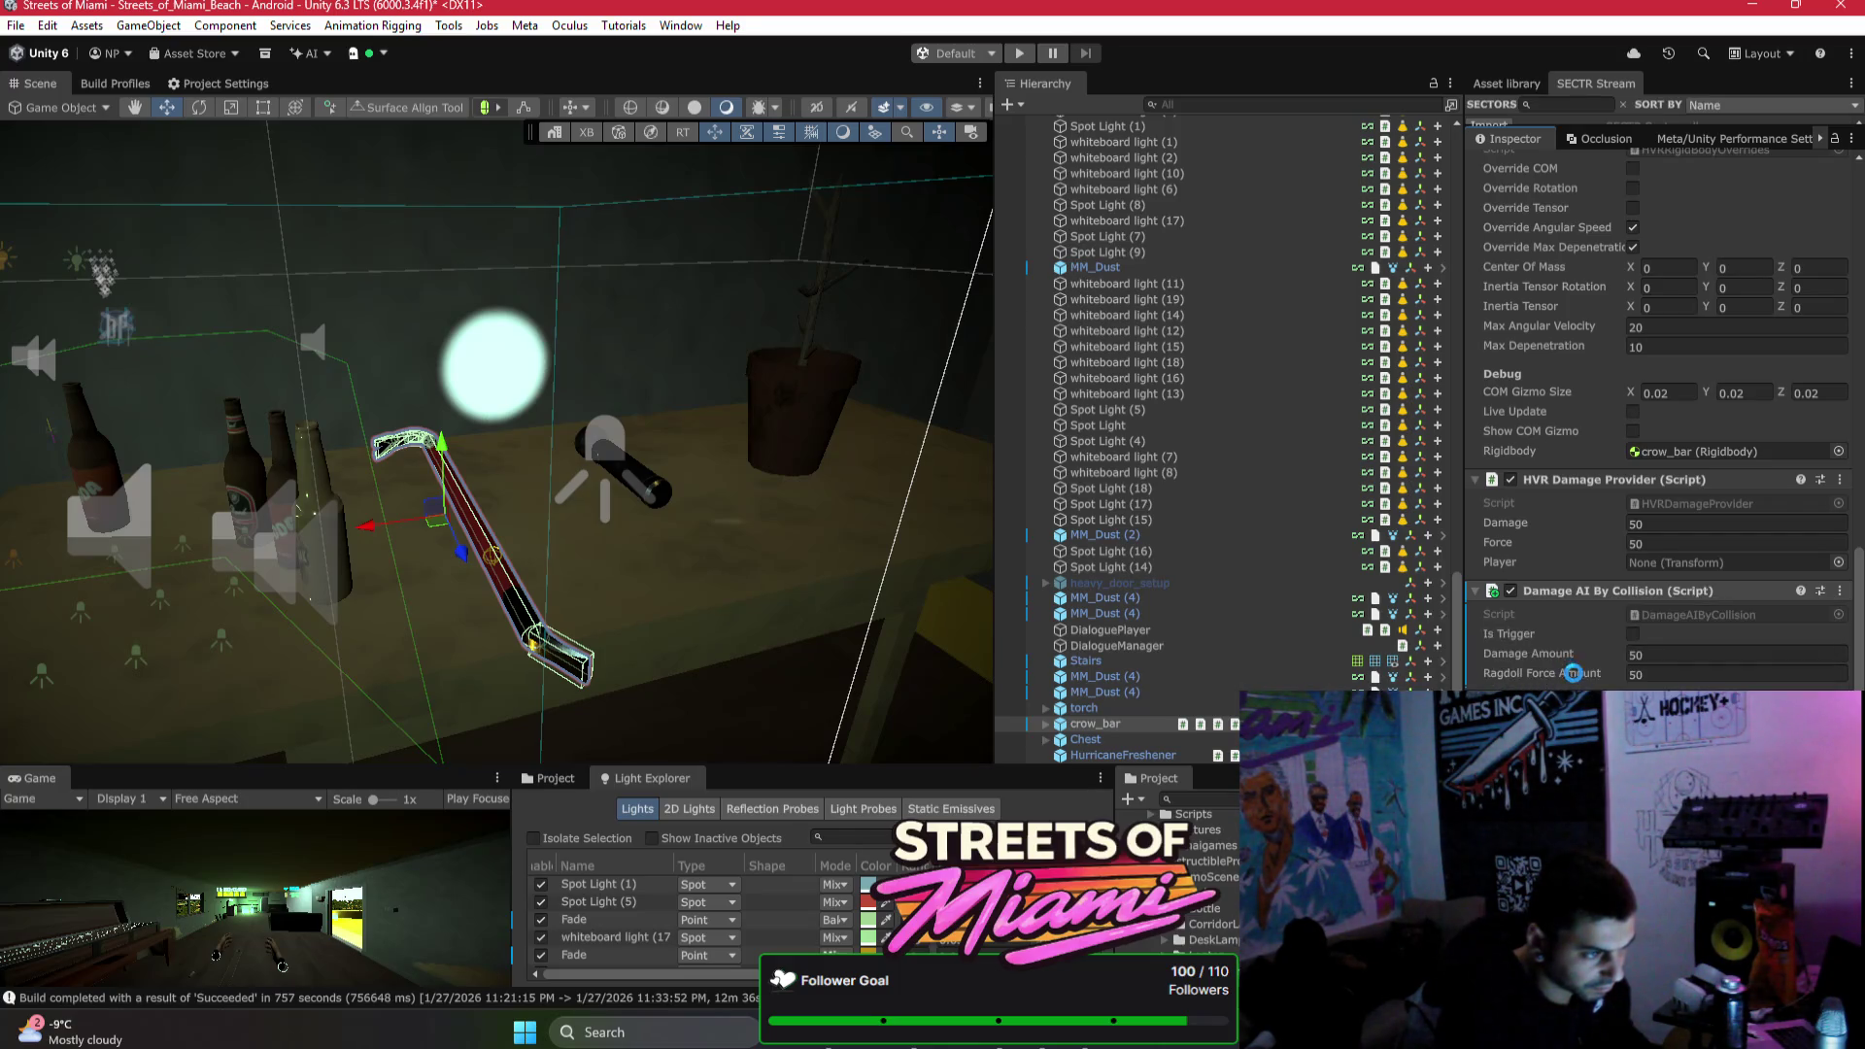
scroll(1612, 544, "up", 5)
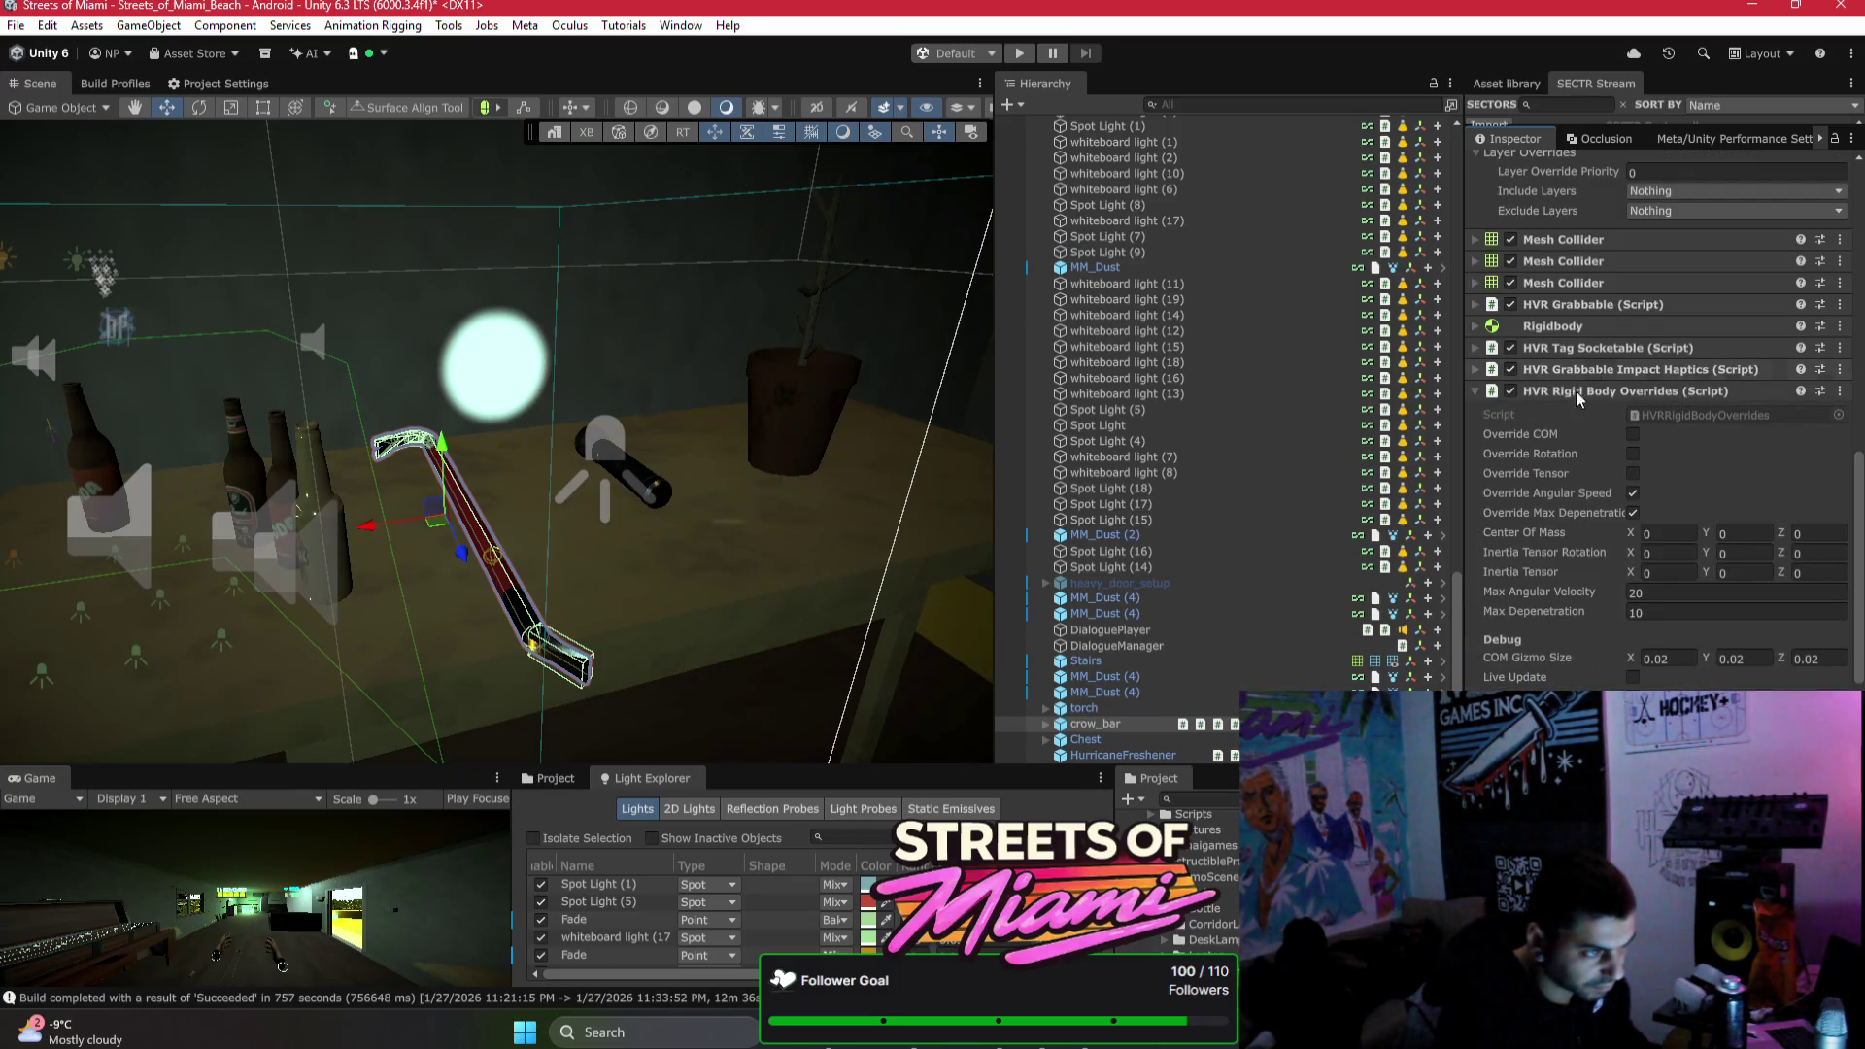
left_click(1580, 328)
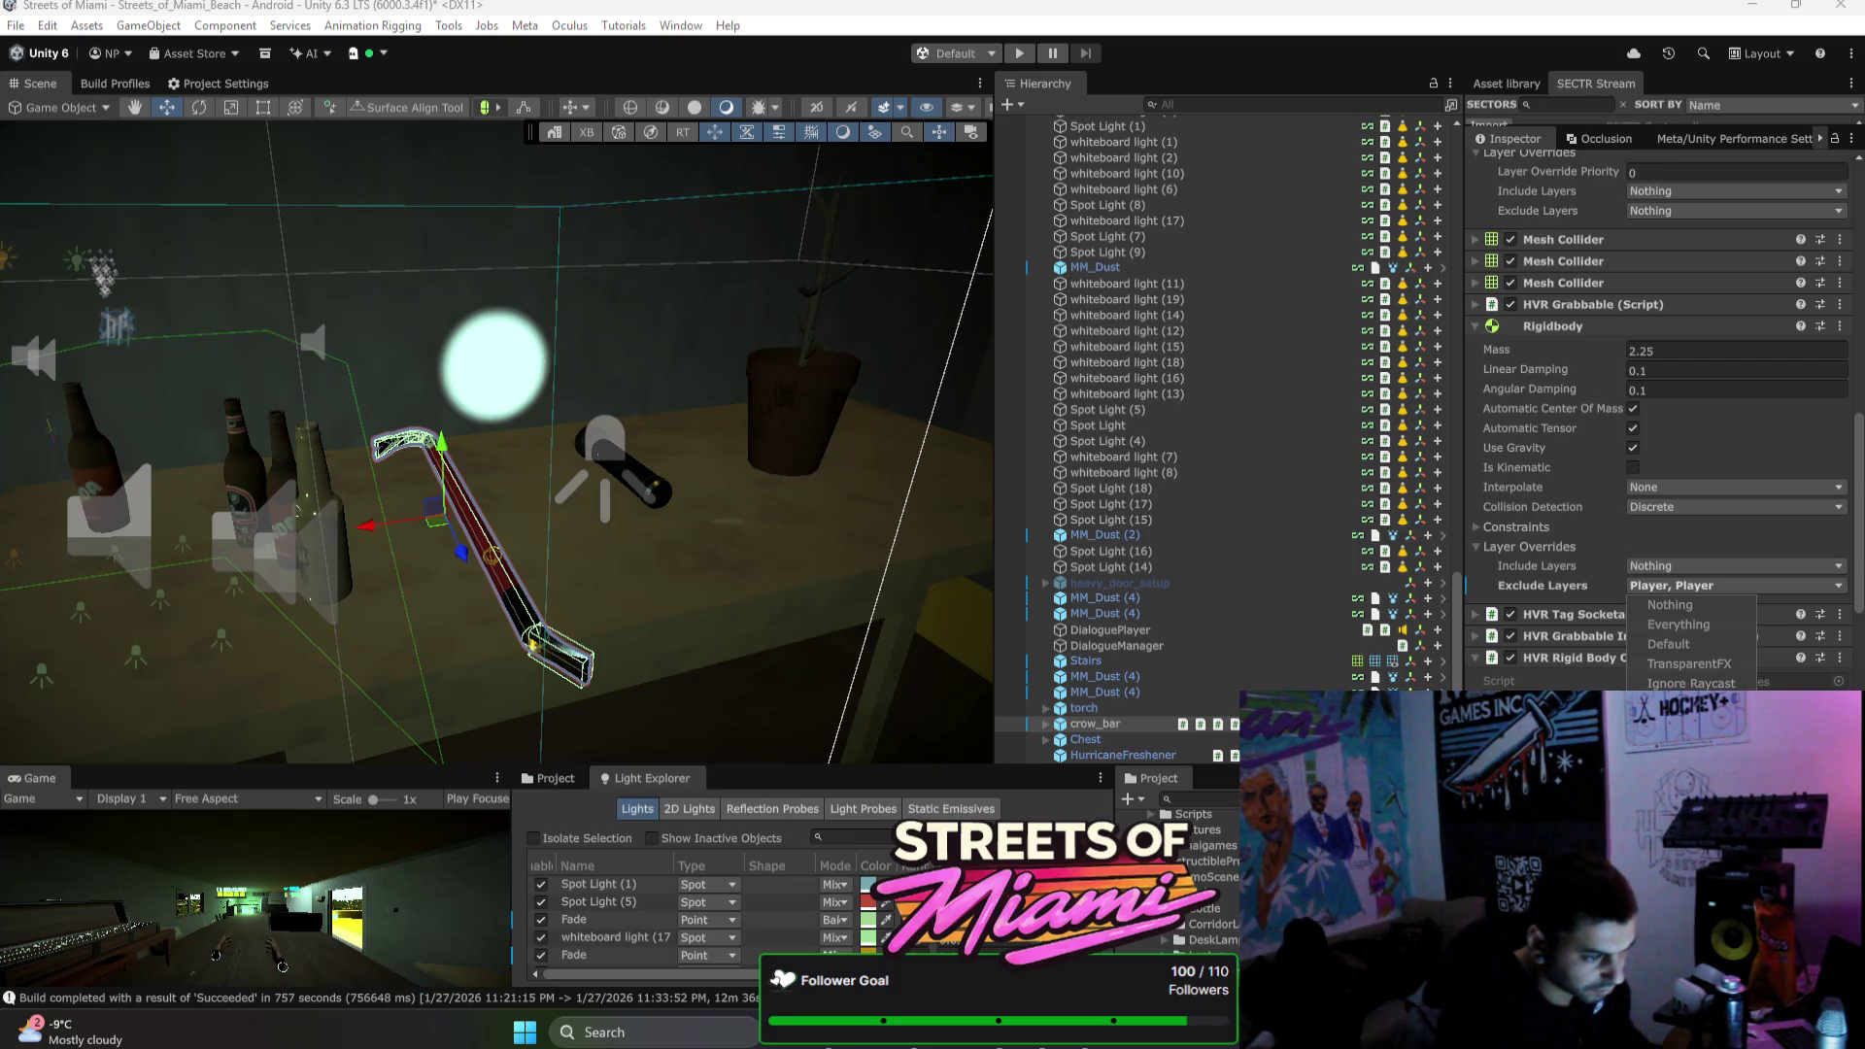
Step: Apply the Rigidbody's Player exclusion to the prefab and exclude Player on the third mesh collider
right_click(1523, 595)
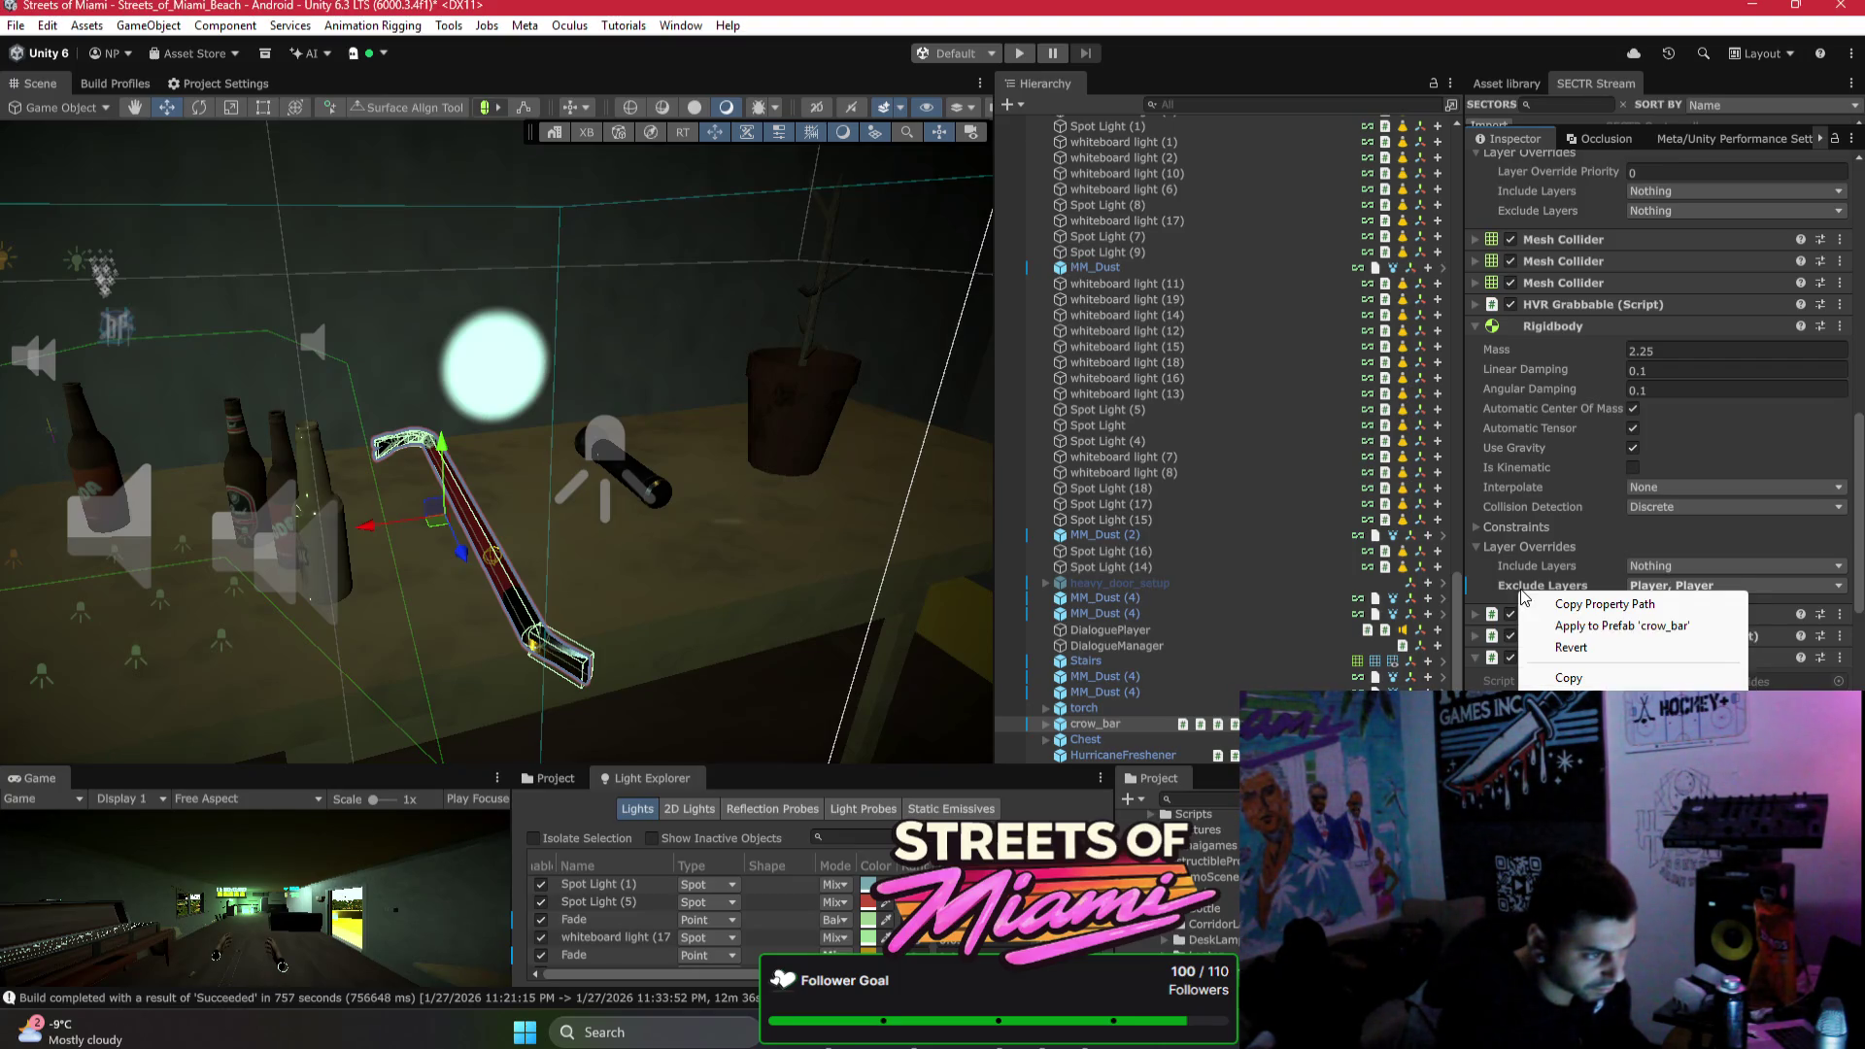
left_click(1585, 625)
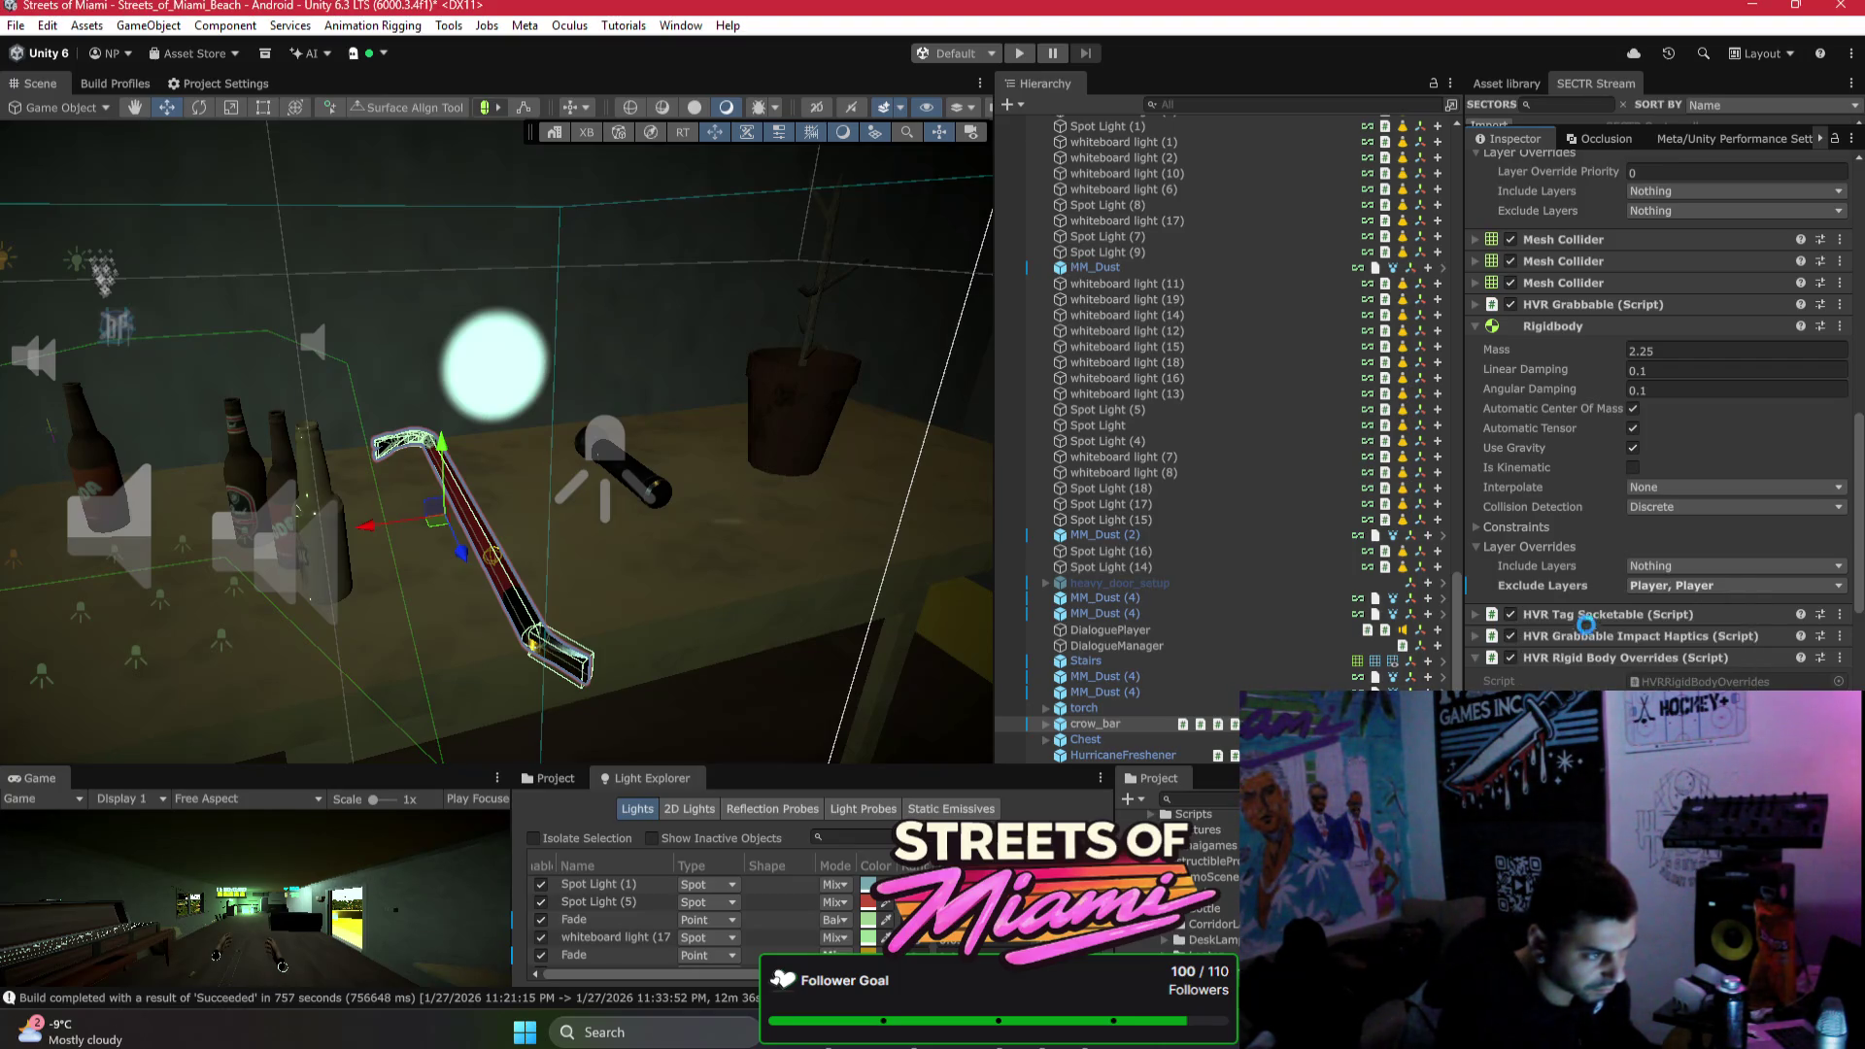
left_click(1548, 283)
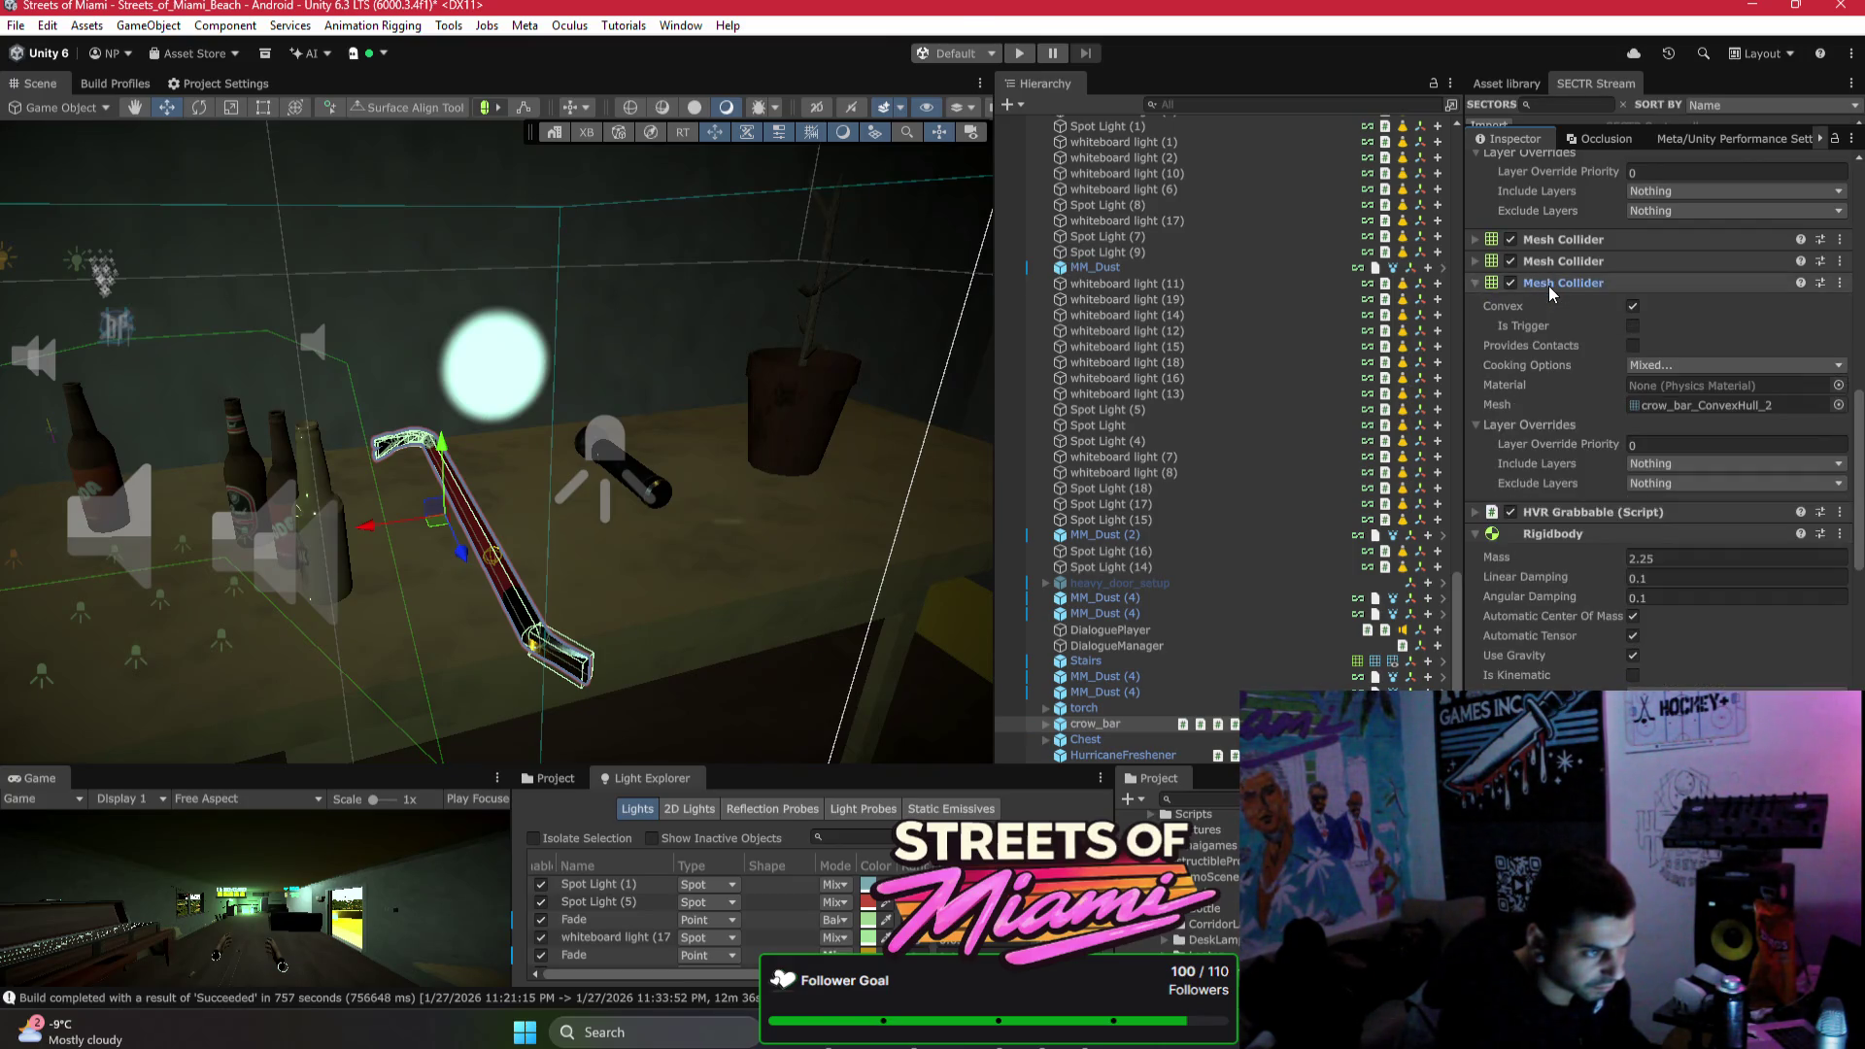
left_click(1553, 260)
scroll(1658, 400, "down", 4)
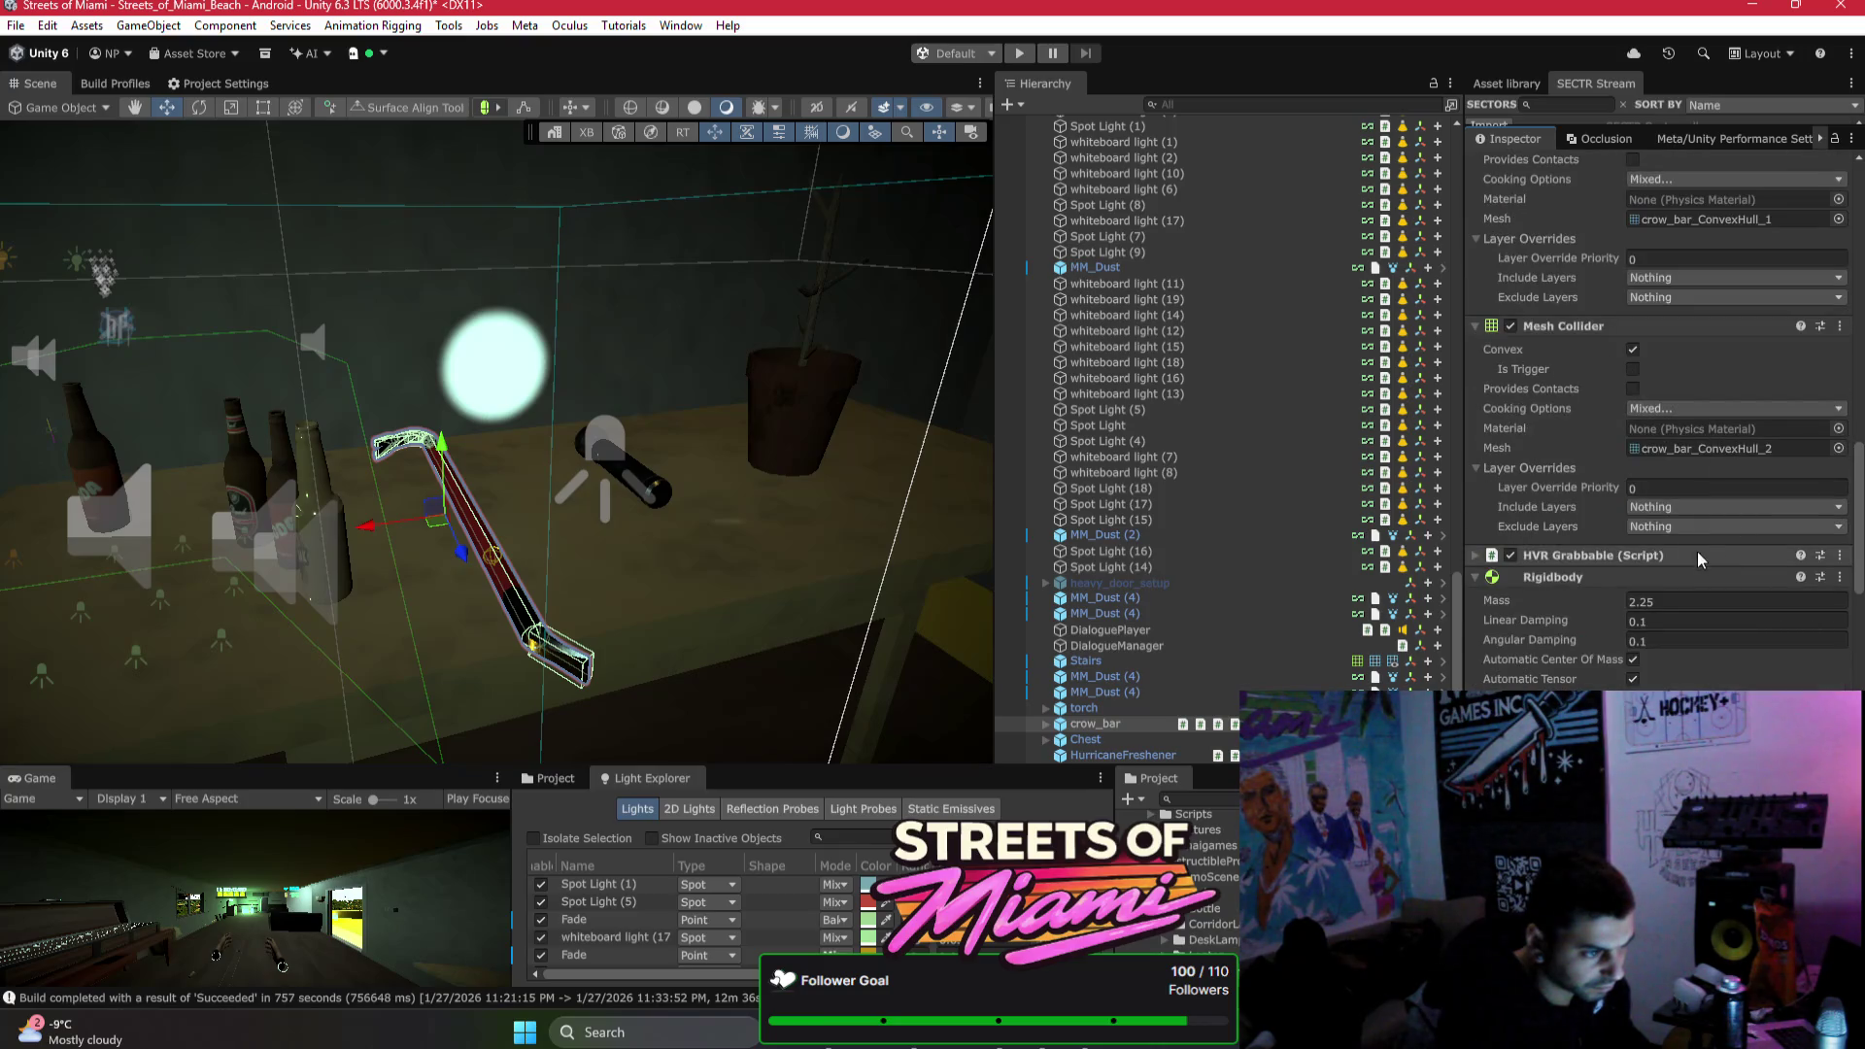
left_click(1670, 527)
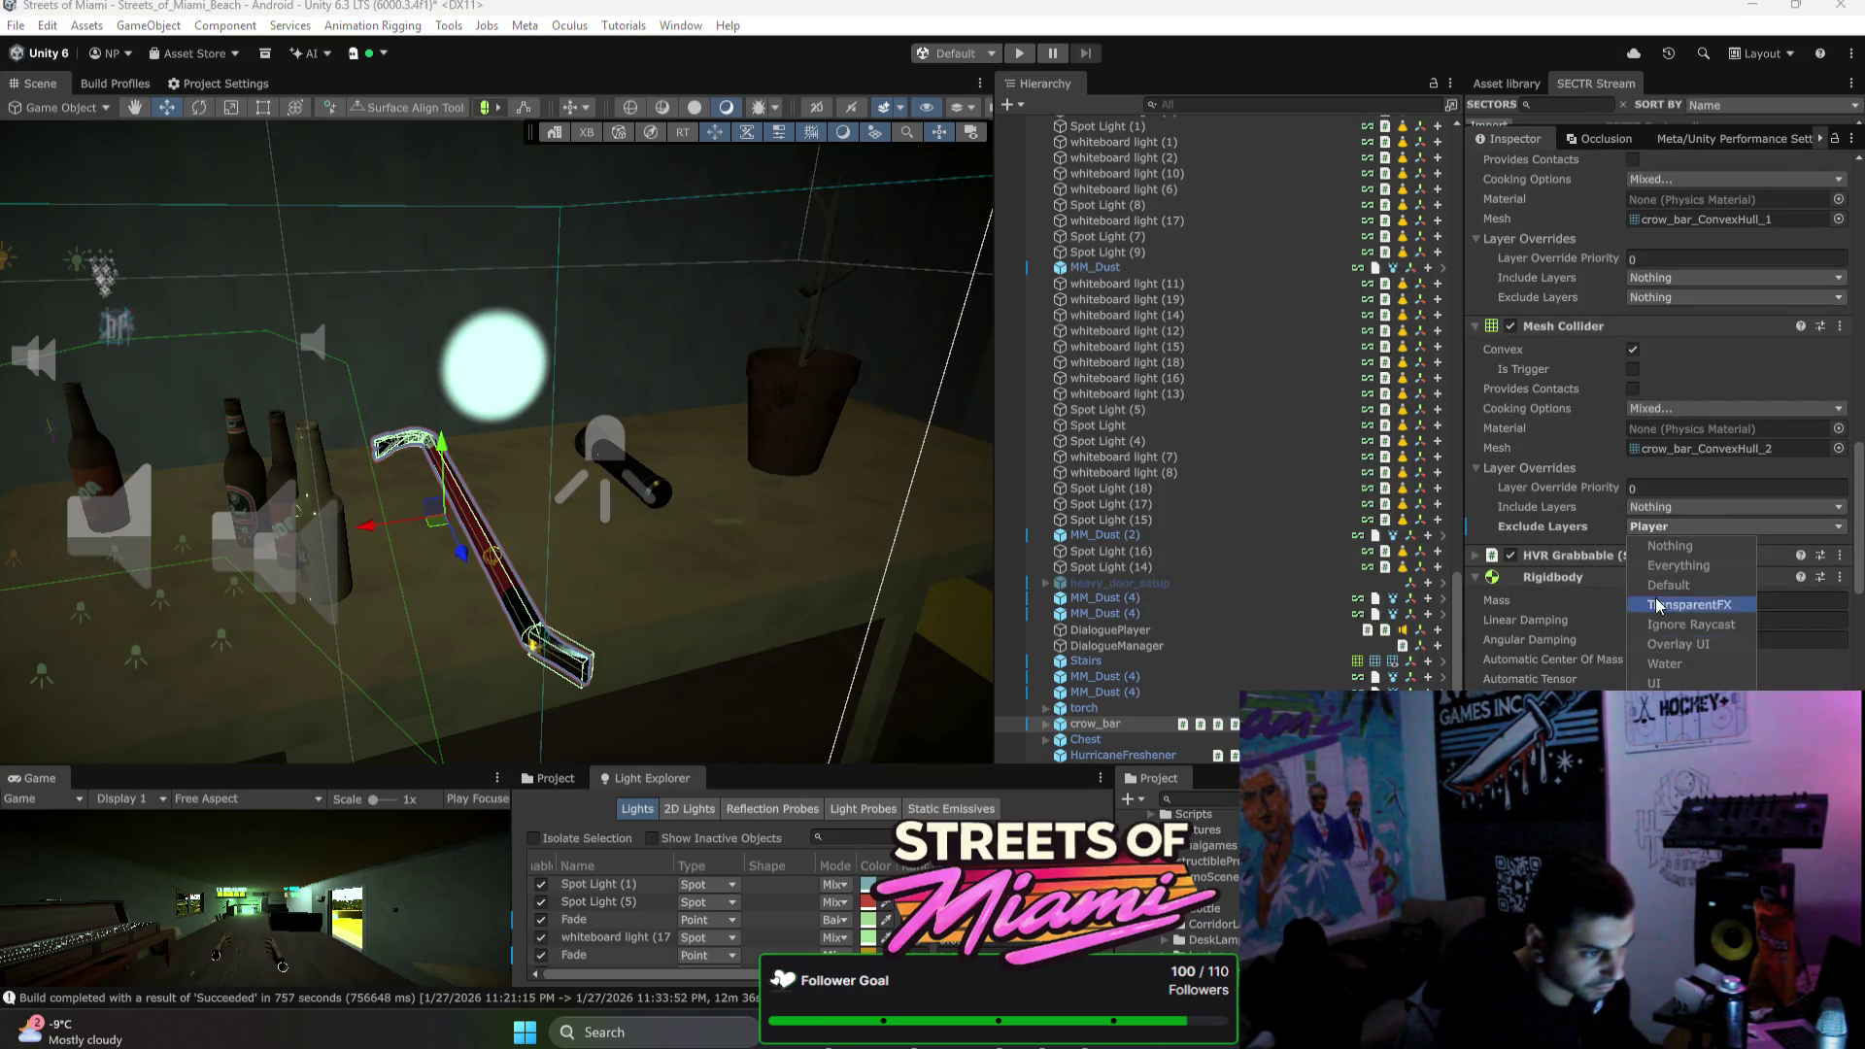
left_click(1690, 703)
Step: Exclude the Player layer on the remaining crow_bar mesh colliders and close the layer list
left_click(1658, 301)
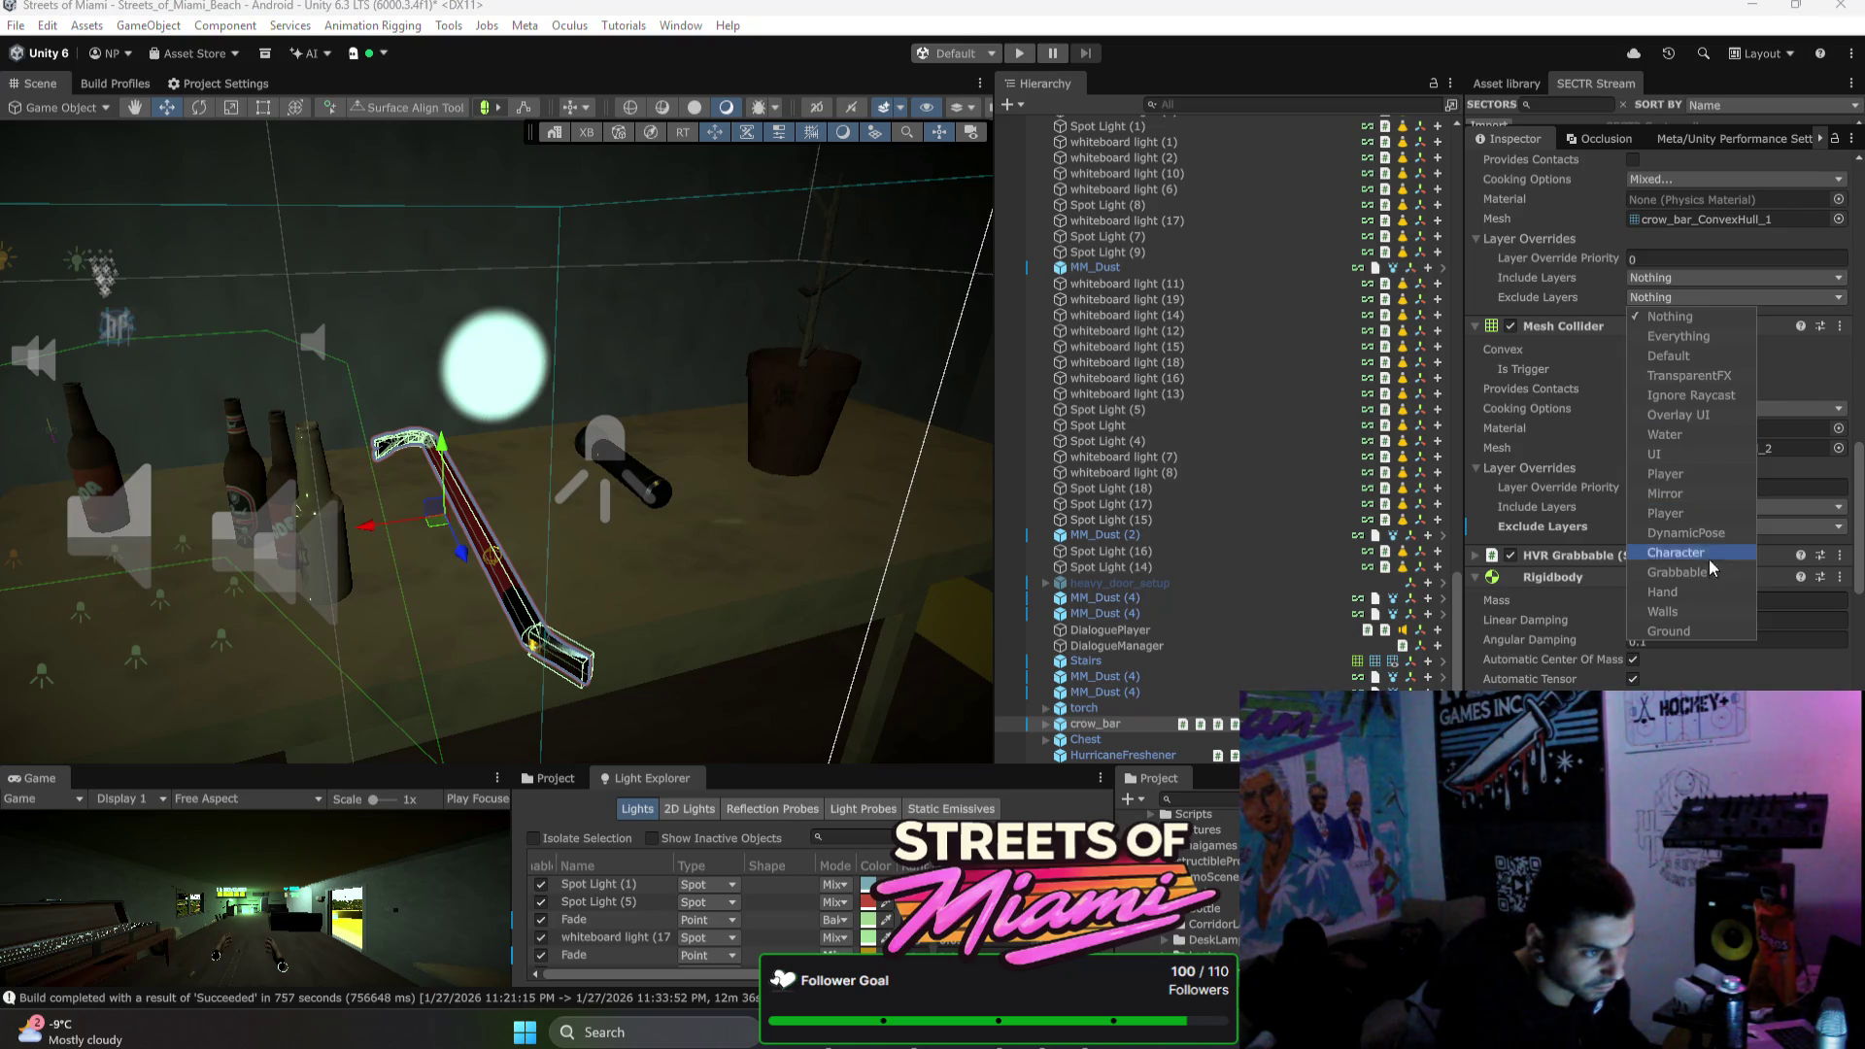
left_click(1669, 513)
left_click(1694, 476)
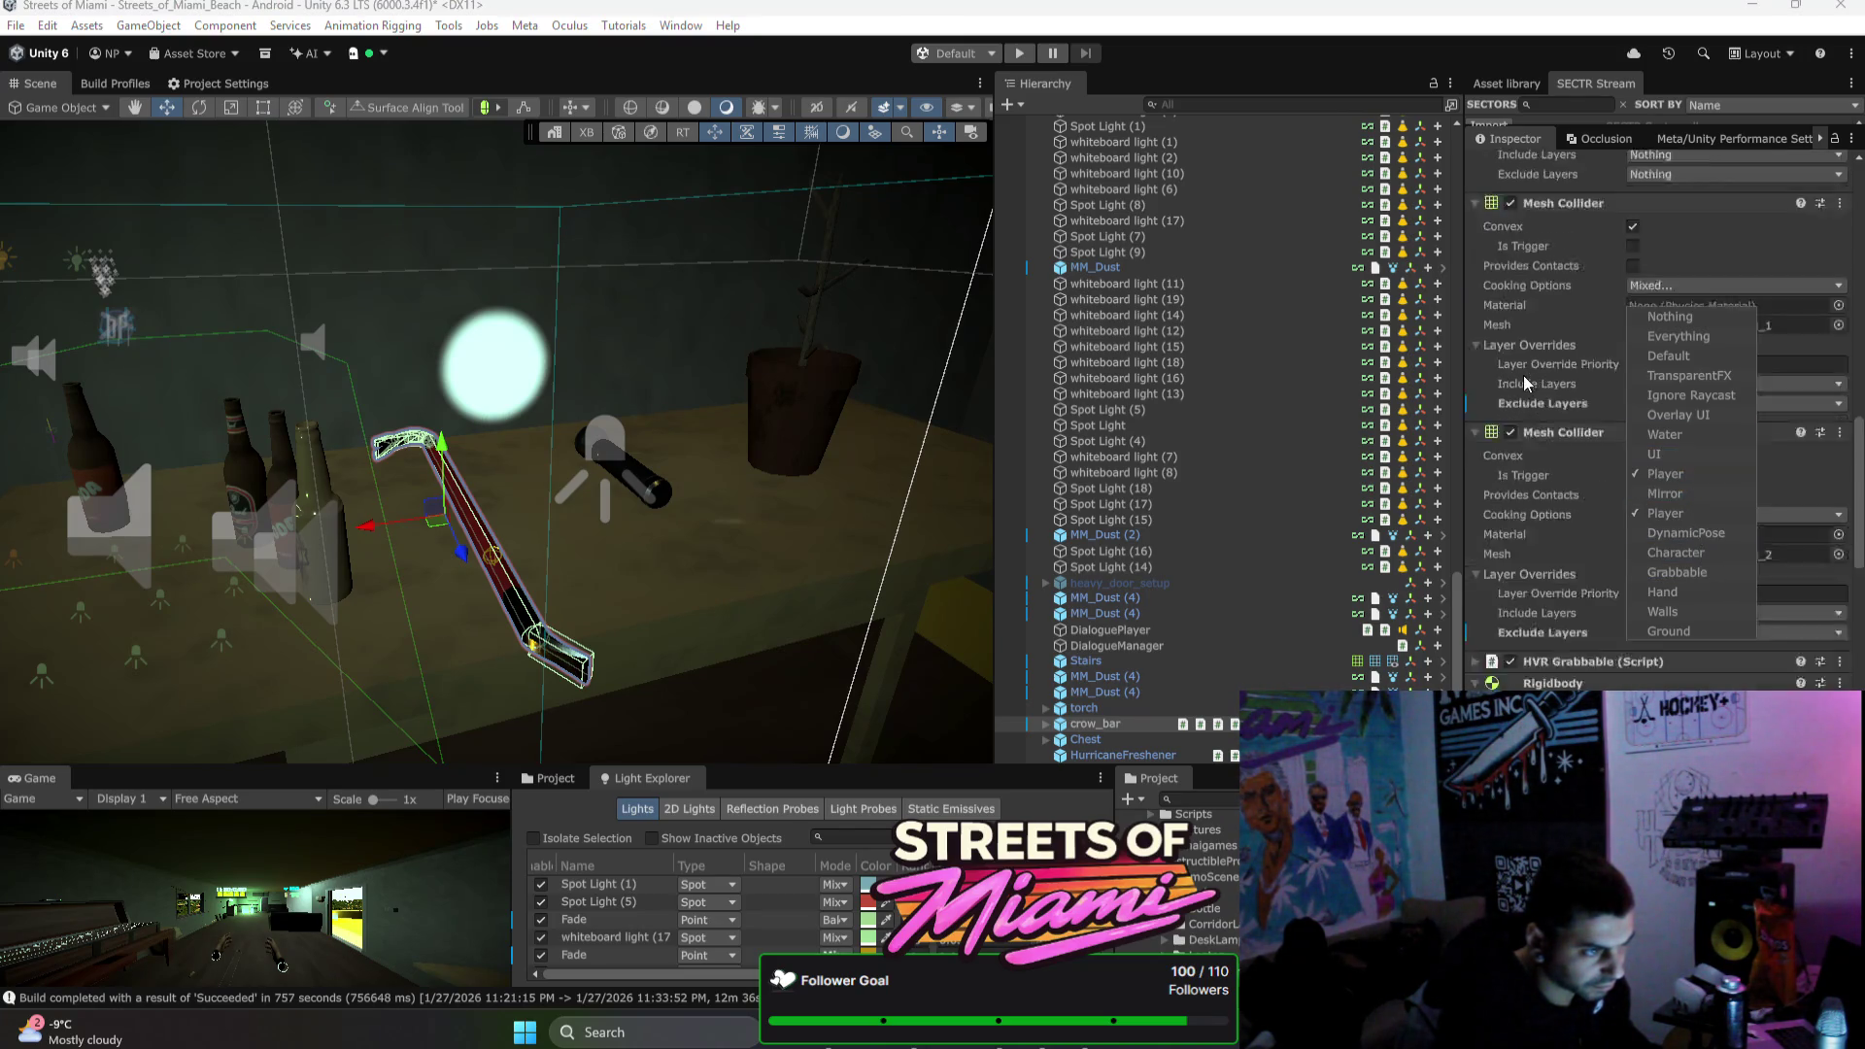
scroll(1695, 447, "up", 6)
left_click(1694, 333)
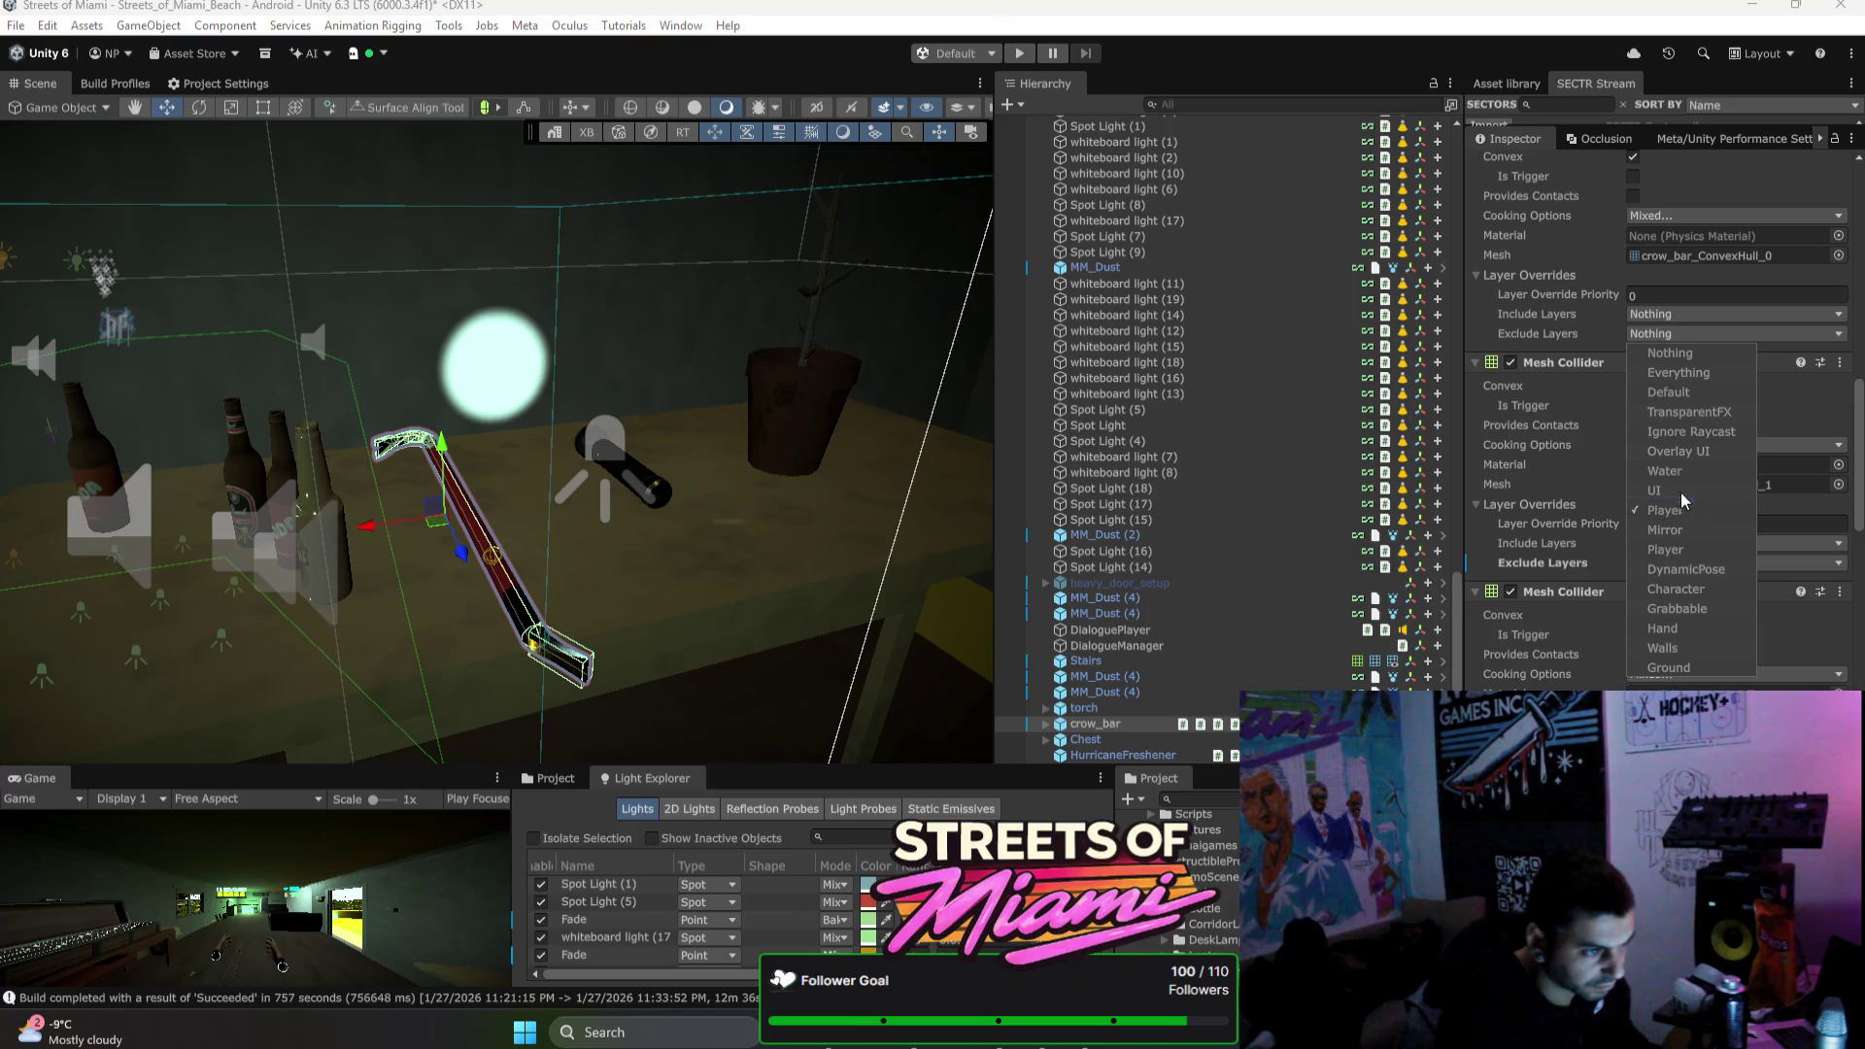
left_click(1665, 550)
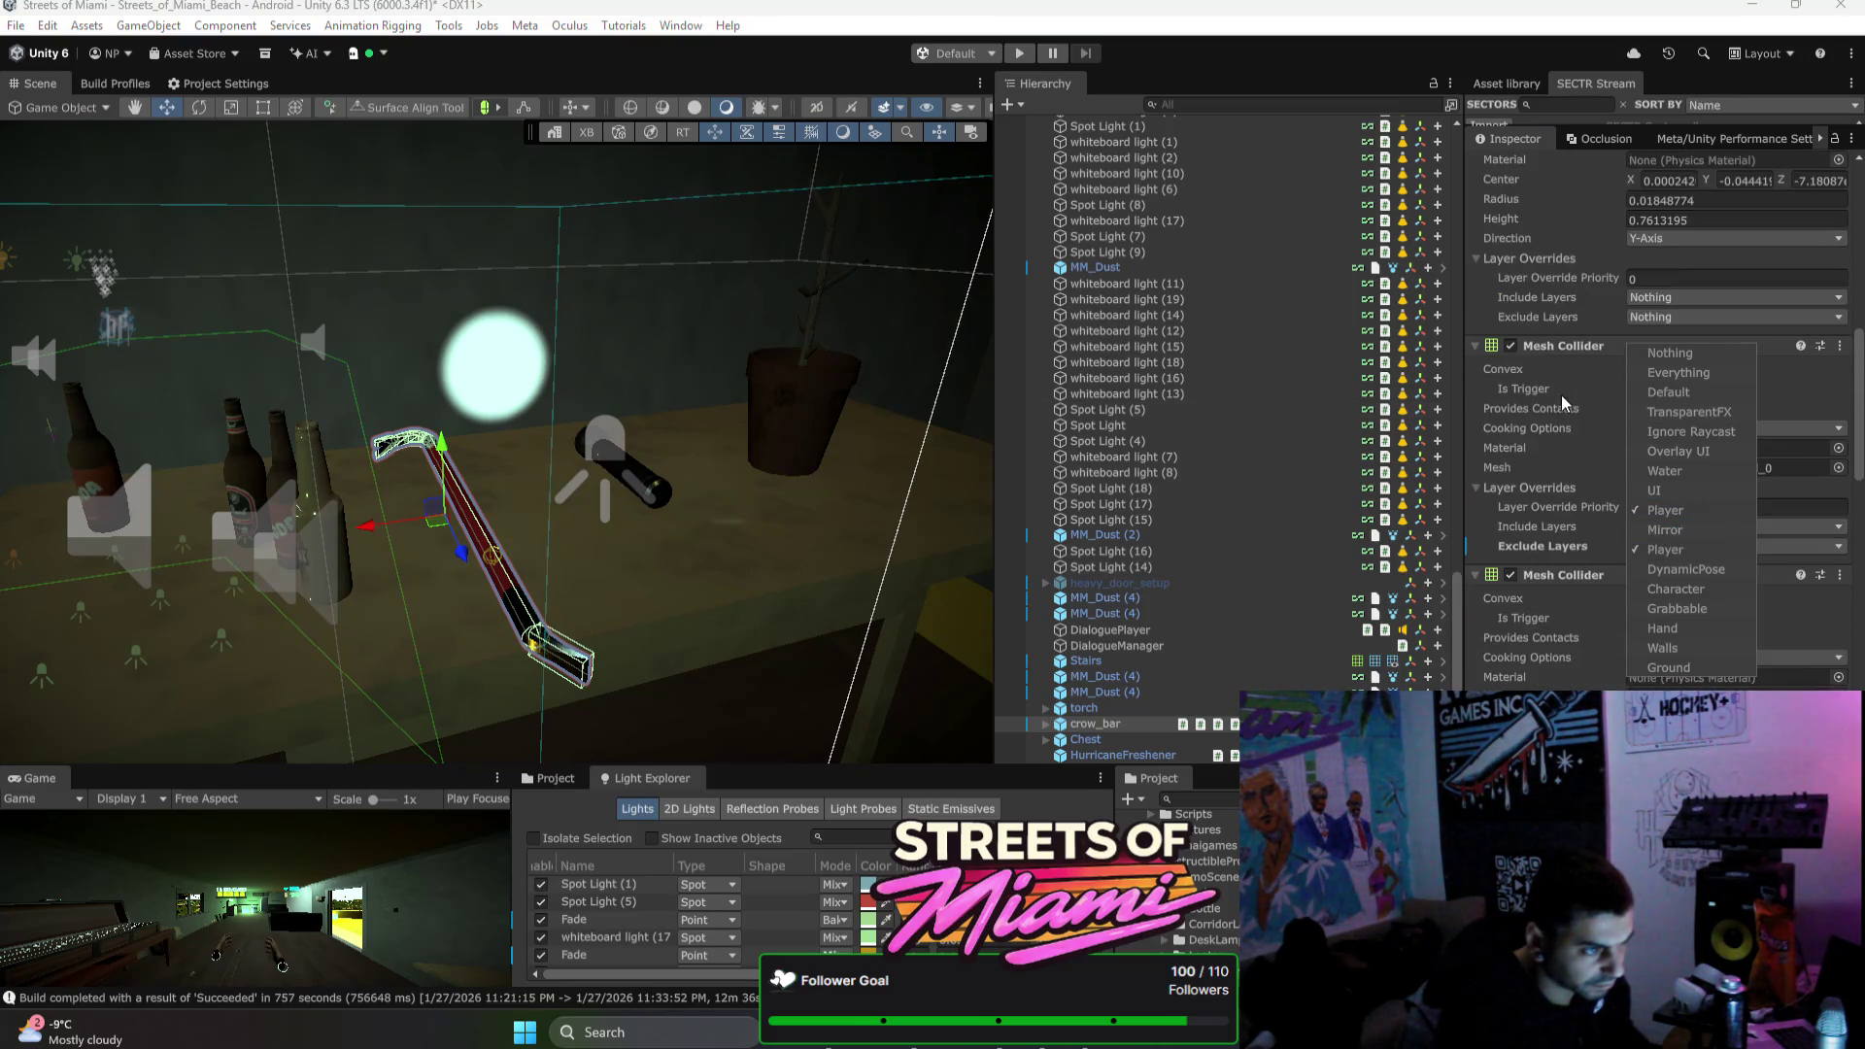
left_click(1656, 316)
scroll(1528, 457, "up", 10)
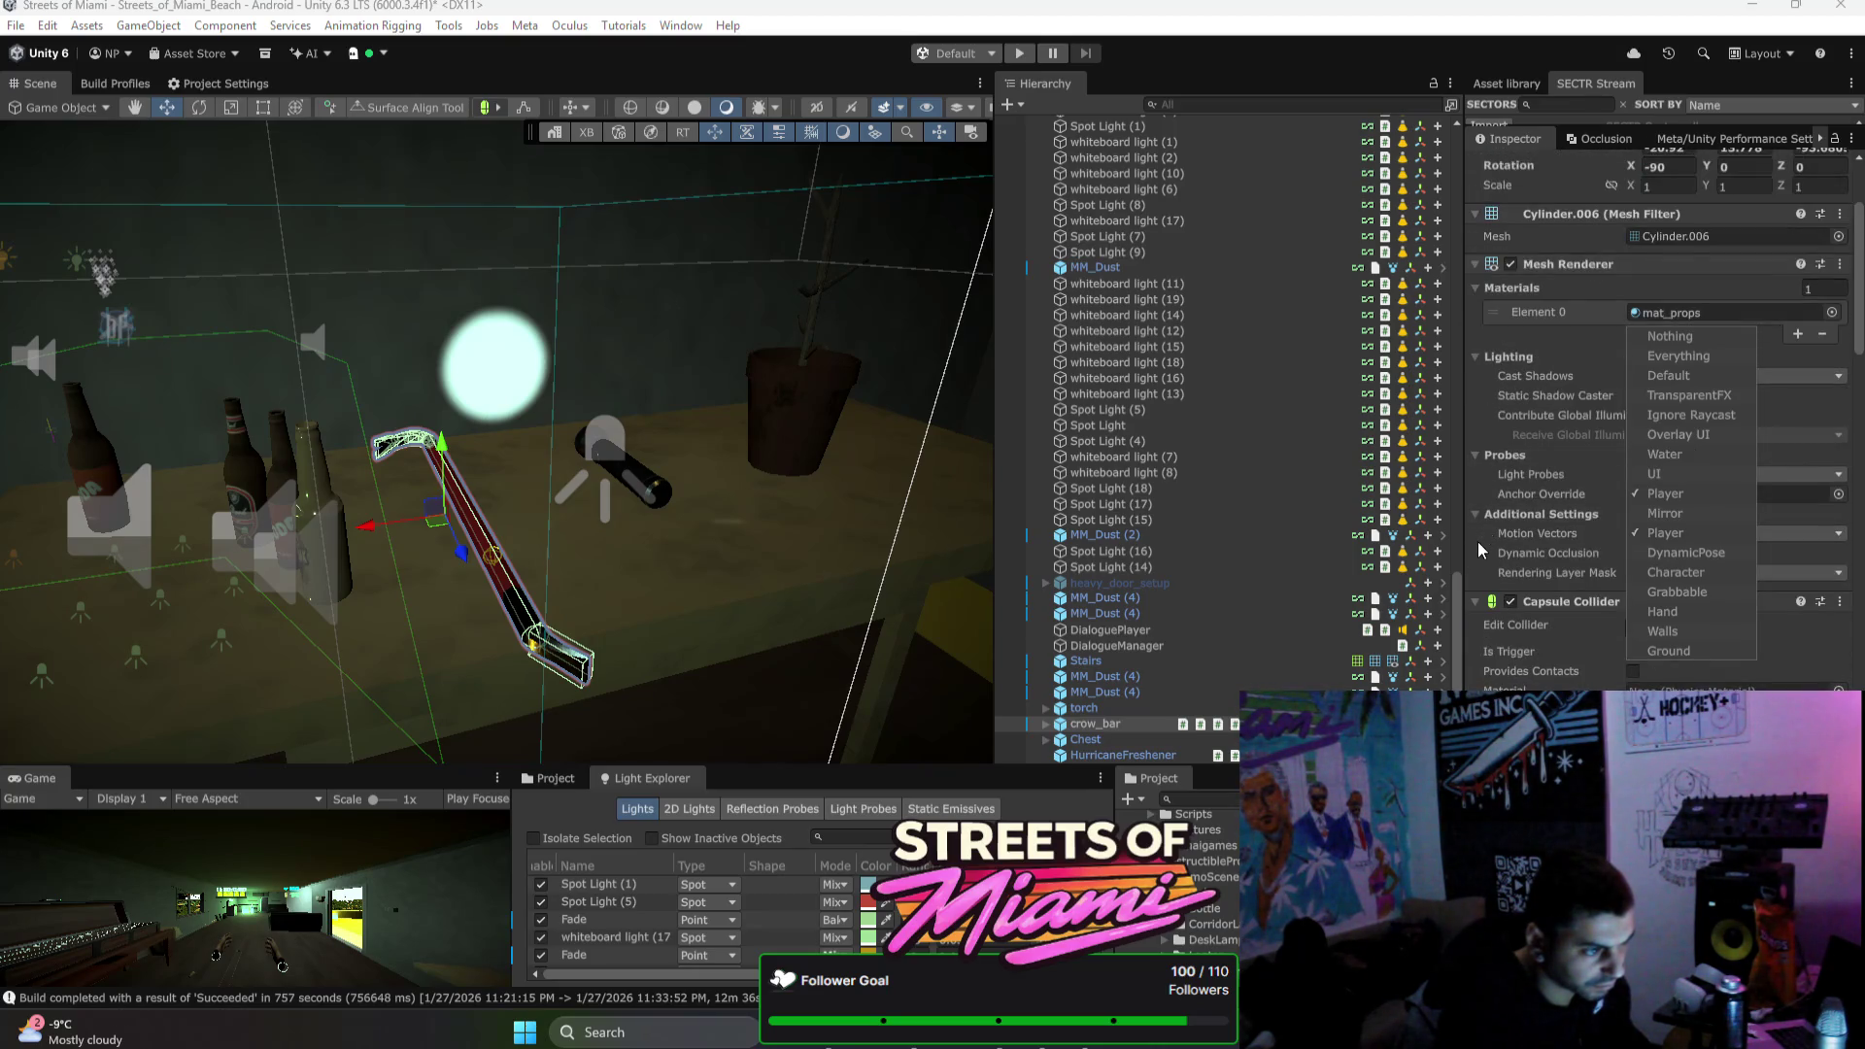
left_click(454, 463)
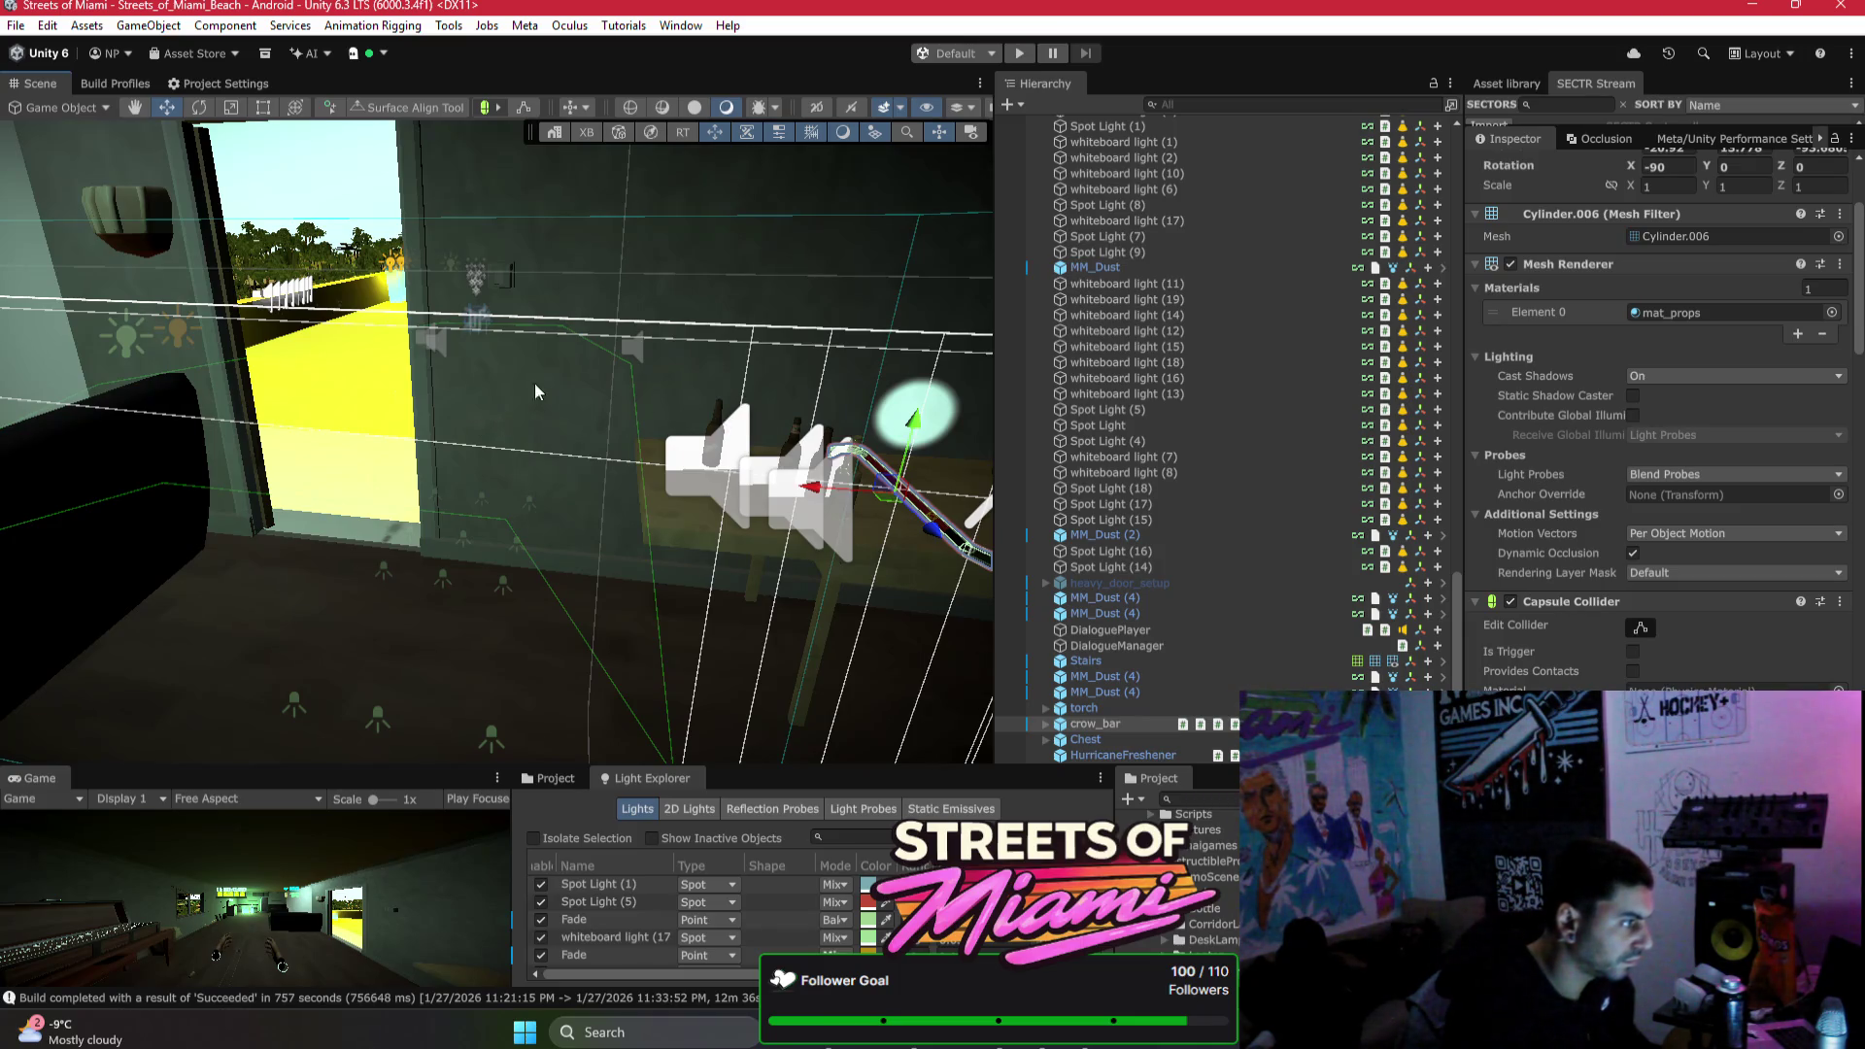
Step: Frame the crowbar, then select the torch and look at its Spot Light and torch_lens parts
right_click(498, 314)
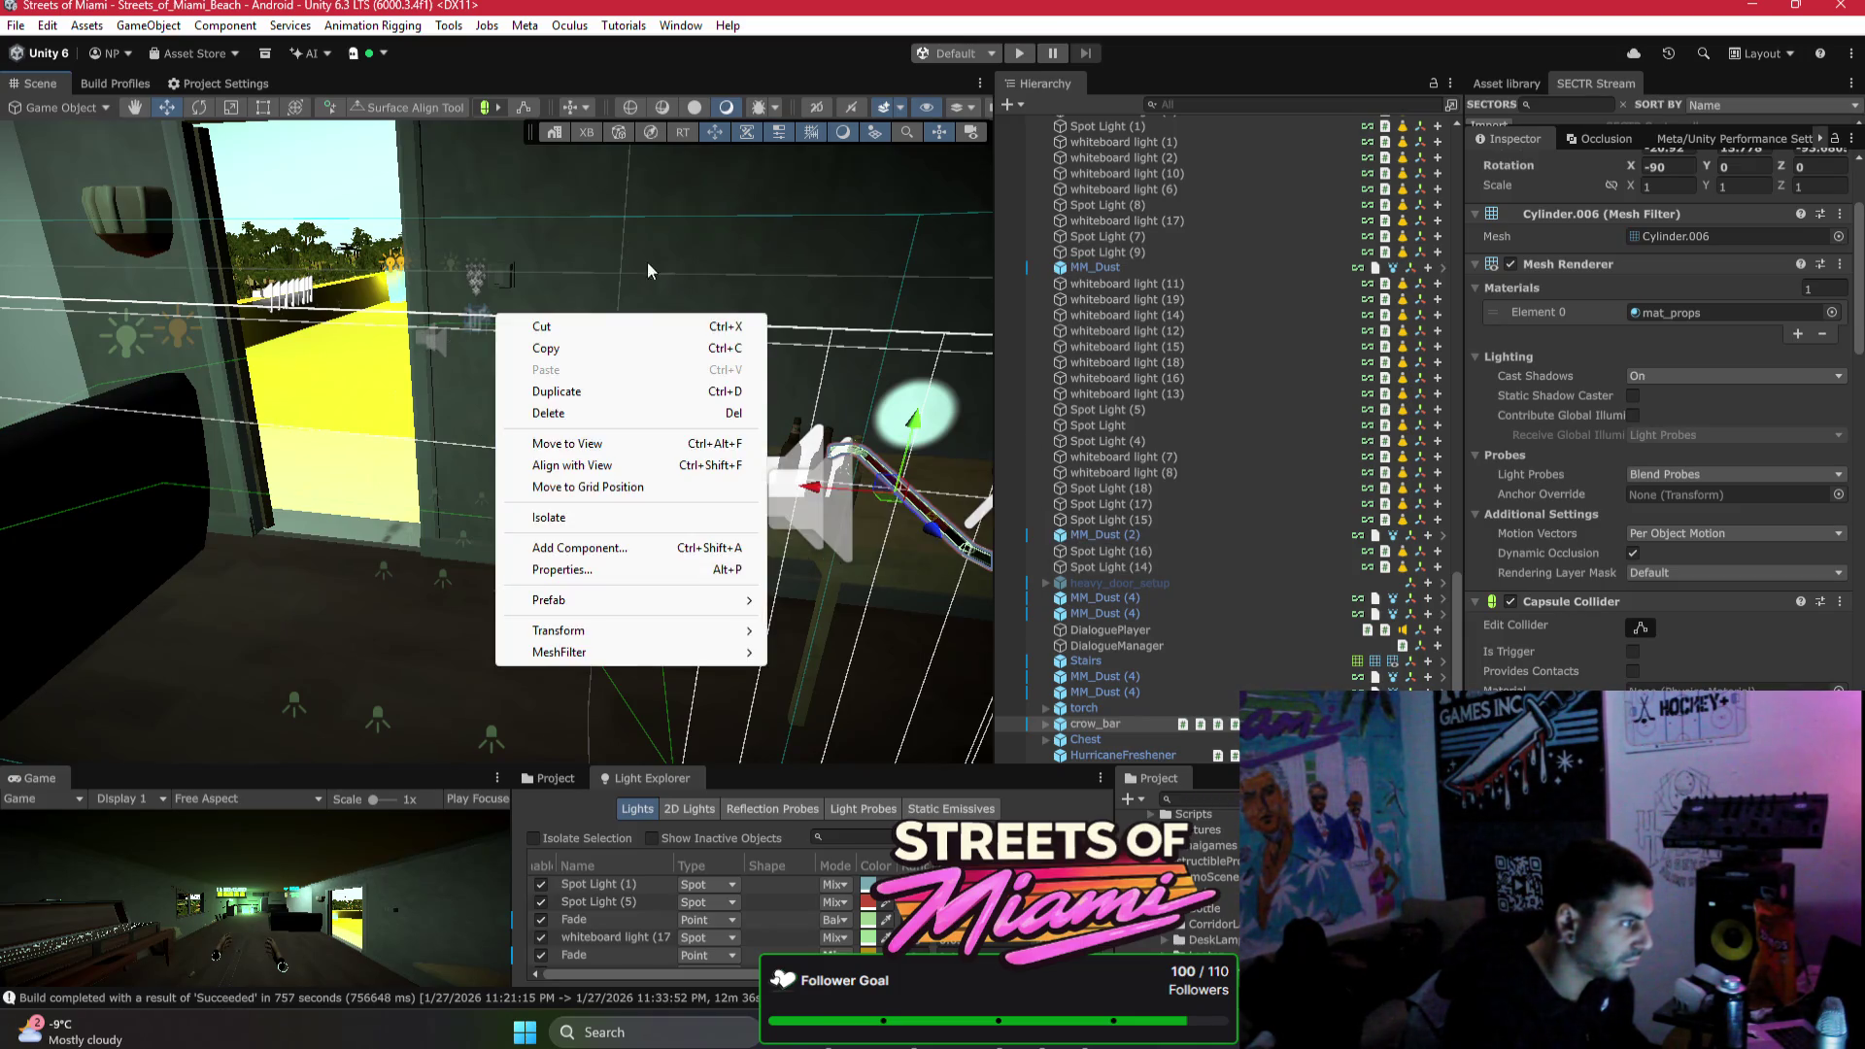
key("Escape")
key("f")
left_click(772, 481)
left_click_drag(772, 480, 583, 466)
left_click(1045, 707)
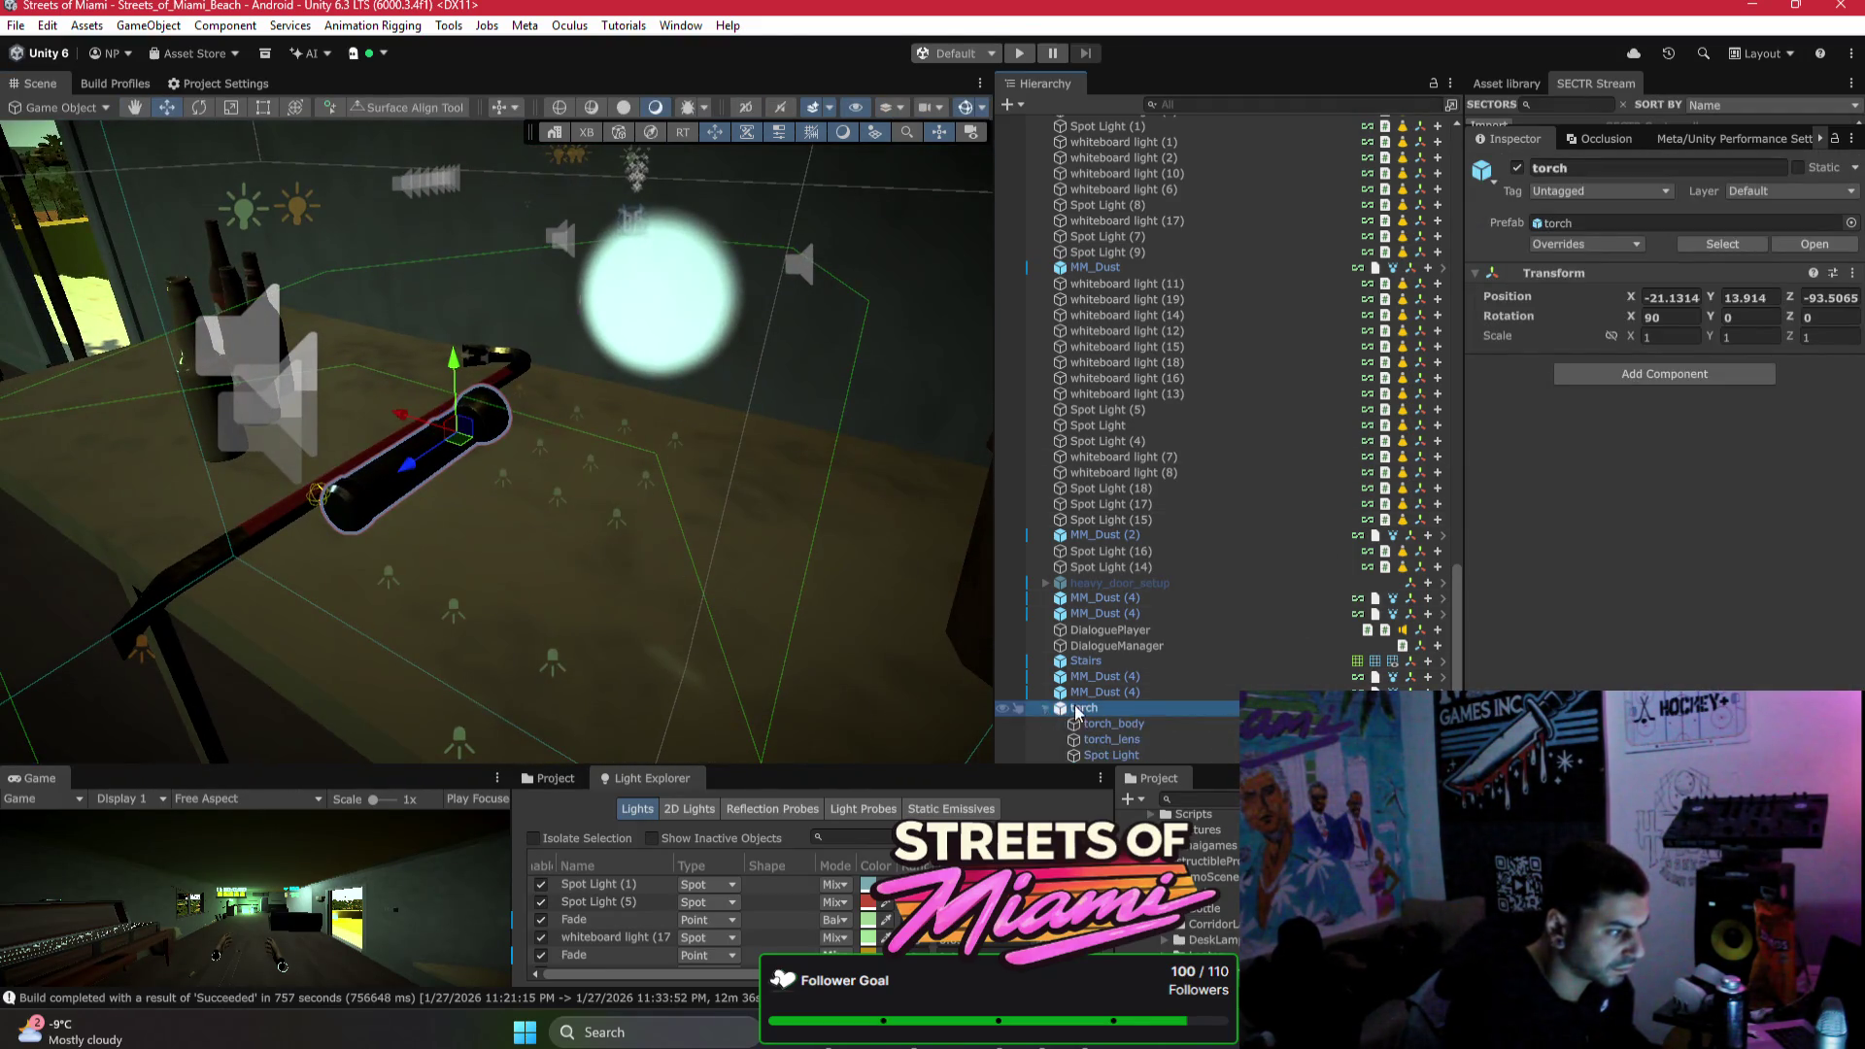
scroll(1125, 719, "down", 1)
left_click(1123, 708)
left_click(1124, 692)
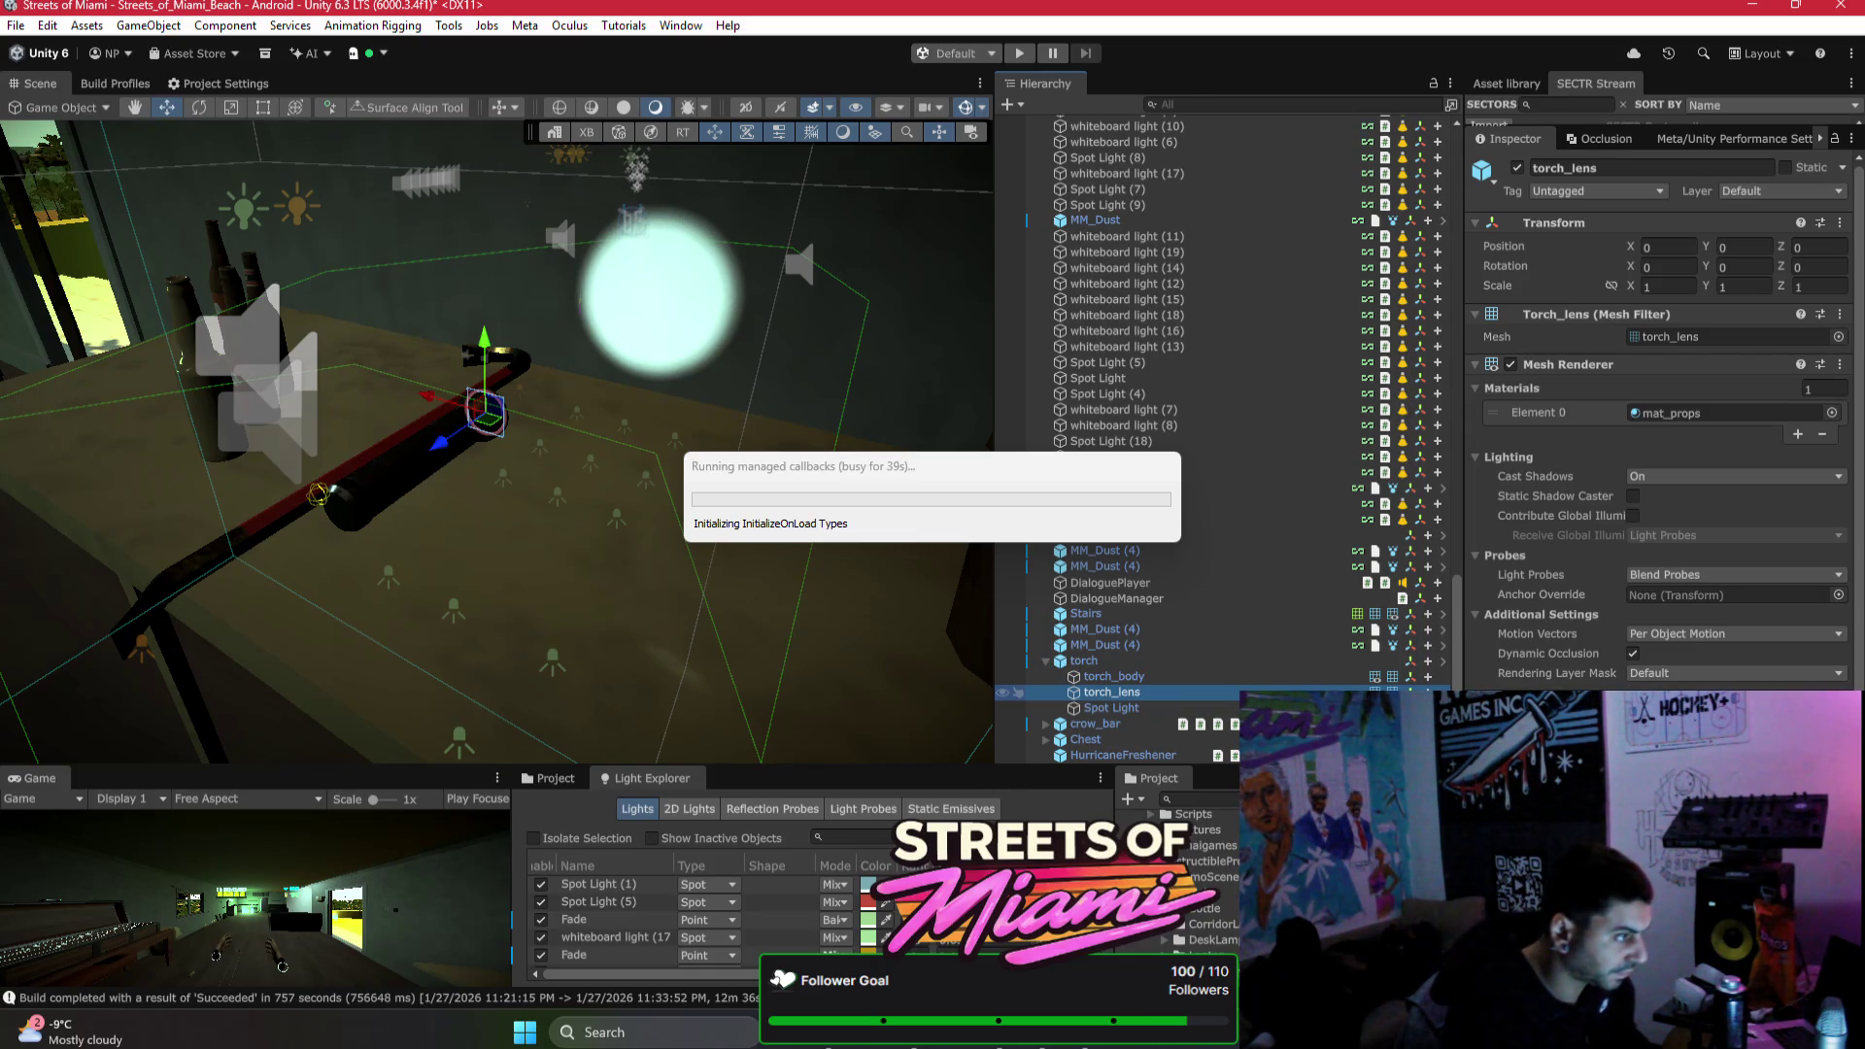
Step: Move the whole torch across the table toward the lower right and return to the AI Assistant
left_click(910, 1044)
left_click(910, 1044)
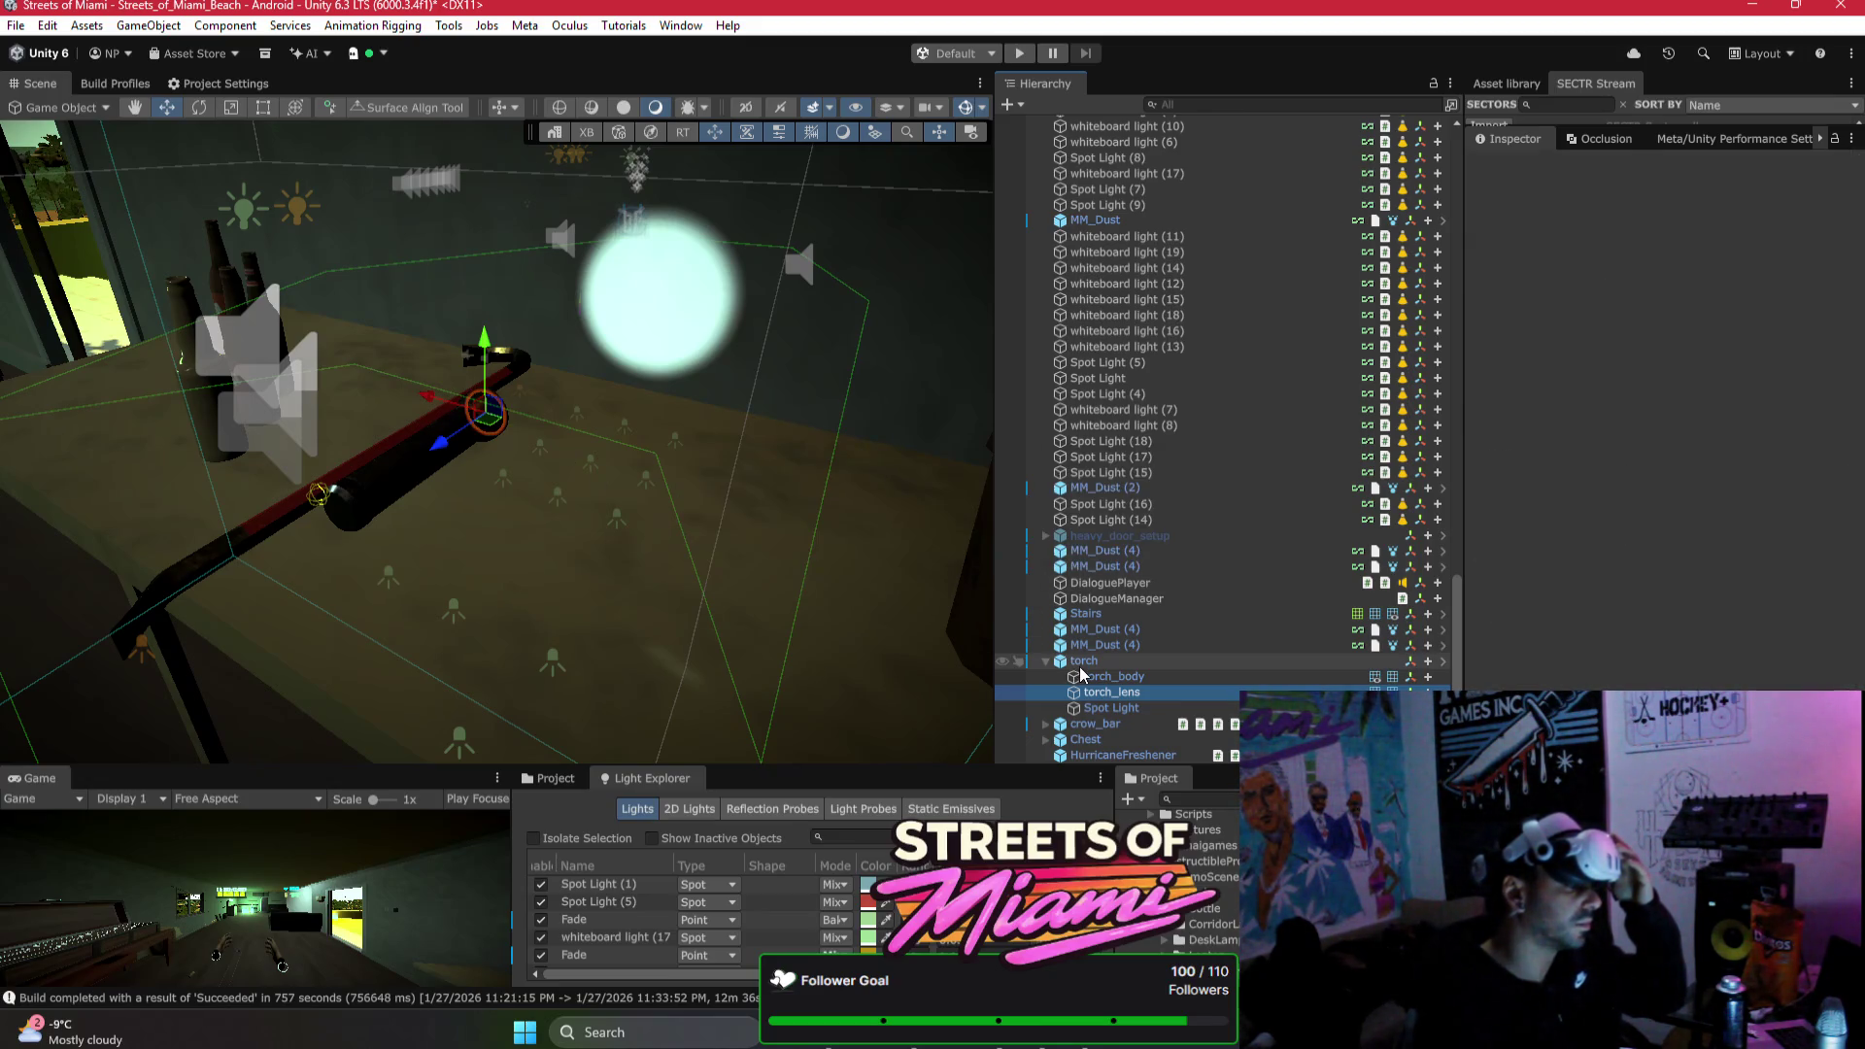
left_click(471, 428)
mouse_move(471, 427)
left_mouse_down()
mouse_move(589, 597)
mouse_move(595, 573)
mouse_move(599, 619)
mouse_move(648, 518)
left_mouse_up()
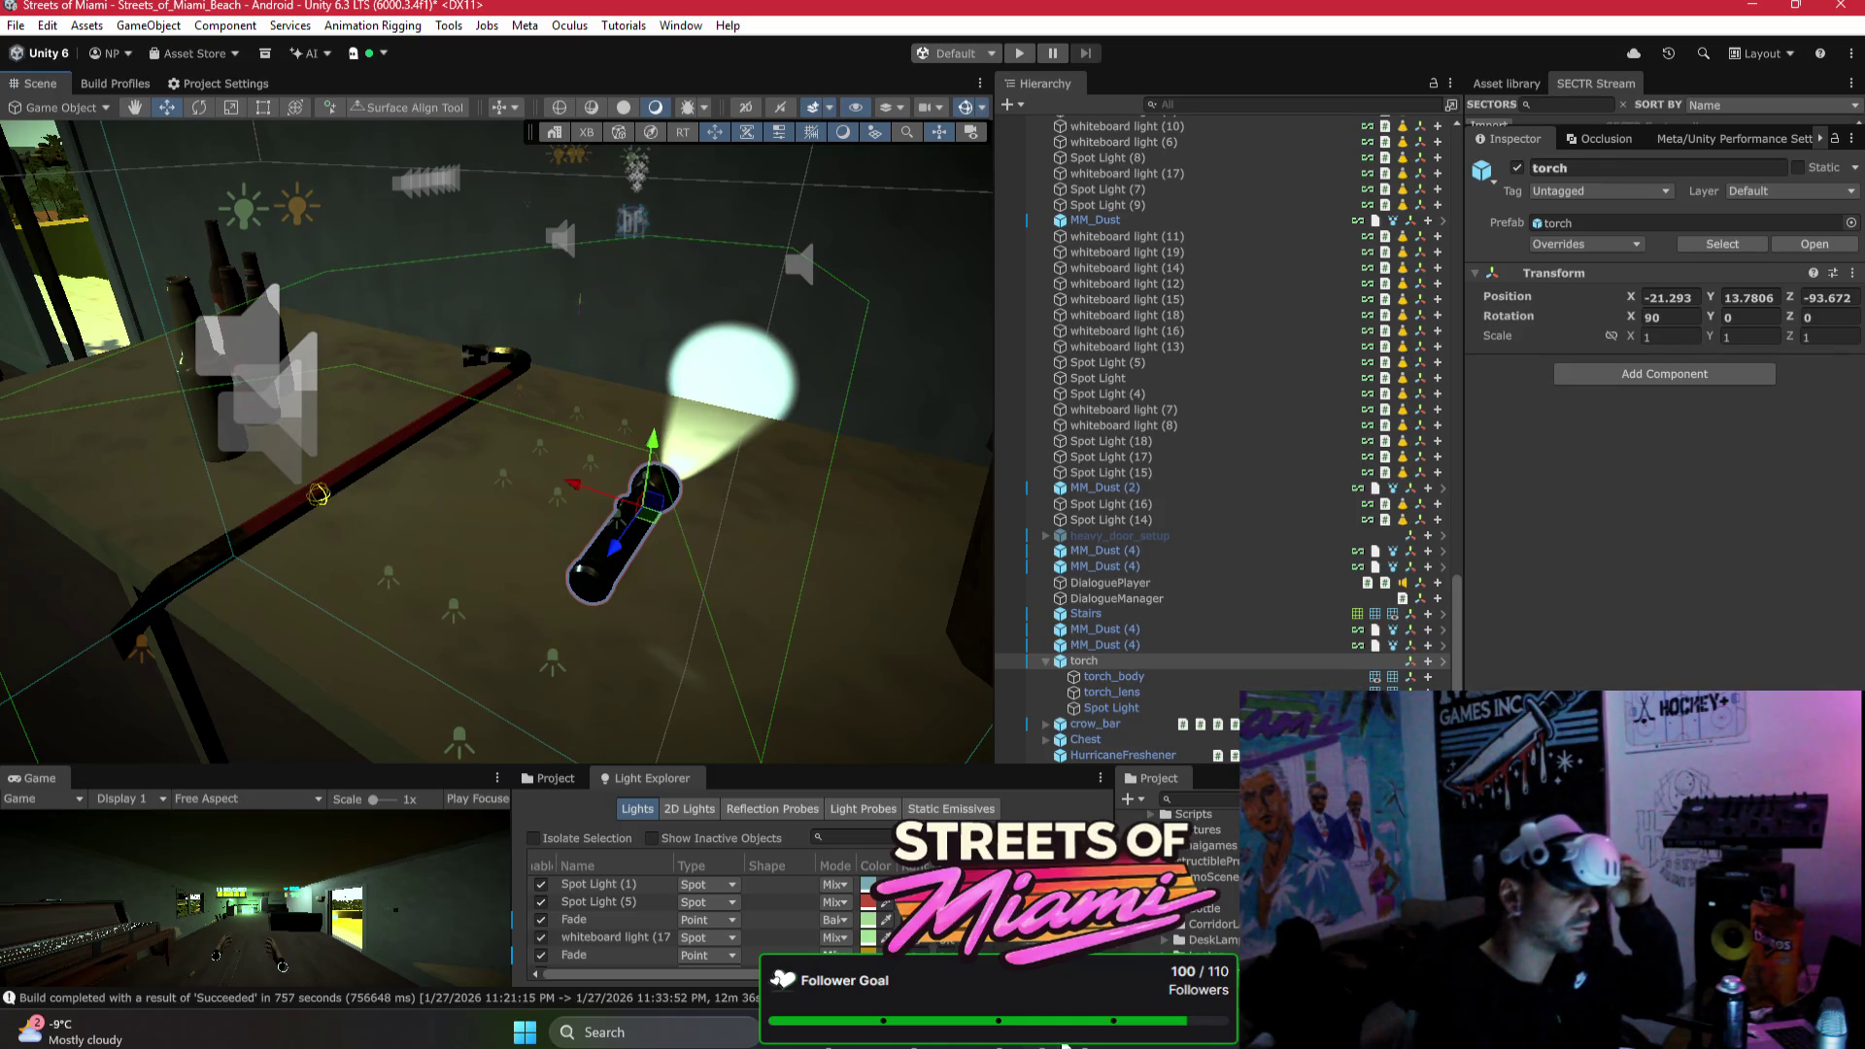
key("alt+Tab")
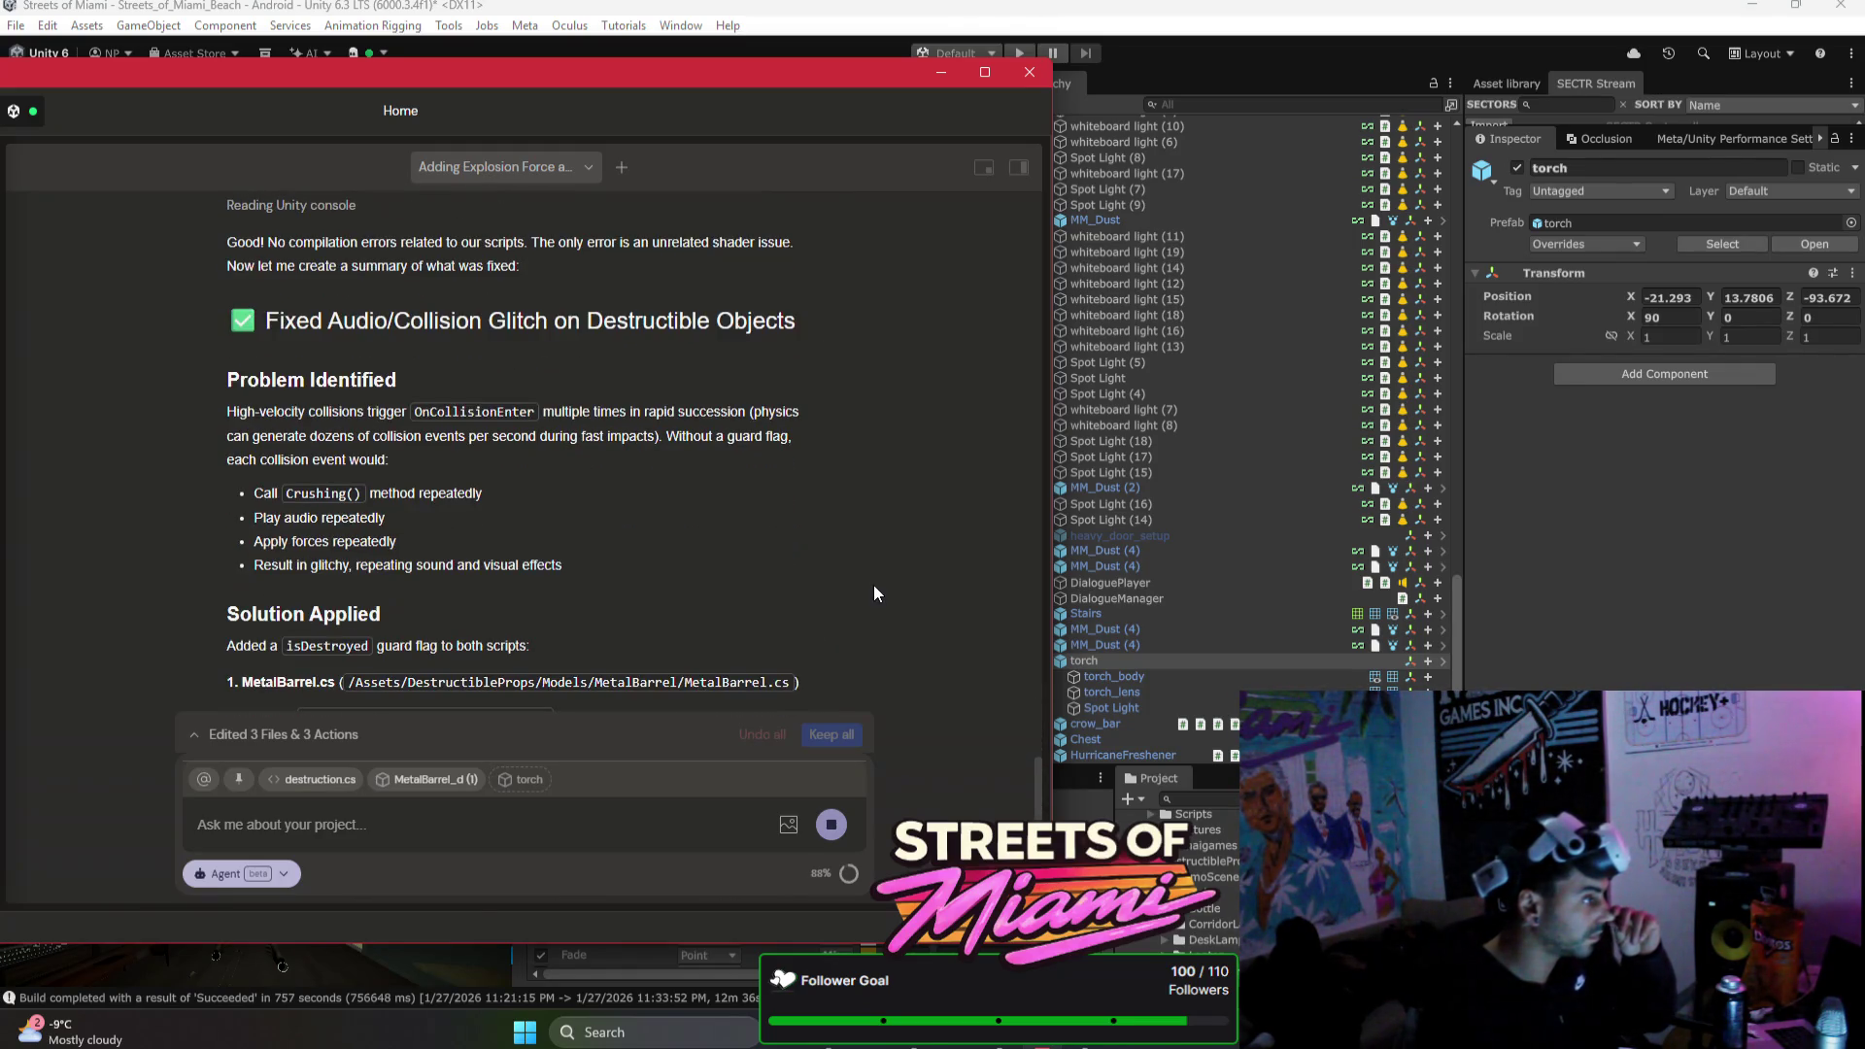
Step: Keep all edits to destruction.cs and MetalBarrel, review the summary, and close the chat
left_click(832, 735)
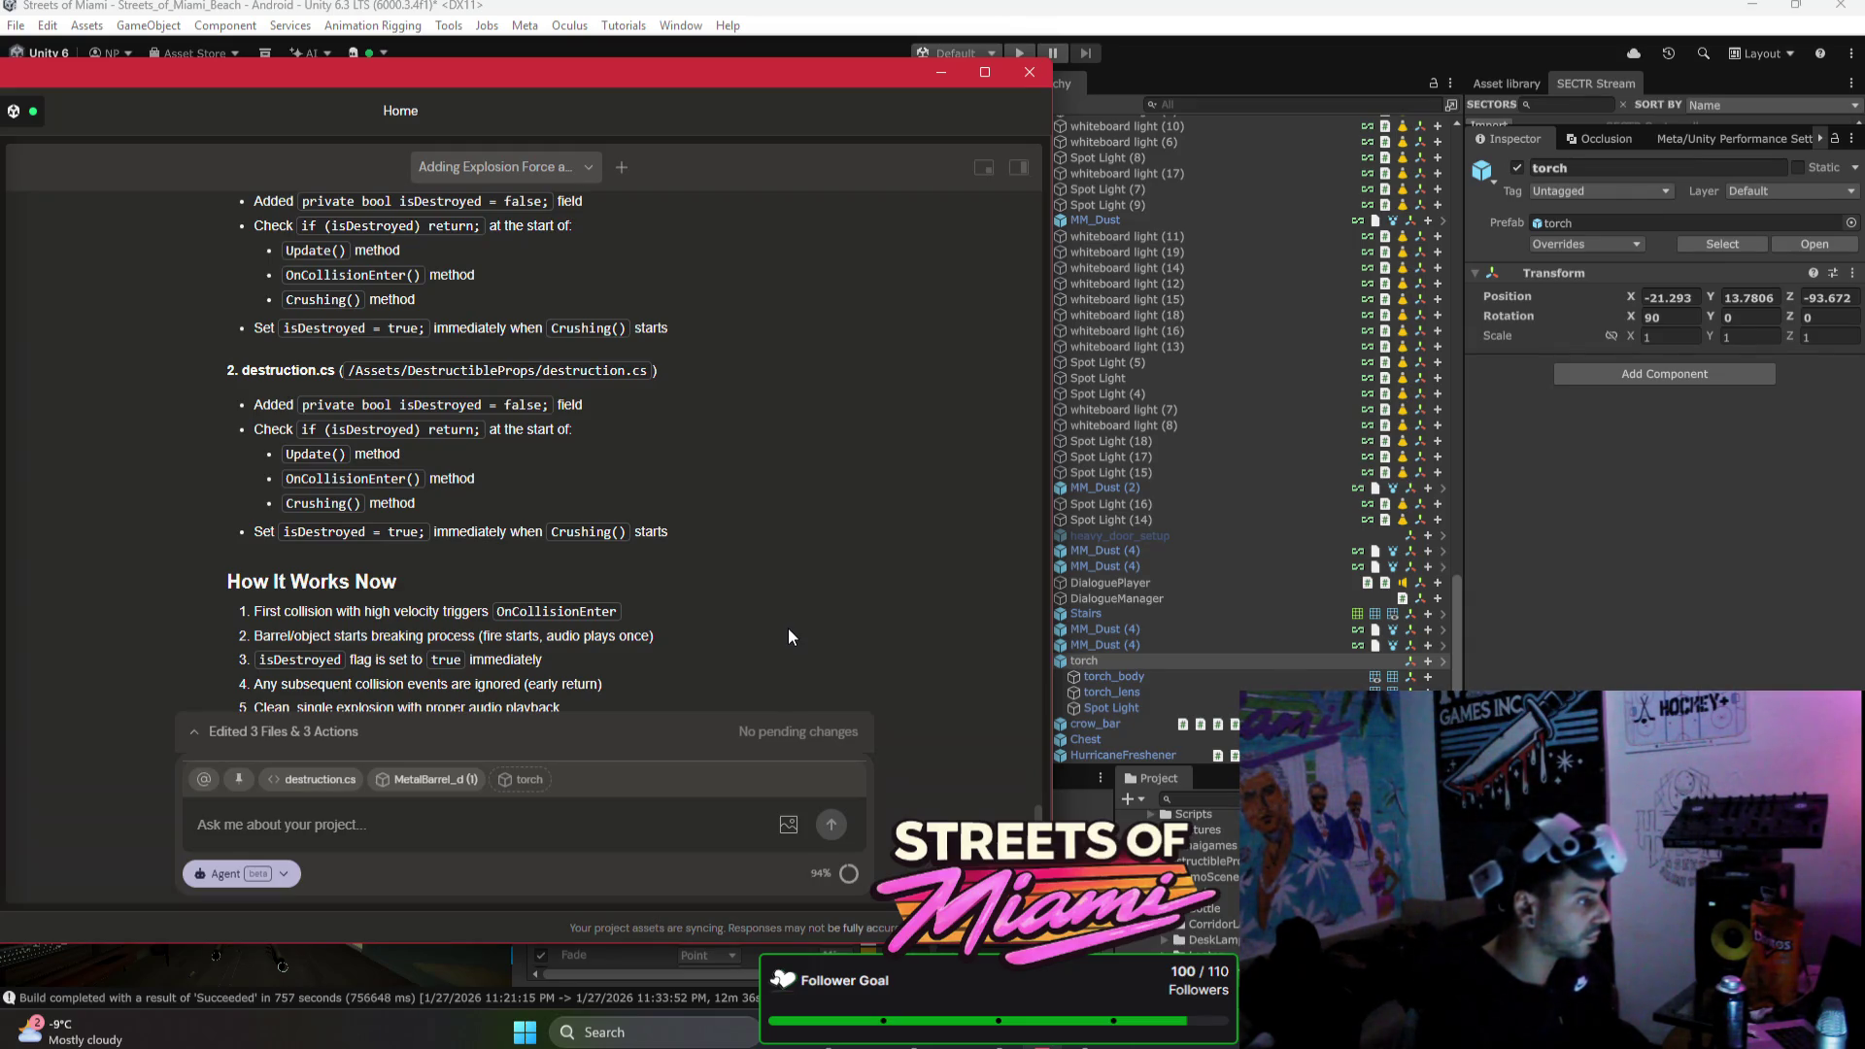
scroll(787, 551, "down", 3)
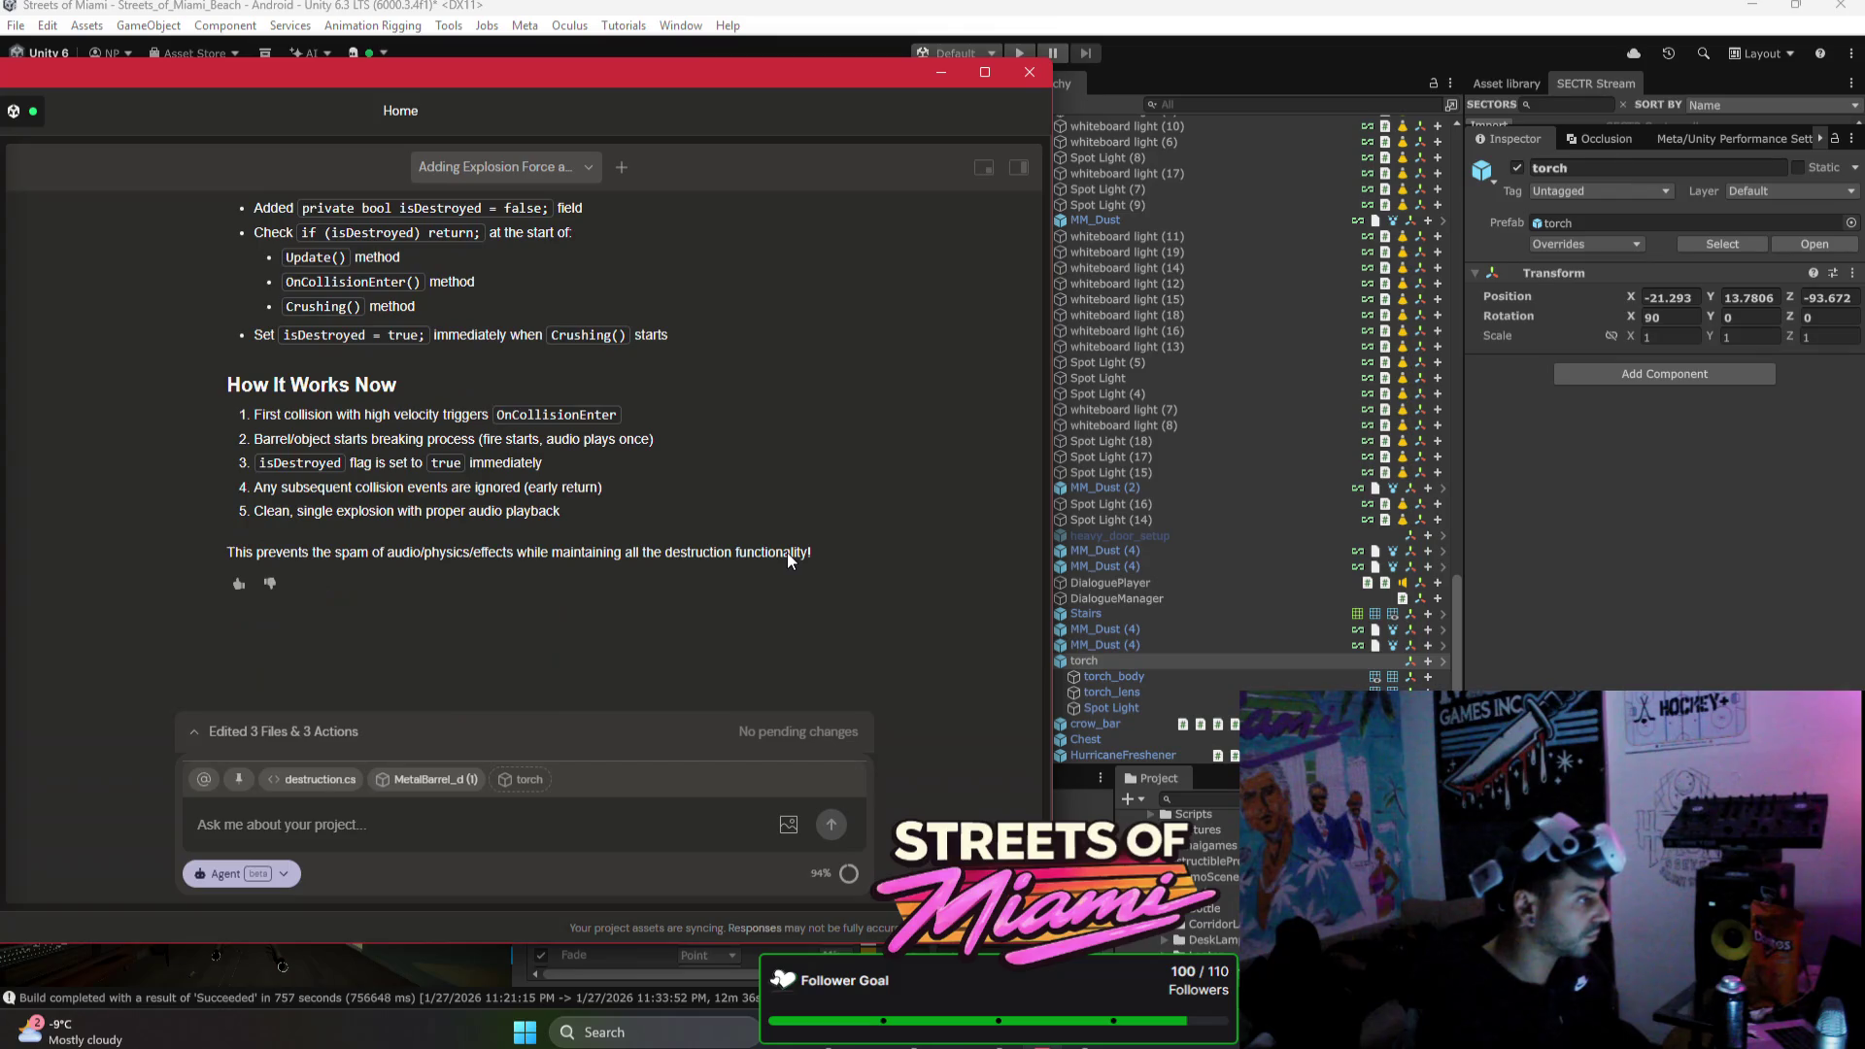
scroll(786, 551, "up", 4)
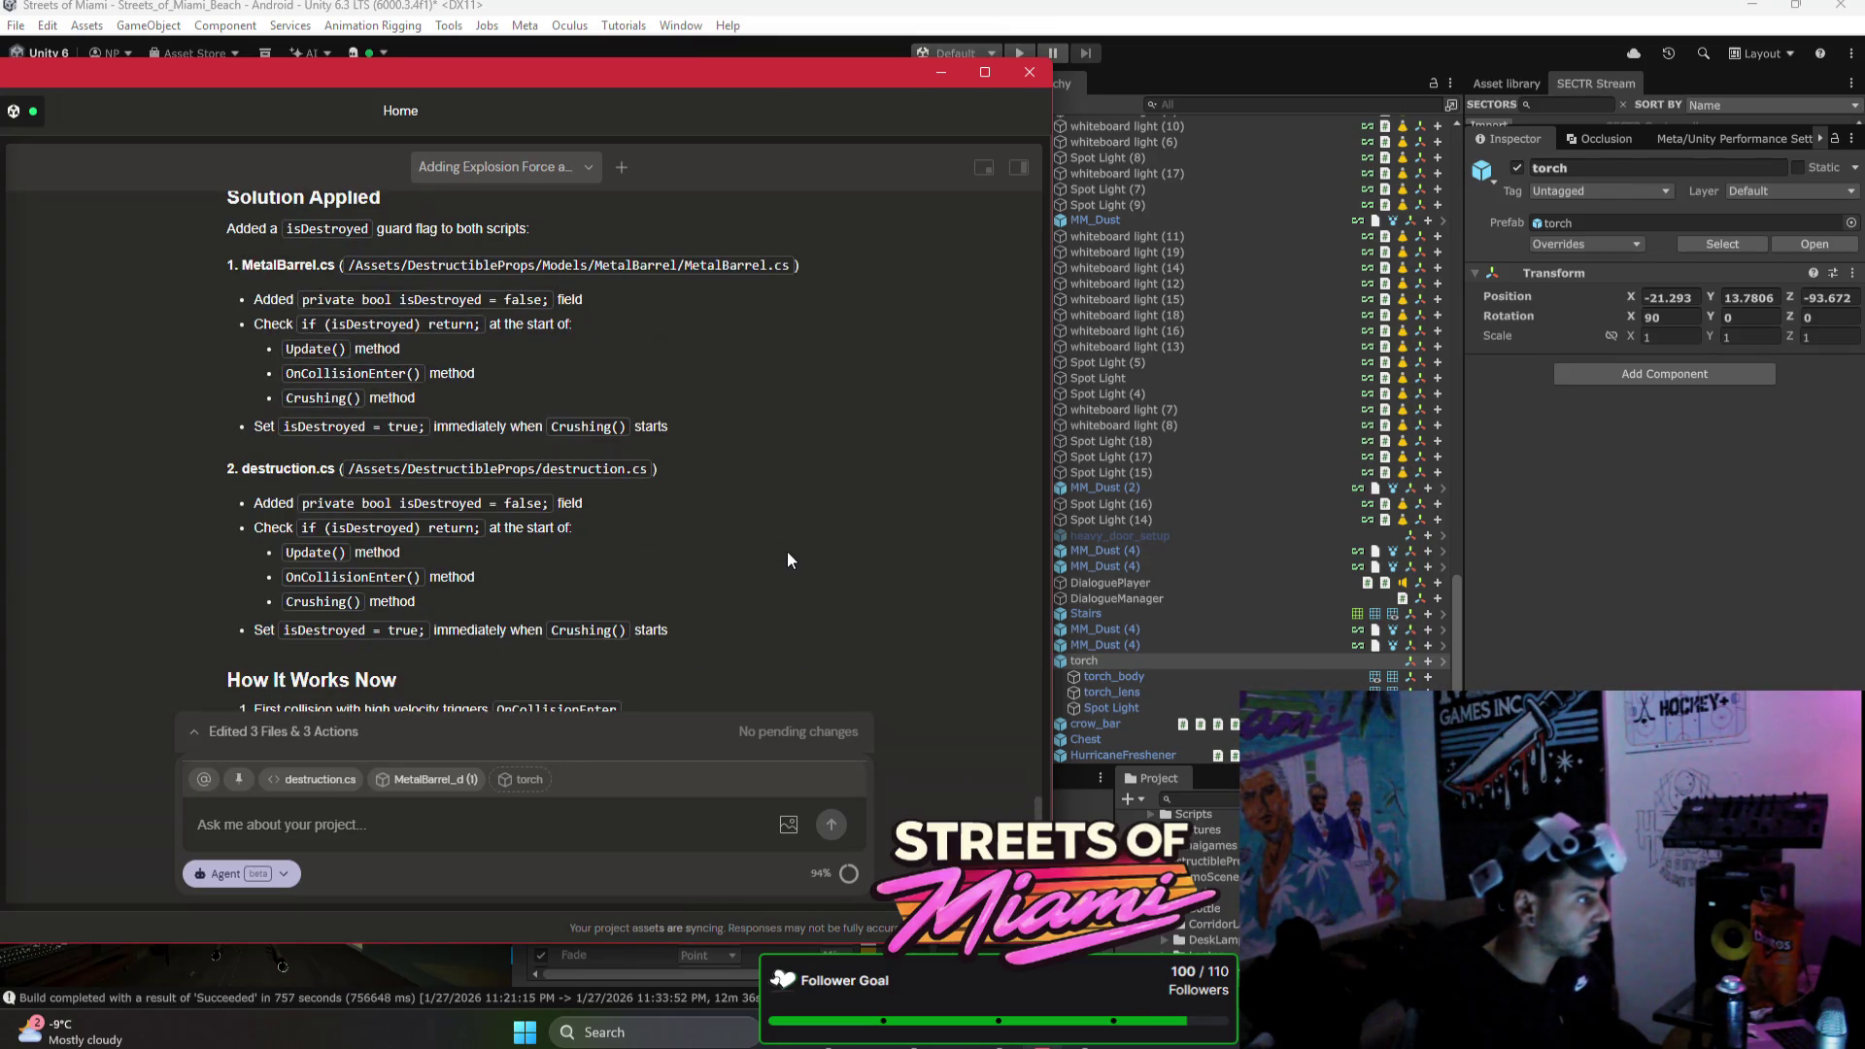
scroll(787, 551, "up", 15)
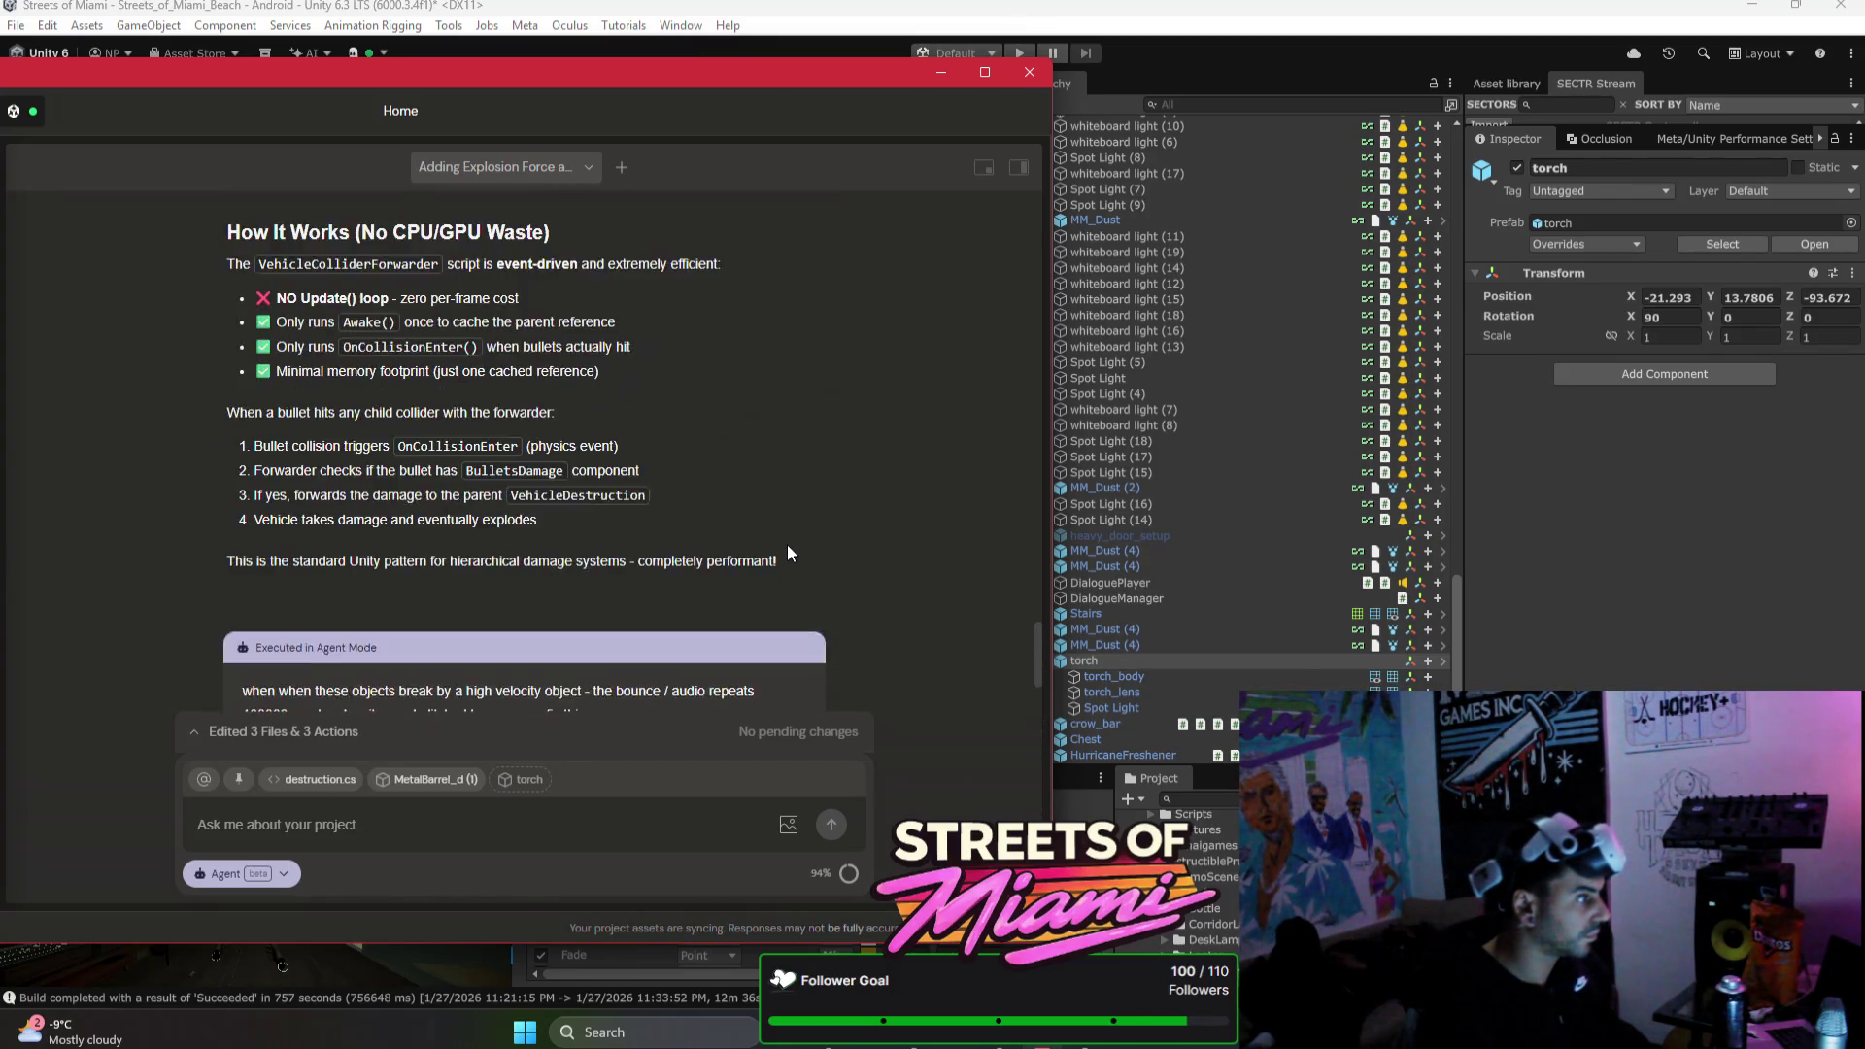
scroll(788, 552, "up", 5)
left_click(942, 76)
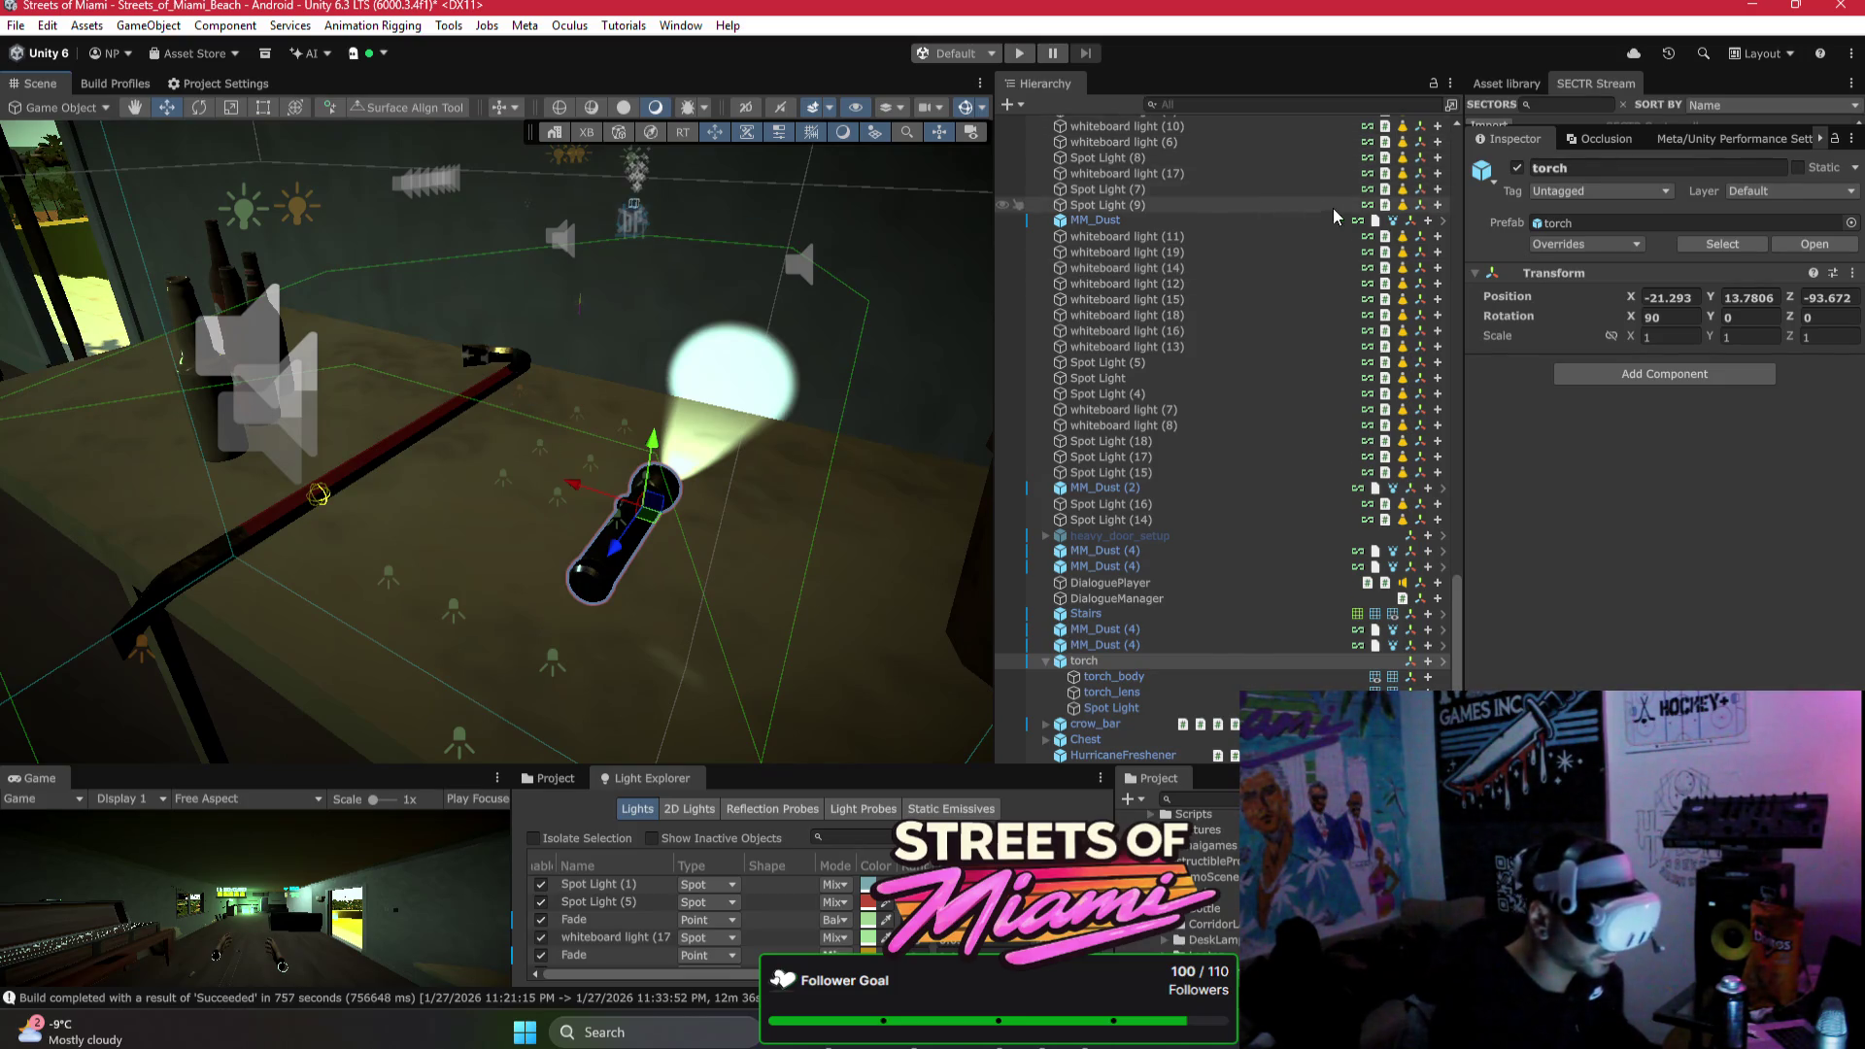
left_click(1518, 169)
left_click(1518, 169)
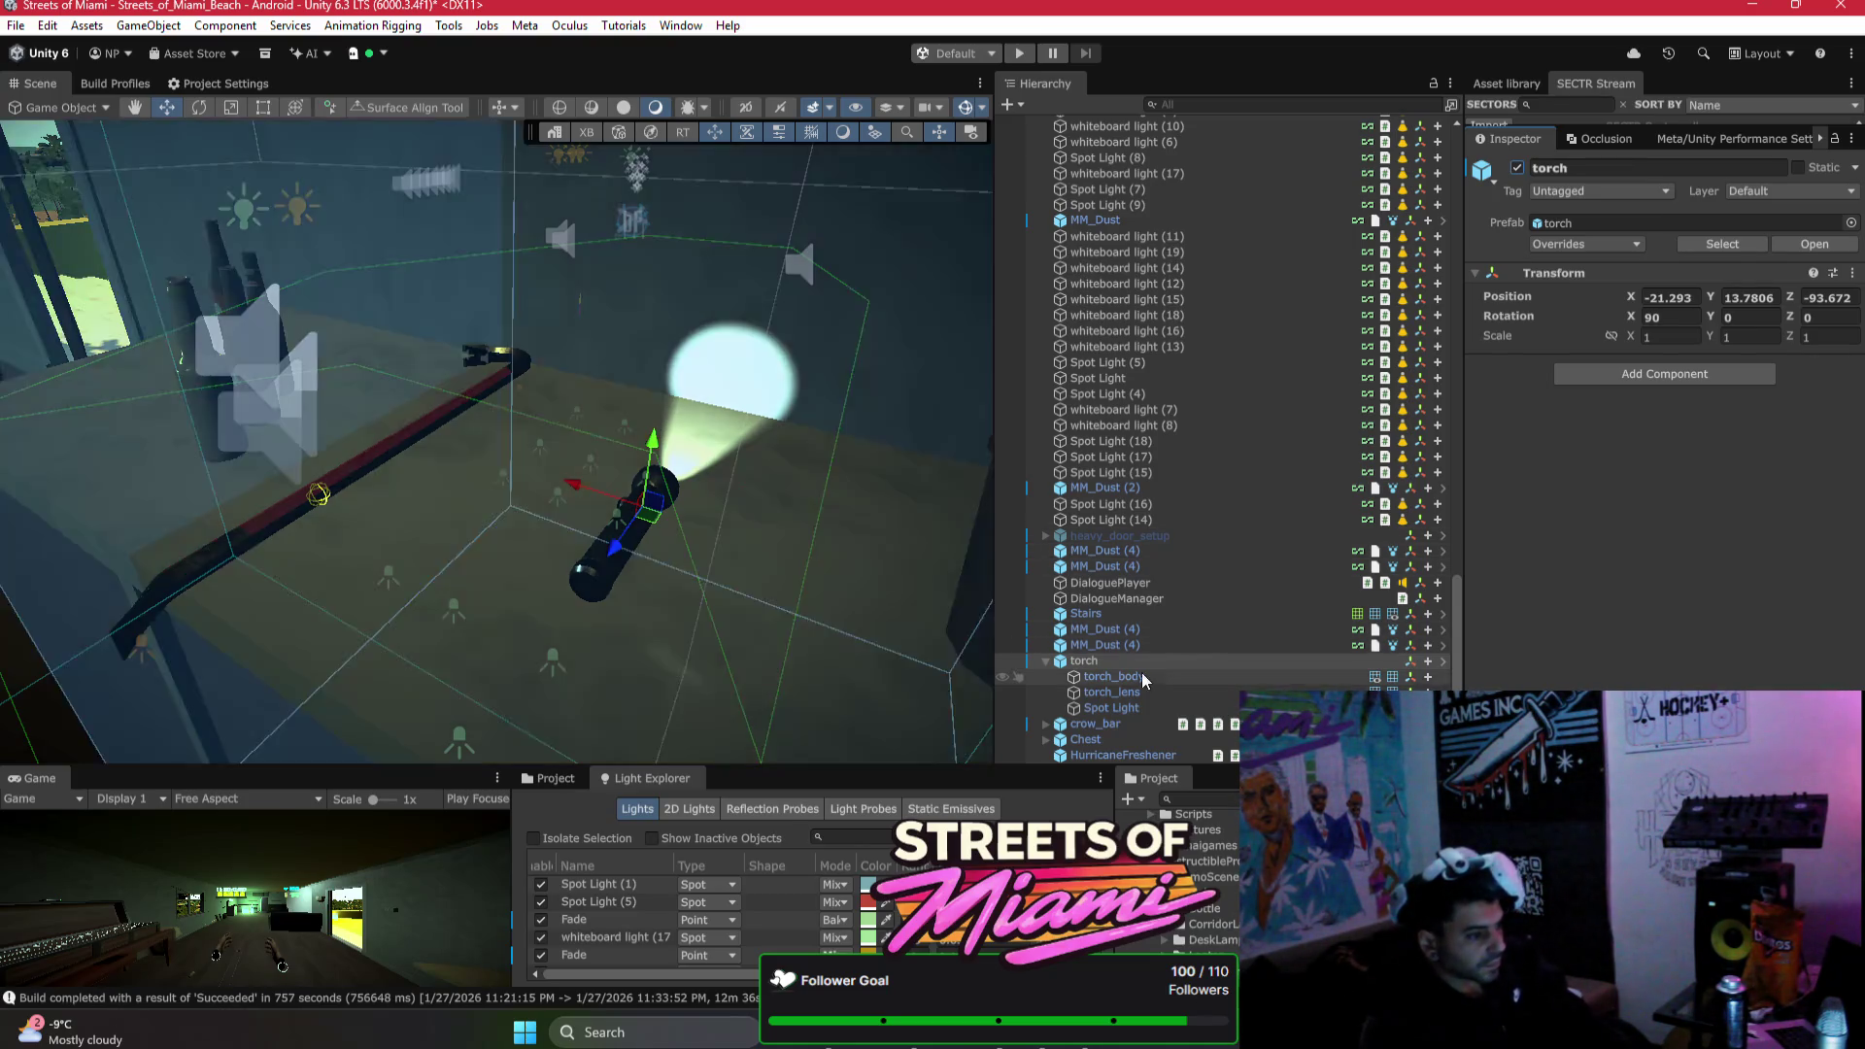
Step: Select the whole torch object in the Hierarchy and delete it from the scene
left_click(1113, 676)
left_click(1126, 708)
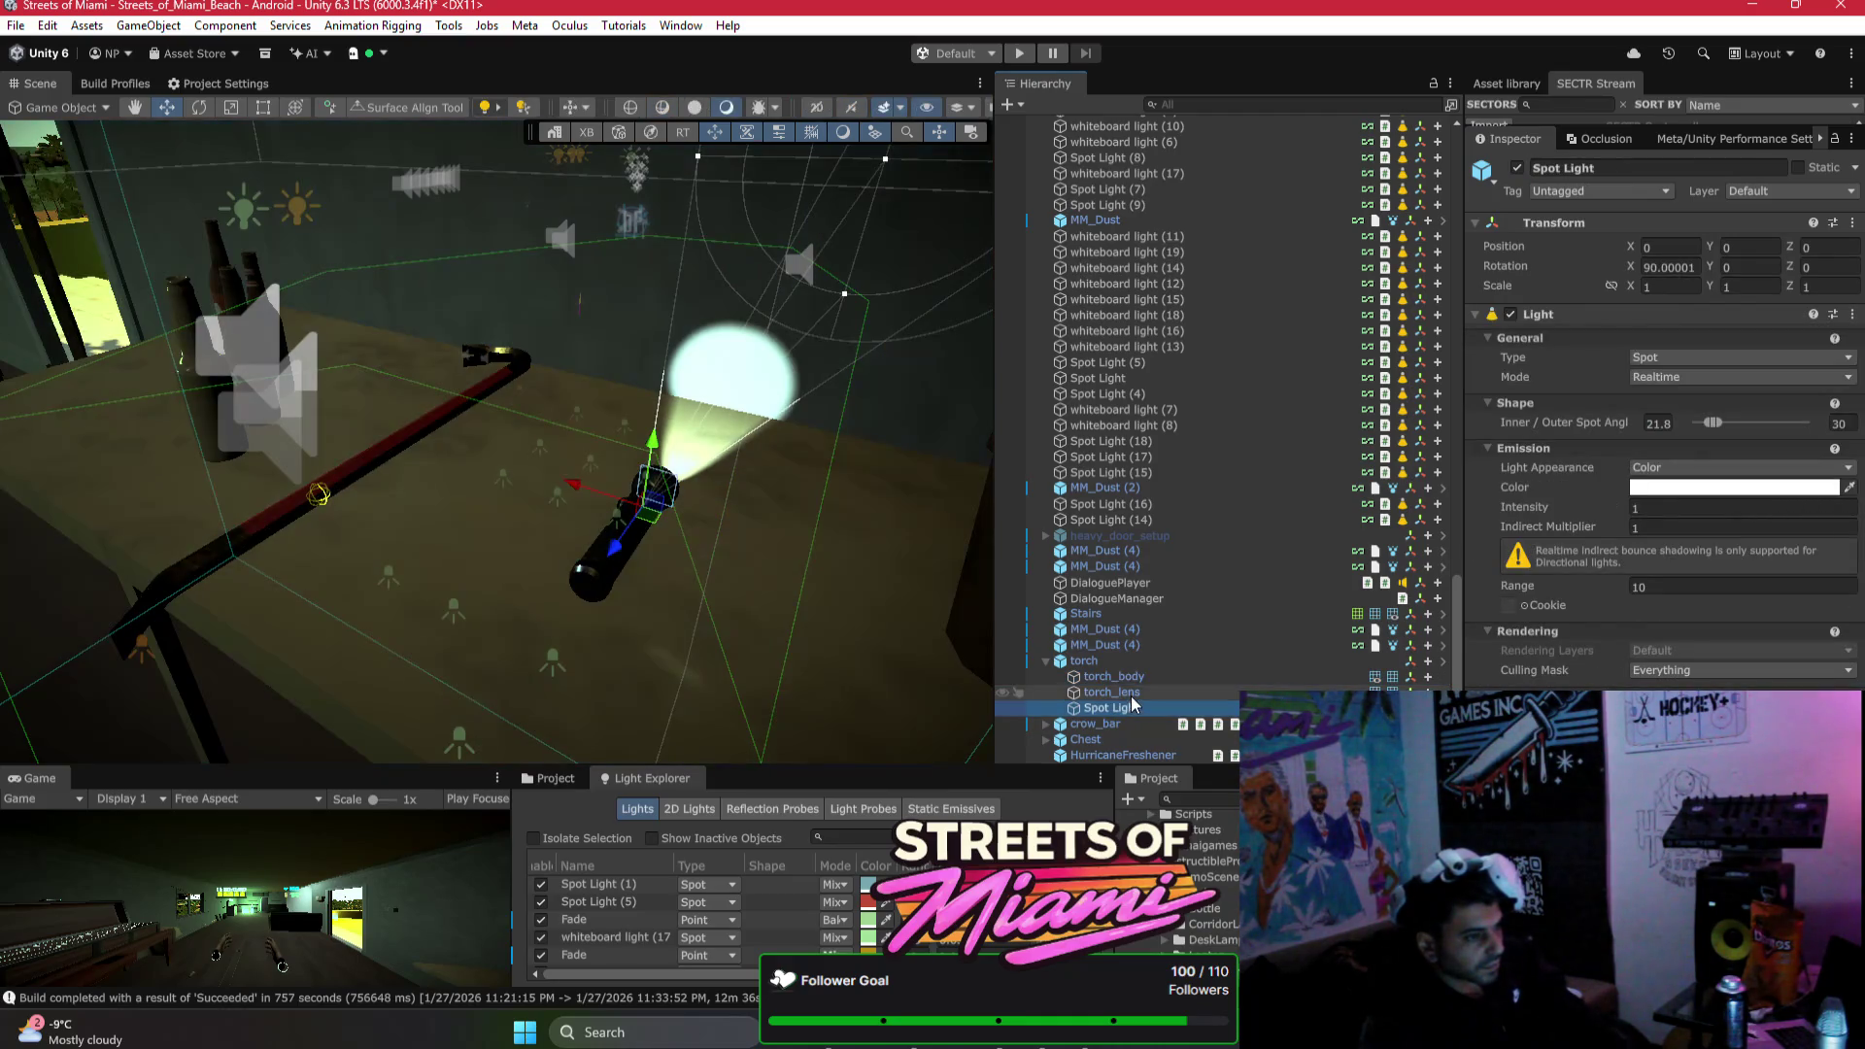
left_click(1126, 691)
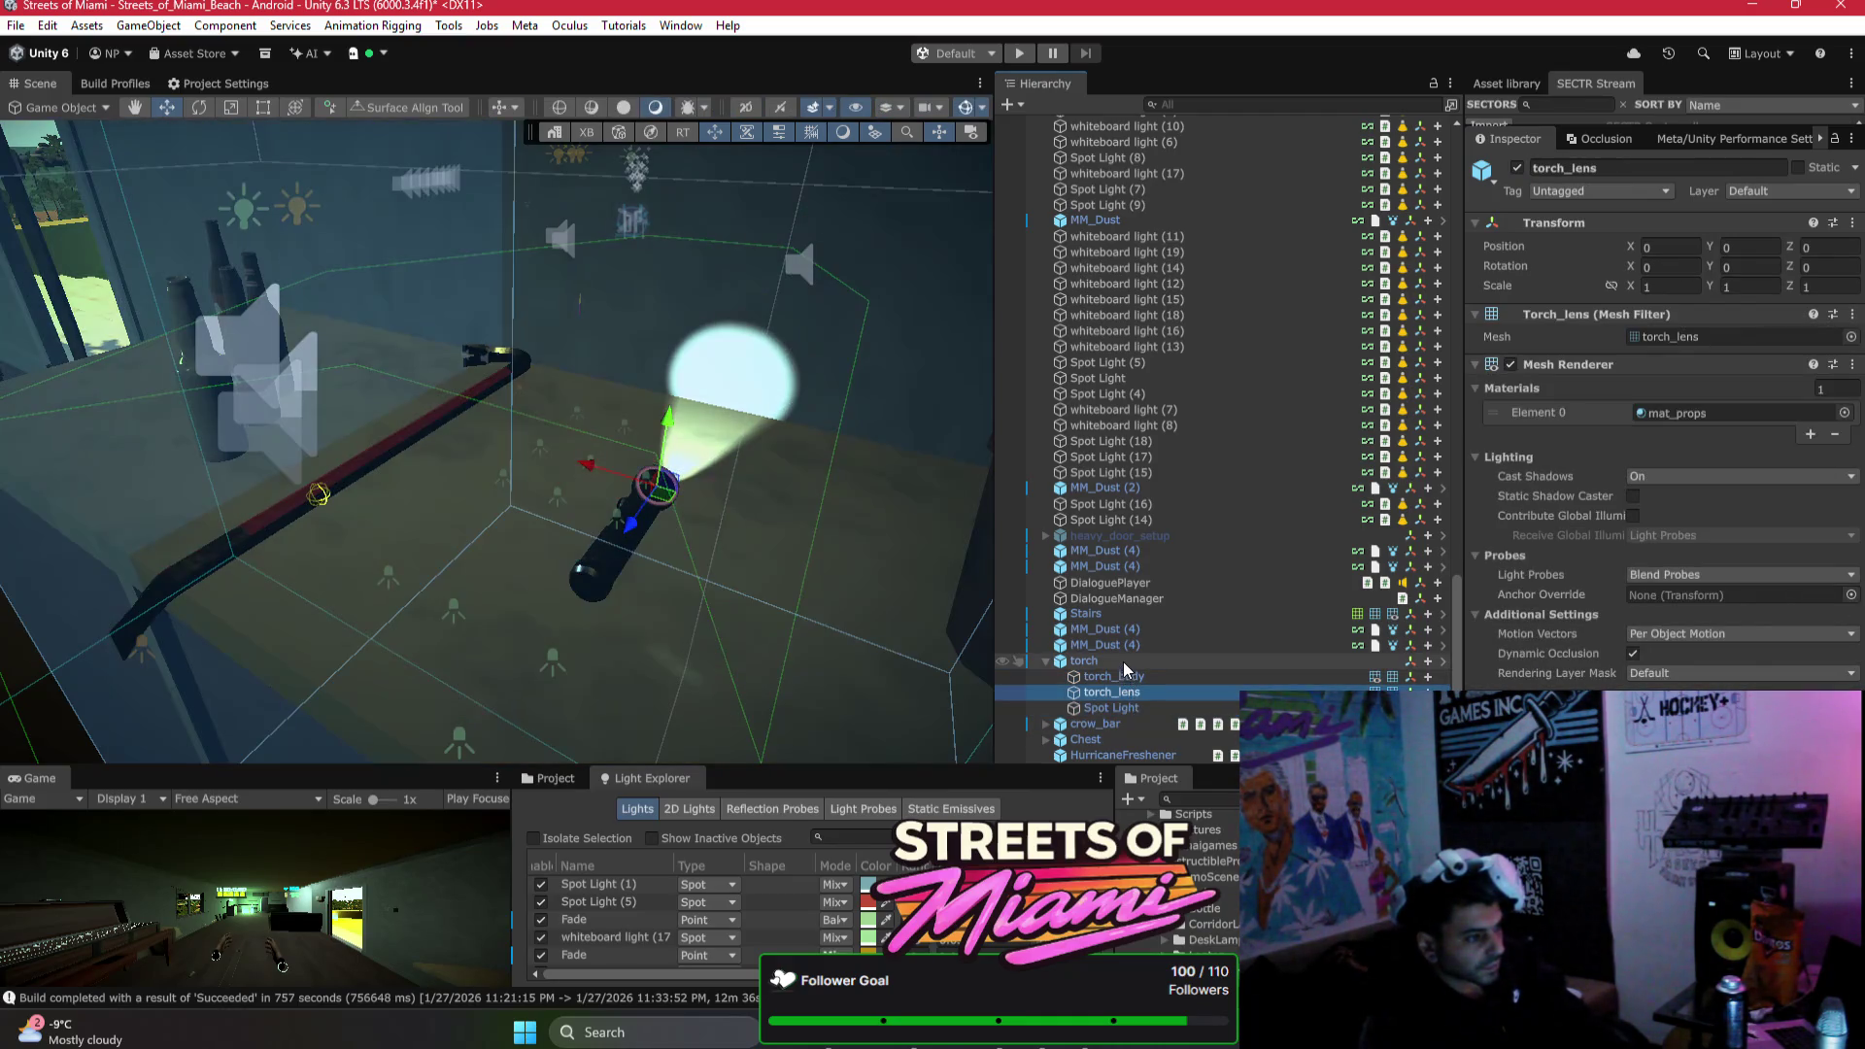
left_click(1127, 664)
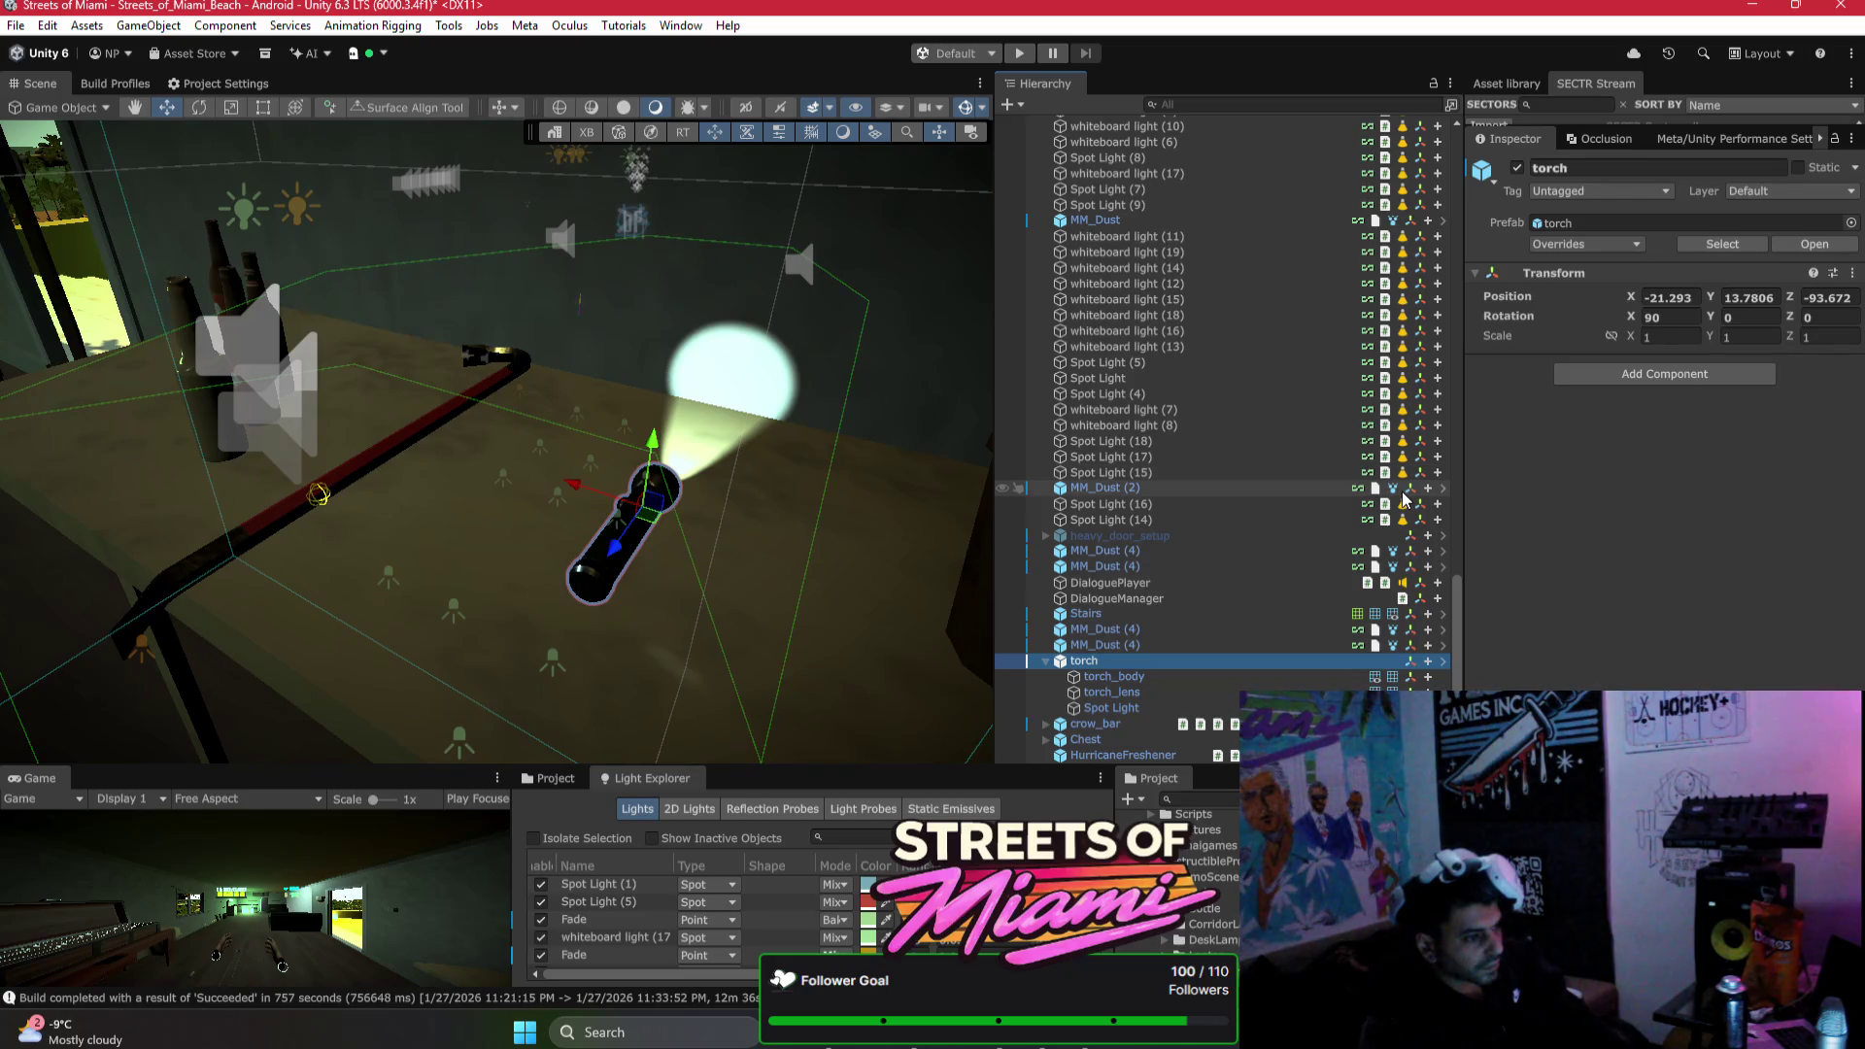
key("Delete")
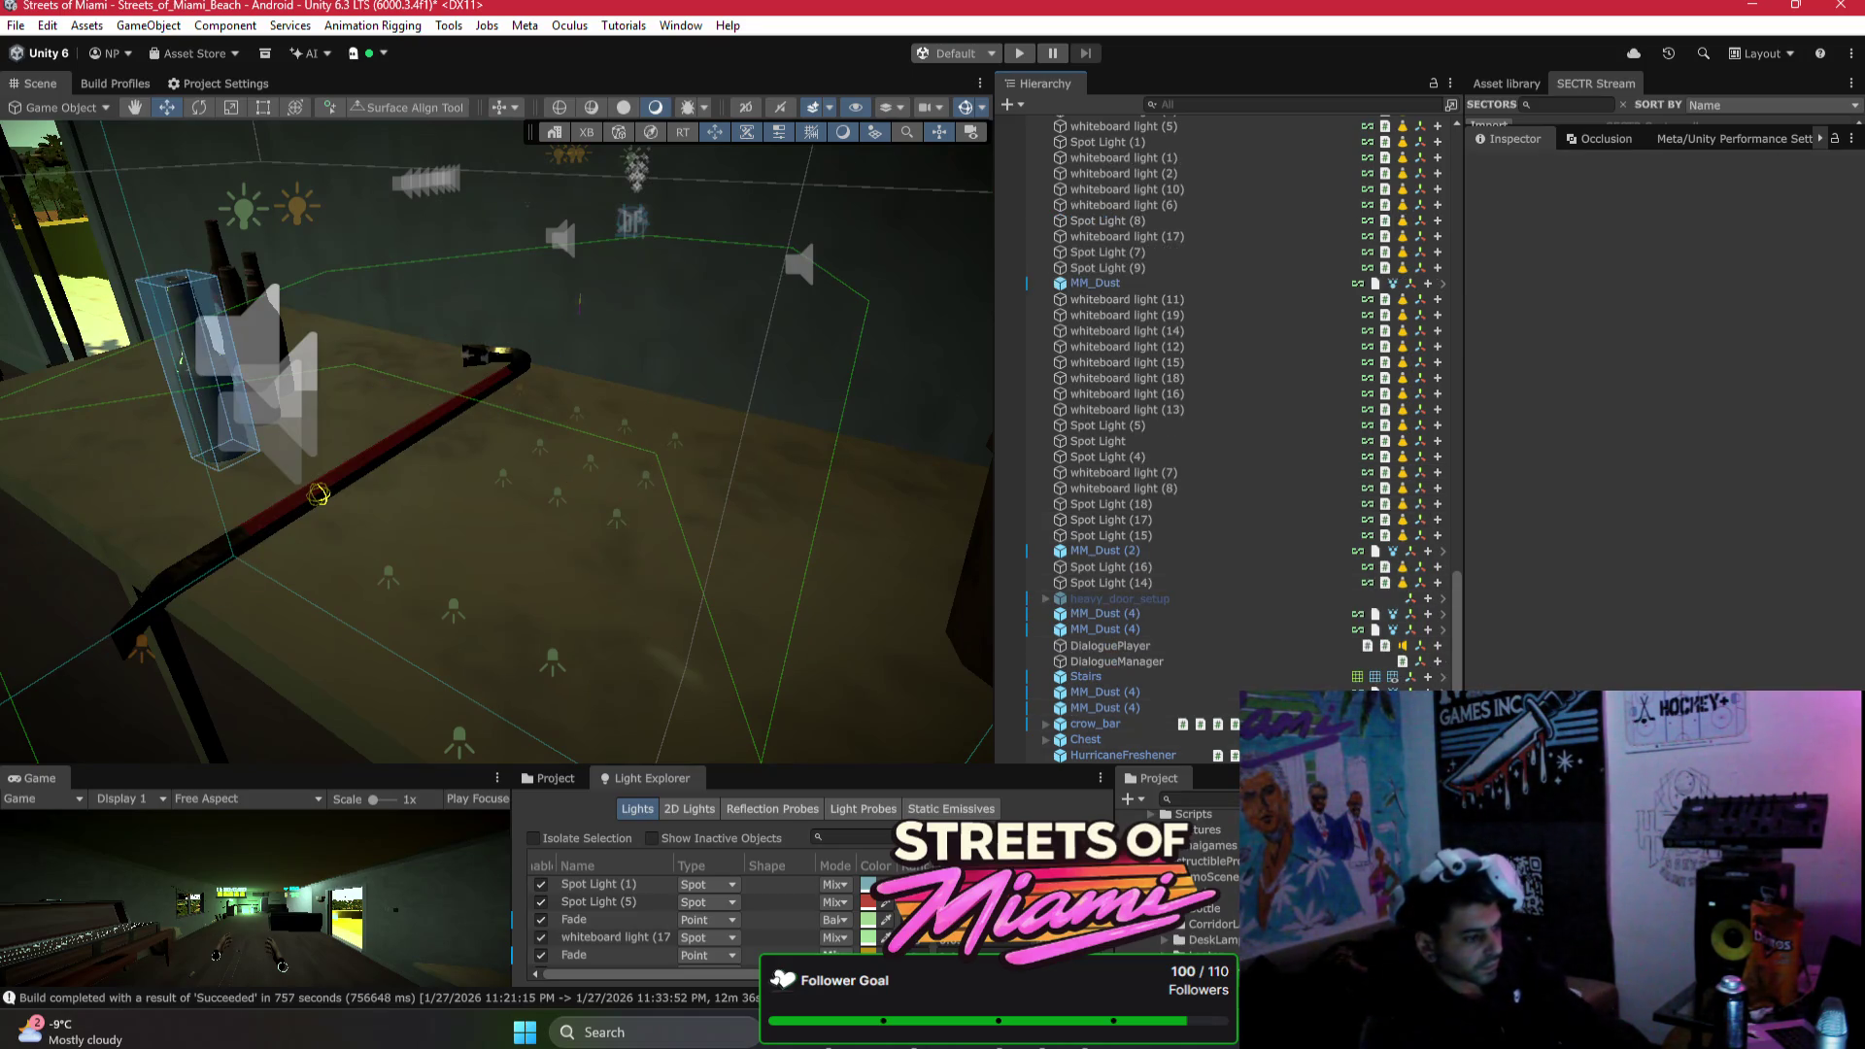
Step: Bring up the Bezi window and open the Deep Dive Into VR GTA Style thread
left_click(1113, 1043)
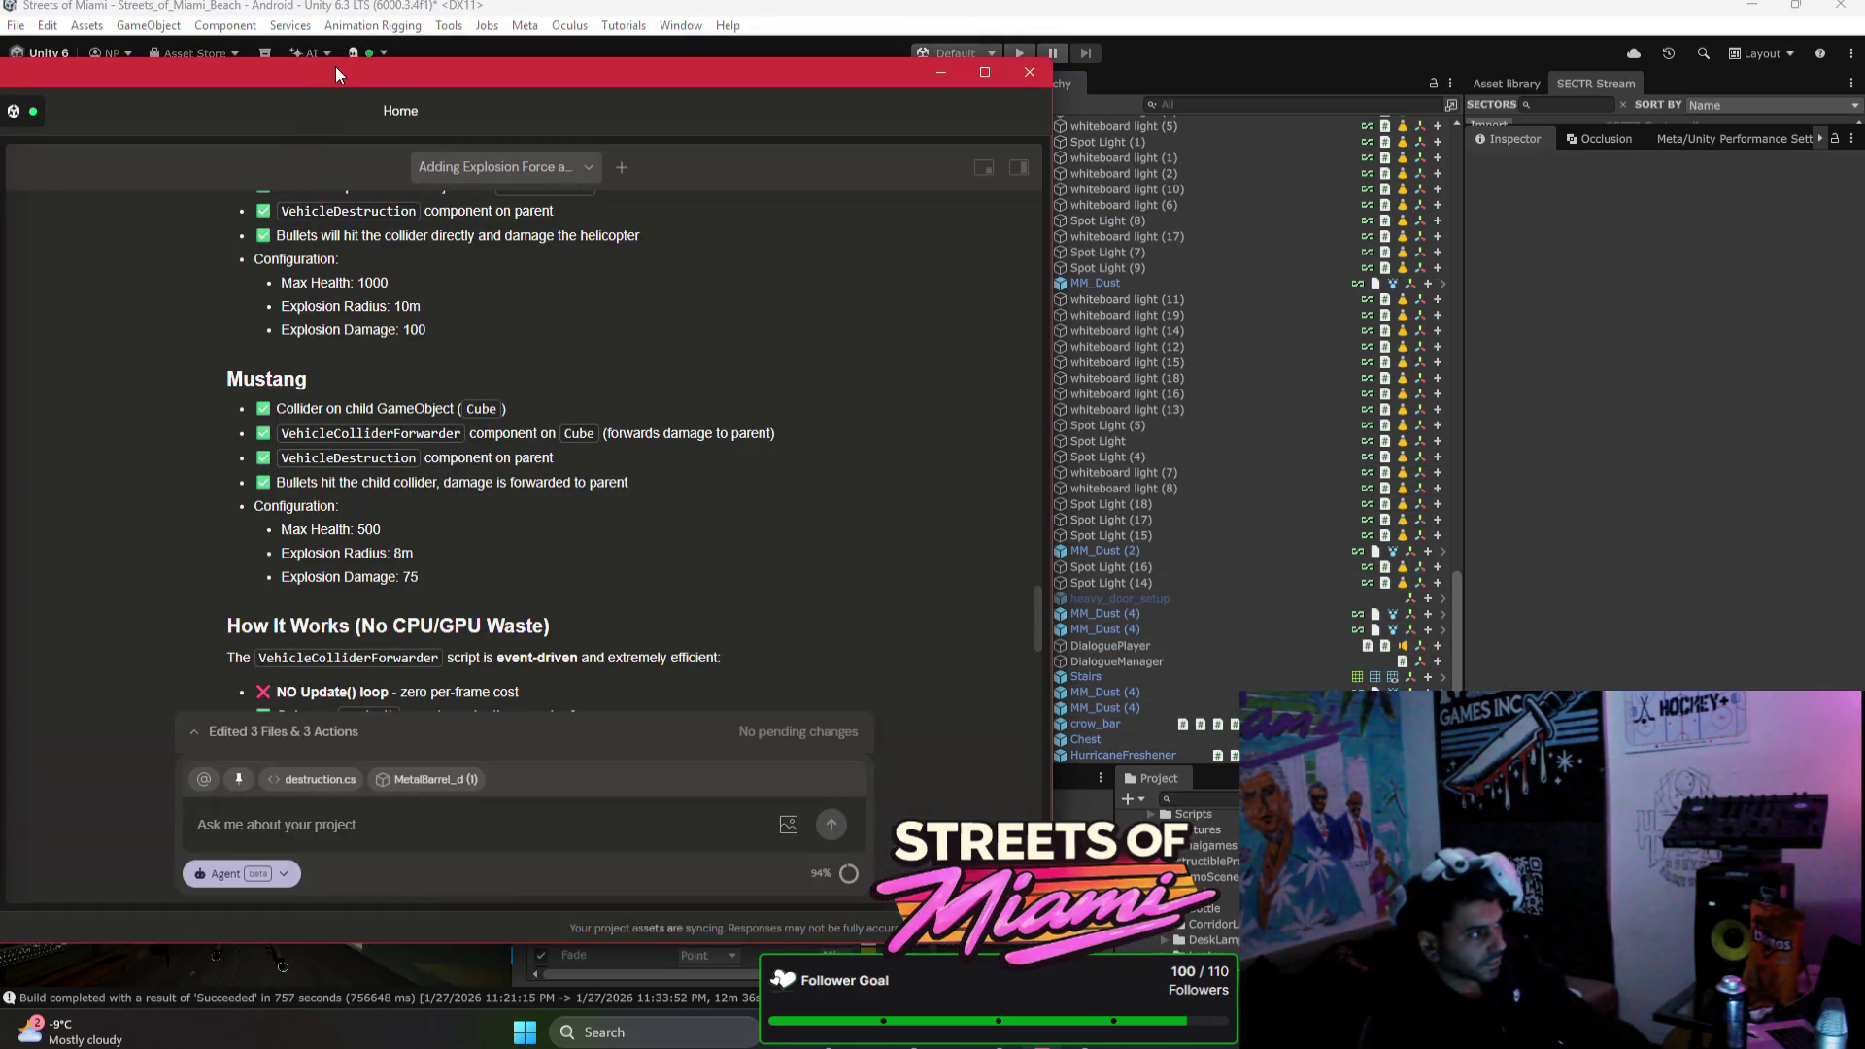
left_click_drag(680, 70, 703, 67)
left_click(216, 397)
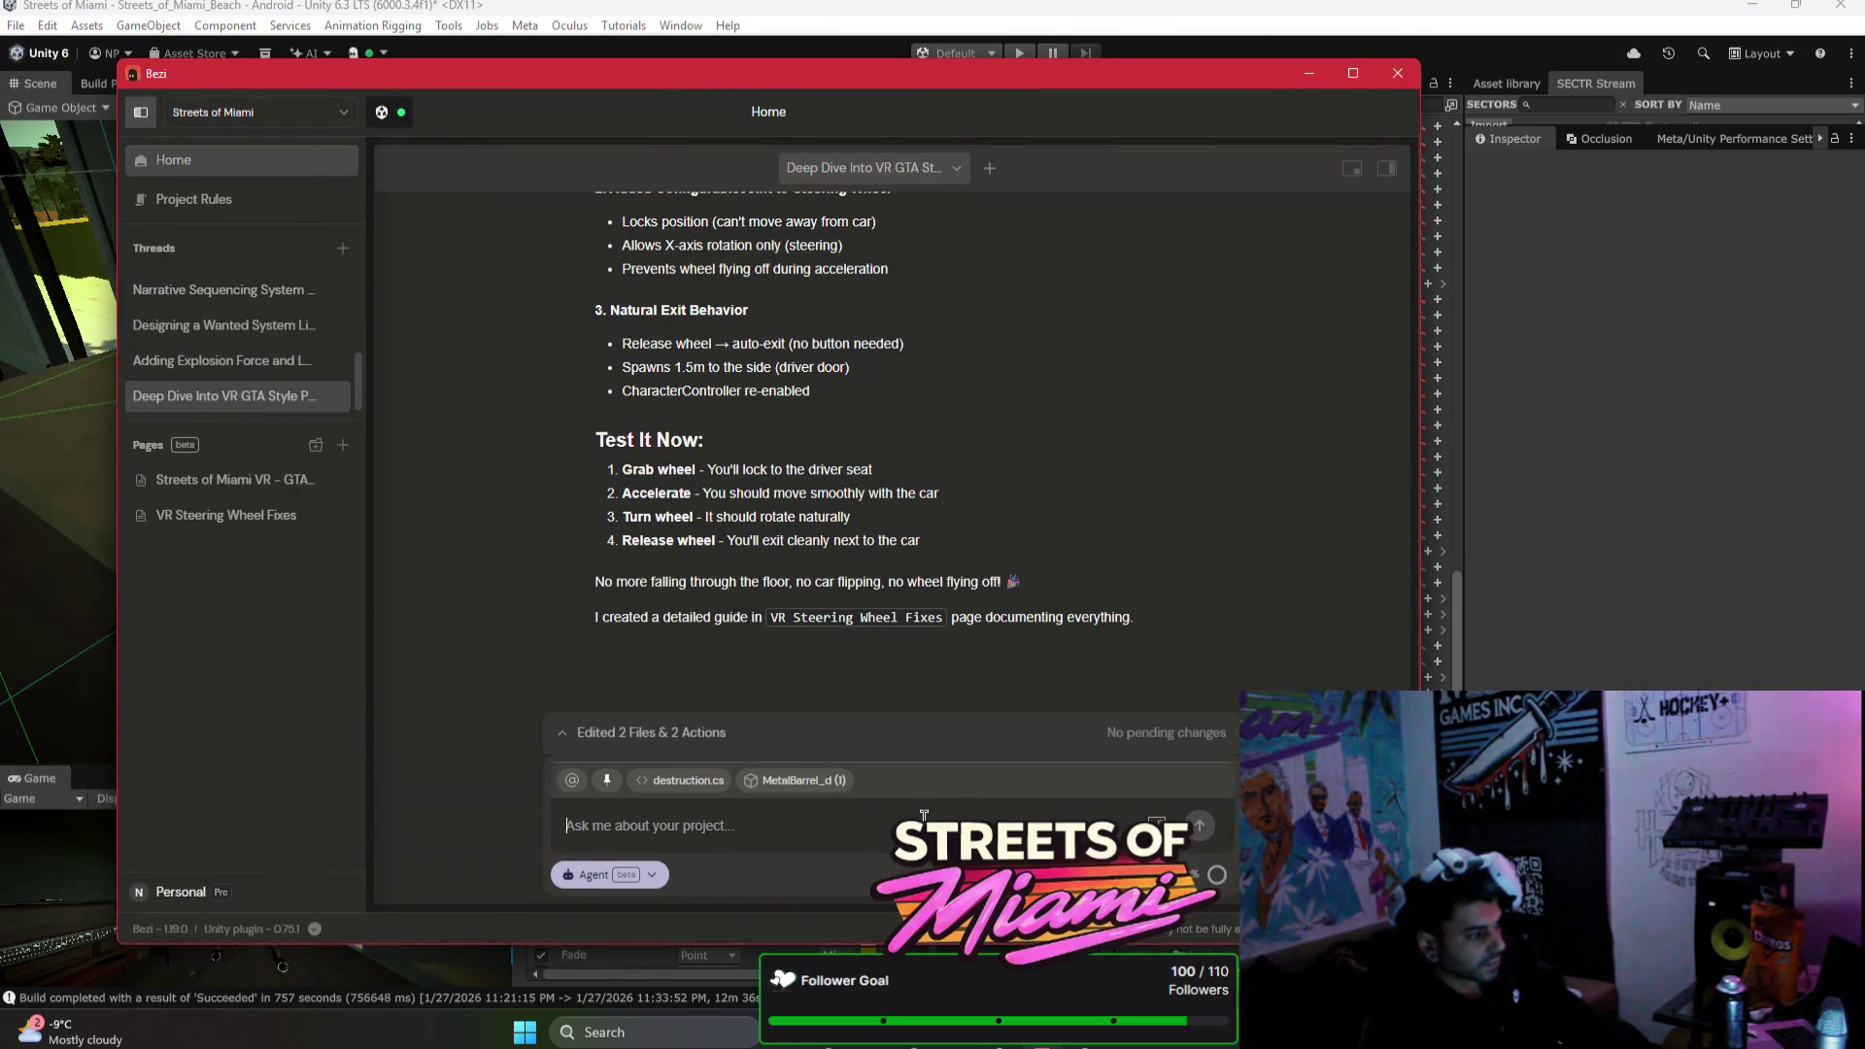
Step: Send Bezi a report of the crash when grabbing the steering wheel, with attached context cleared
type("yeah..")
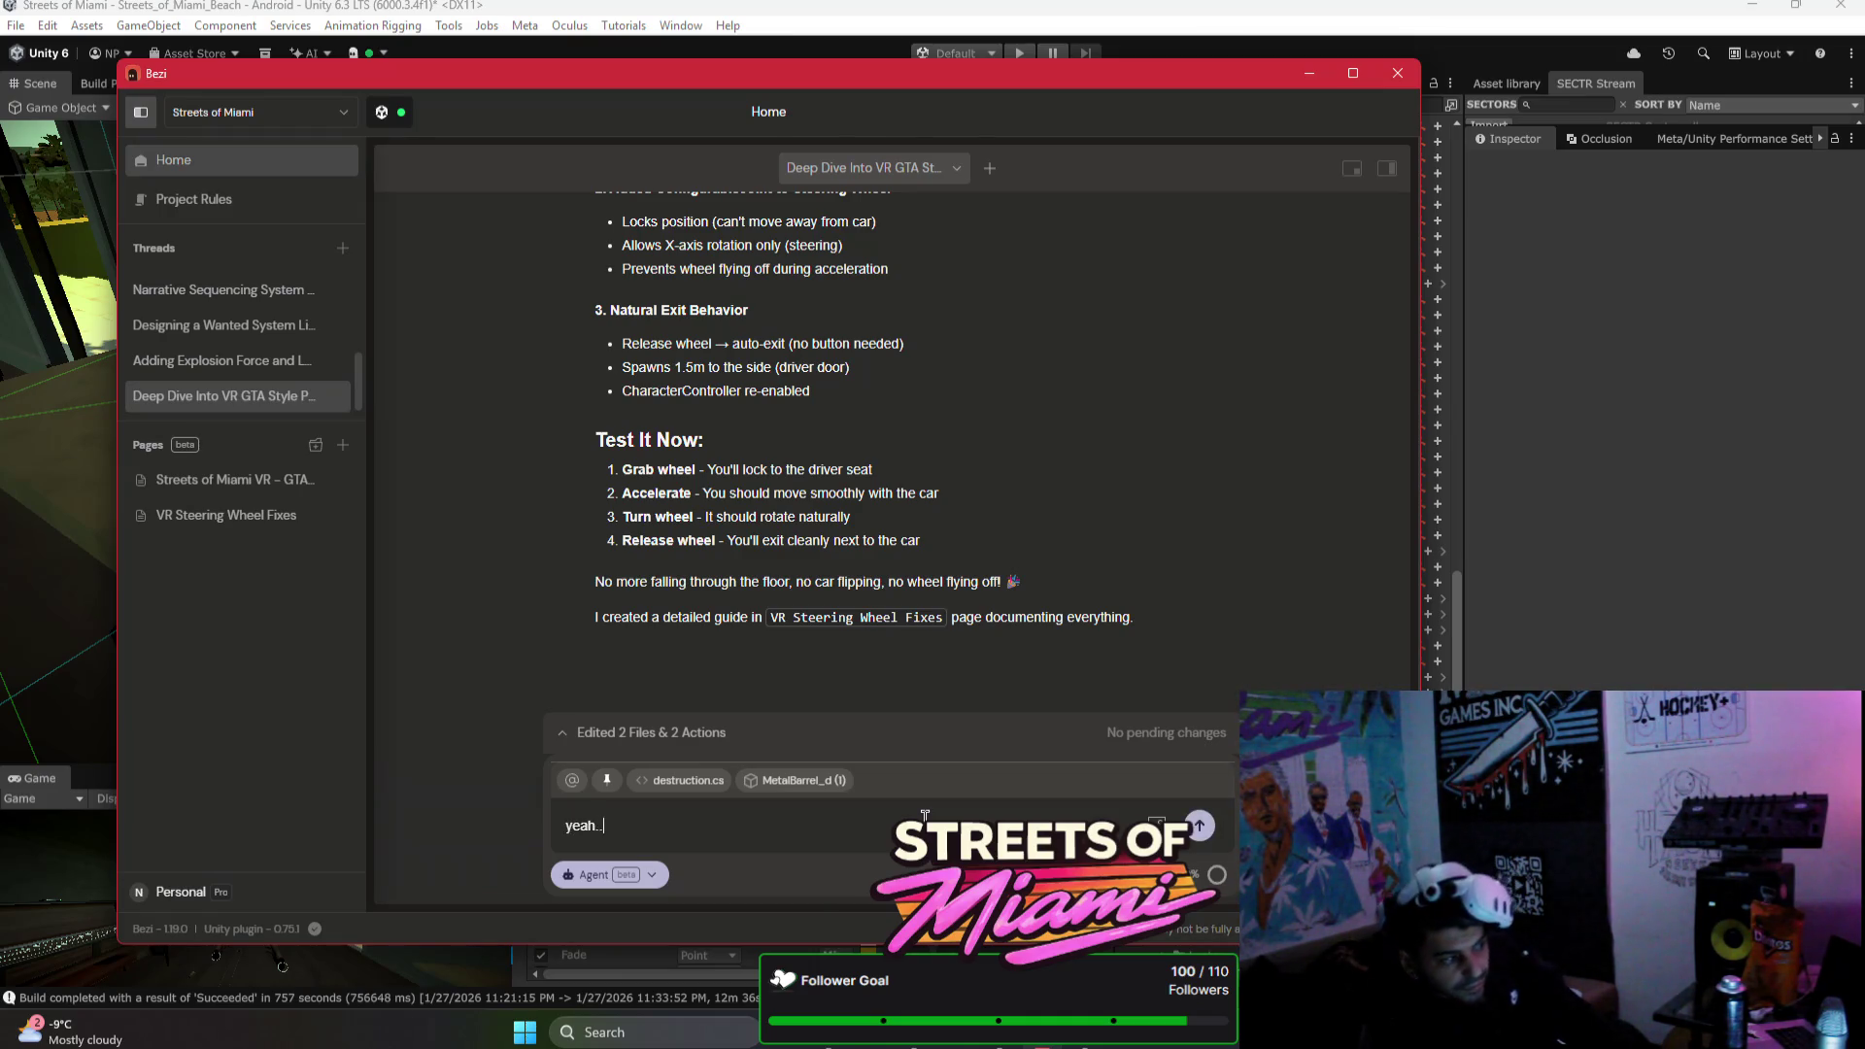
type(". grabbing t")
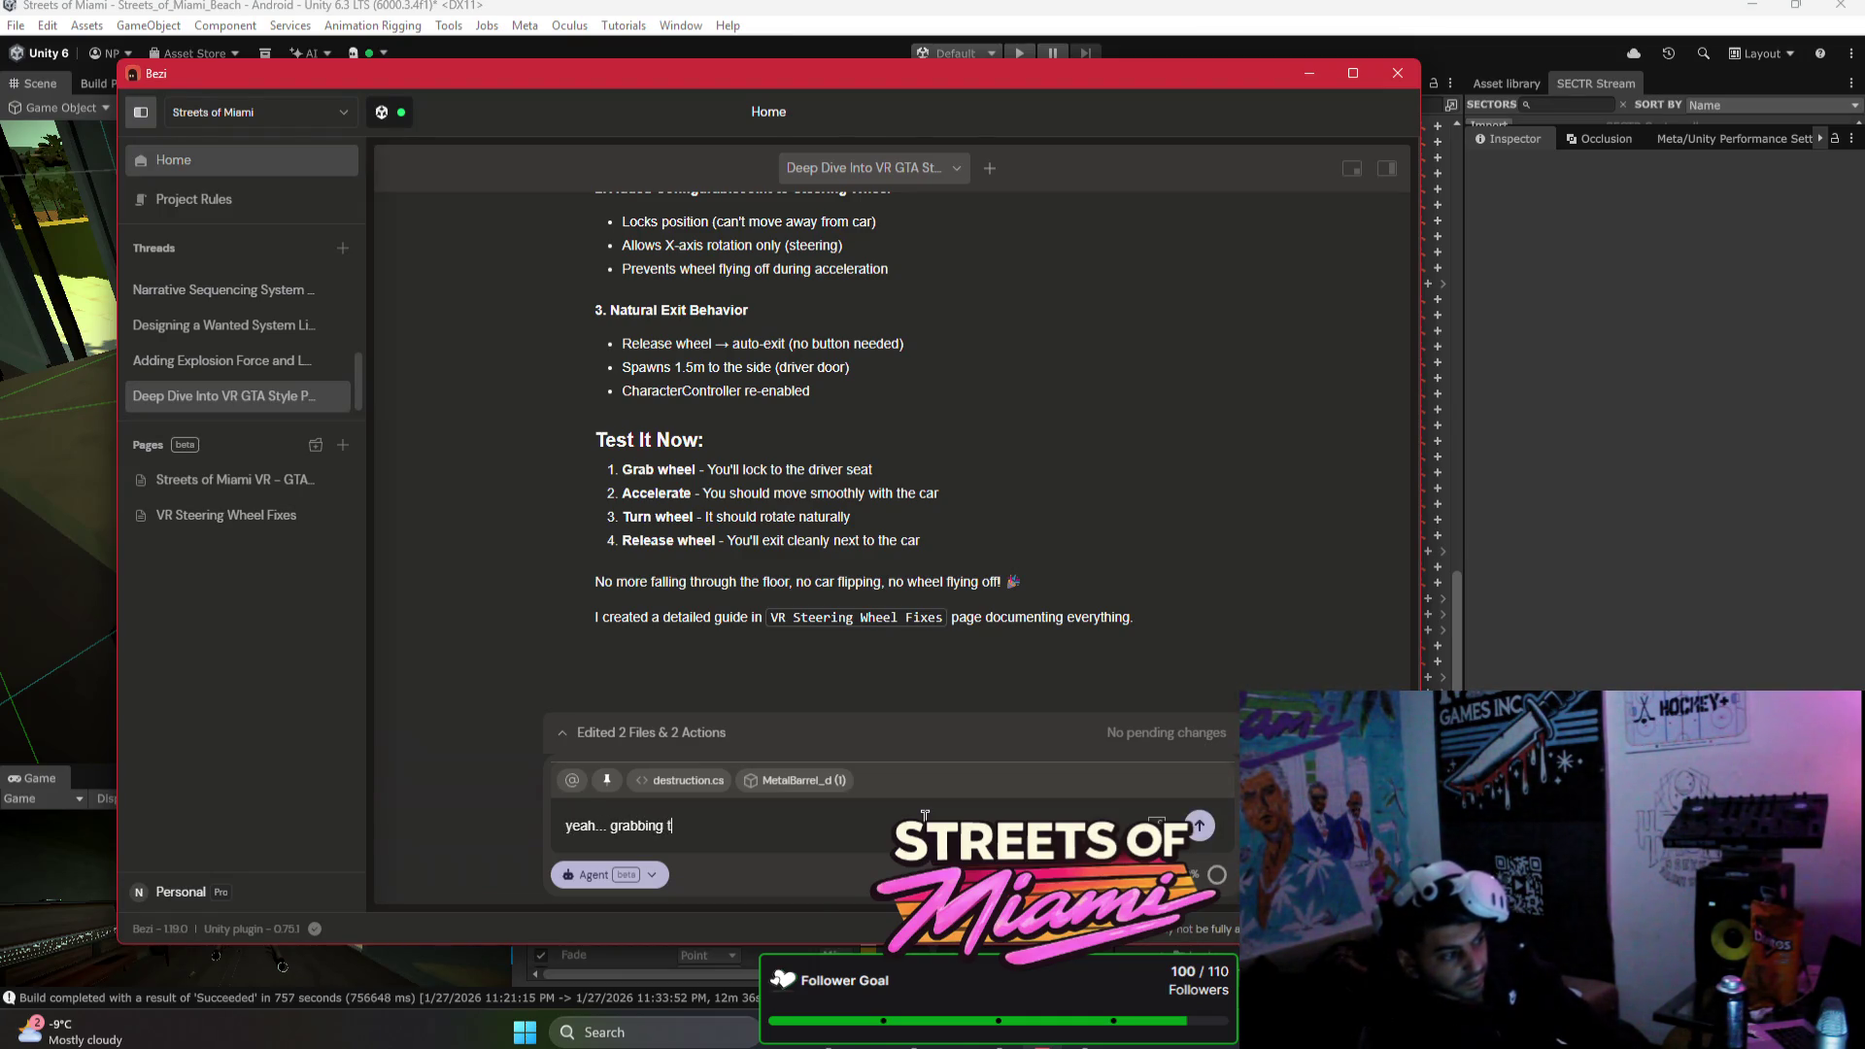
type("he sheel com")
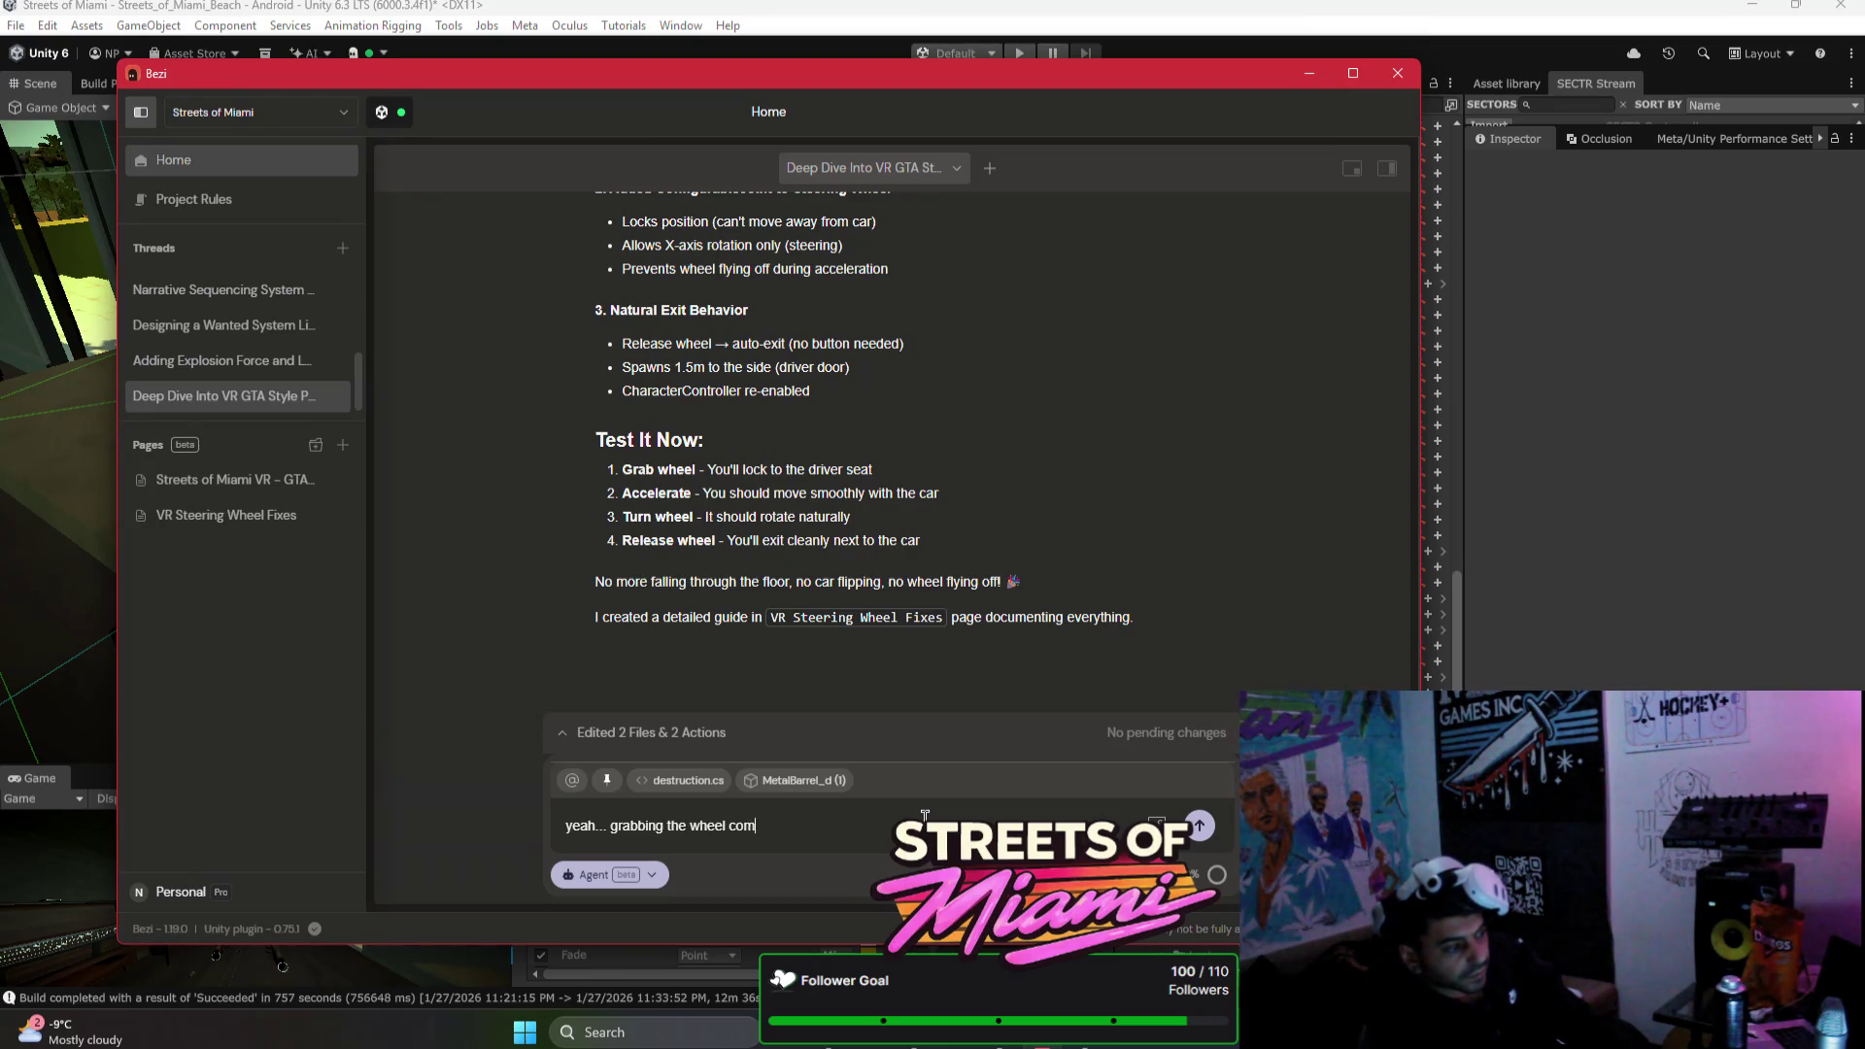
type("y cre")
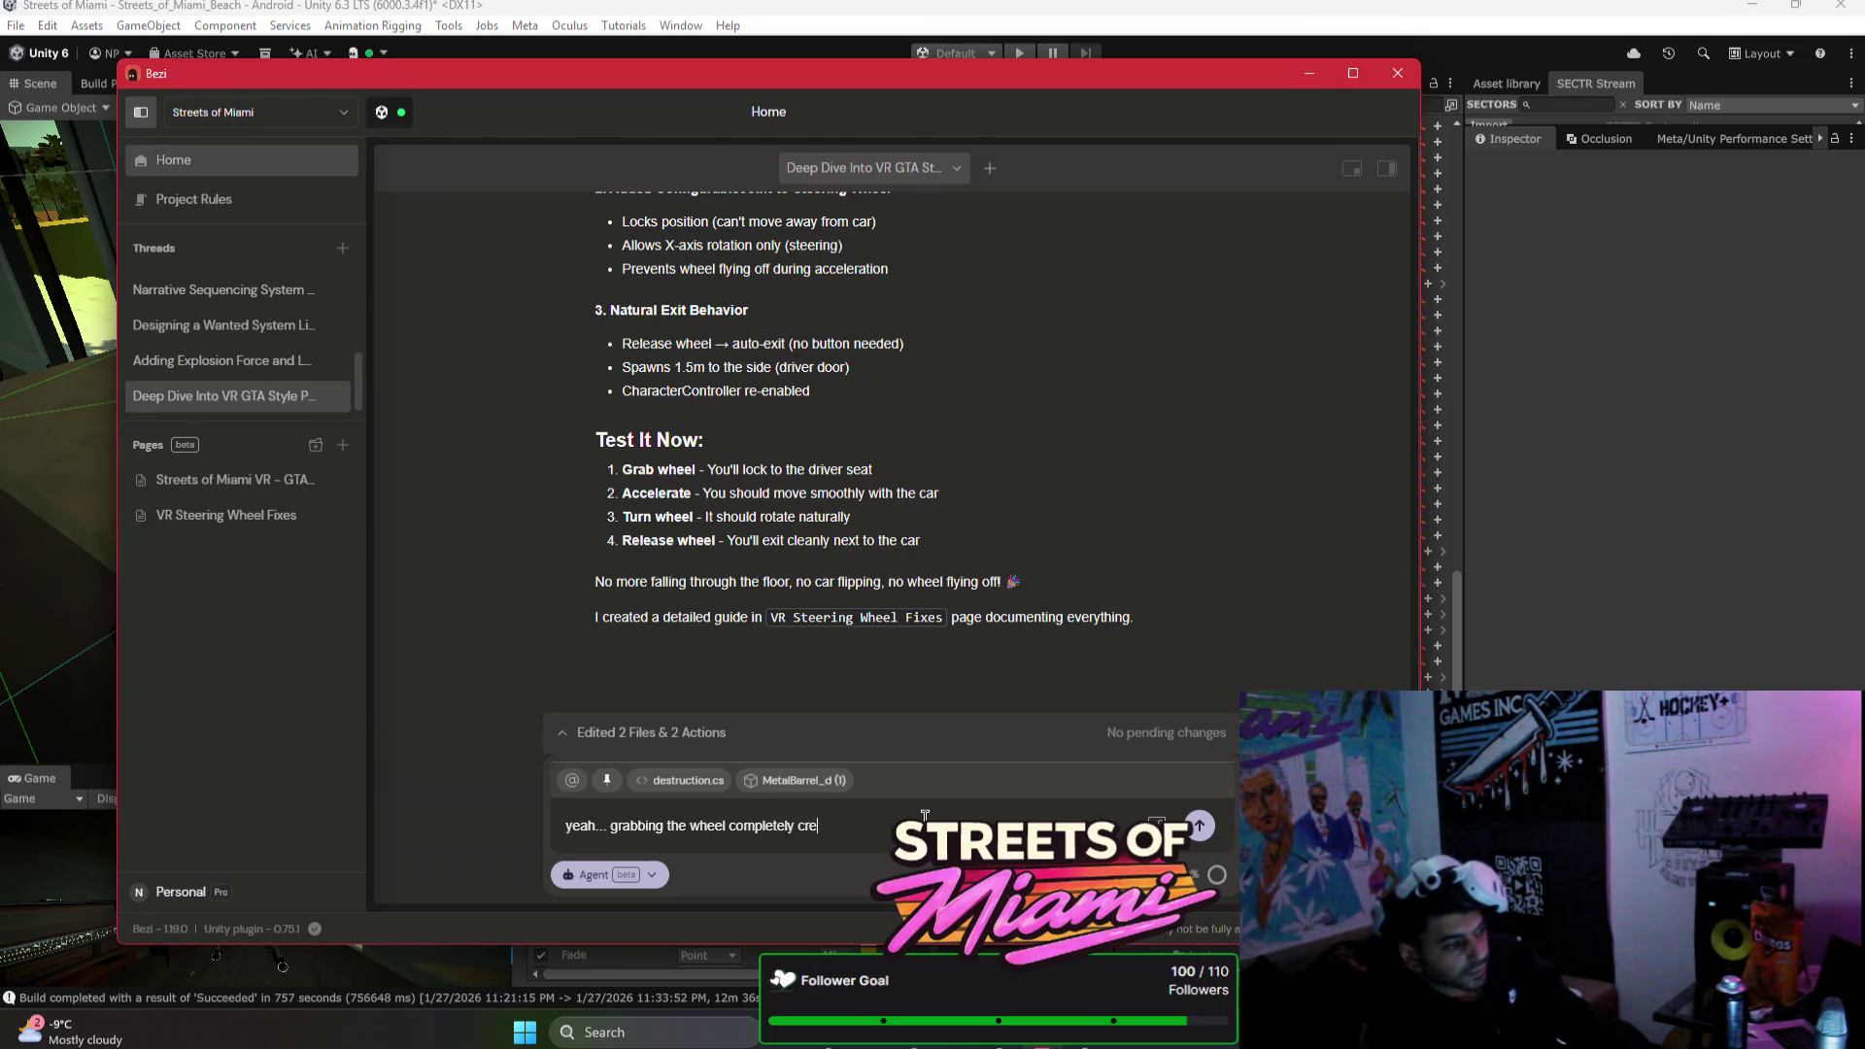
type("hes the enti")
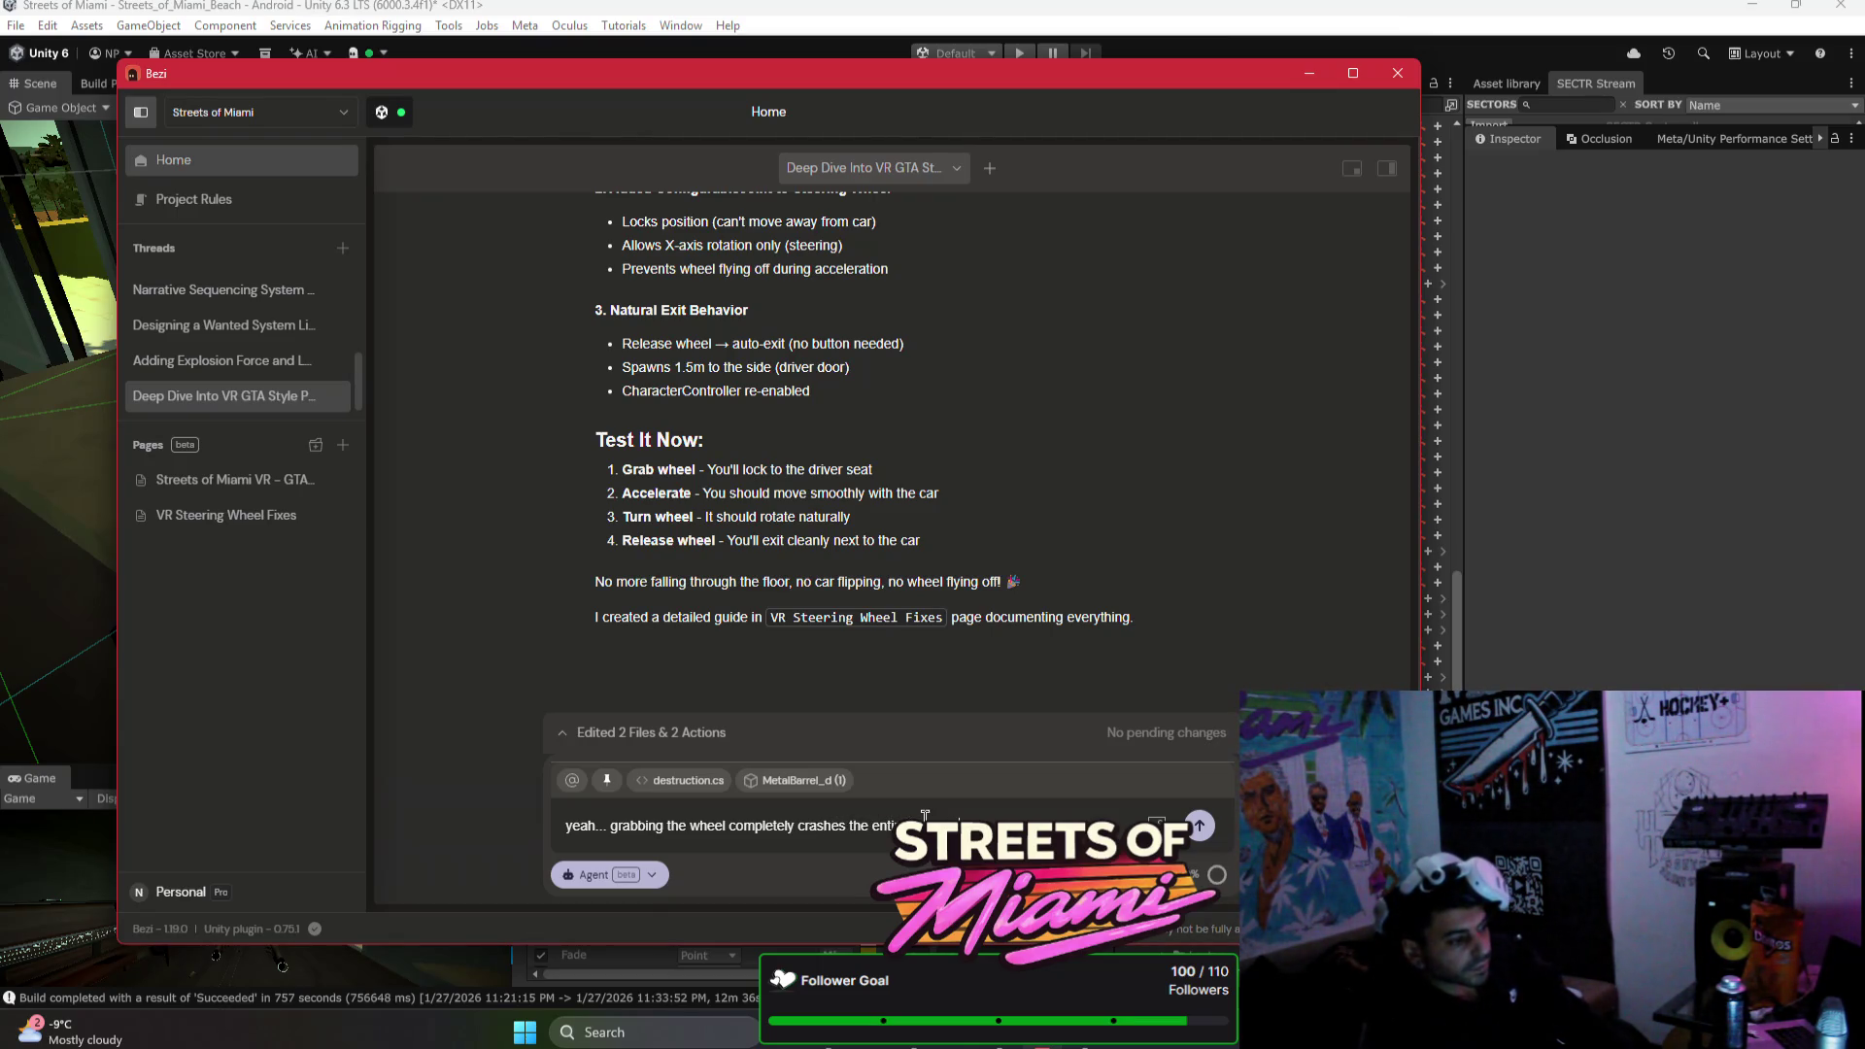
left_click(721, 780)
left_click(721, 780)
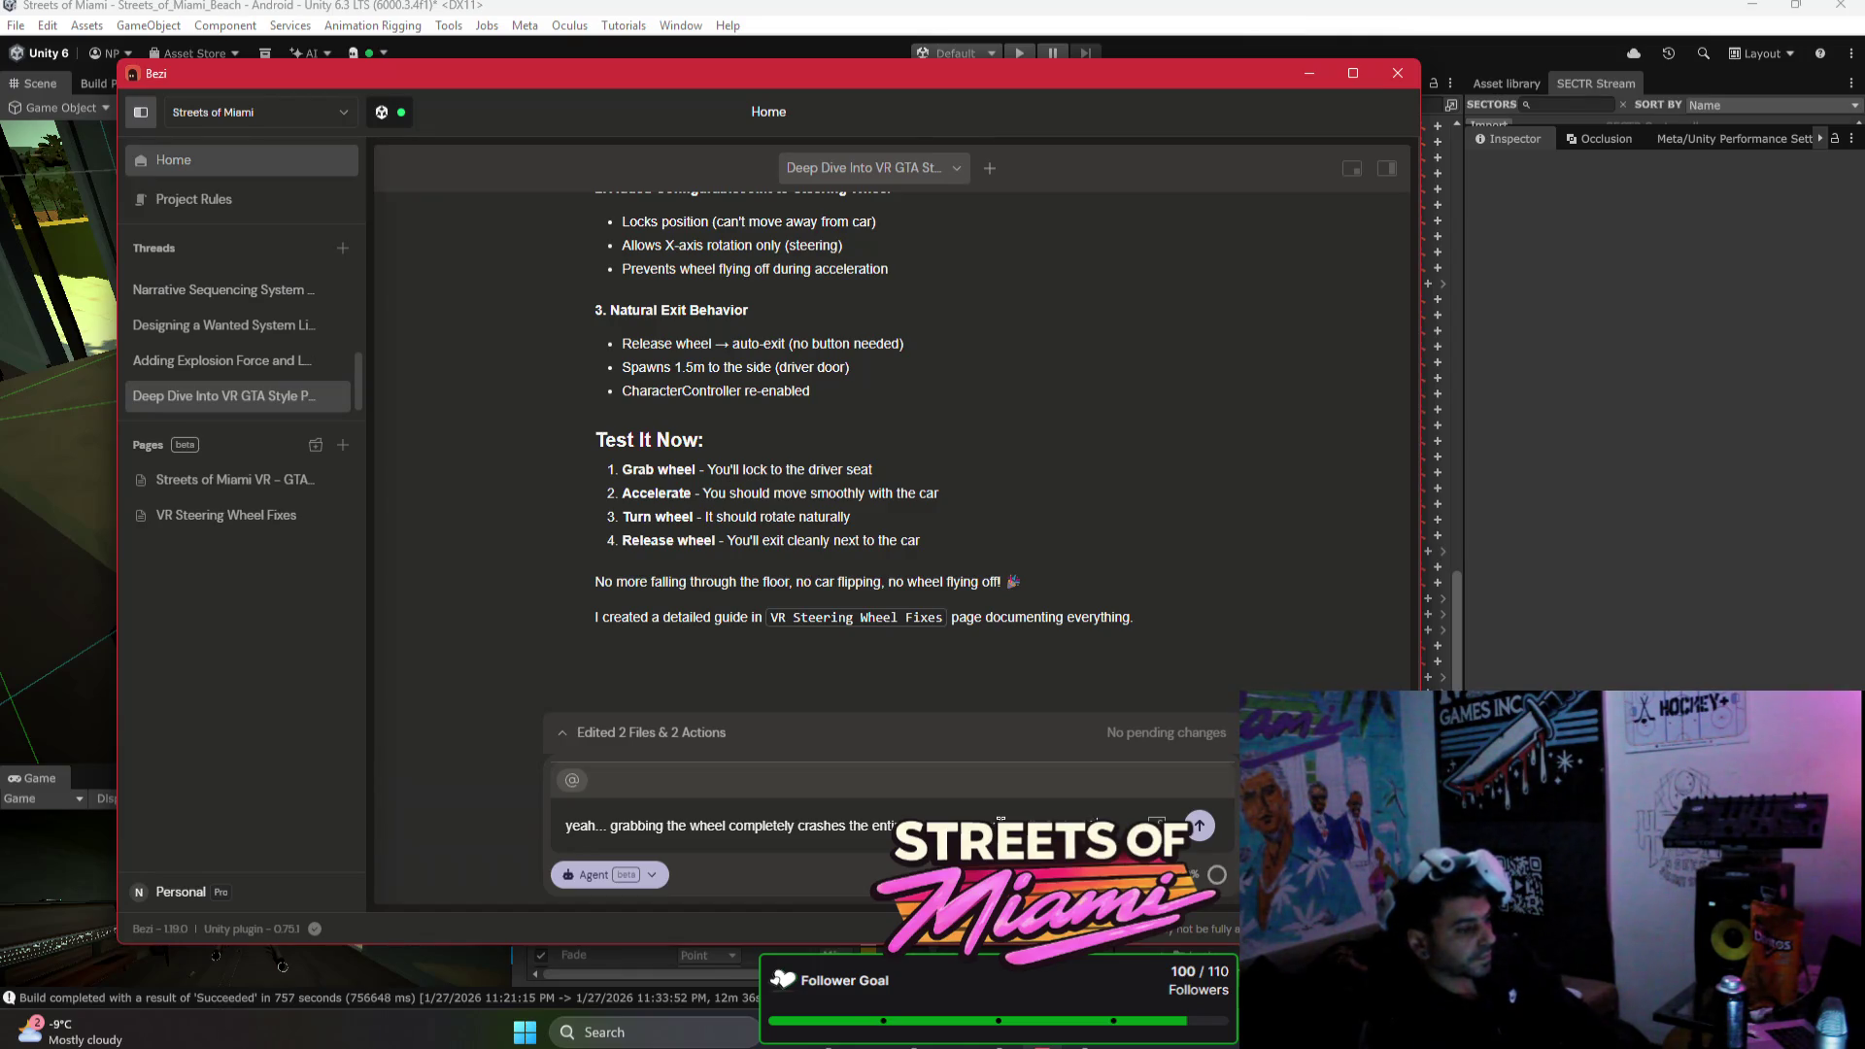
key("Return")
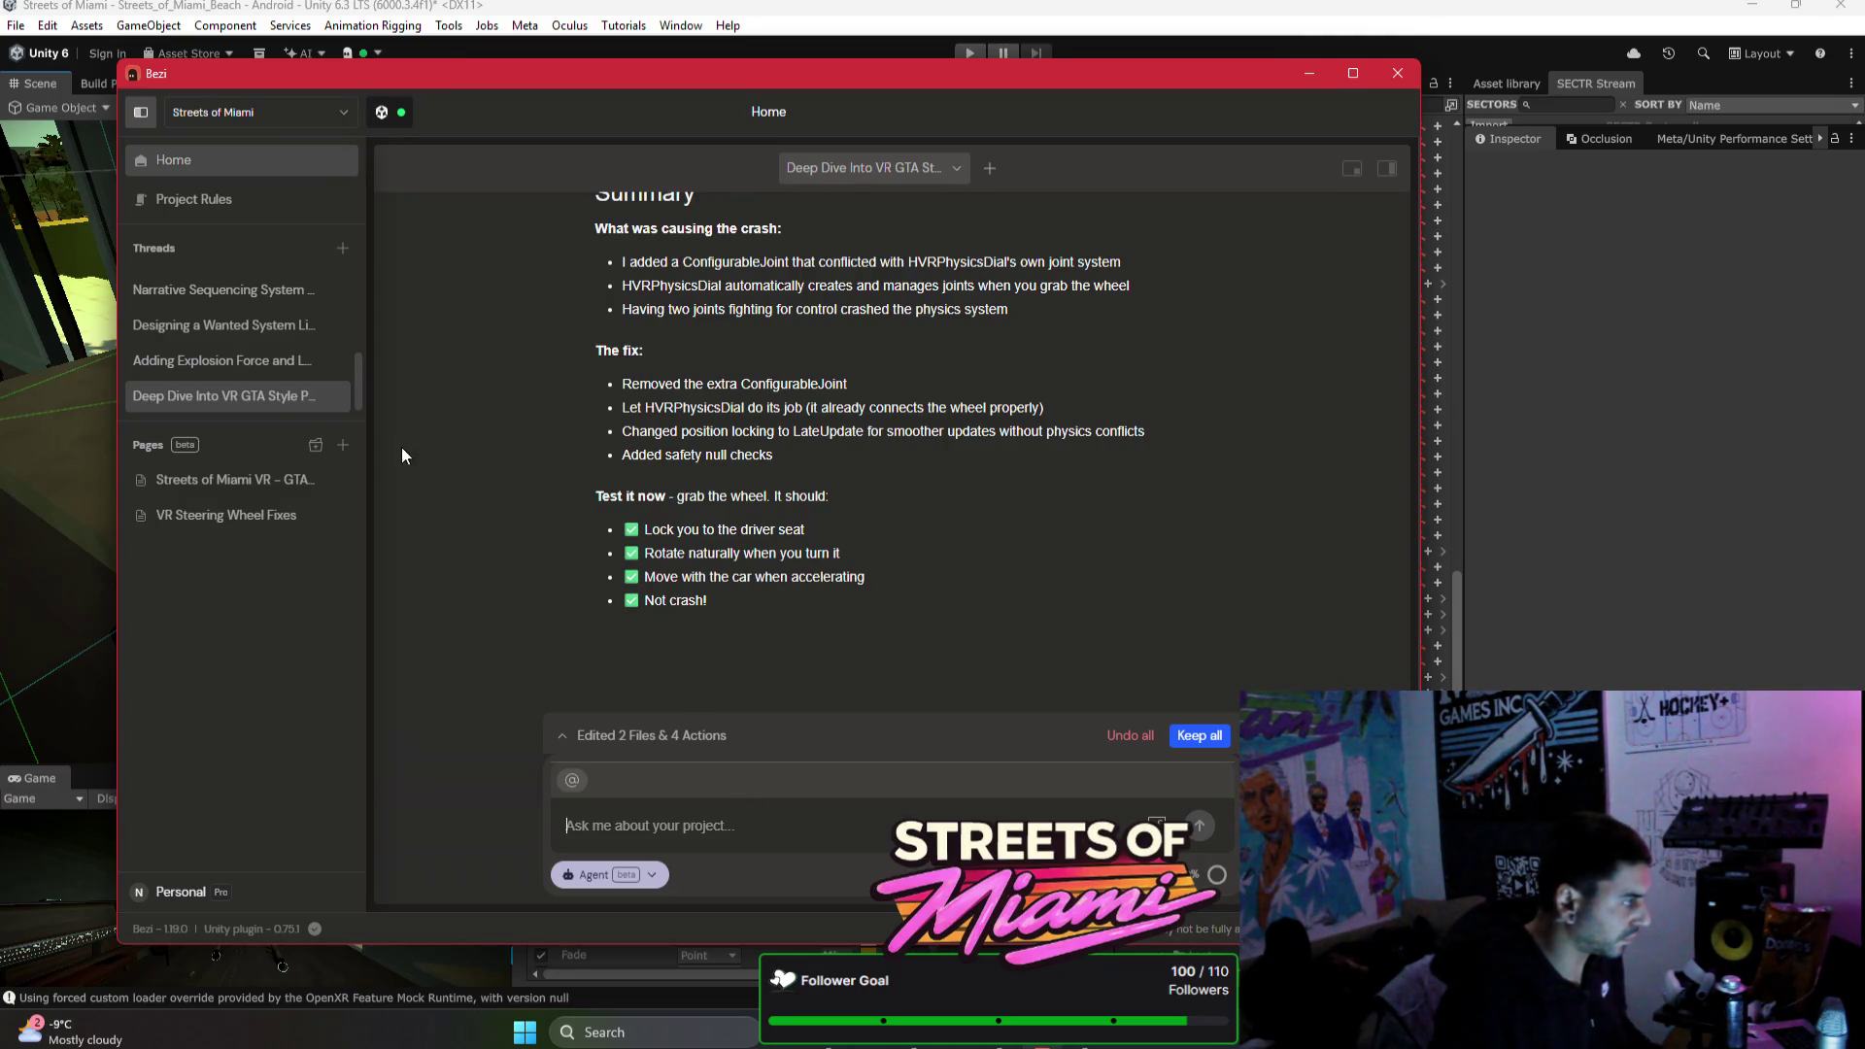
Step: Keep the steering wheel edits, then draft a setup-check question in the Adding Explosion Force thread
left_click(237, 366)
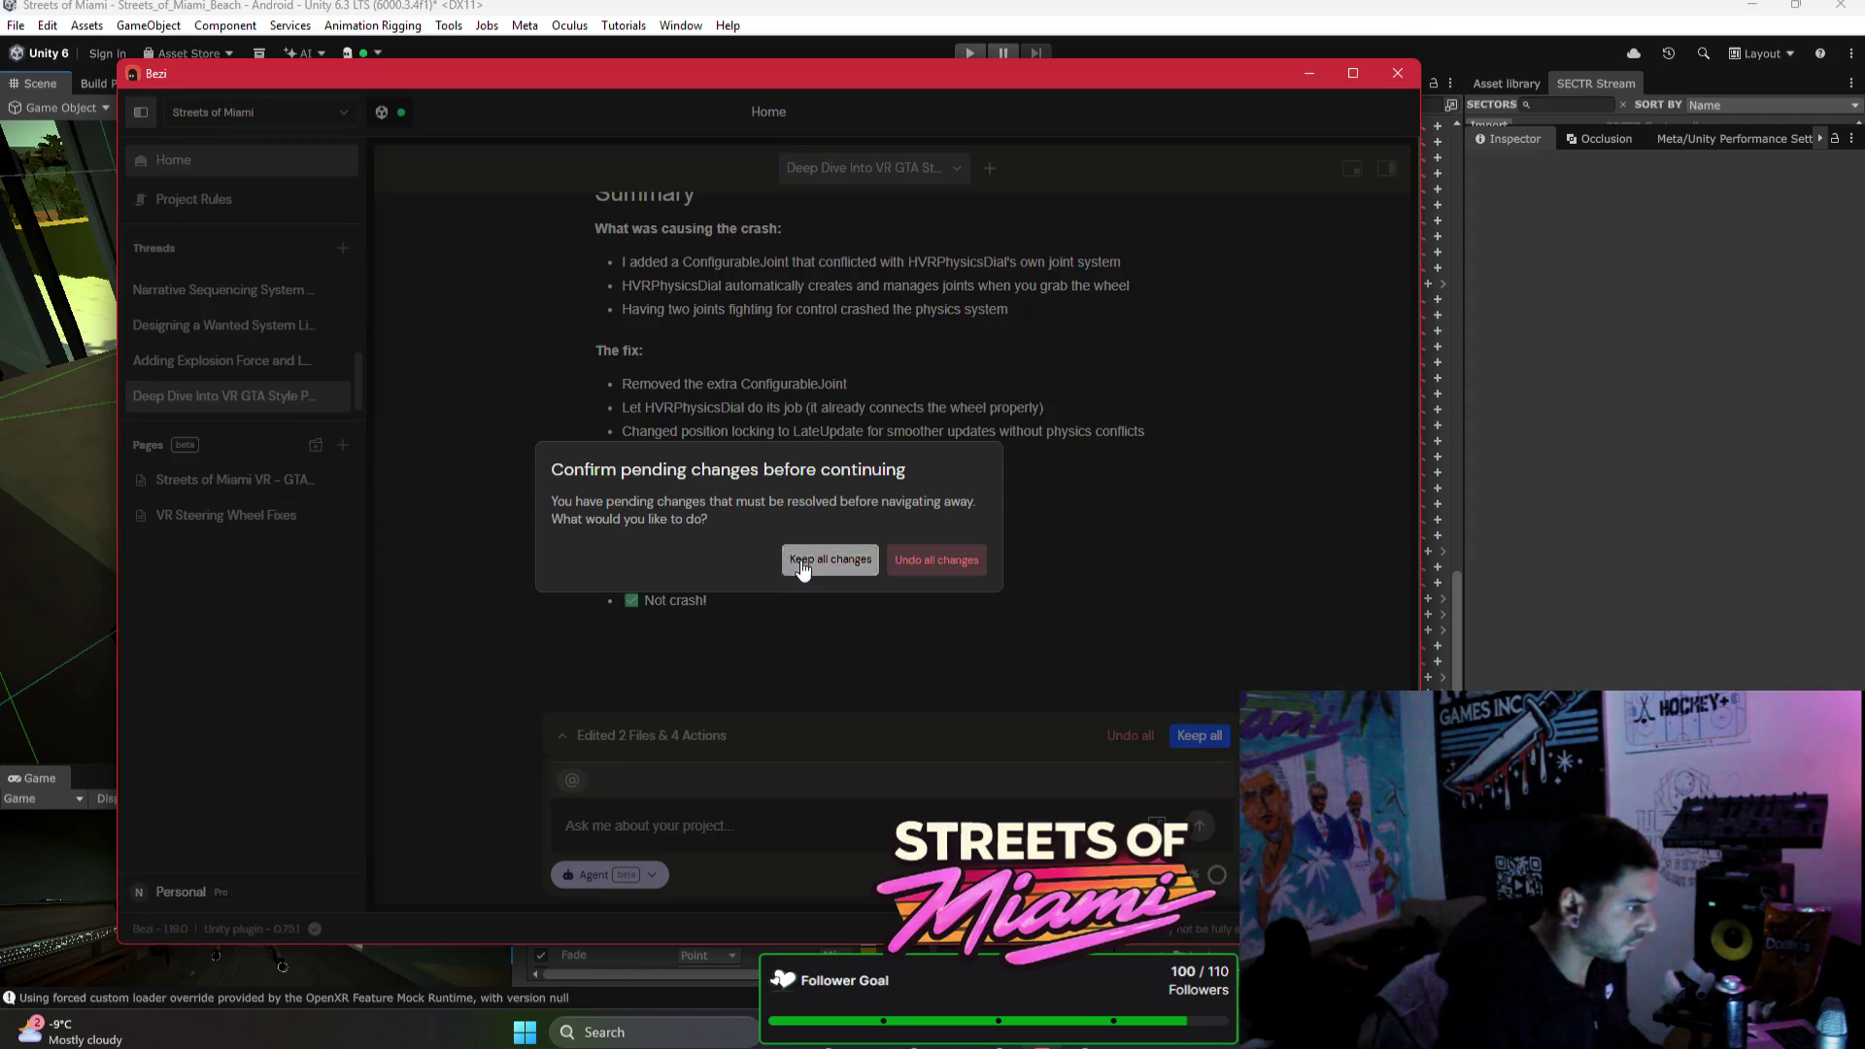
left_click(803, 561)
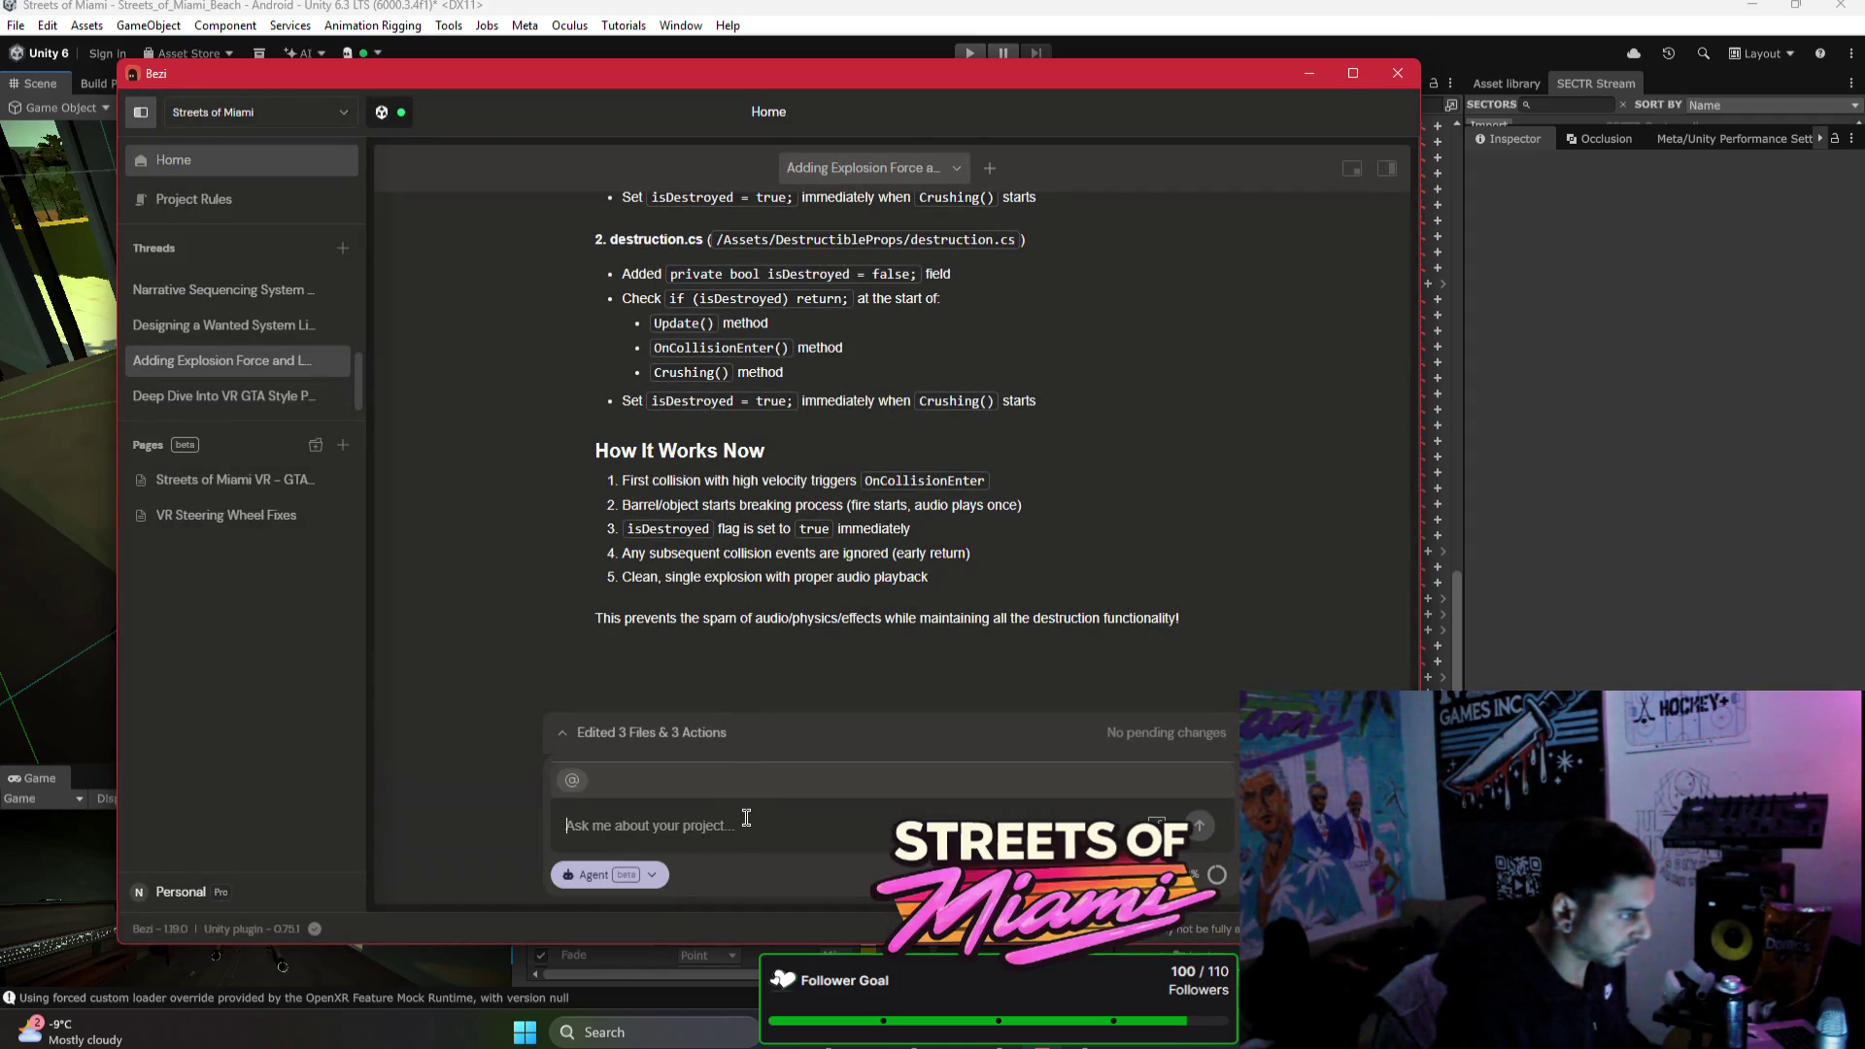
type("can you doub")
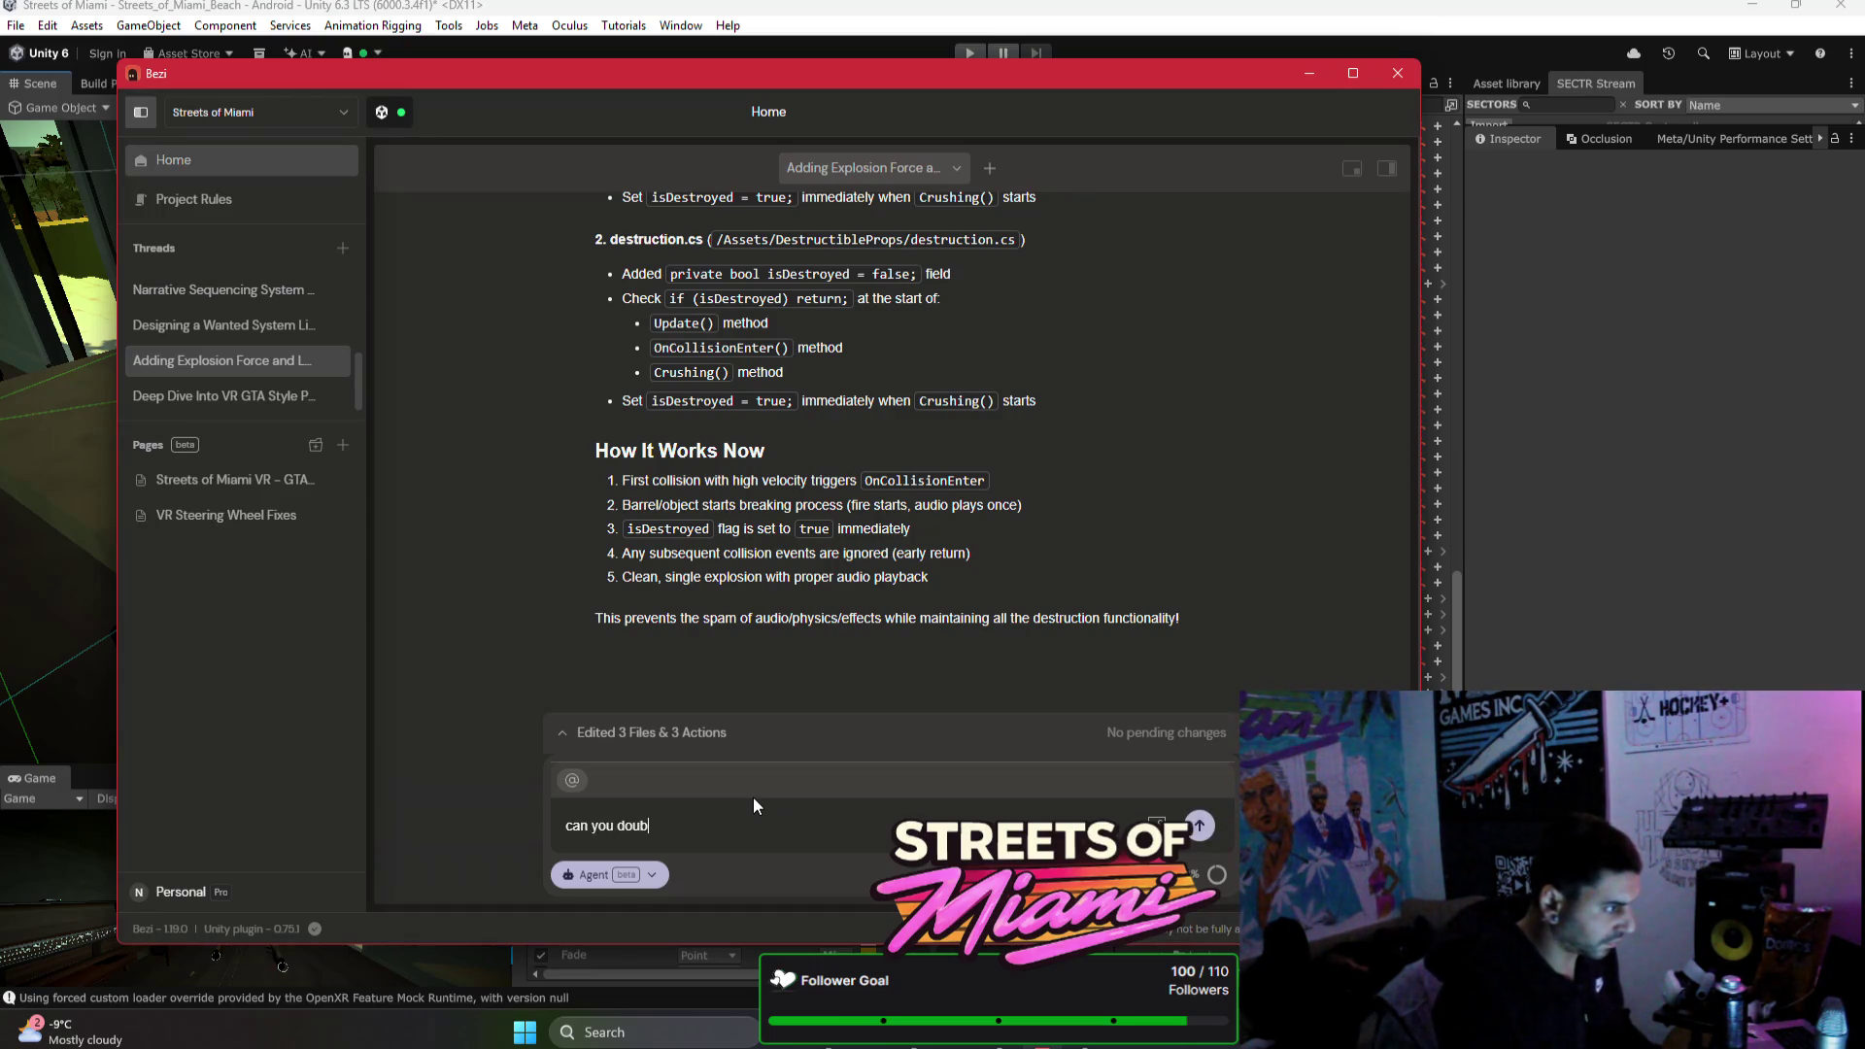
type("le check everythi")
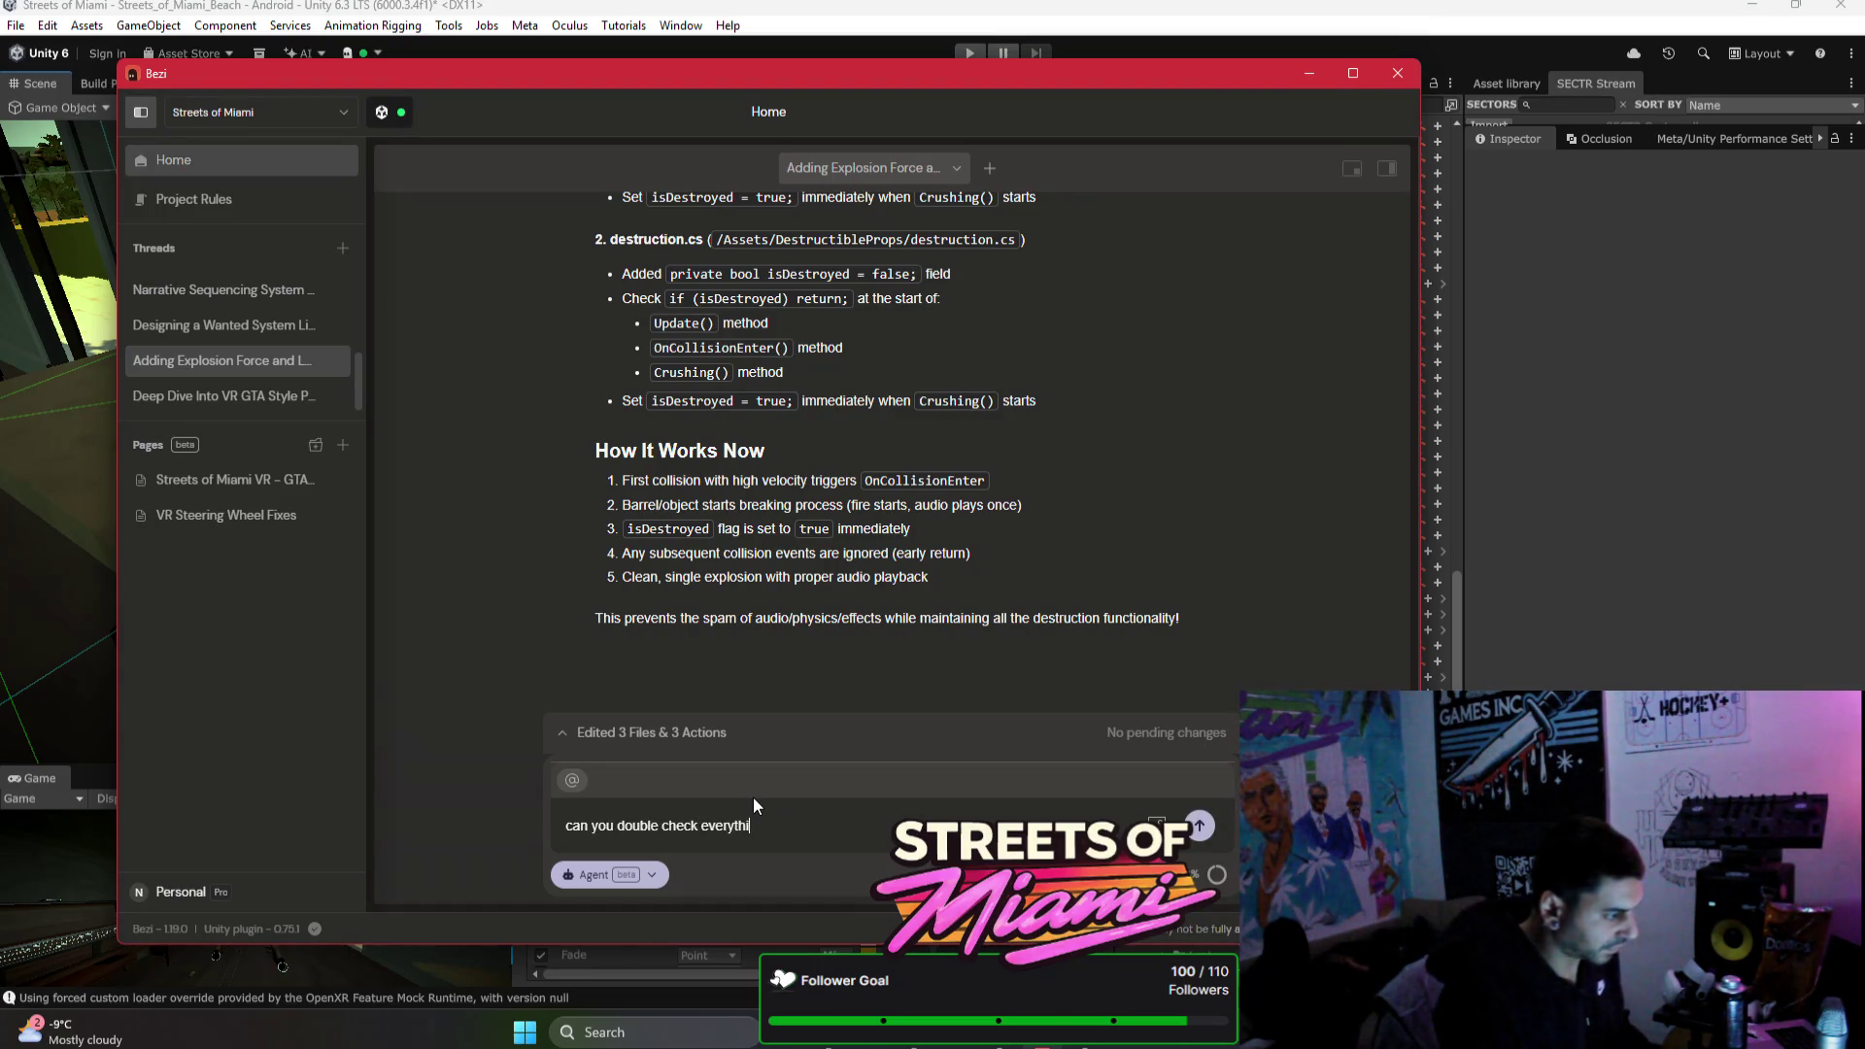
type("ng is set up - im")
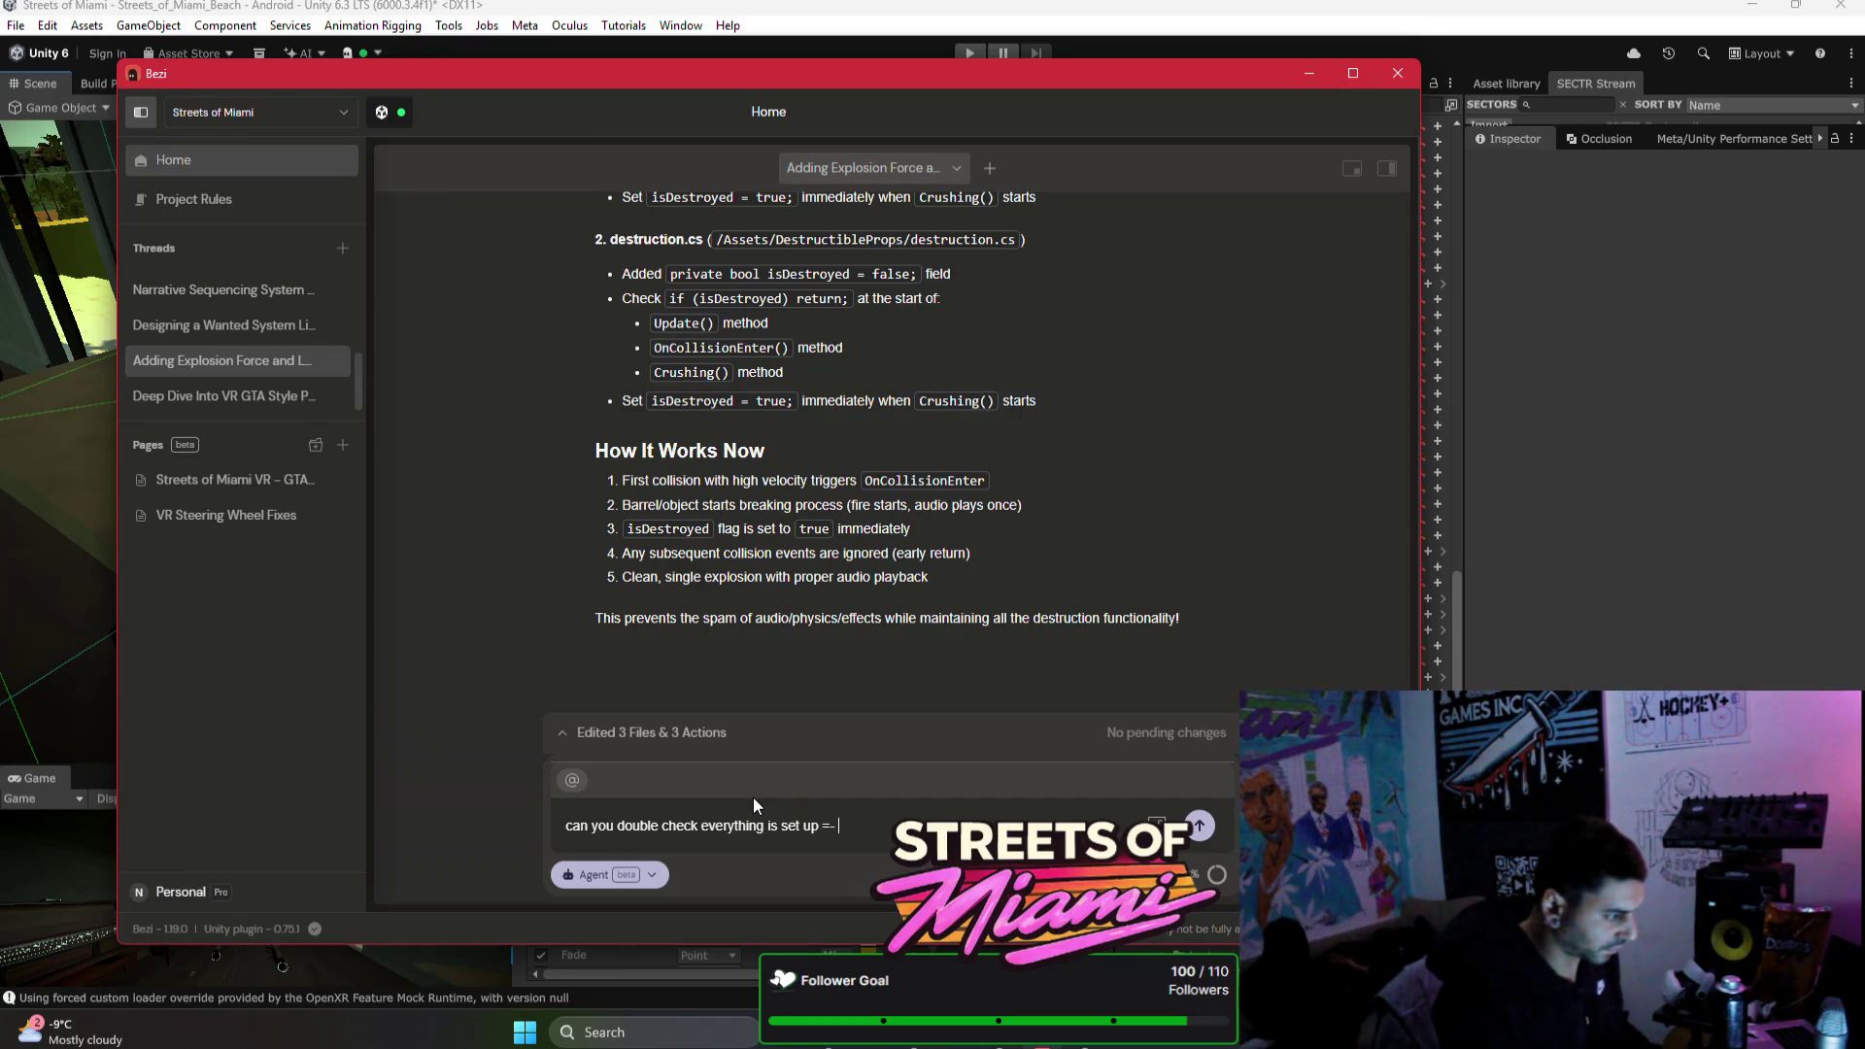
type(" unloadi")
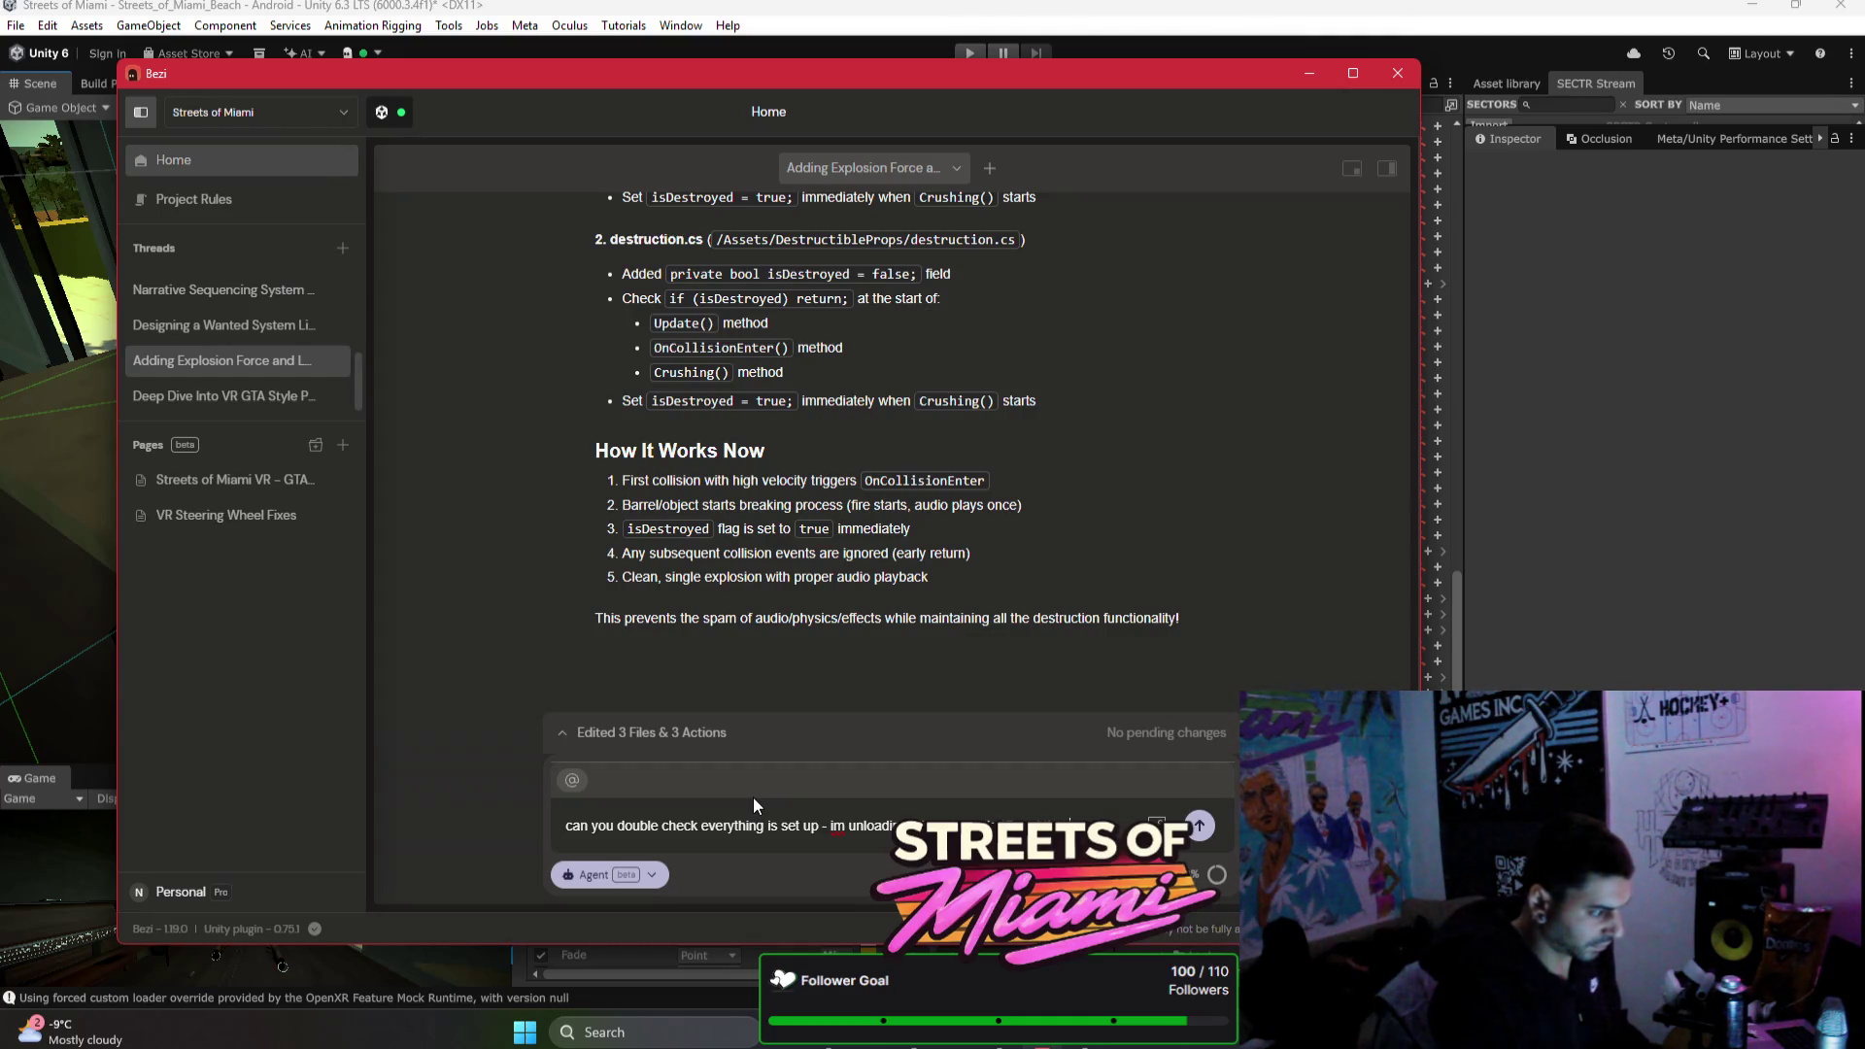
type("wiun")
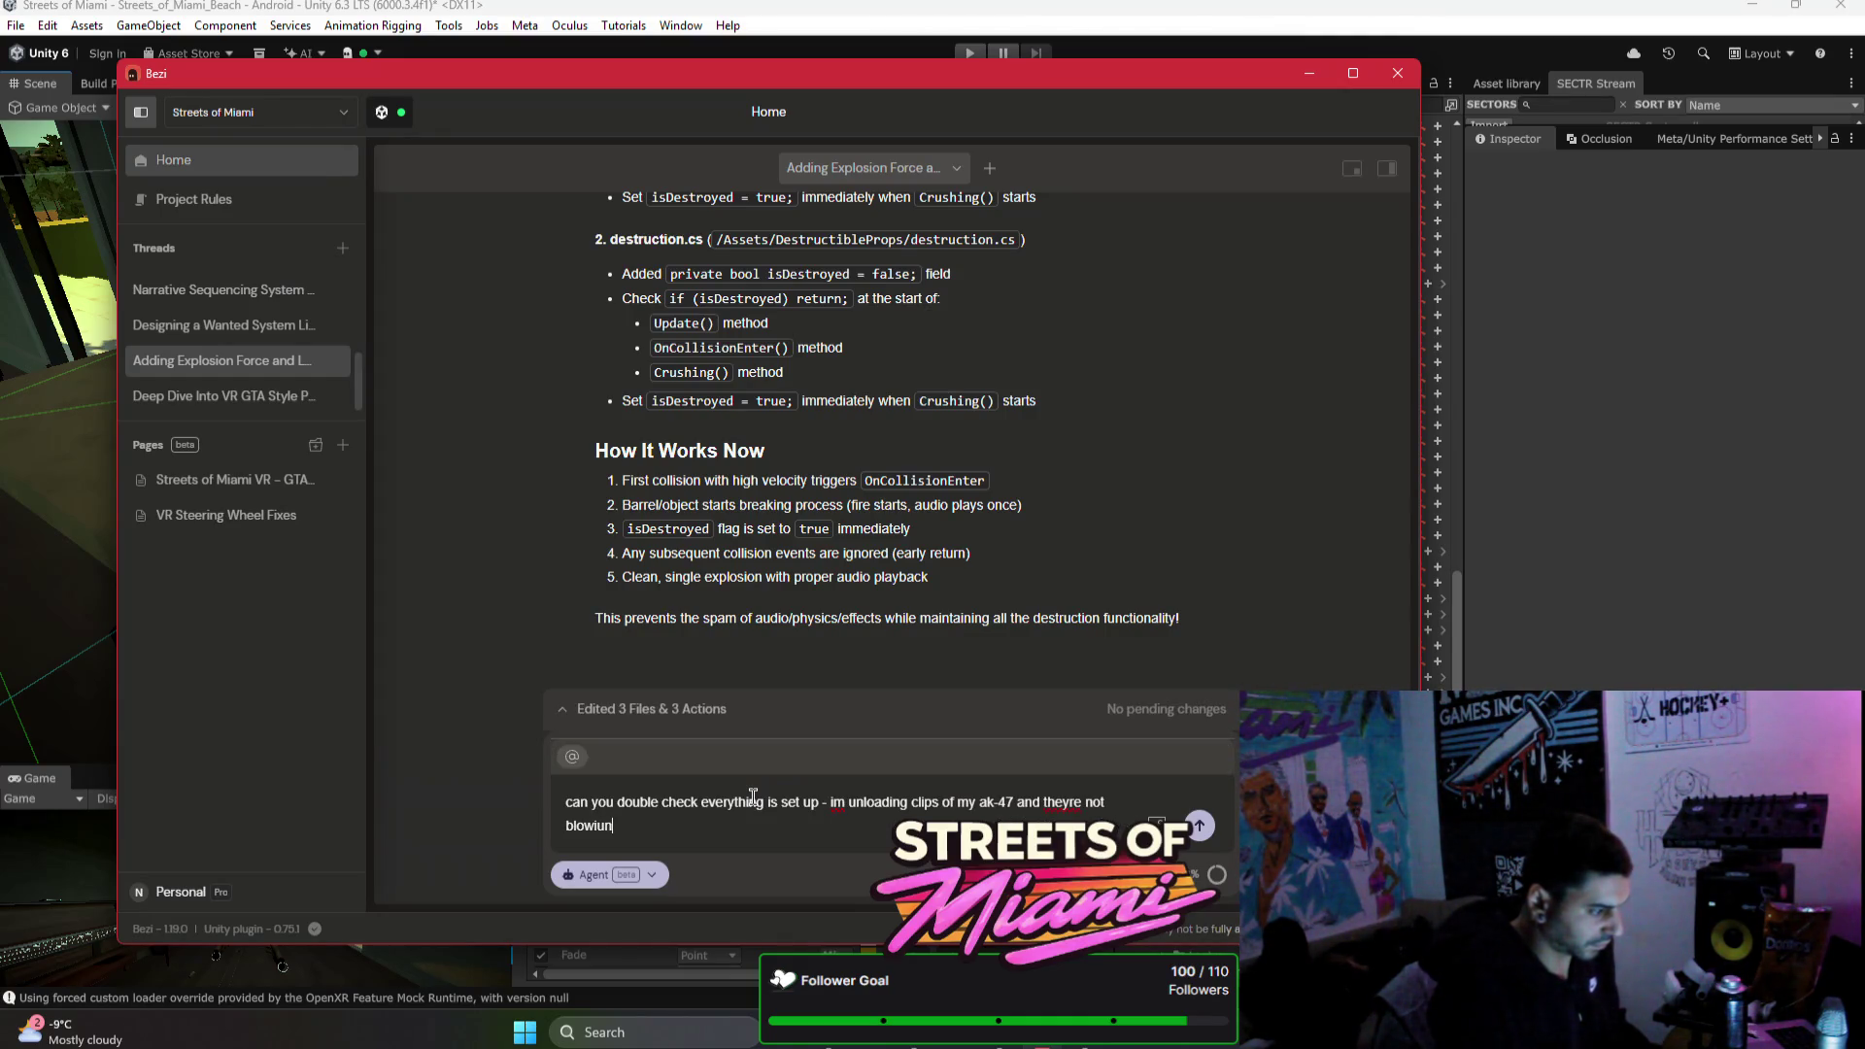
key("BackSpace")
type("n")
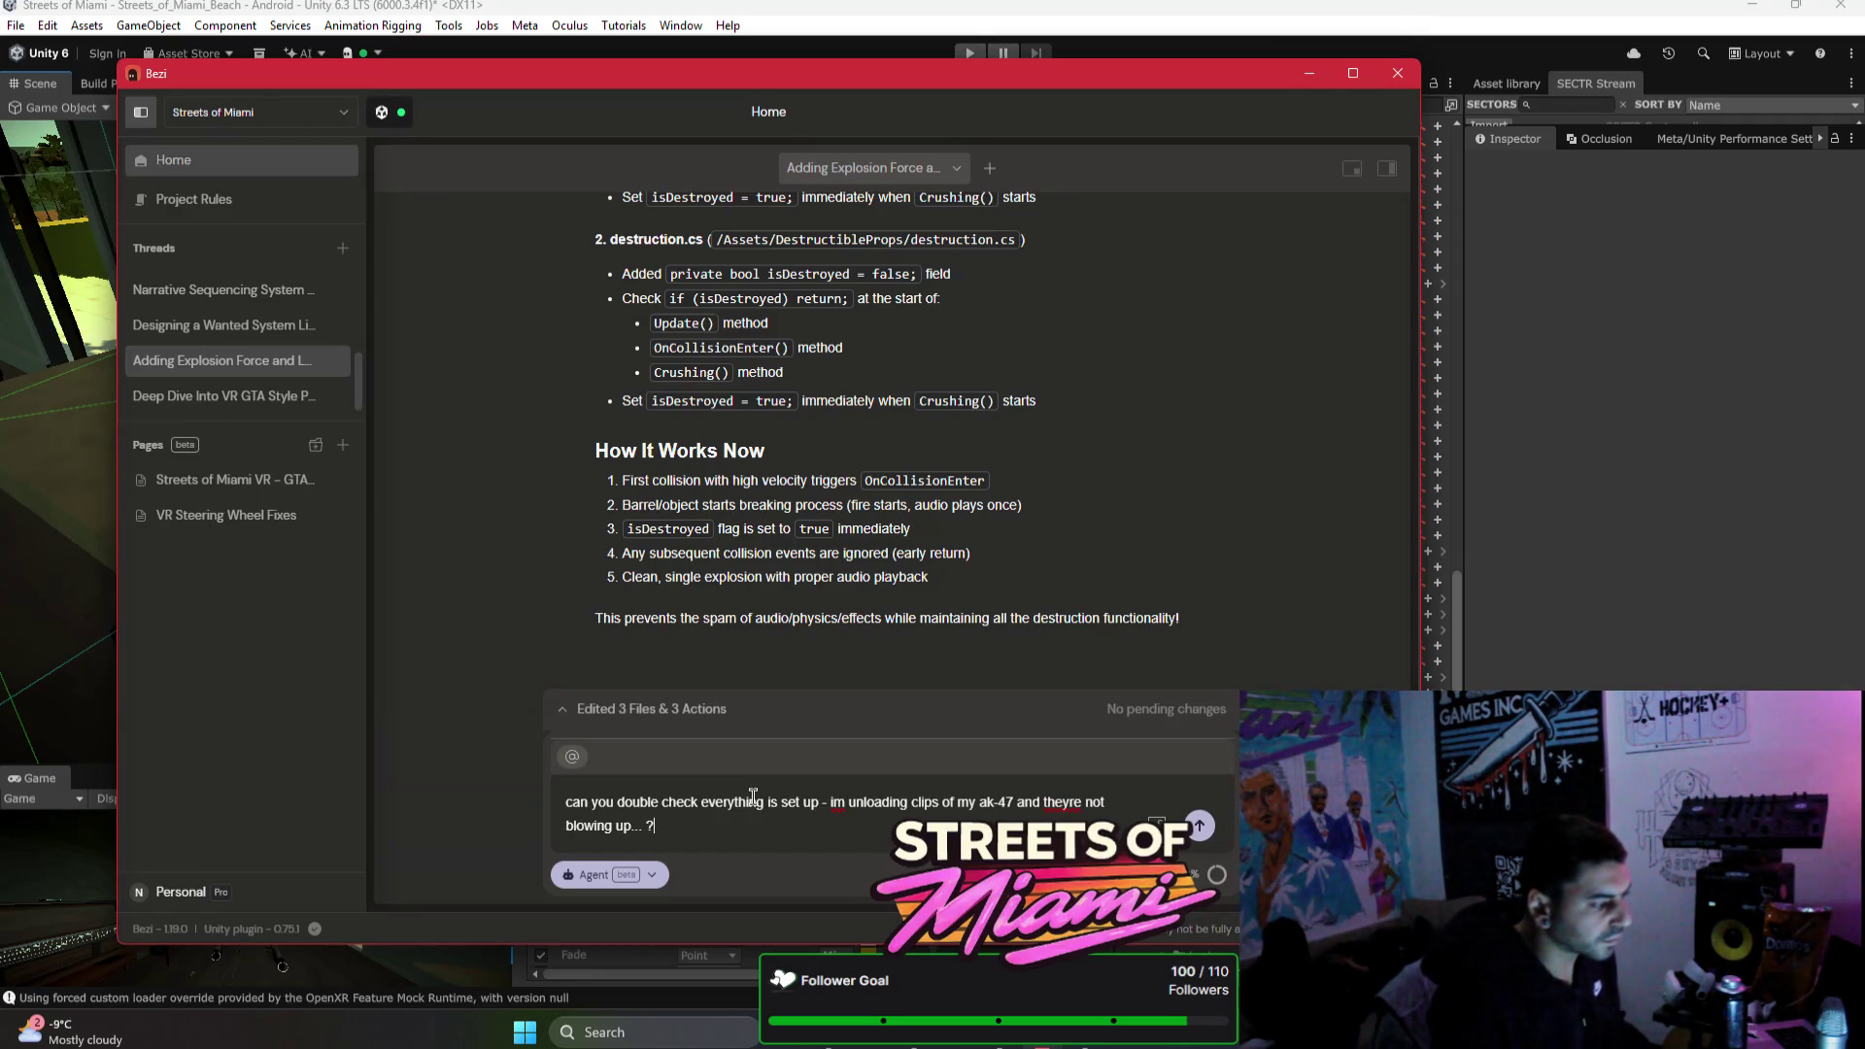
key("alt+Tab")
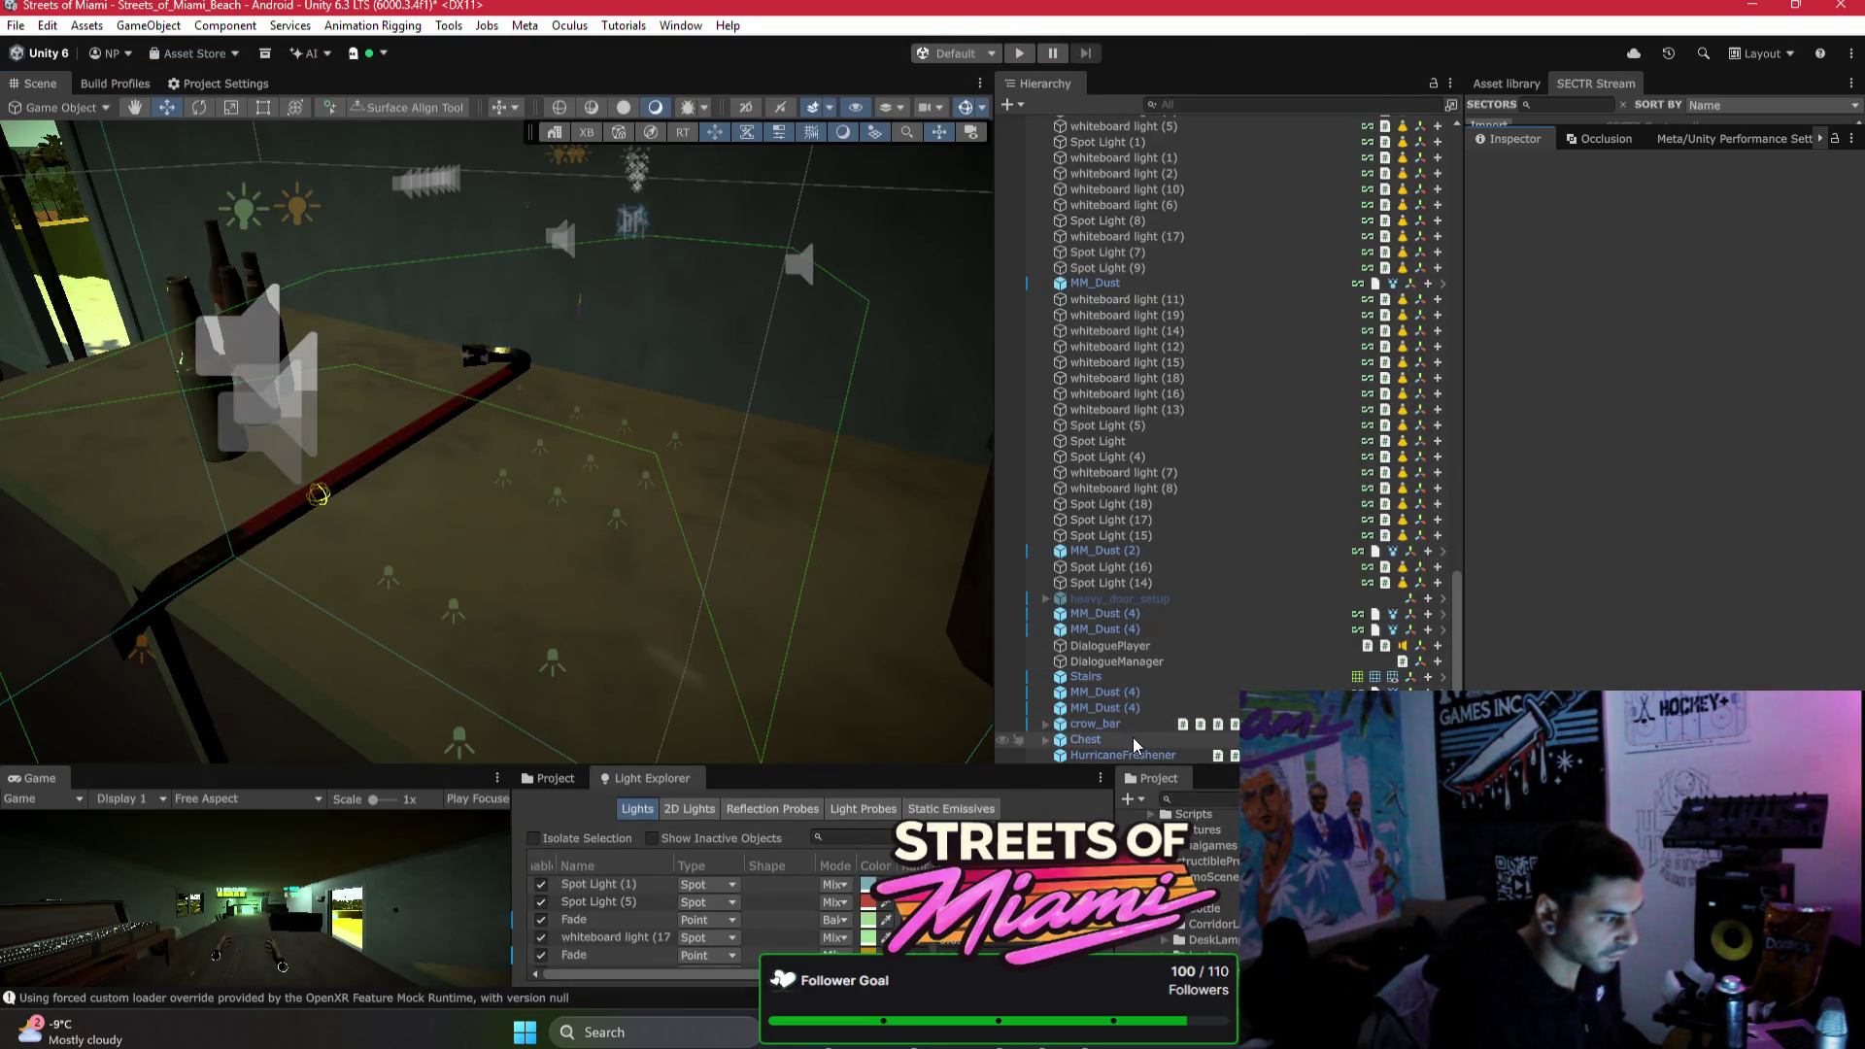
Step: Attach the Helicopter and Mustang as context and send the vehicle explosion question to Bezi
scroll(1134, 745, "up", 10)
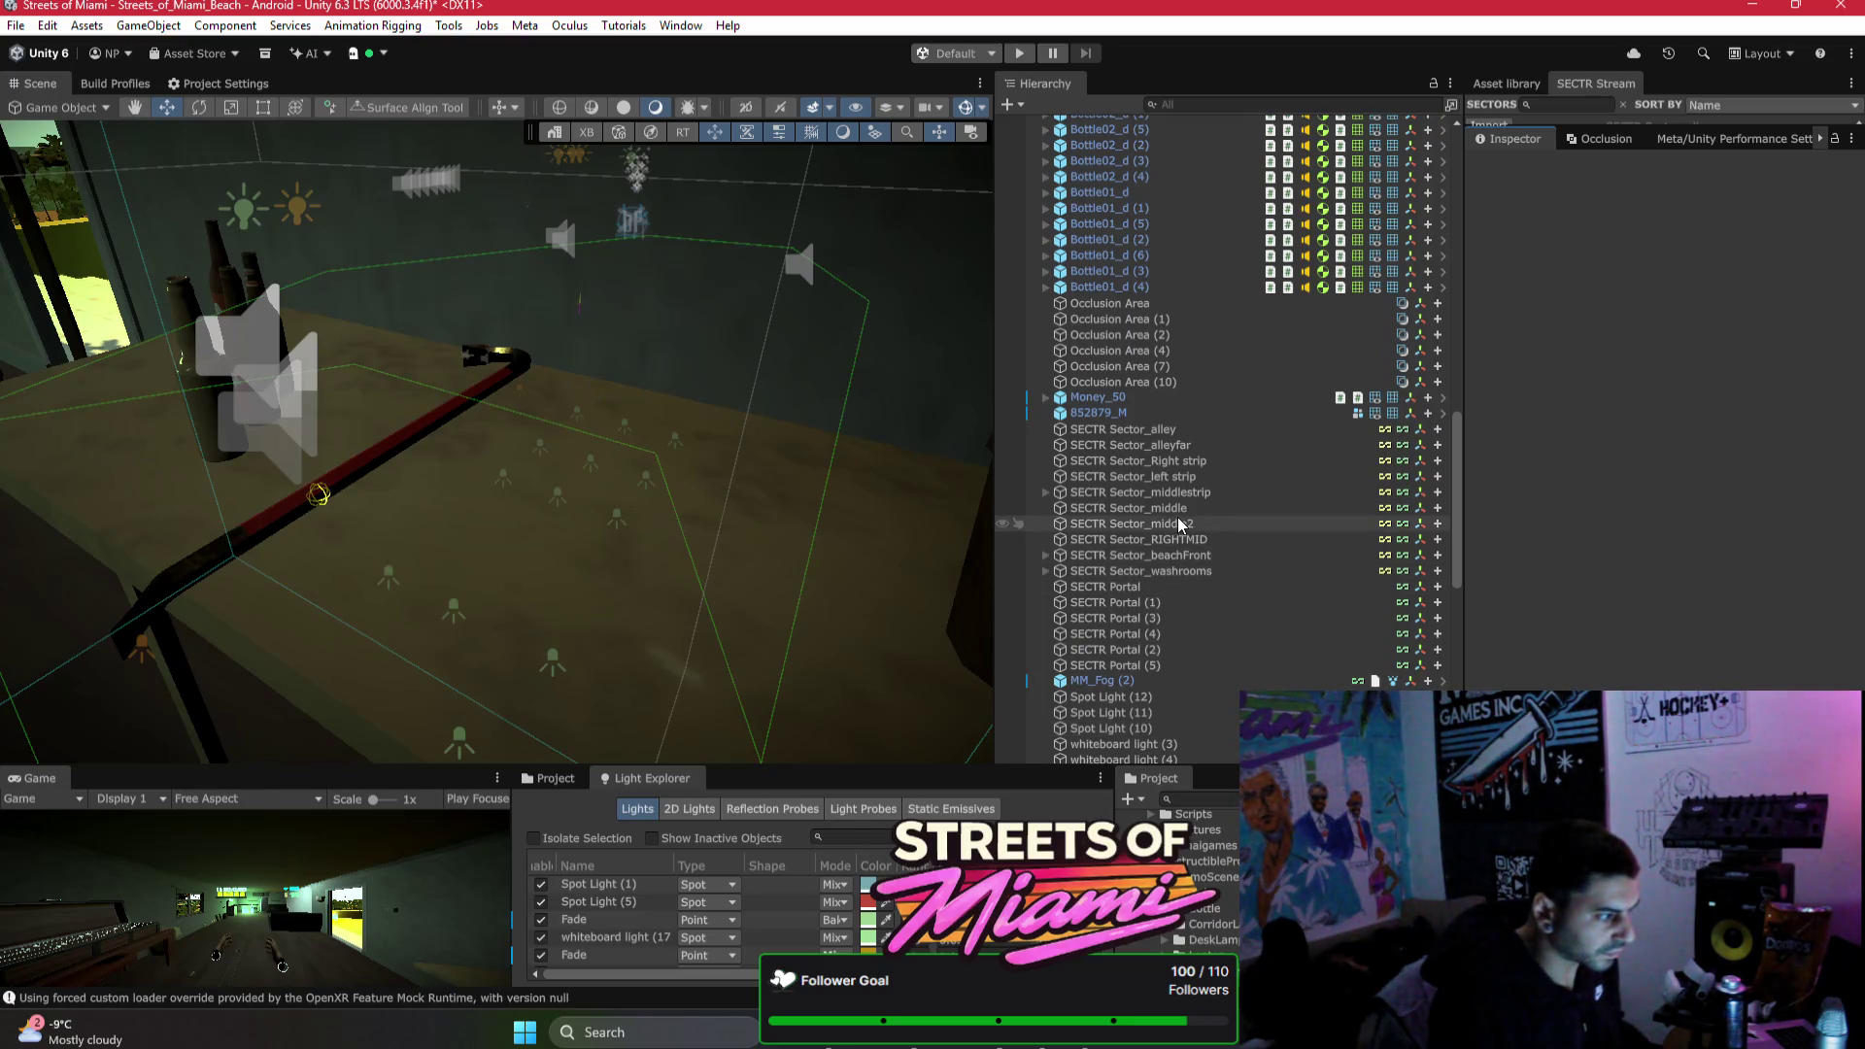
scroll(1180, 525, "up", 5)
scroll(1180, 525, "up", 5)
left_click(1130, 596)
left_click(1130, 585, "ctrl")
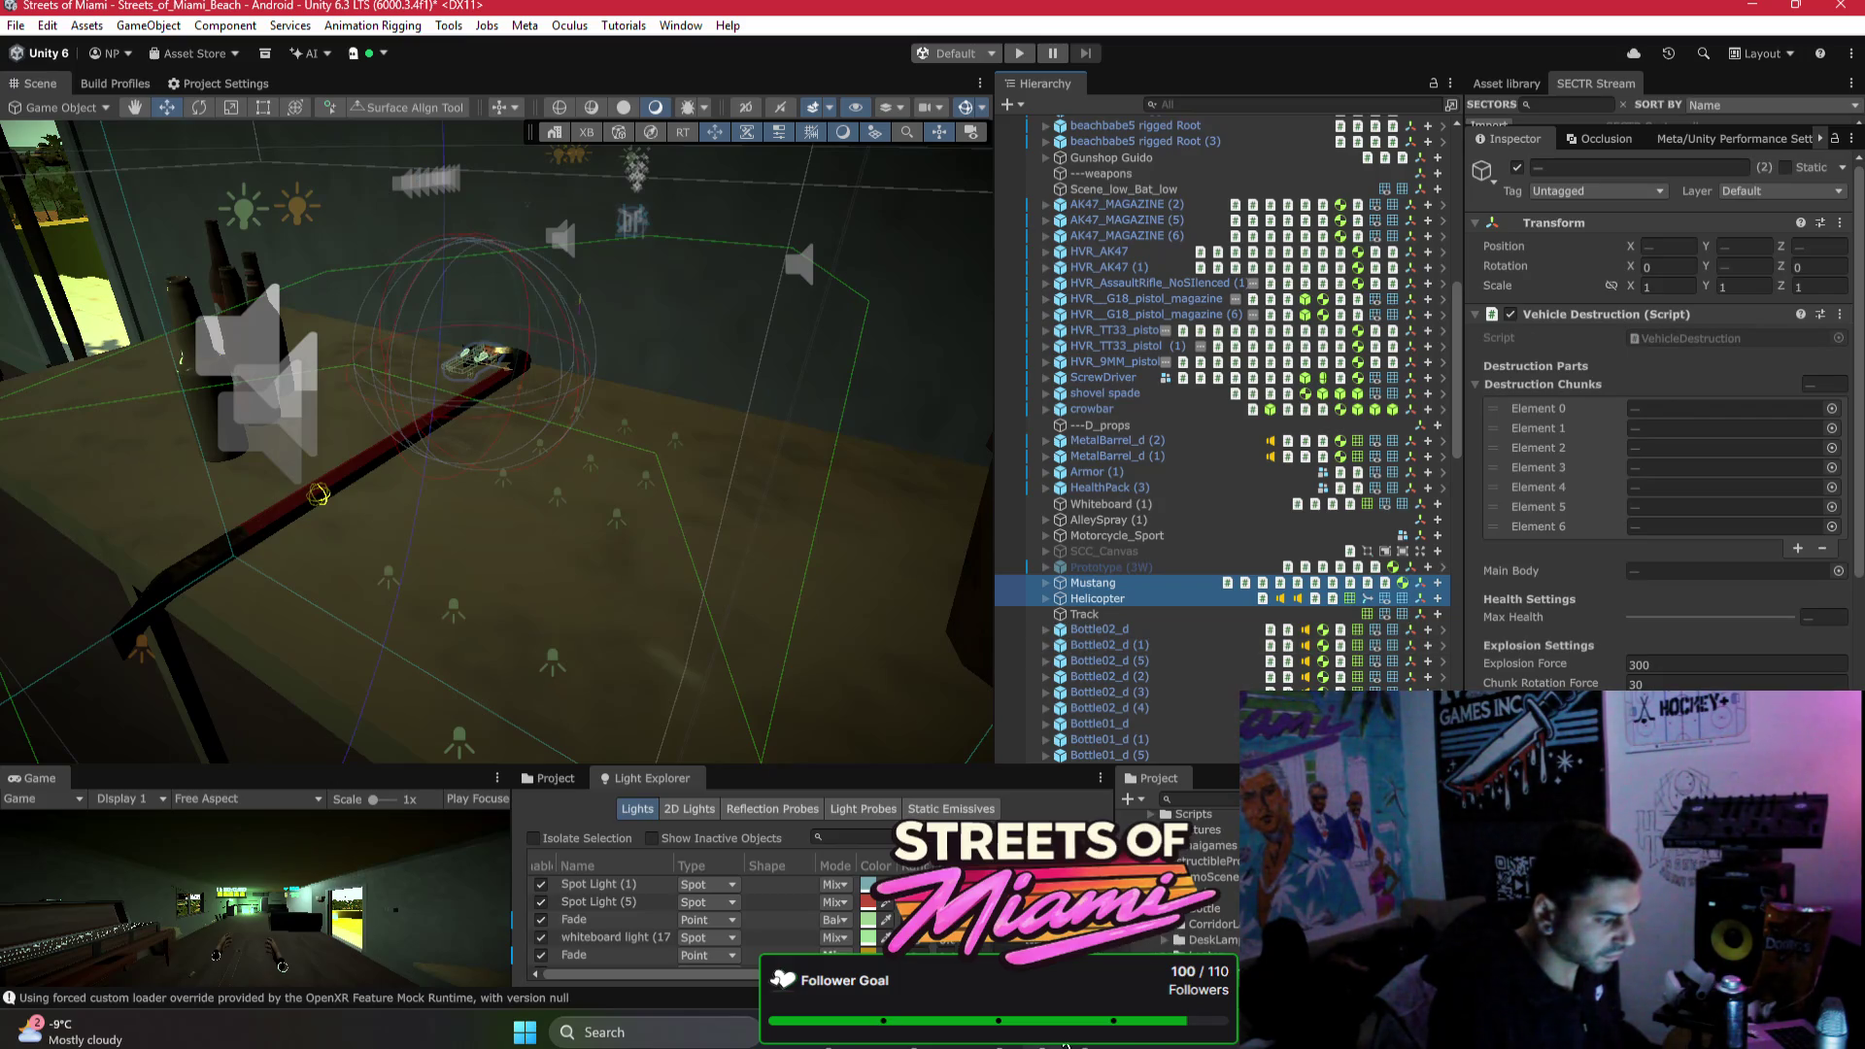
key("alt+Tab")
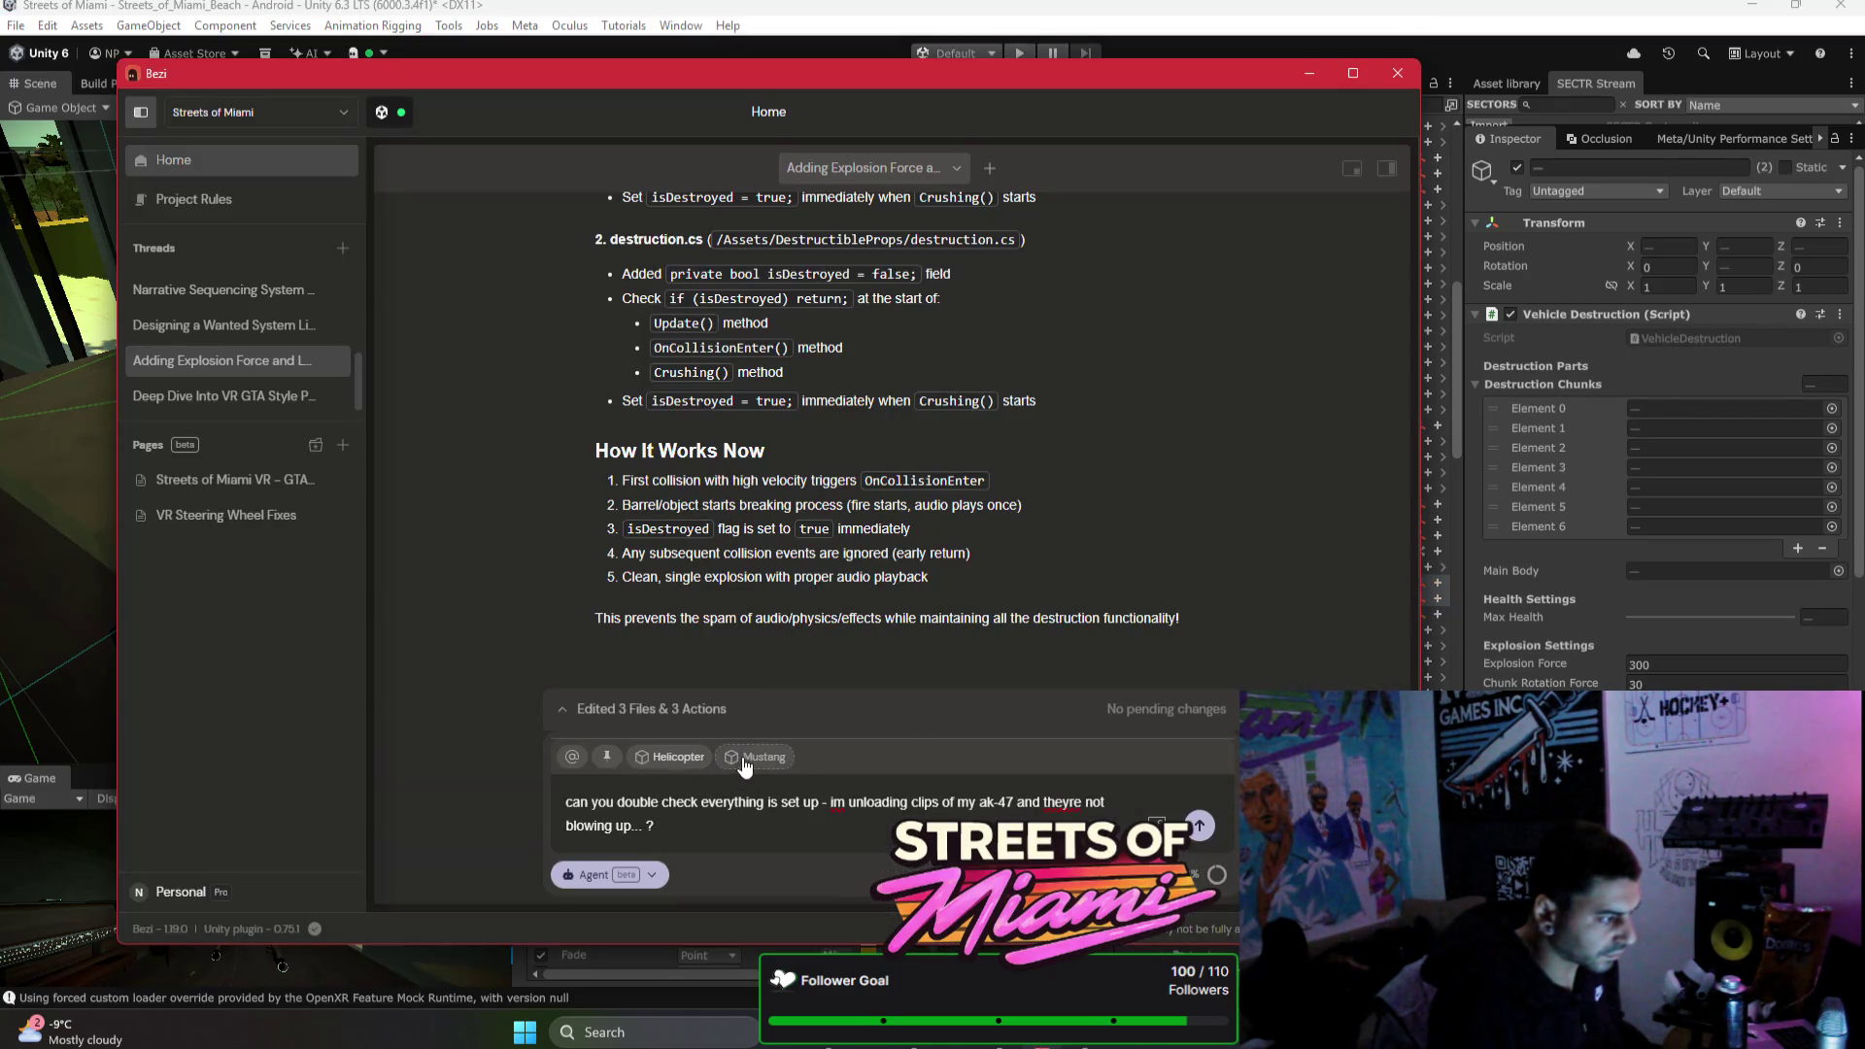
left_click(1200, 826)
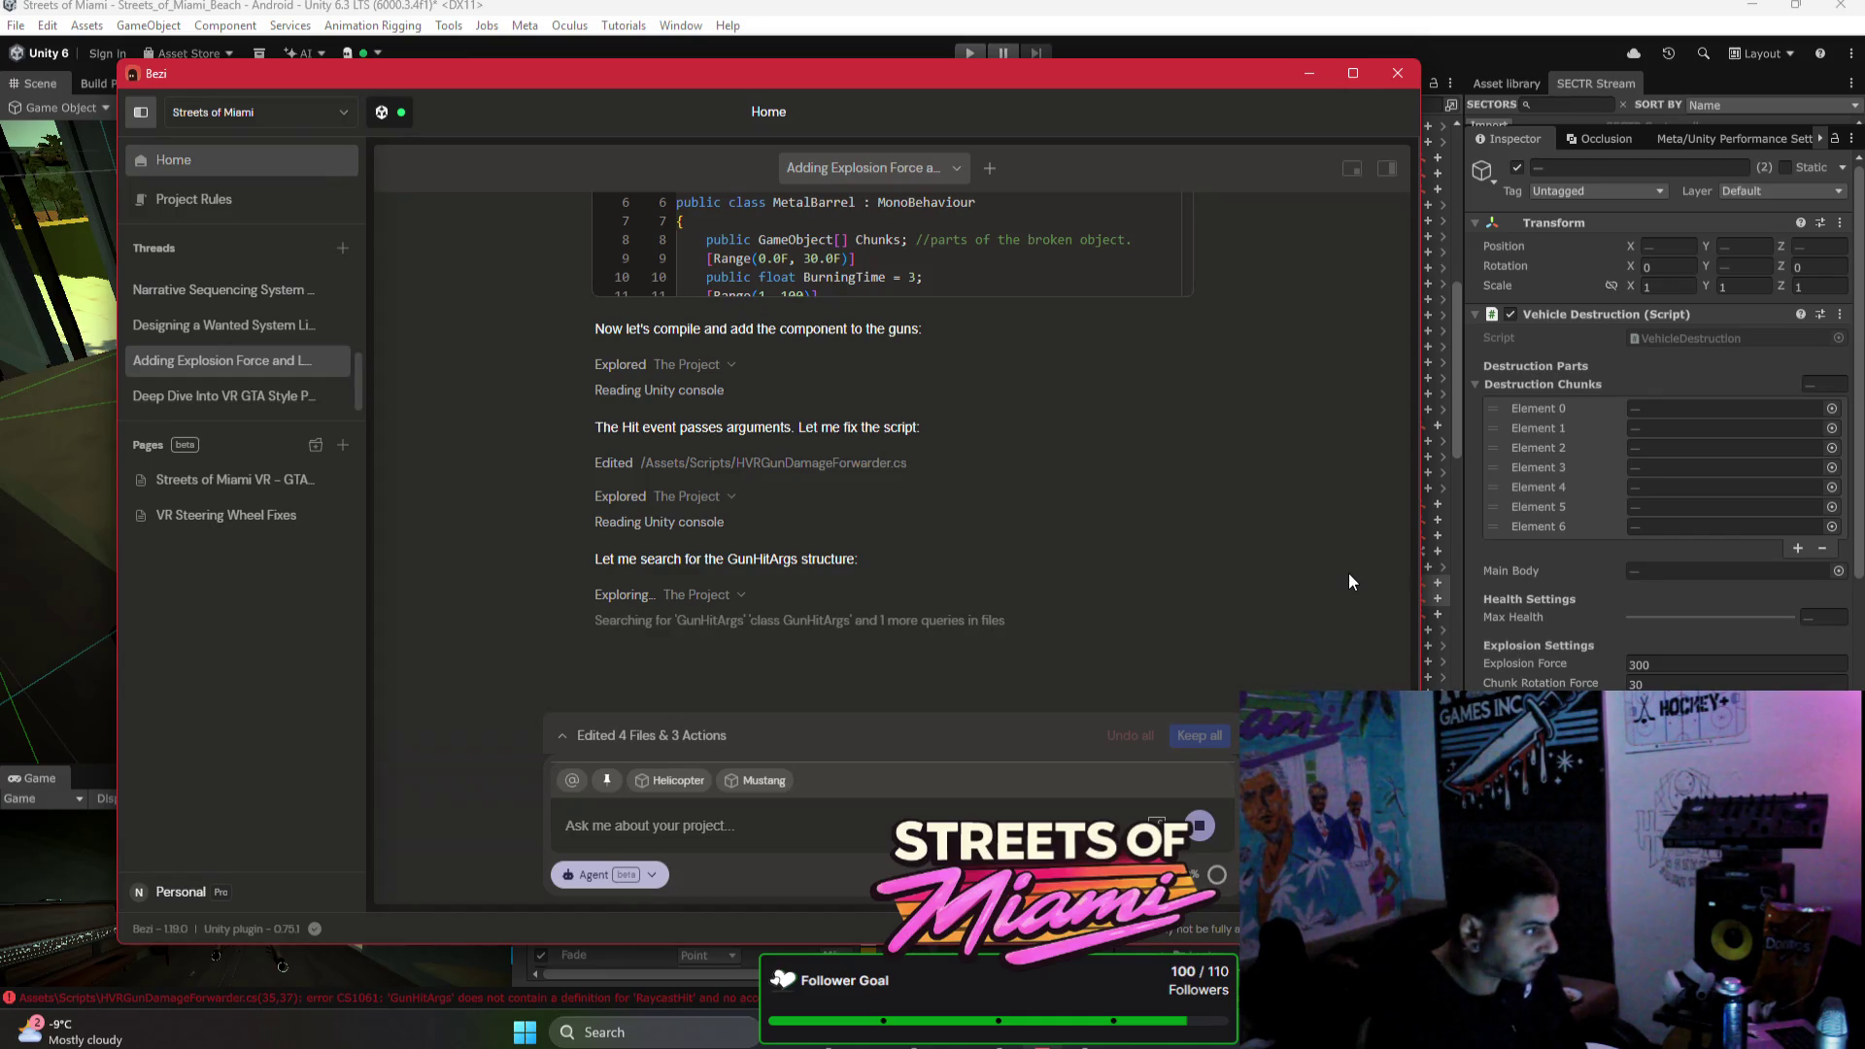
Step: Drag the Bezi window aside while the agent edits HVRGunDamageForwarder.cs
mouse_move(1215, 75)
left_mouse_down()
mouse_move(1209, 120)
mouse_move(1544, 515)
mouse_move(1861, 185)
mouse_move(1495, 233)
mouse_move(1504, 219)
left_mouse_up()
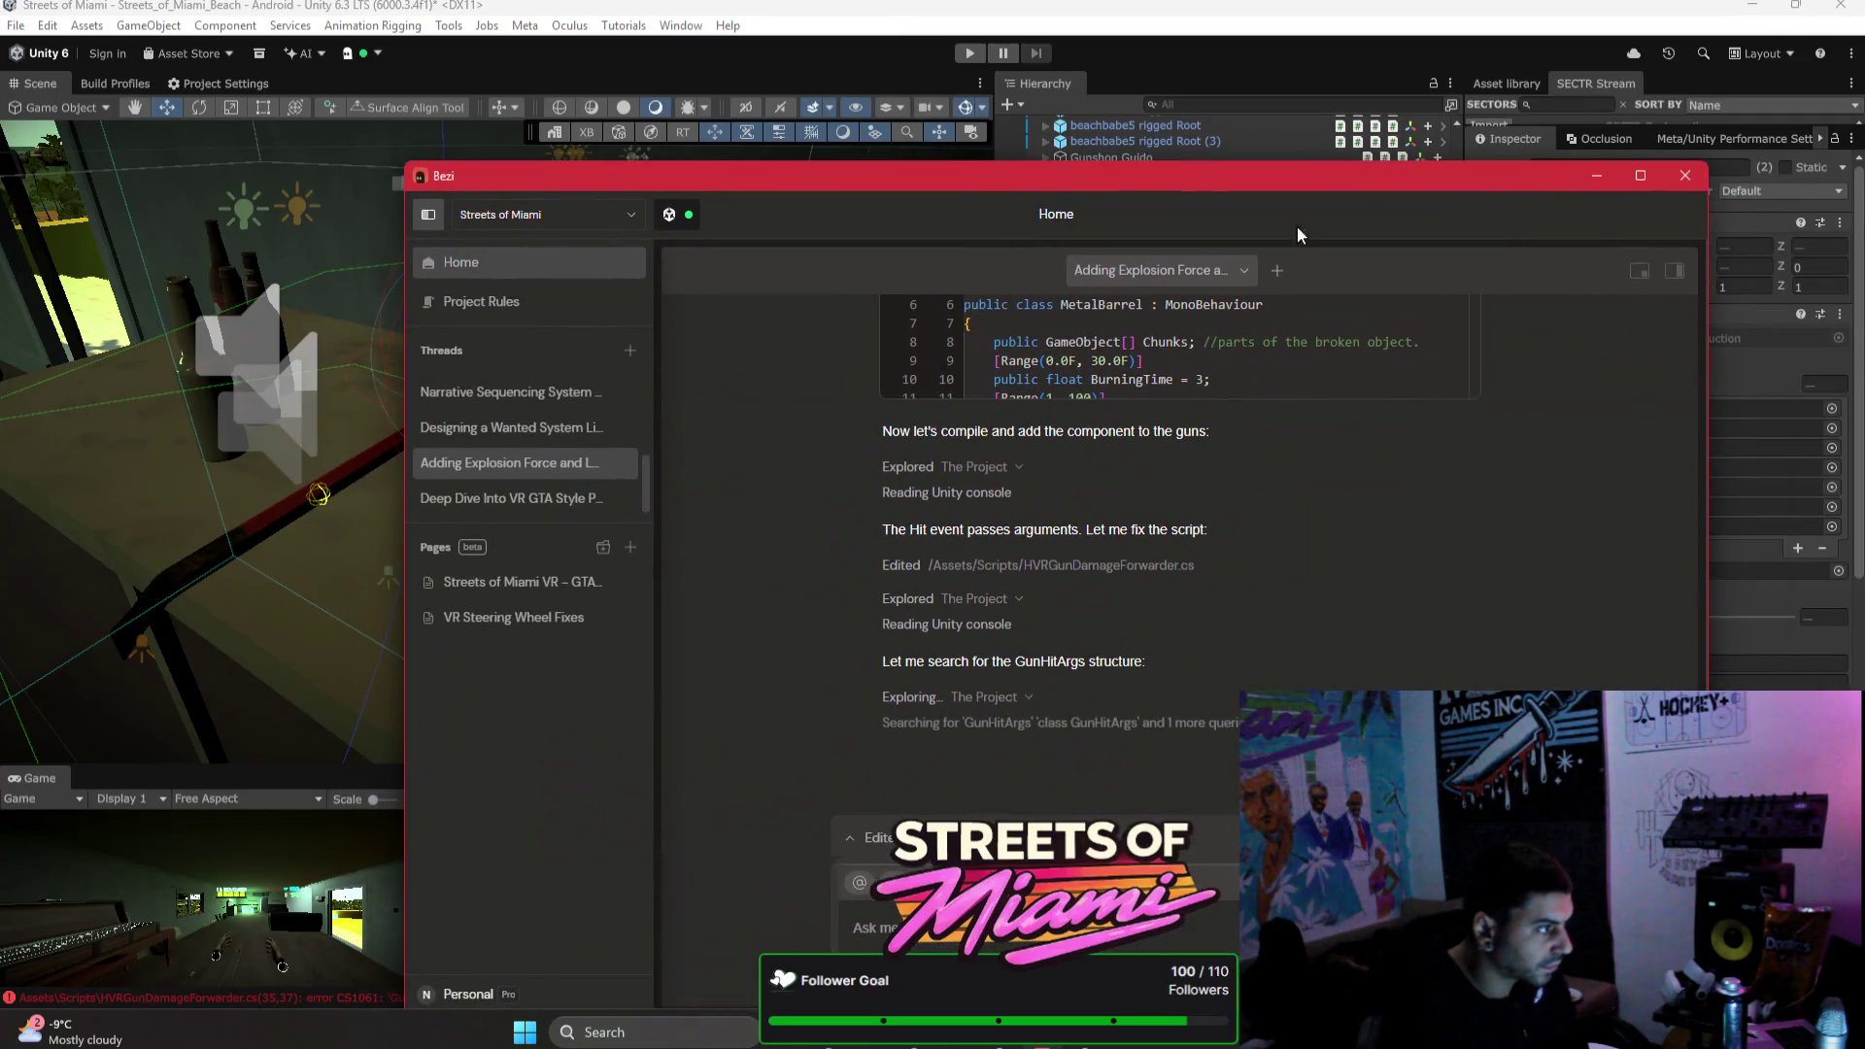
Step: Fly the Scene camera to the yellow rooftop and select the beach grandpa character
left_click(353, 380)
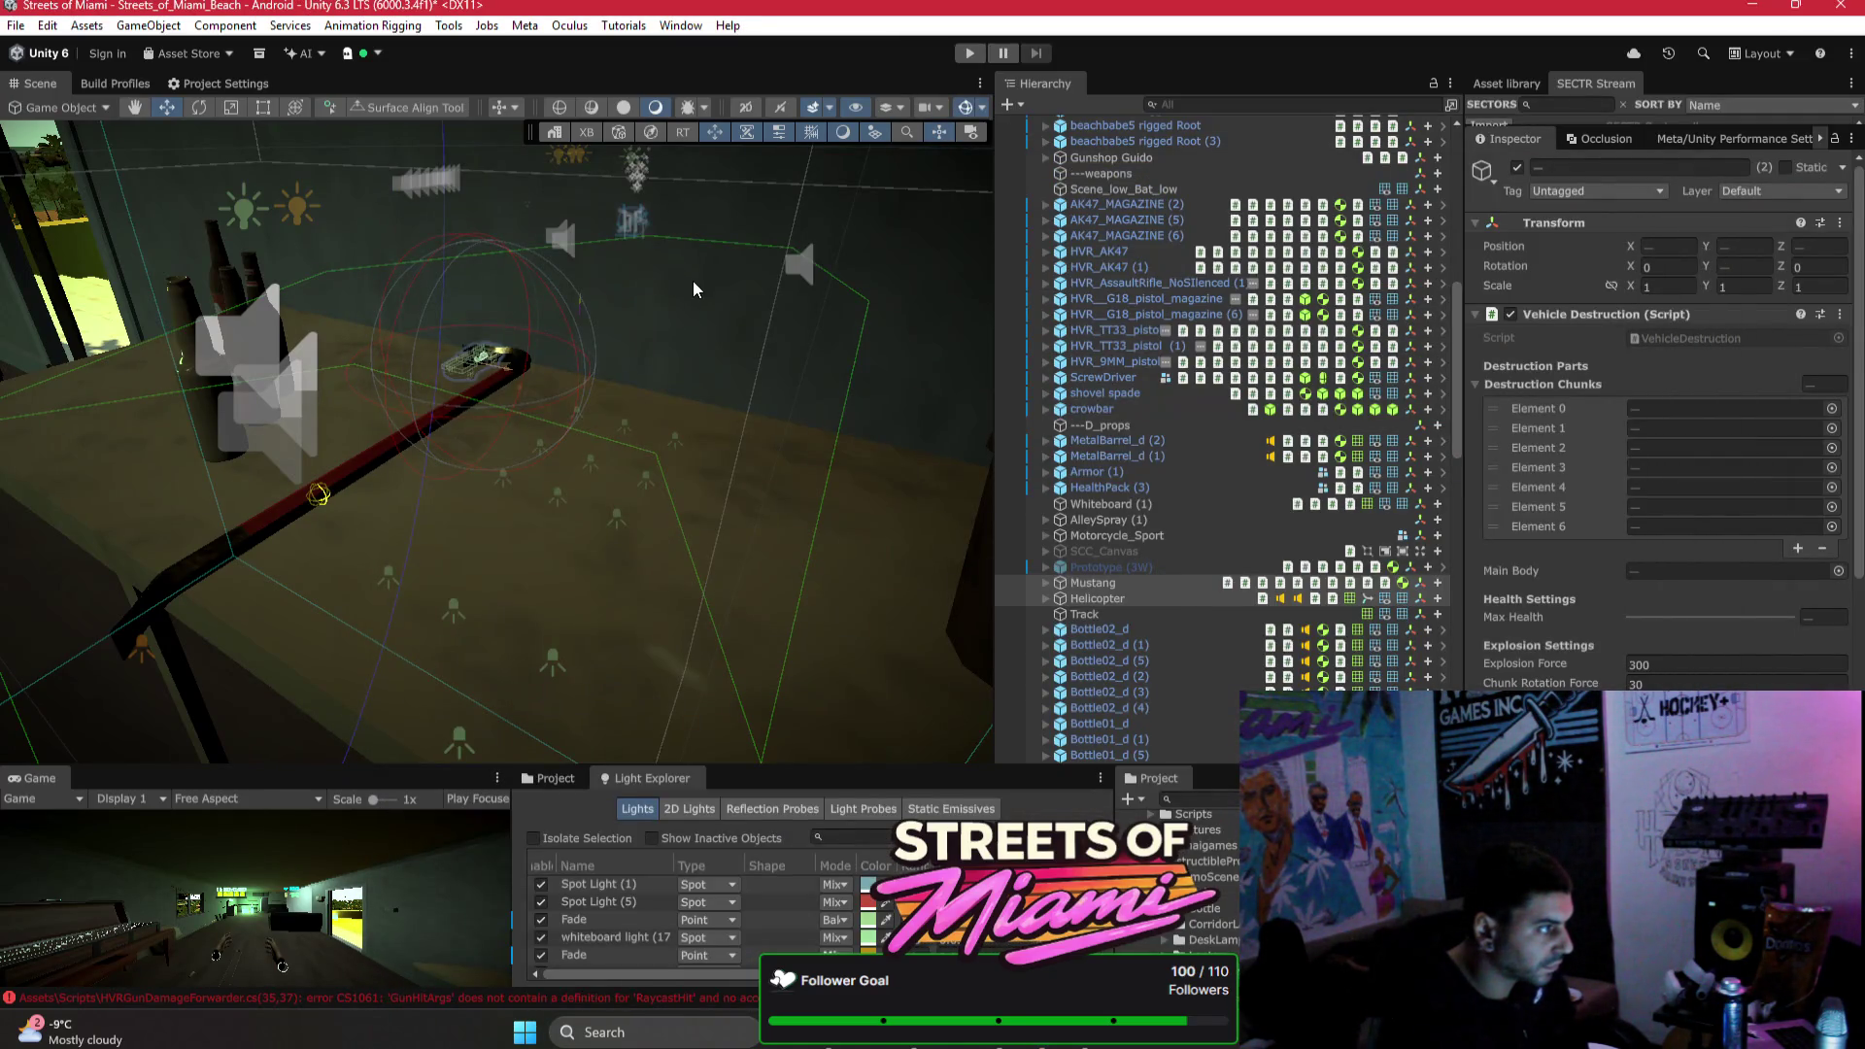
right_click(539, 247)
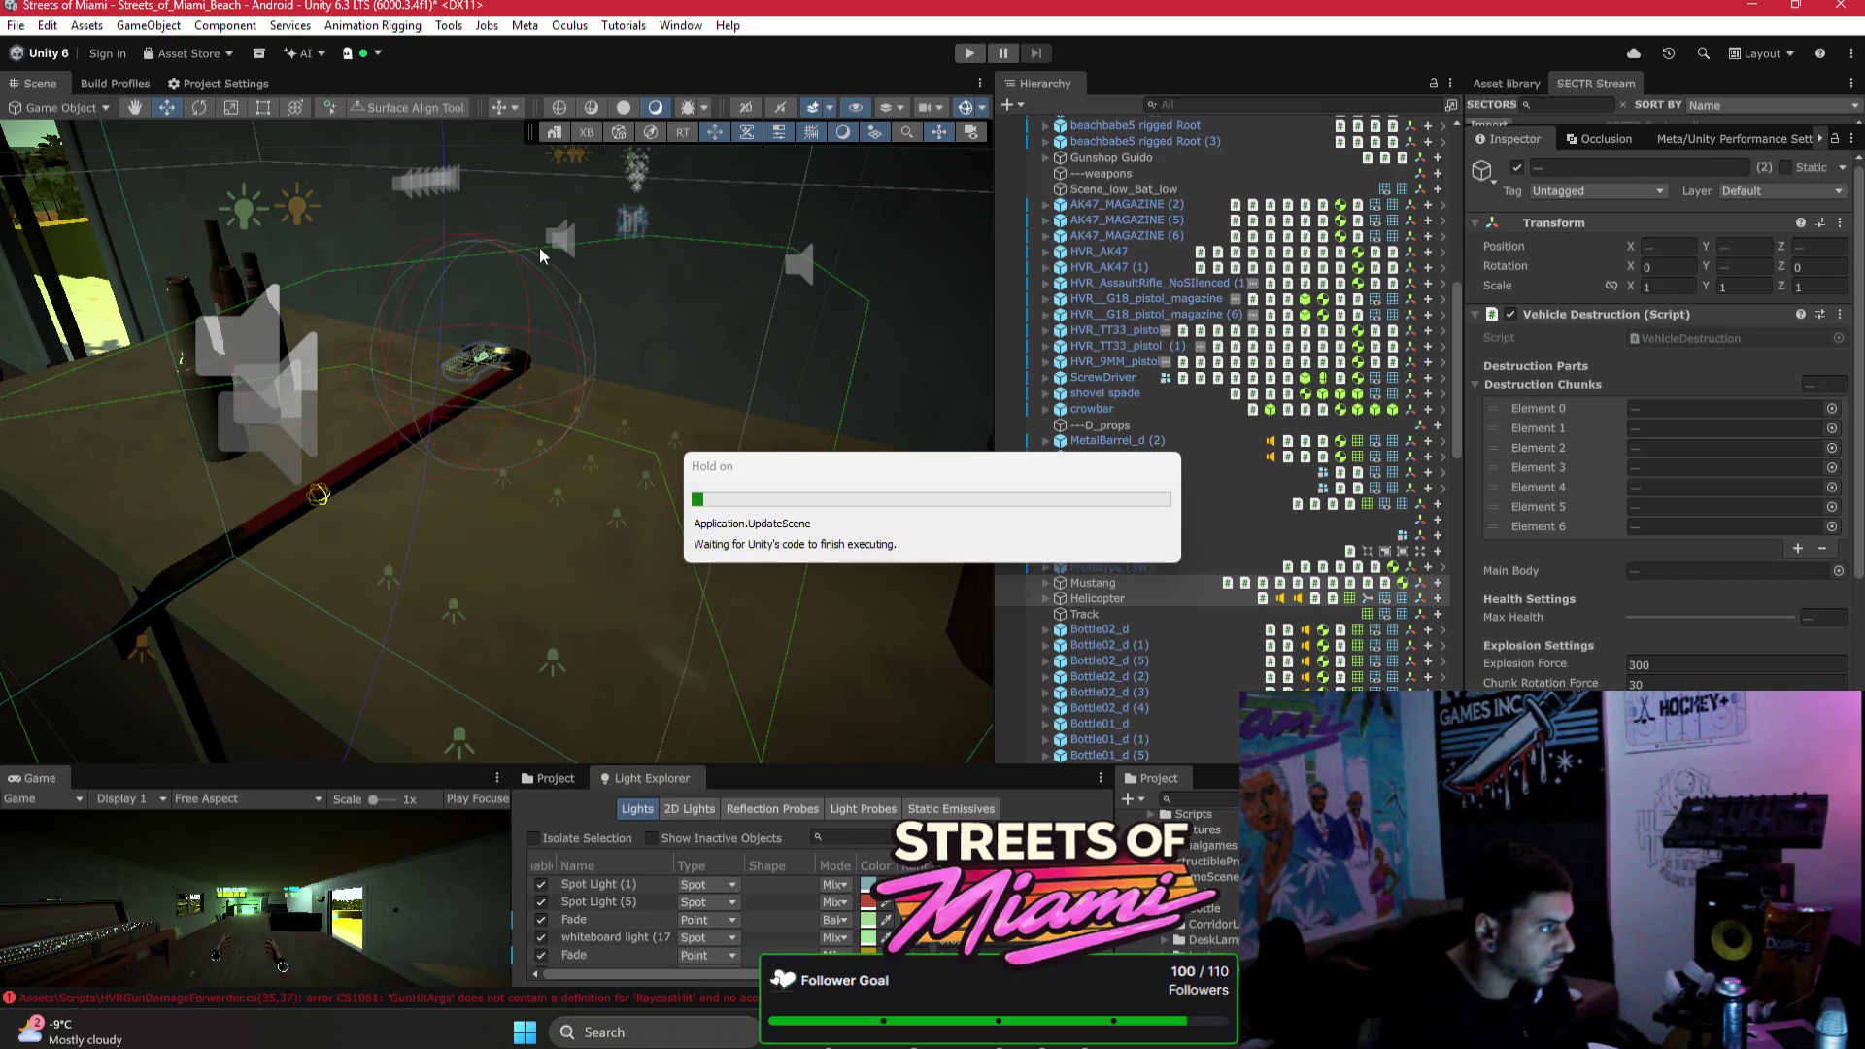
mouse_move(515, 275)
left_mouse_down()
mouse_move(651, 293)
mouse_move(584, 279)
mouse_move(905, 402)
mouse_move(773, 398)
left_mouse_up()
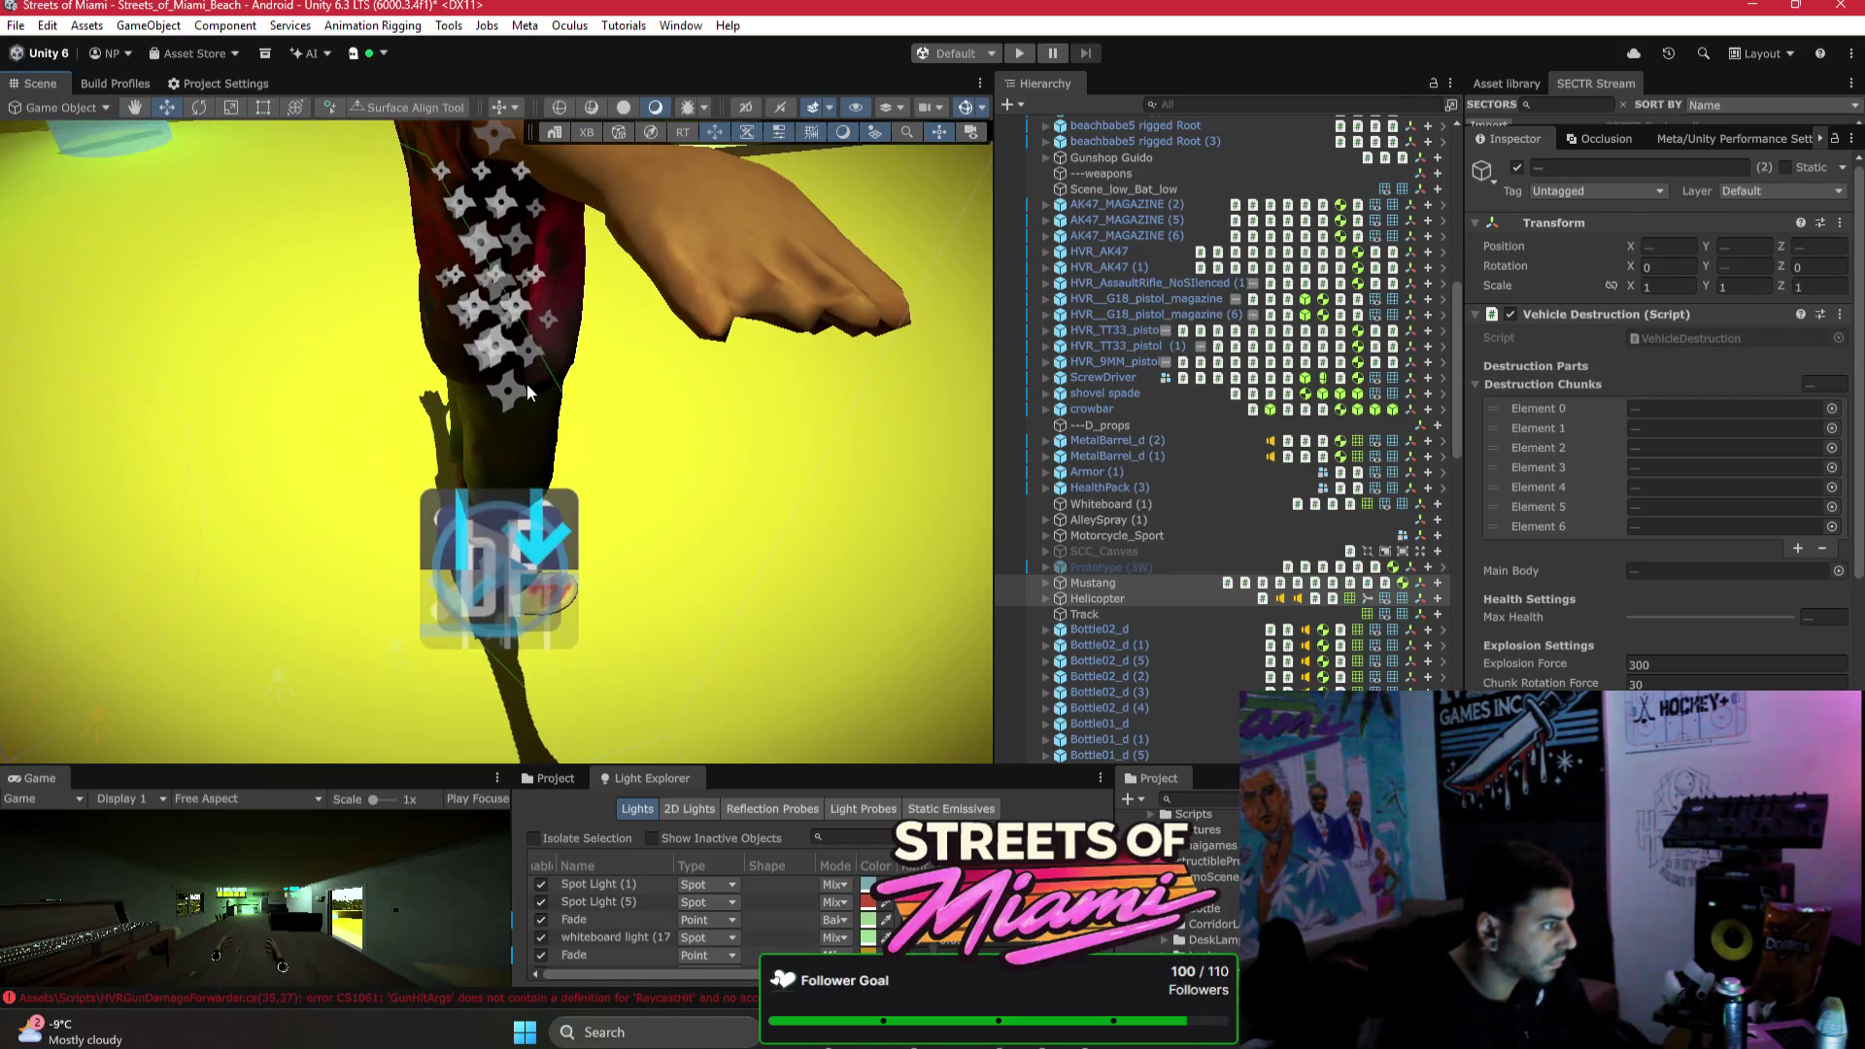
left_click(526, 383)
left_click_drag(409, 379, 631, 98)
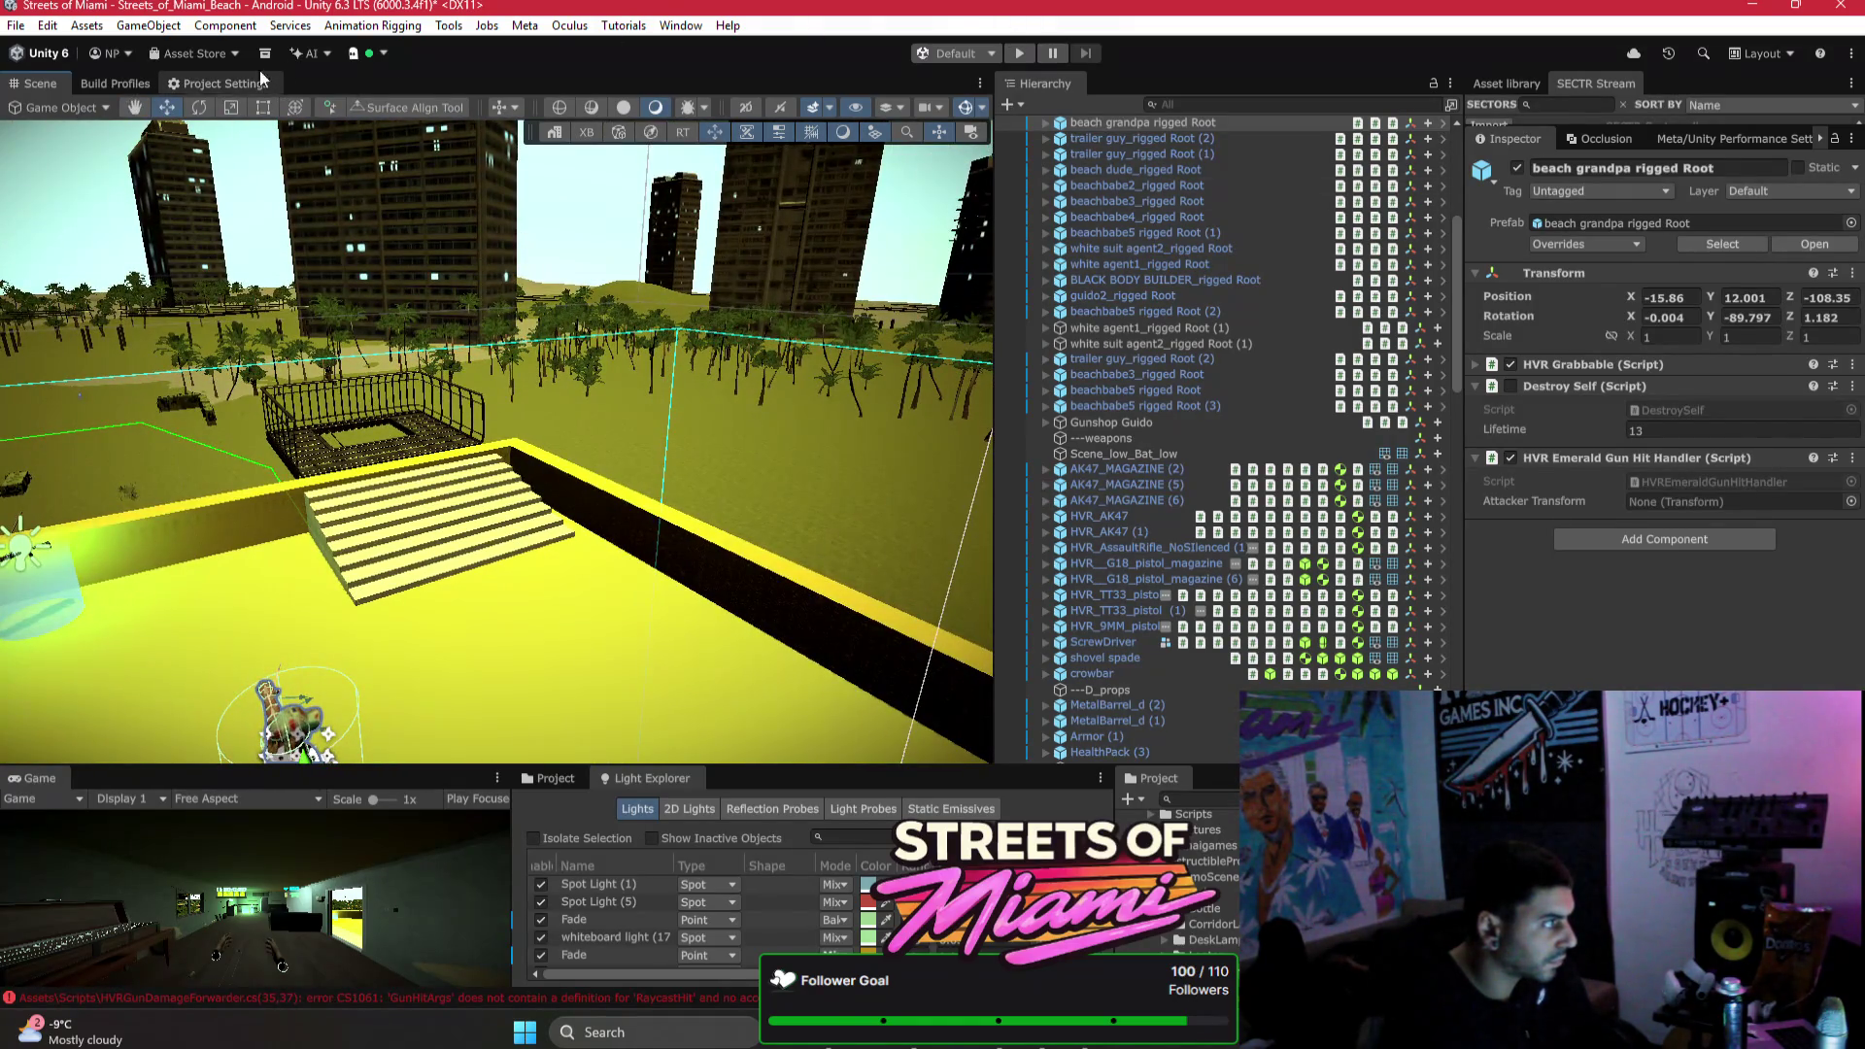
left_click(679, 26)
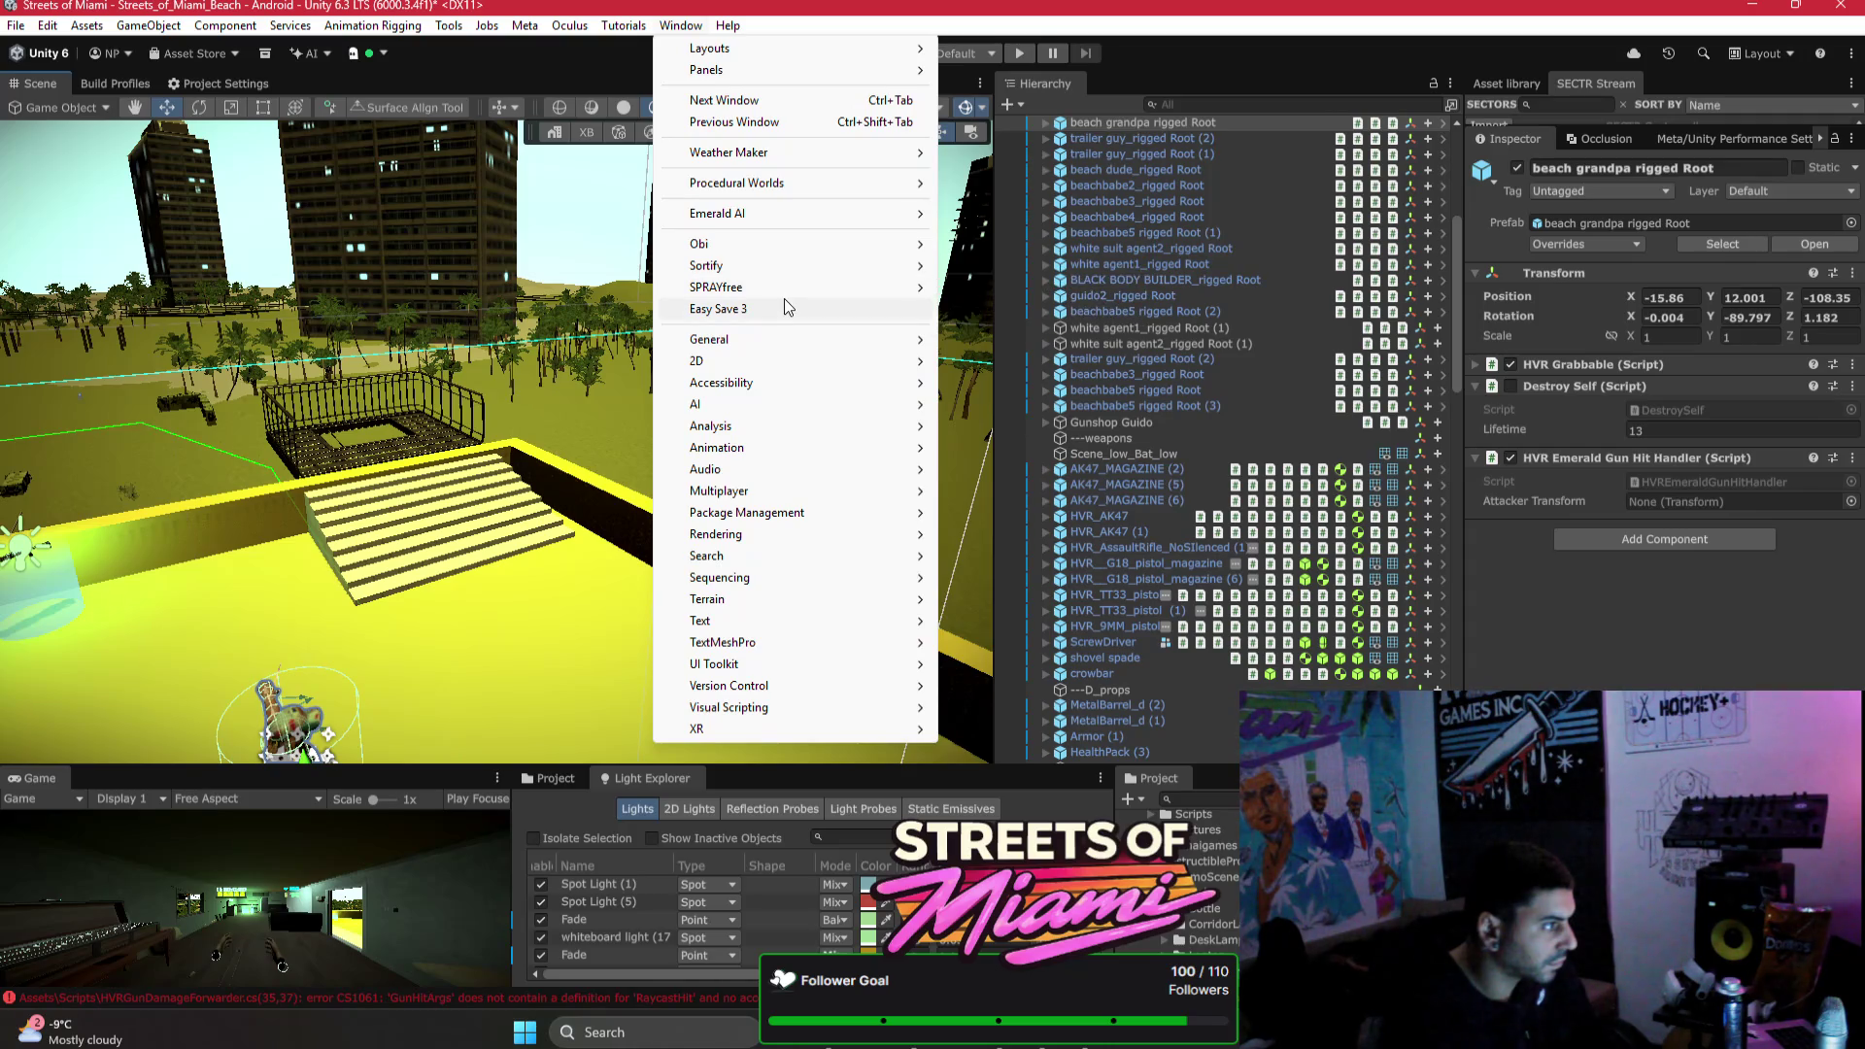
Step: Import All Sectors from the SECTR Stream Window, confirm, and return to Bezi
mouse_move(824, 148)
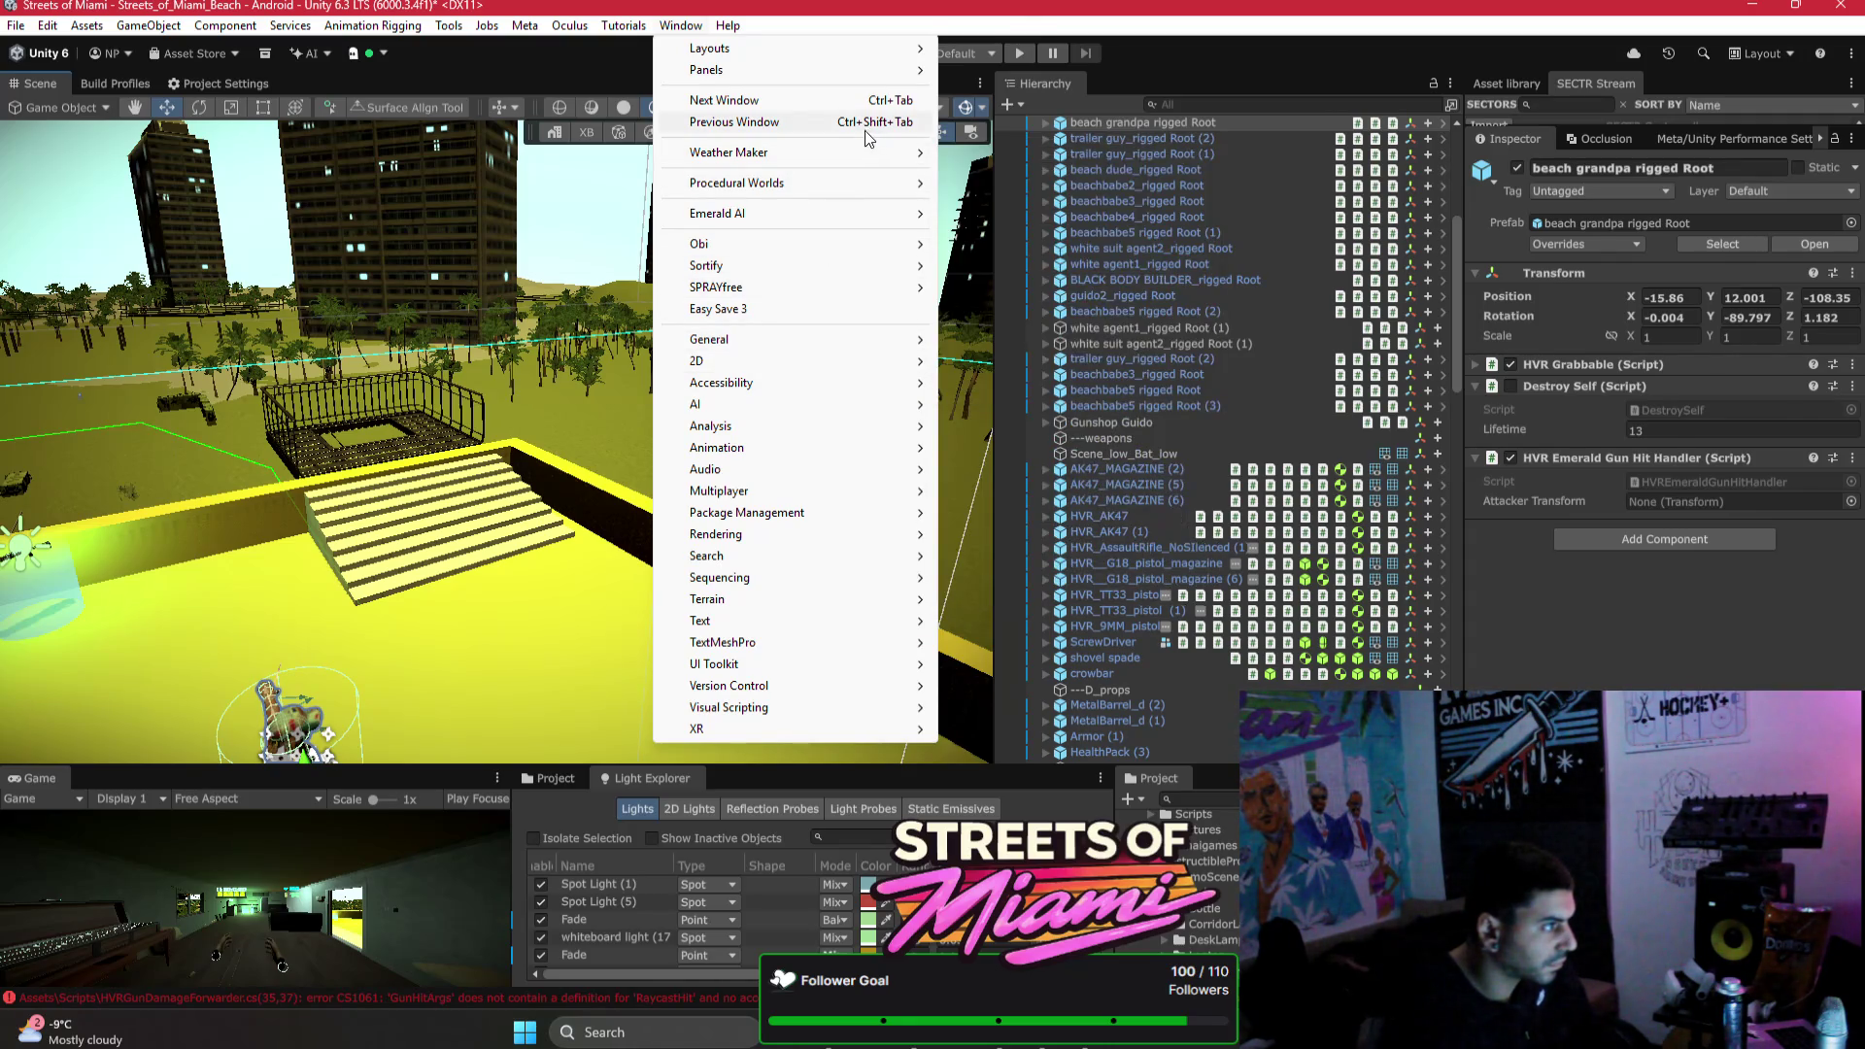
mouse_move(924, 187)
mouse_move(991, 183)
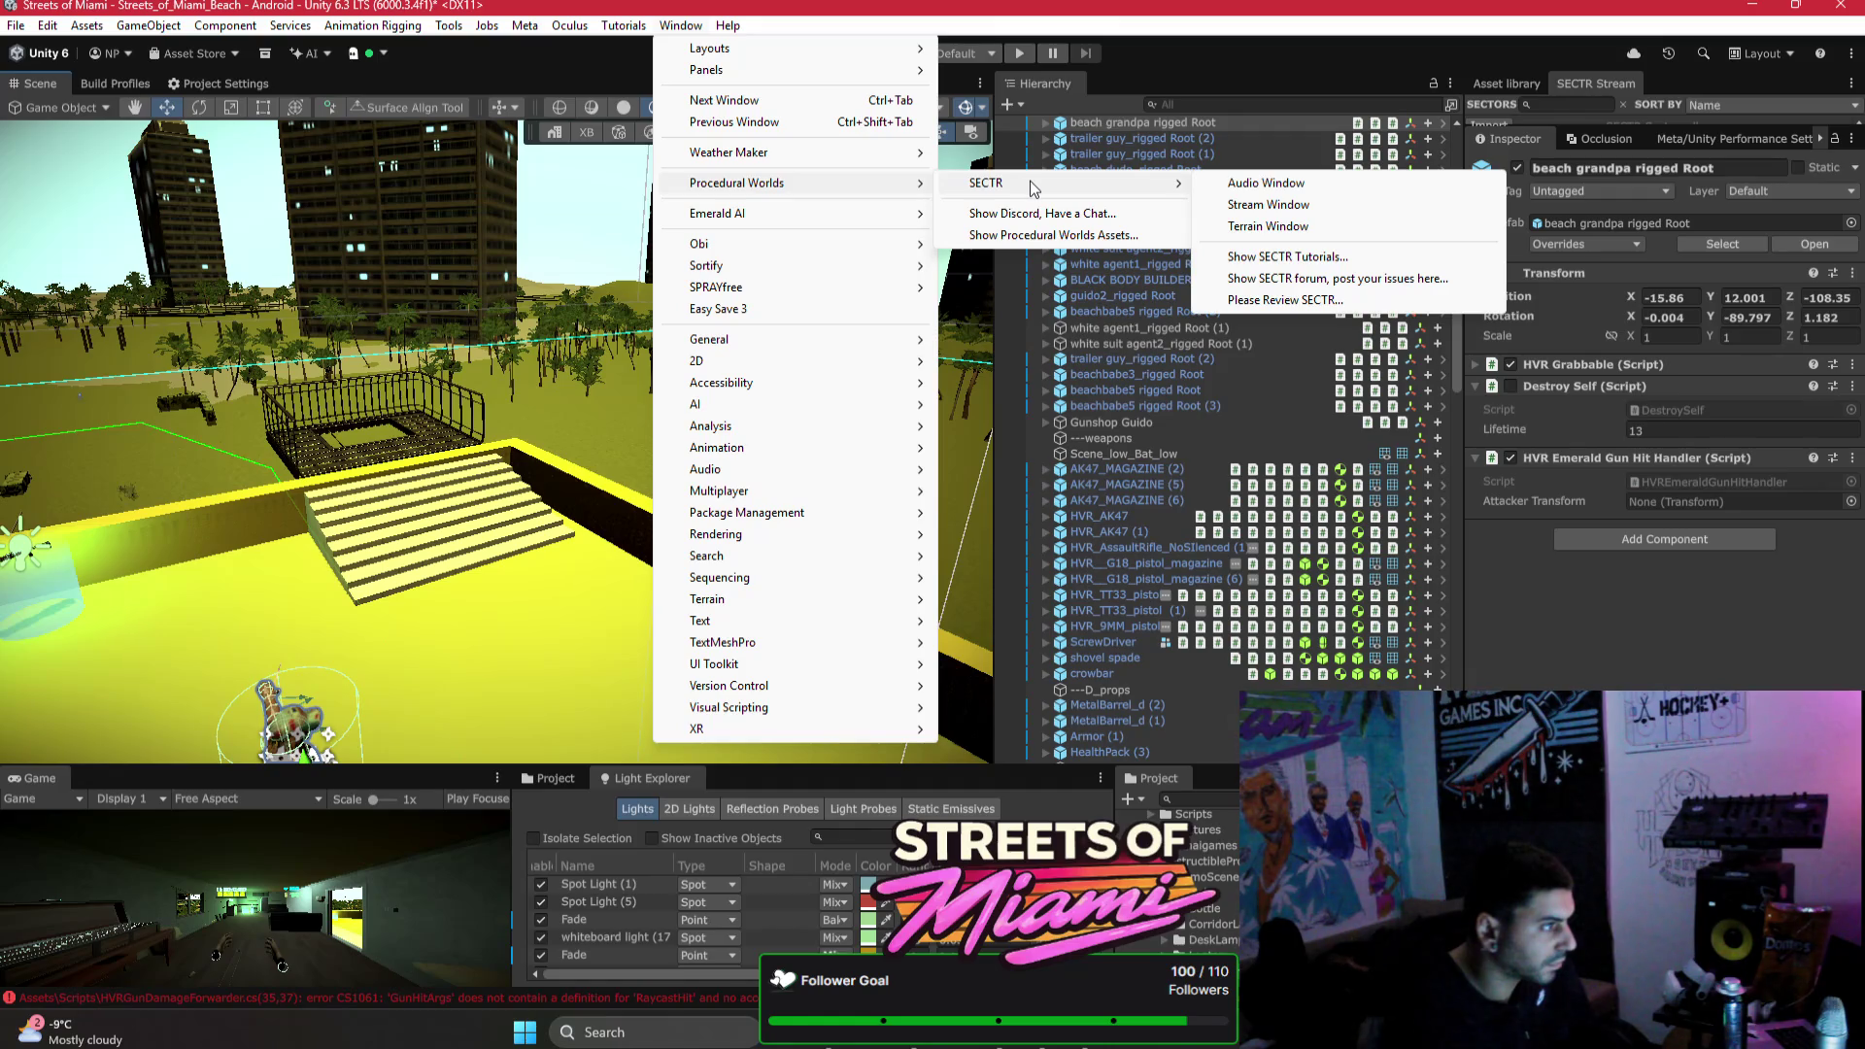
left_click(1287, 206)
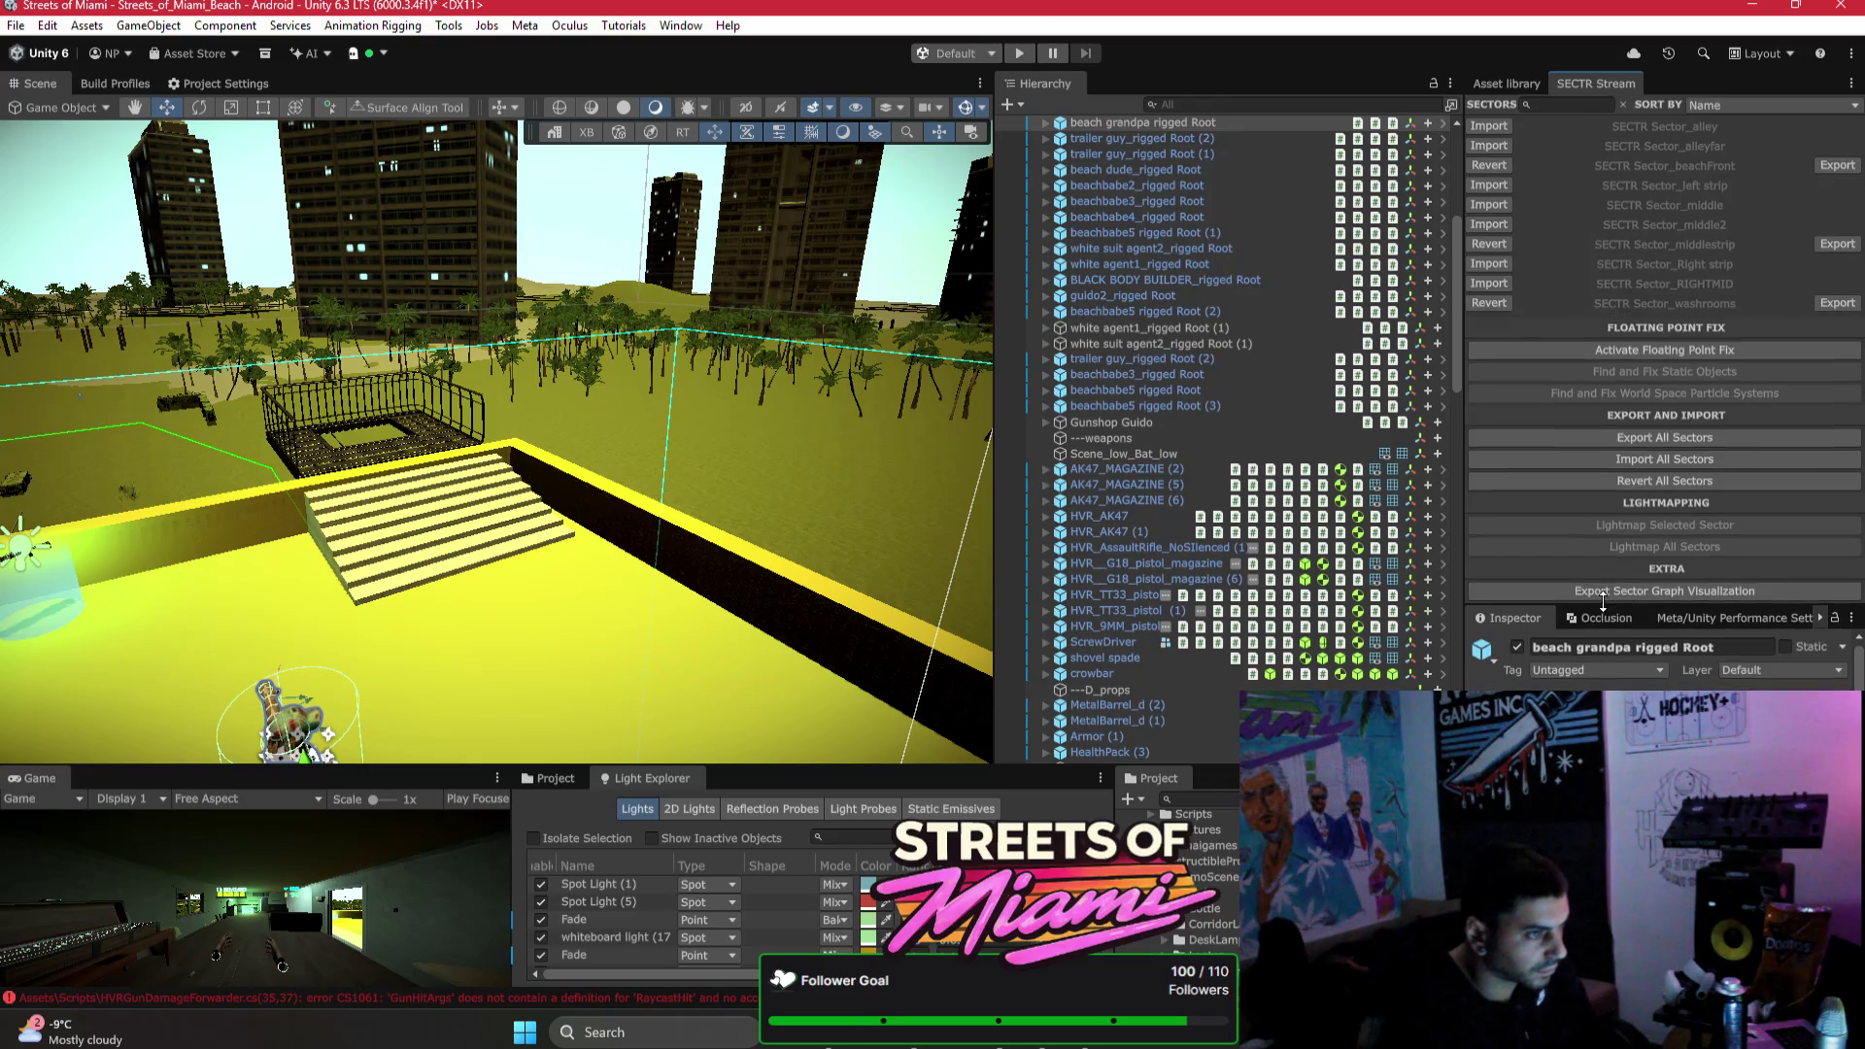
left_click(1611, 283)
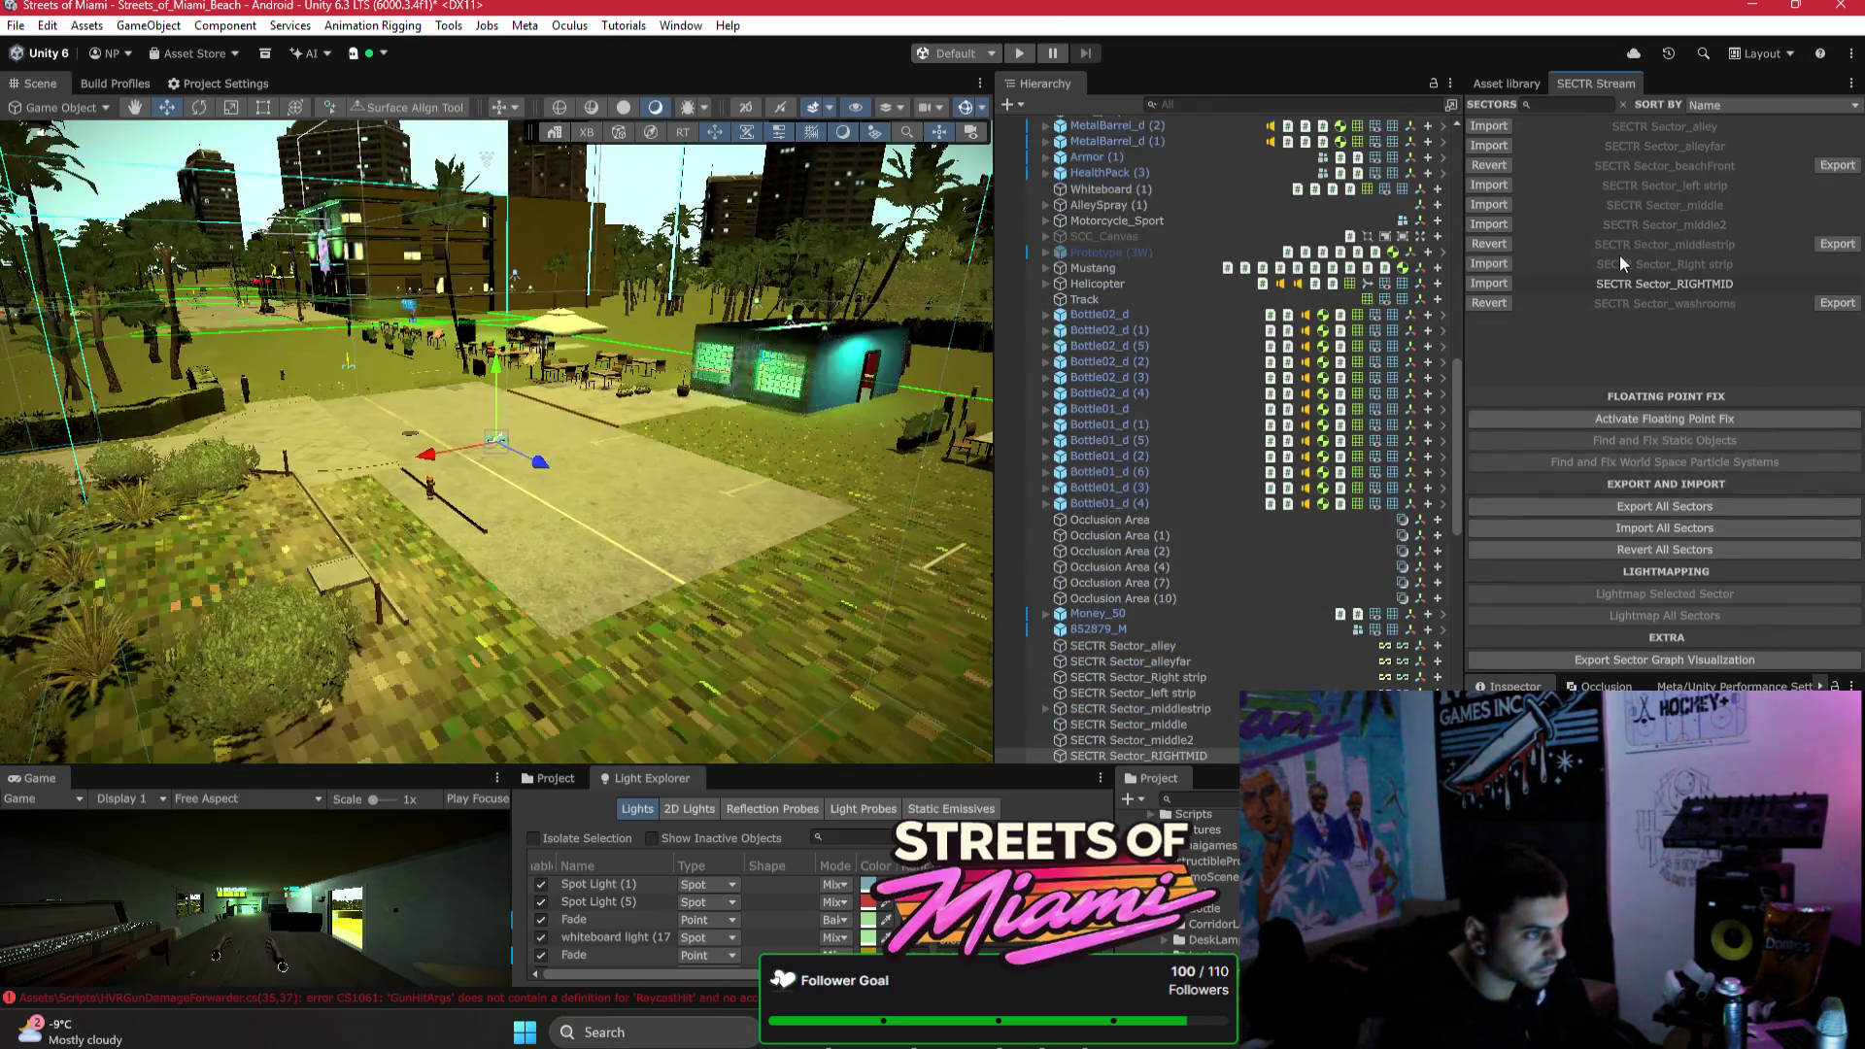
left_click(1682, 527)
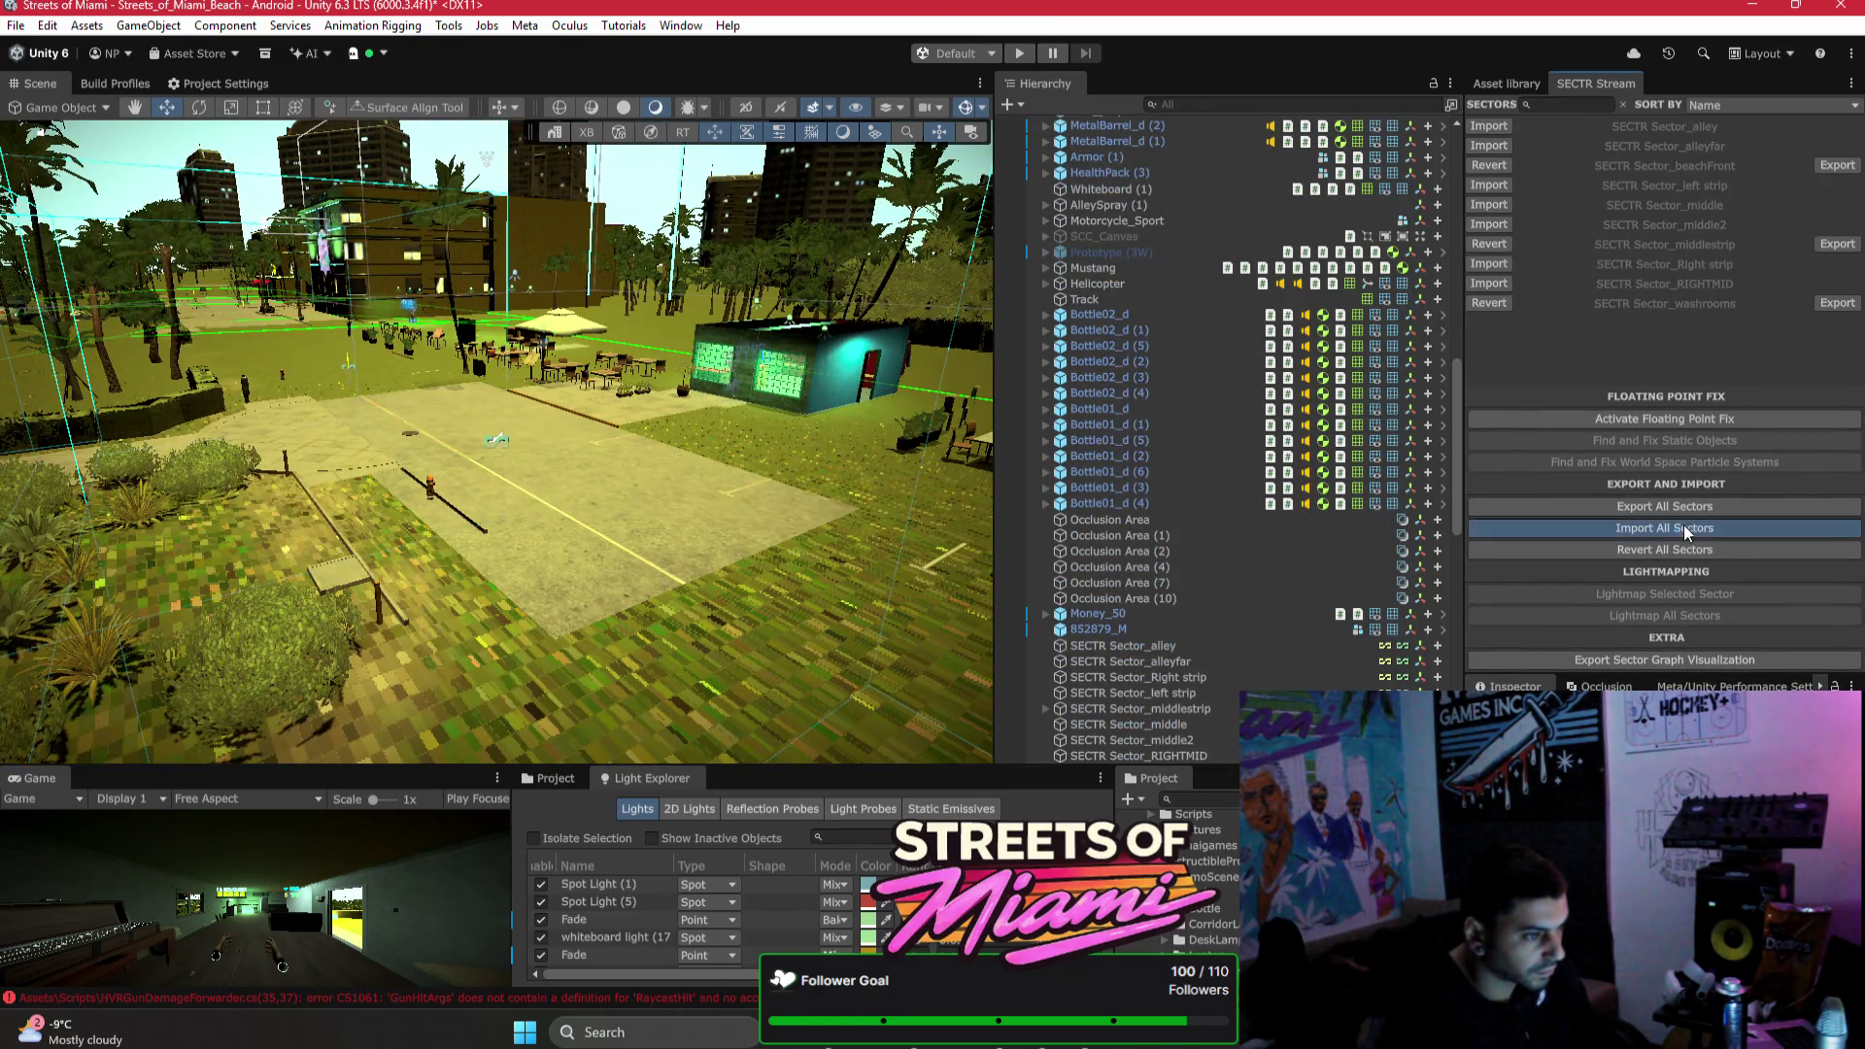
left_click(895, 544)
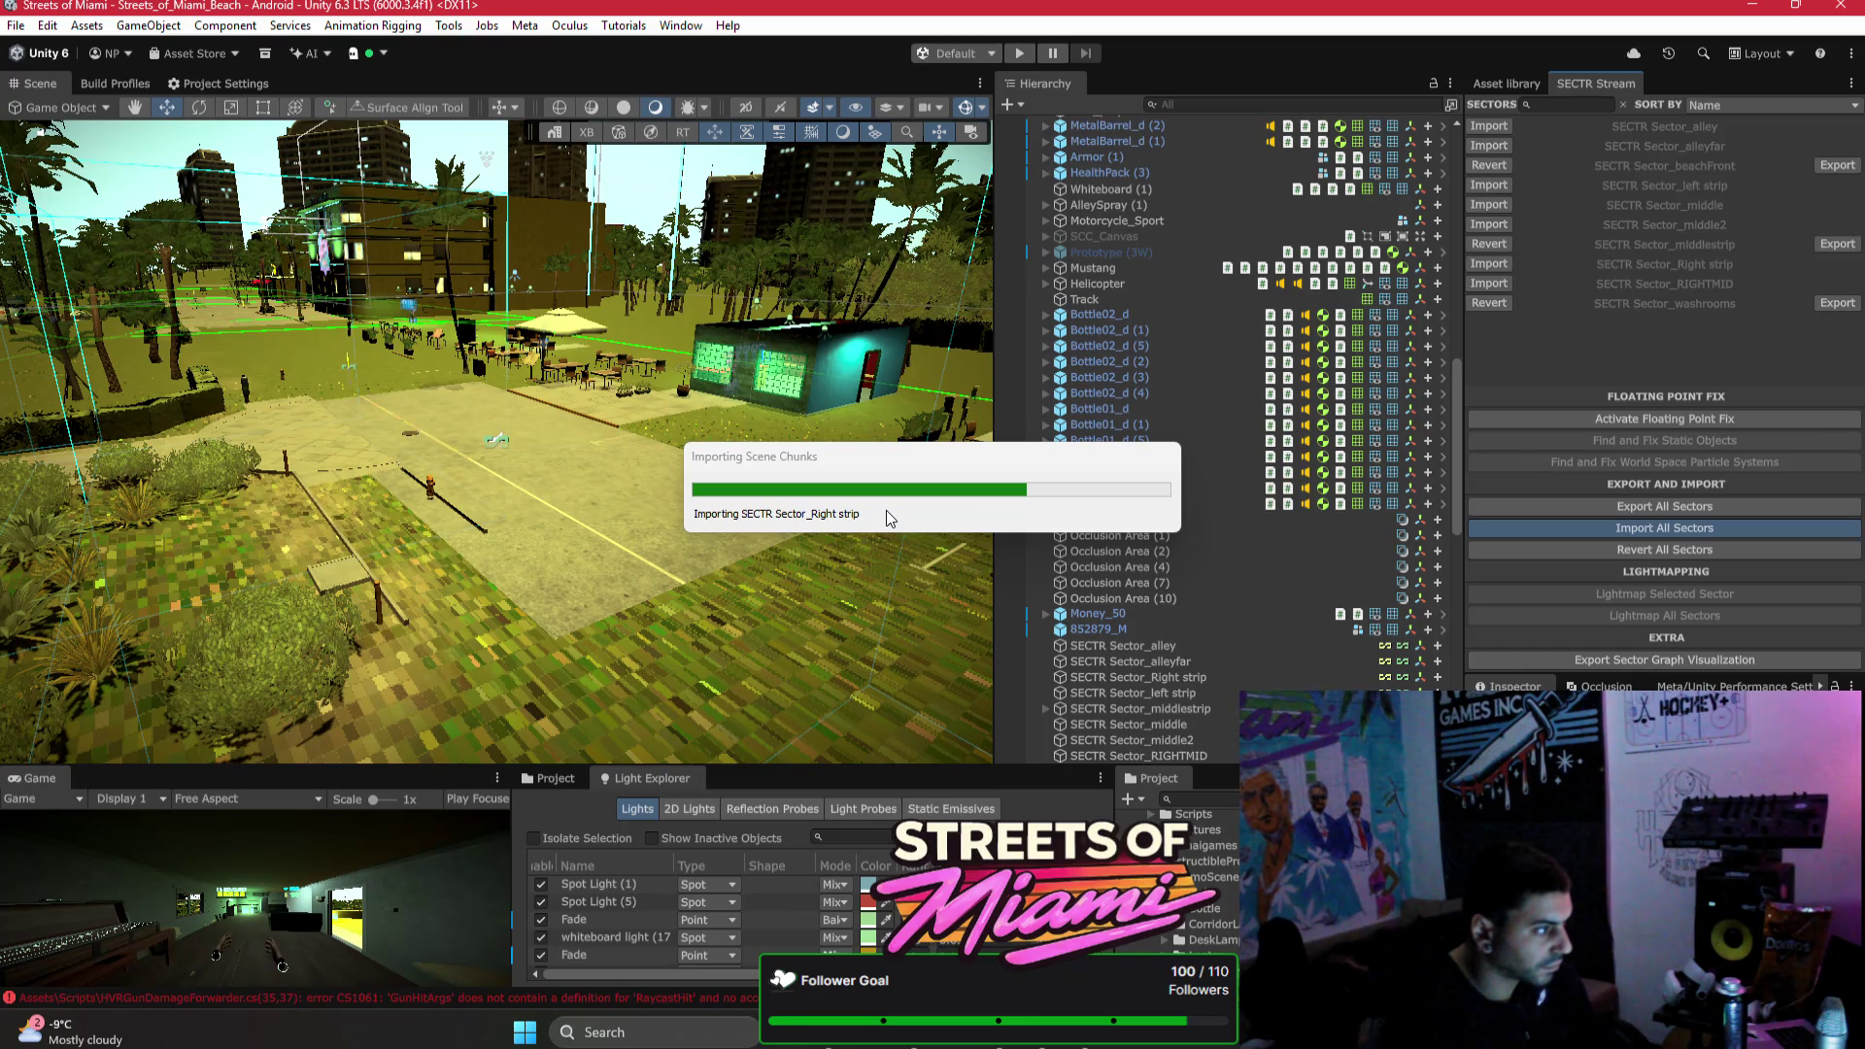
mouse_move(884, 510)
left_mouse_down()
mouse_move(774, 459)
mouse_move(764, 561)
mouse_move(911, 597)
mouse_move(894, 573)
left_mouse_up()
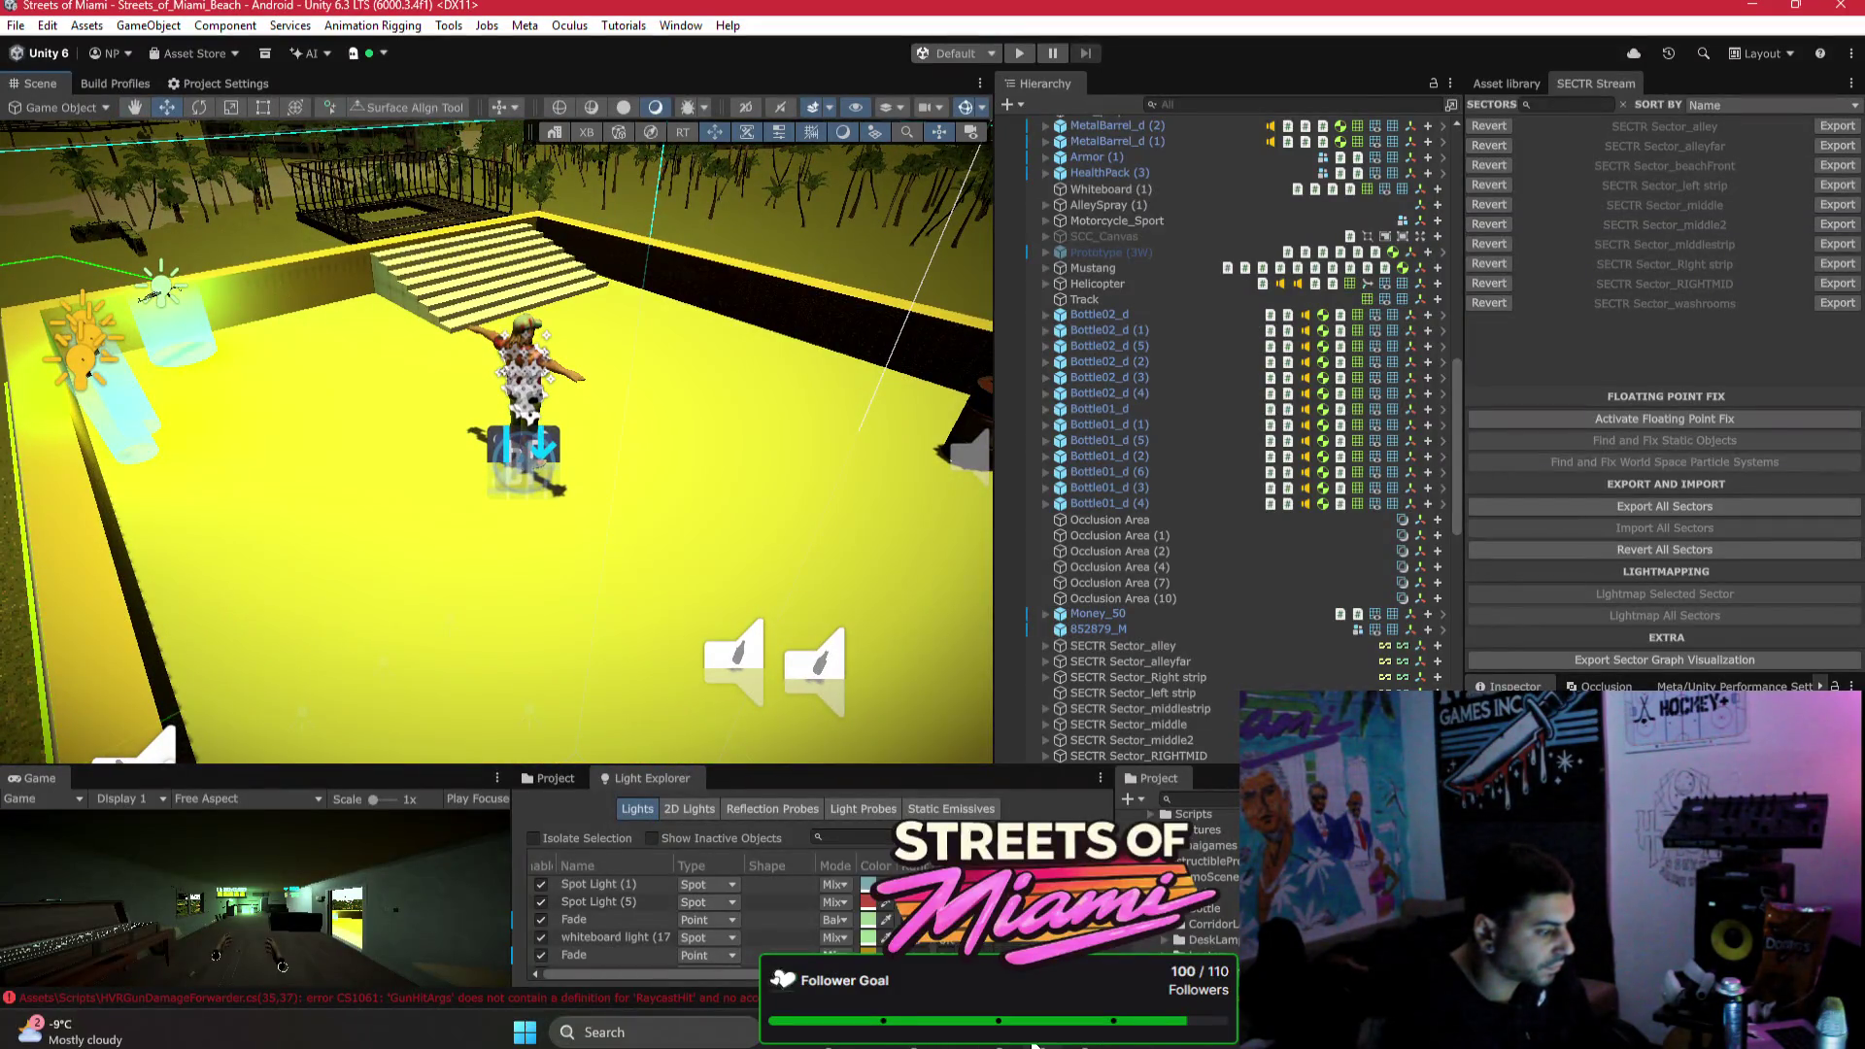
left_click(926, 1045)
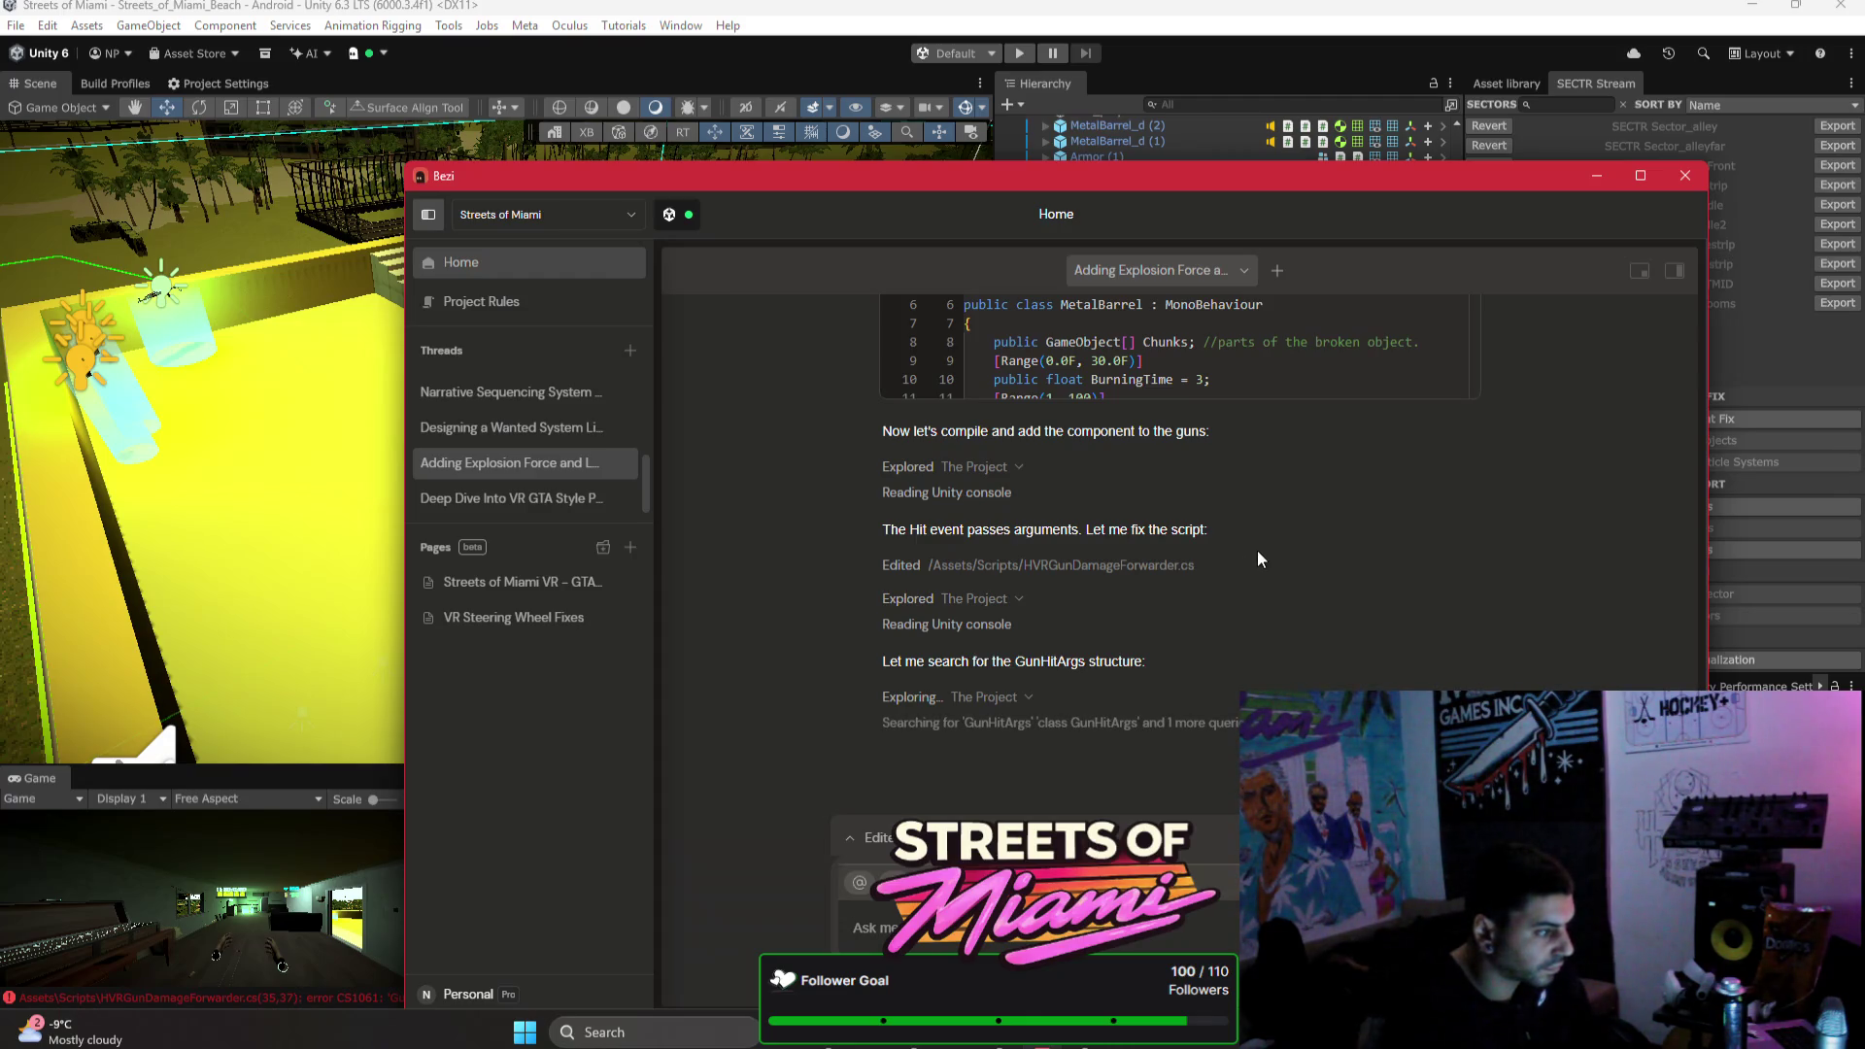
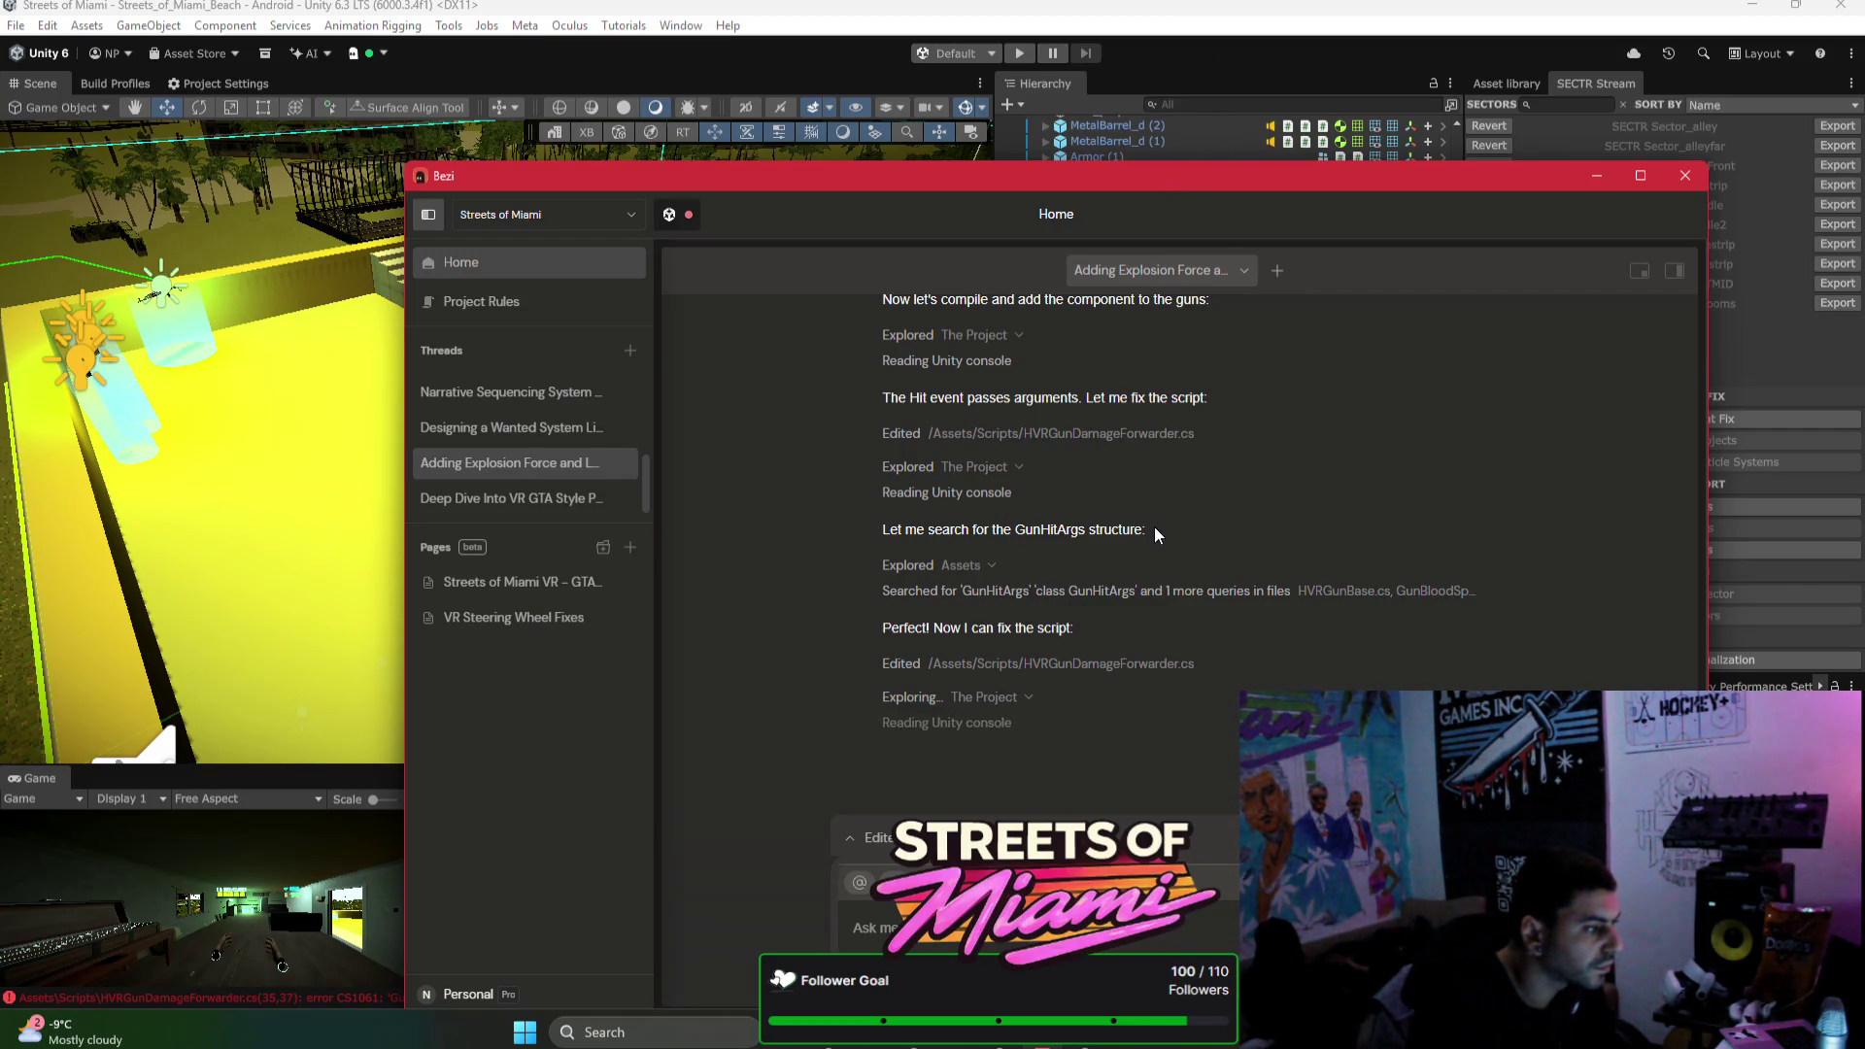
Step: Shift the Bezi window left while the agent finishes editing HVRGunDamageForwarder.cs and posts its summary
scroll(1280, 607, "up", 1)
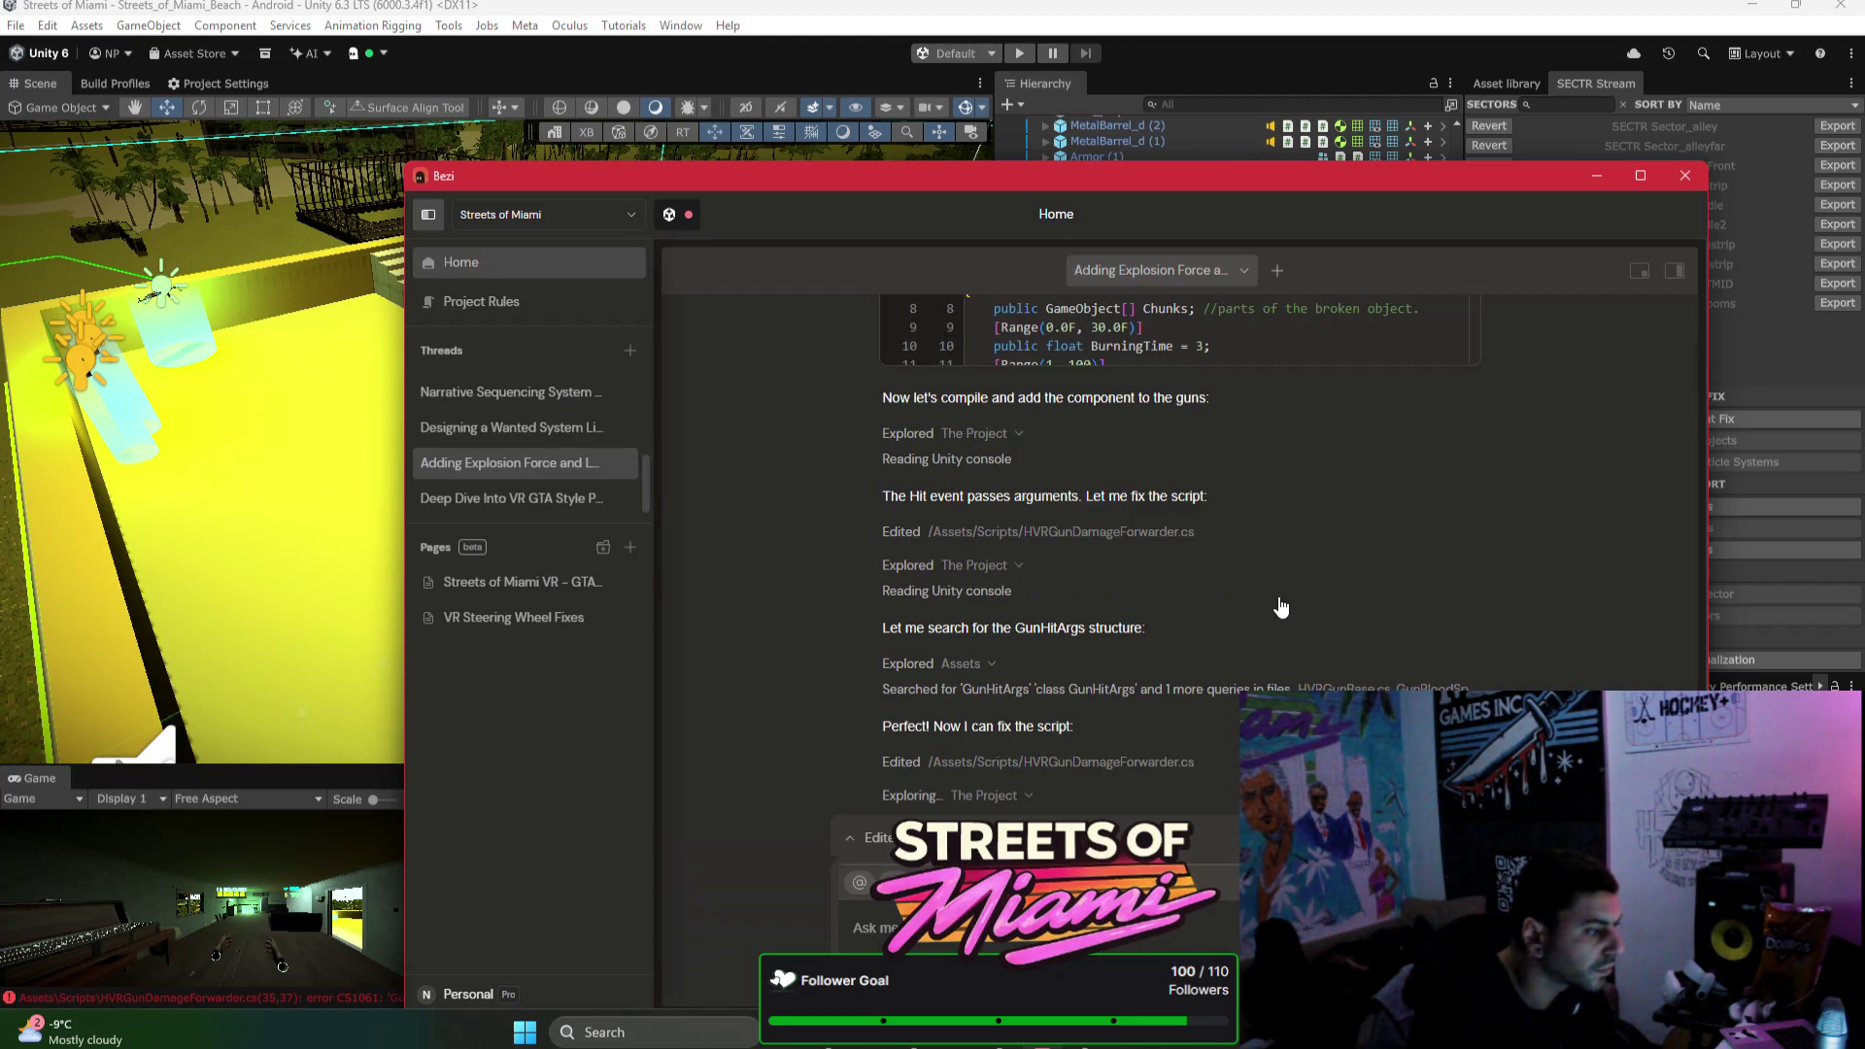
scroll(1280, 607, "down", 1)
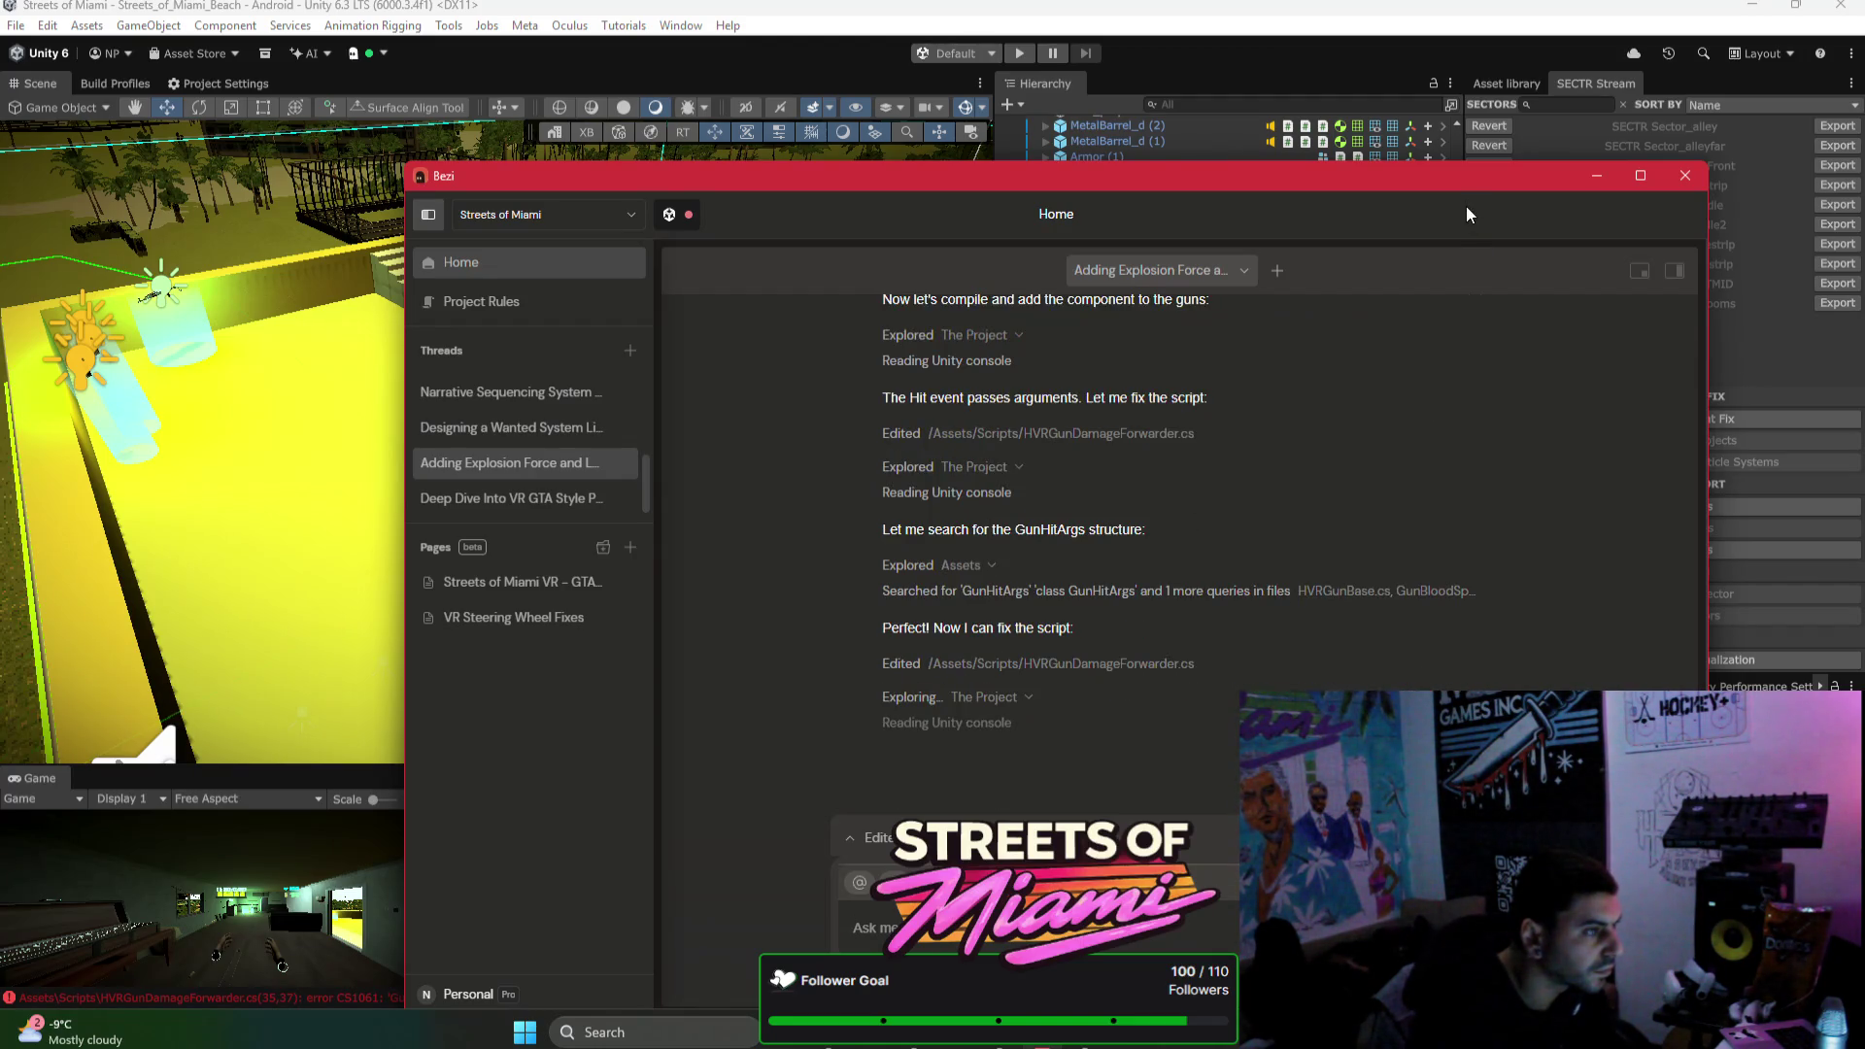
left_click_drag(1460, 183, 1181, 166)
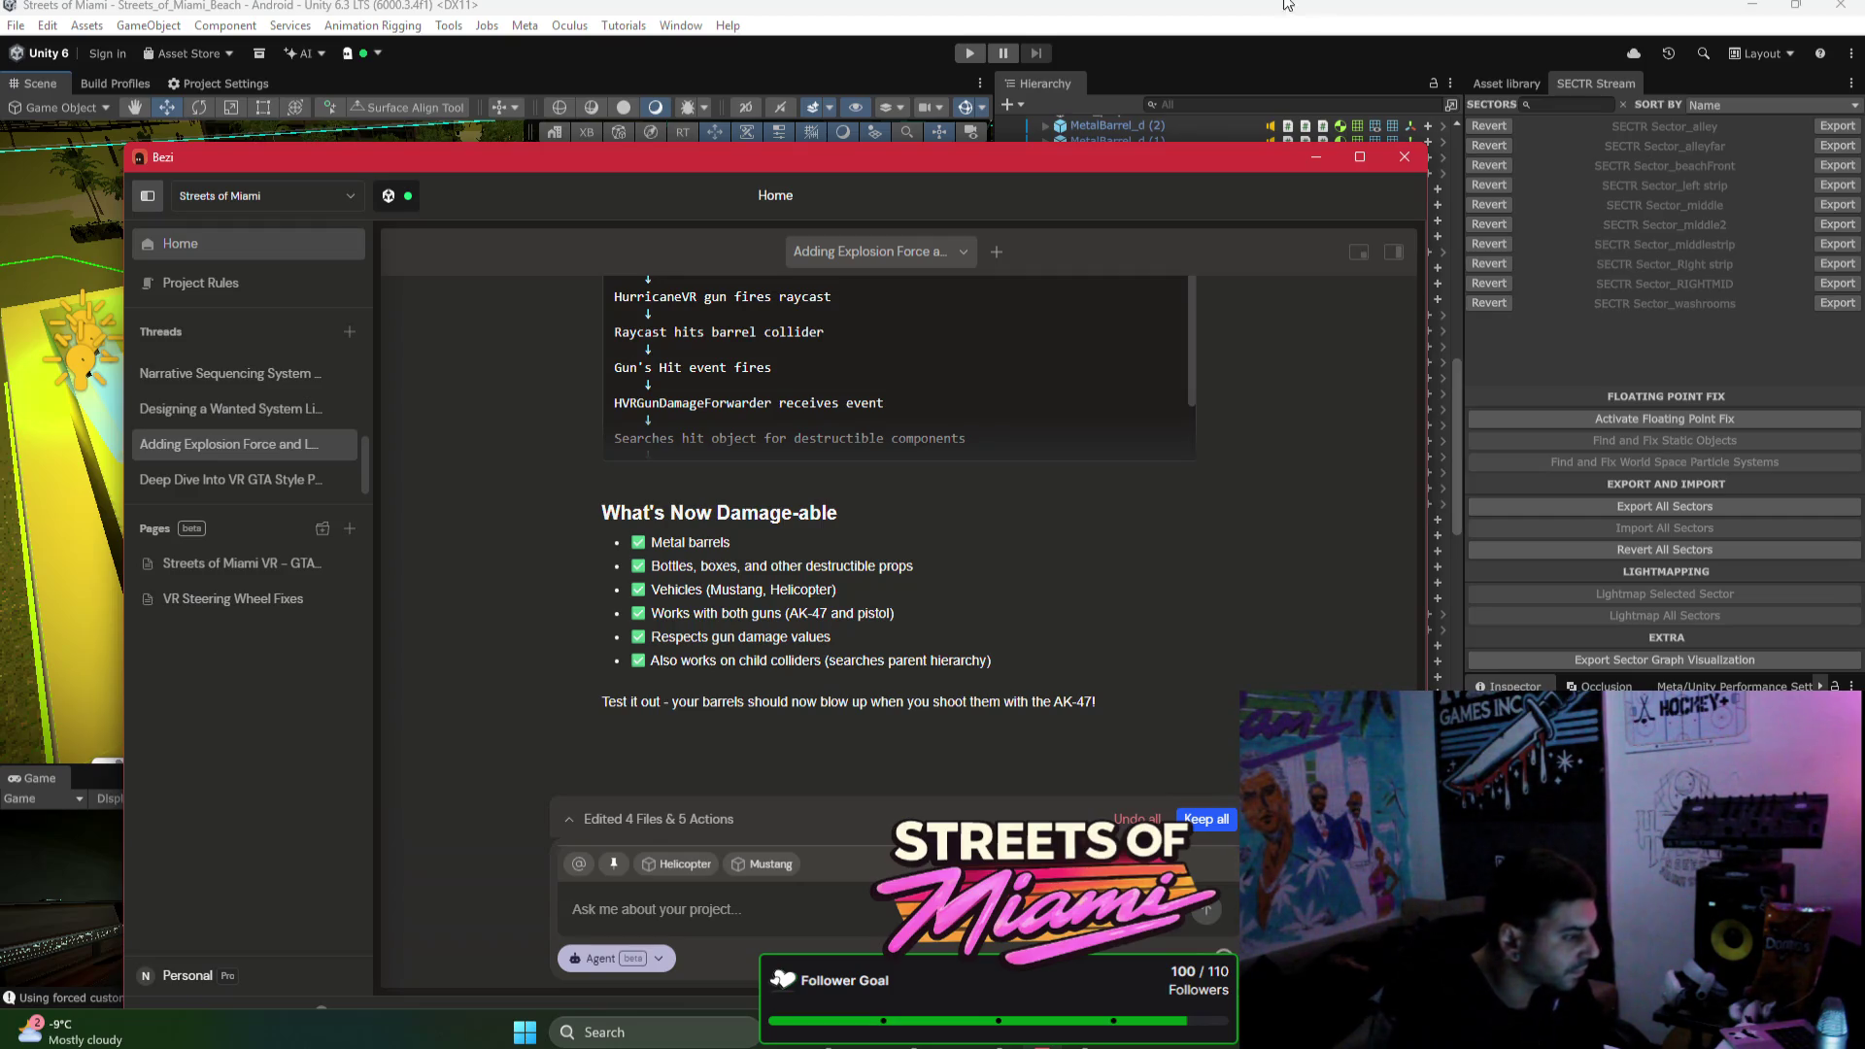
Step: Keep all 4 edited files and 5 actions, then switch back to the Unity editor
left_click(1205, 819)
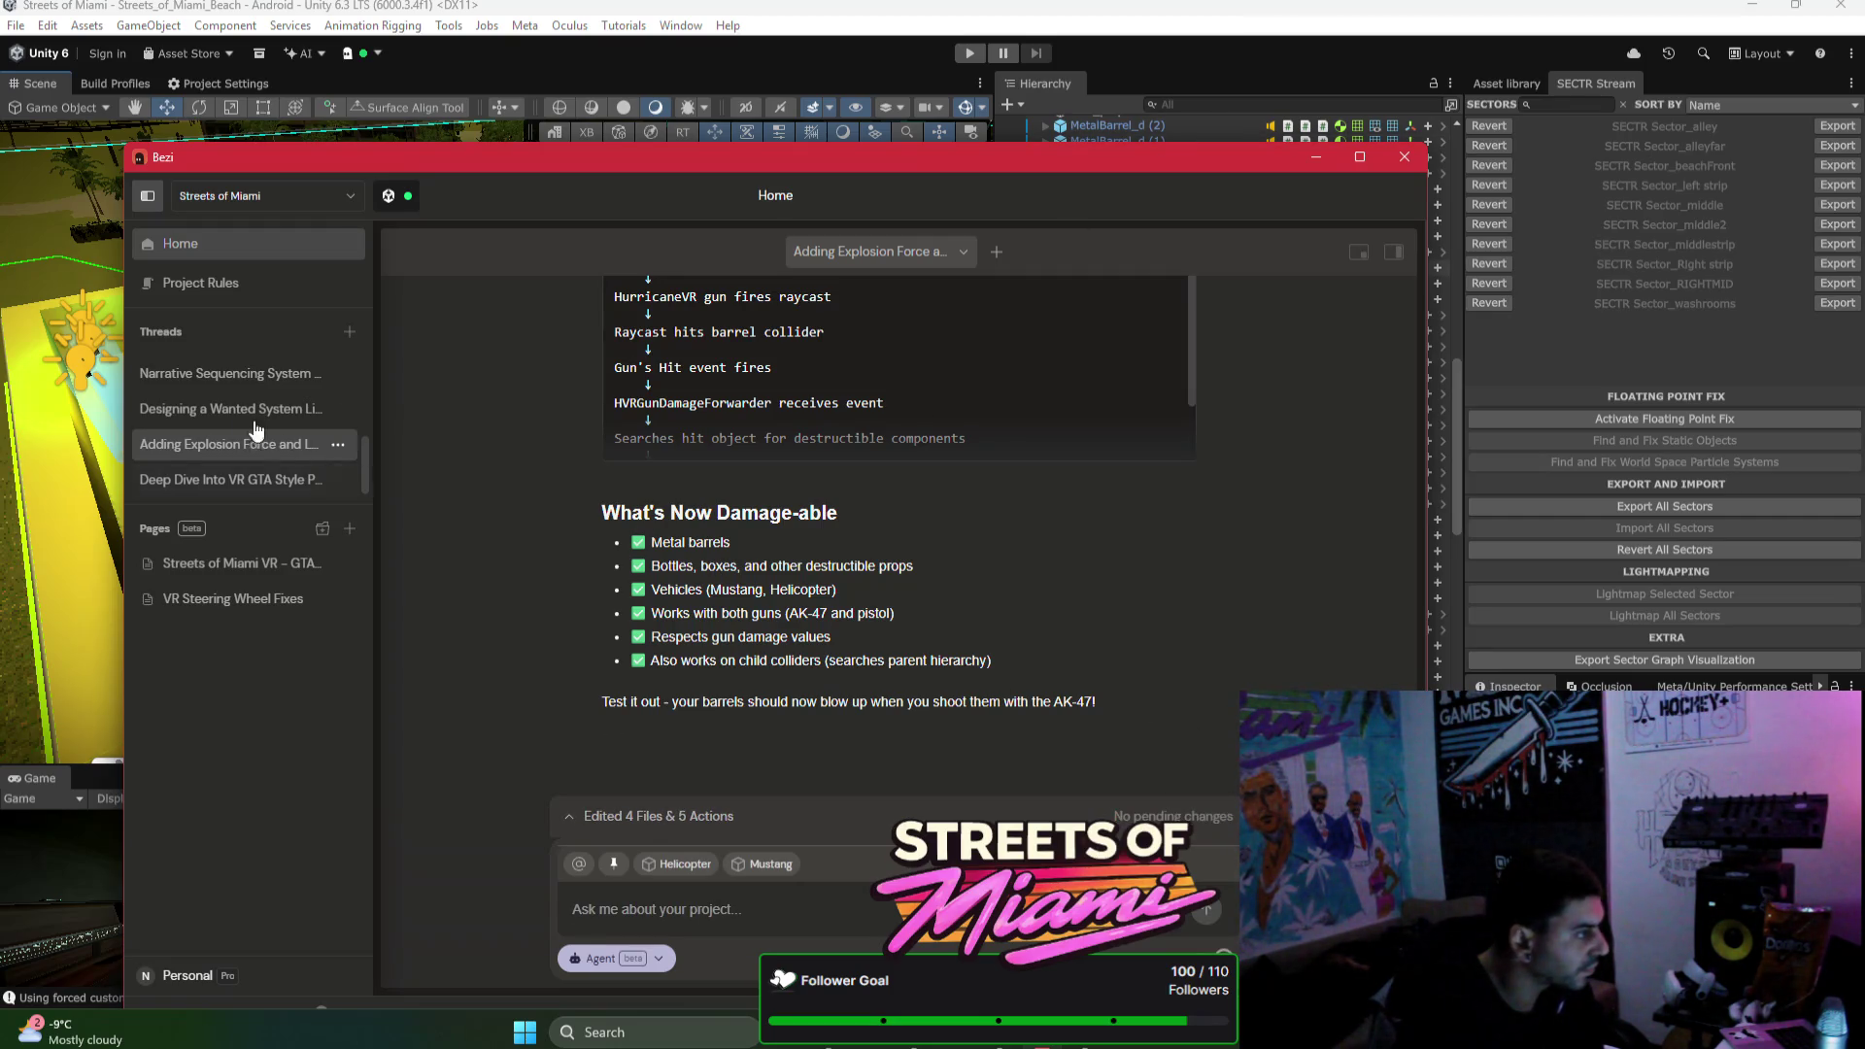
scroll(233, 422, "up", 3)
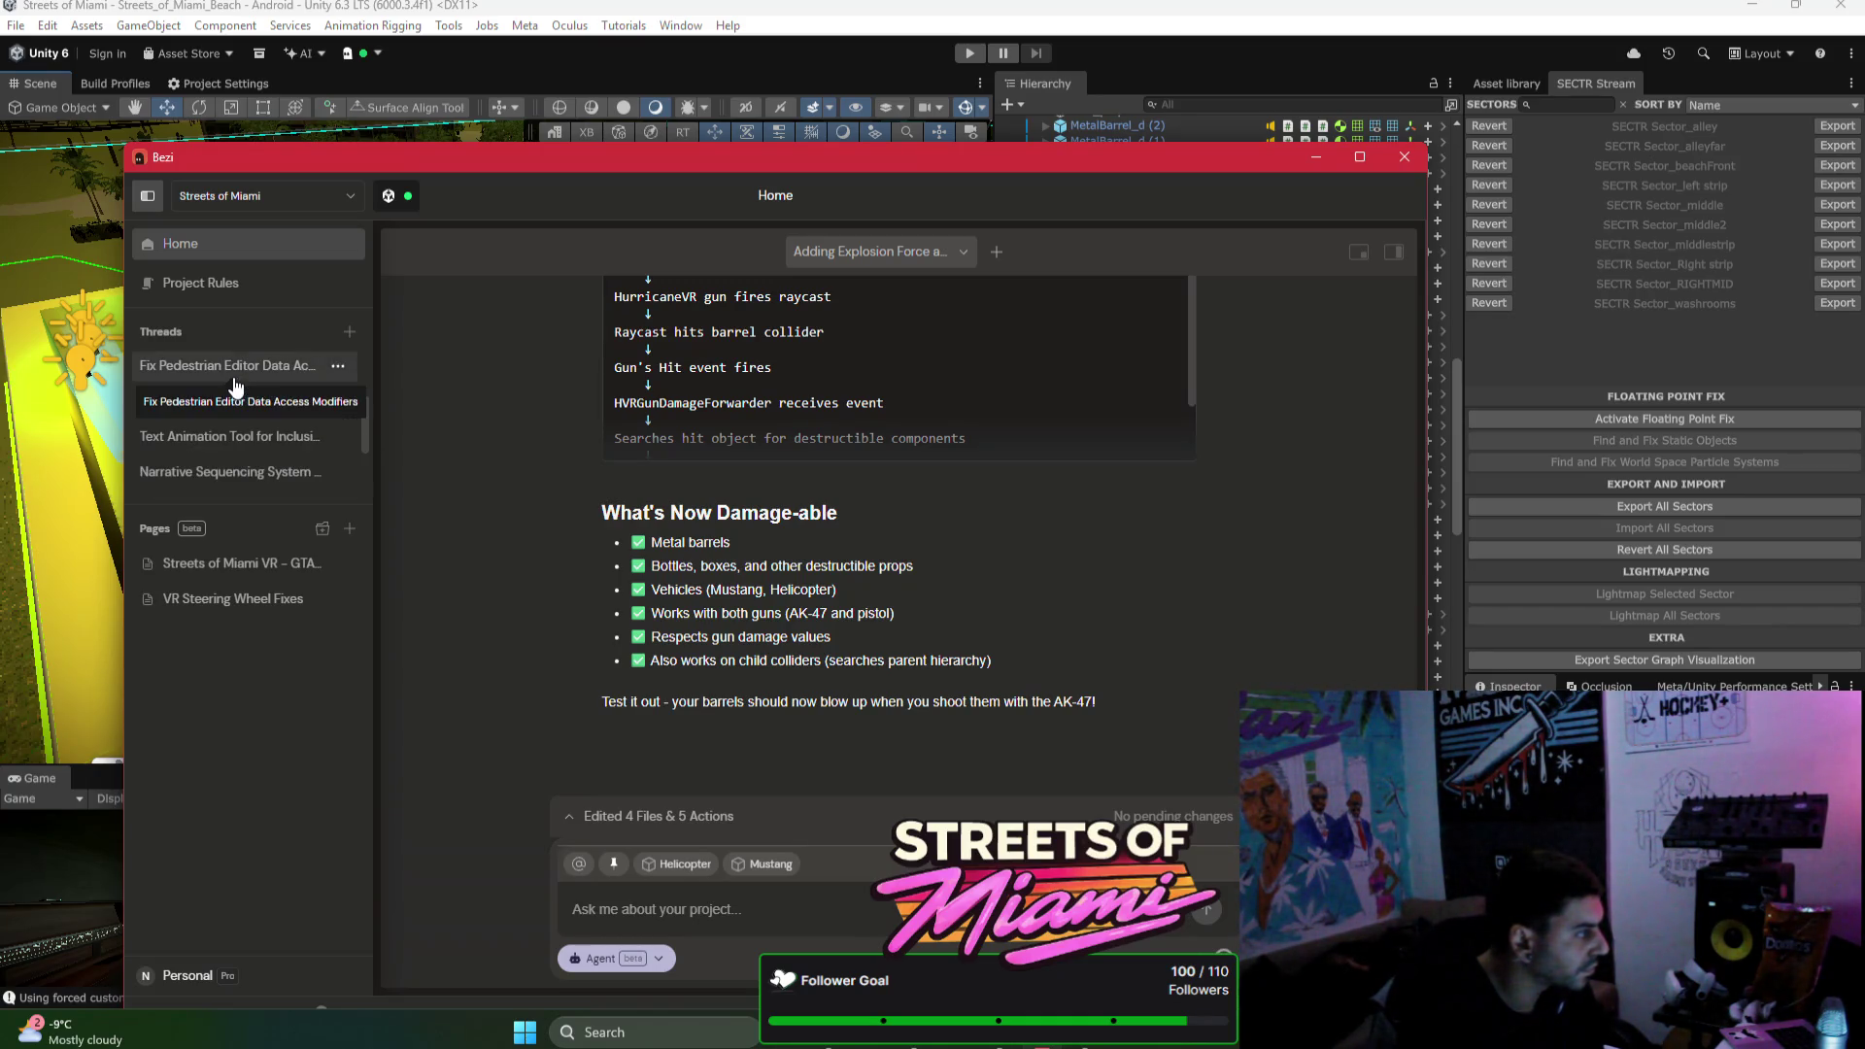
mouse_move(804, 169)
left_mouse_down()
mouse_move(915, 608)
mouse_move(901, 903)
mouse_move(846, 554)
mouse_move(835, 184)
left_mouse_up()
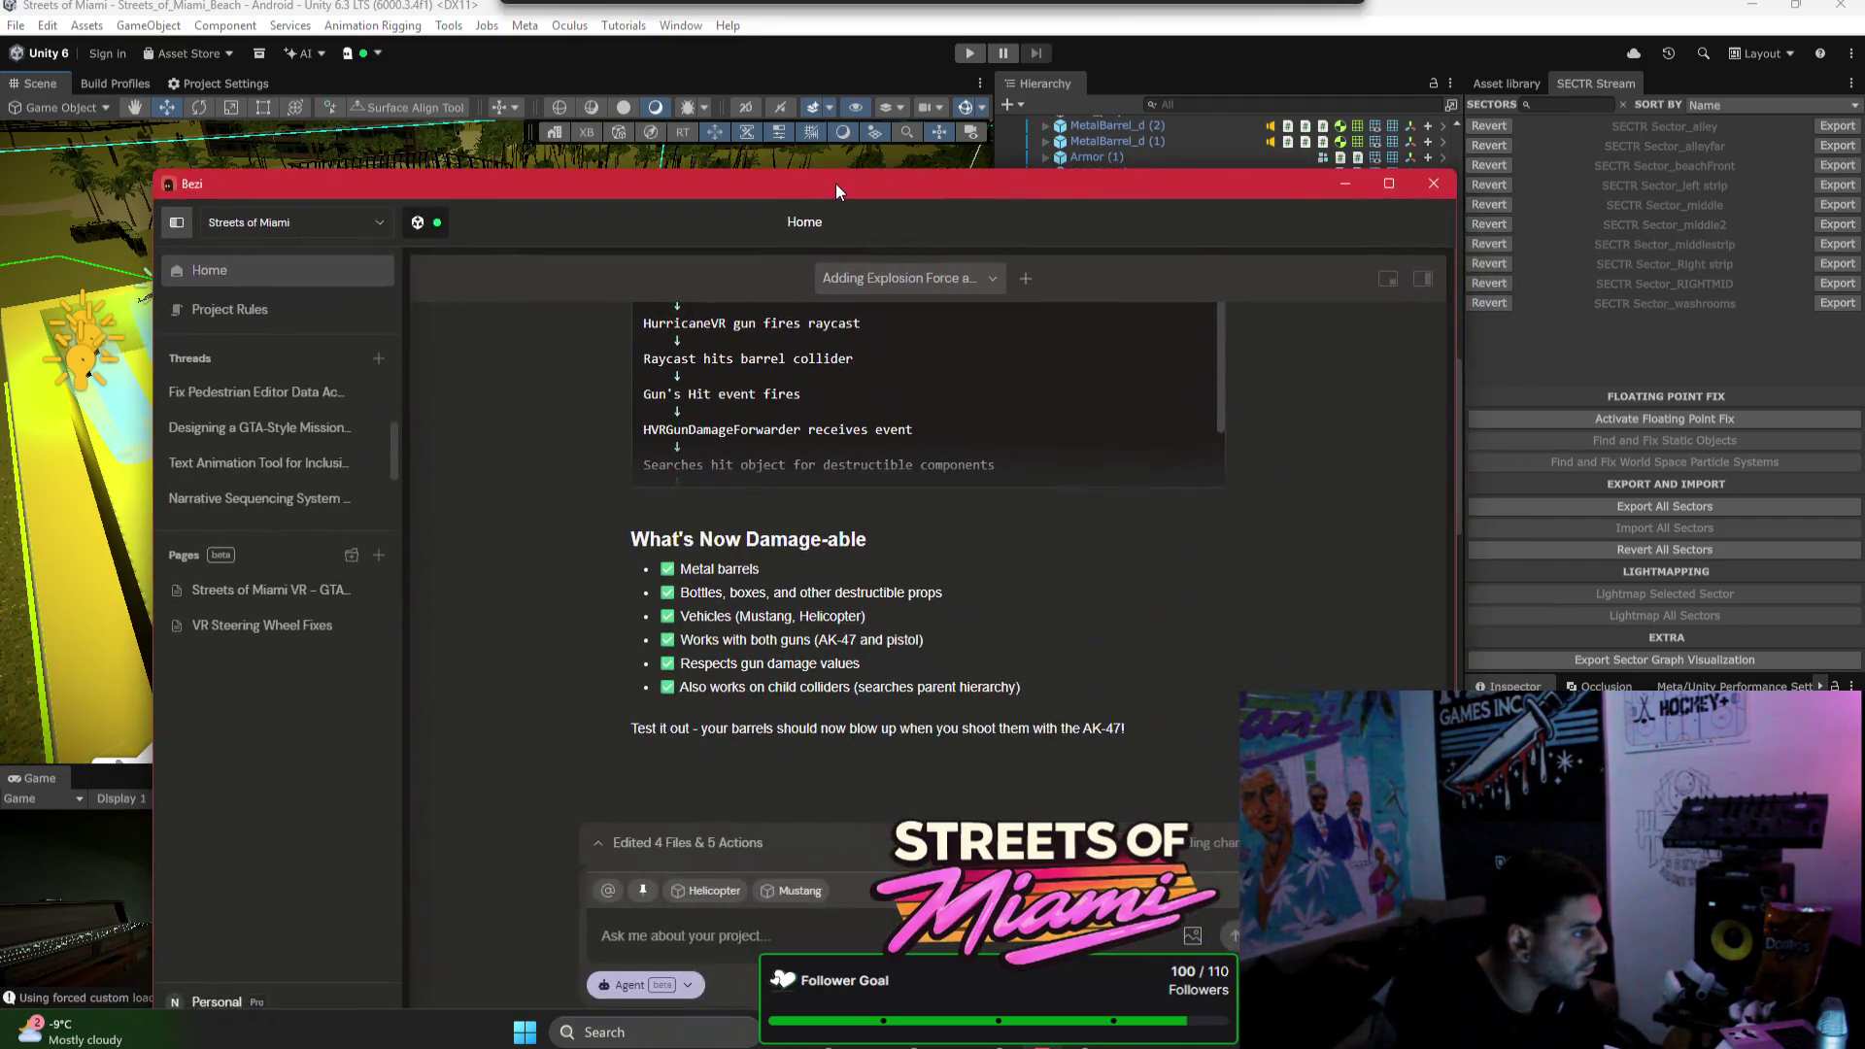
key("alt+Tab")
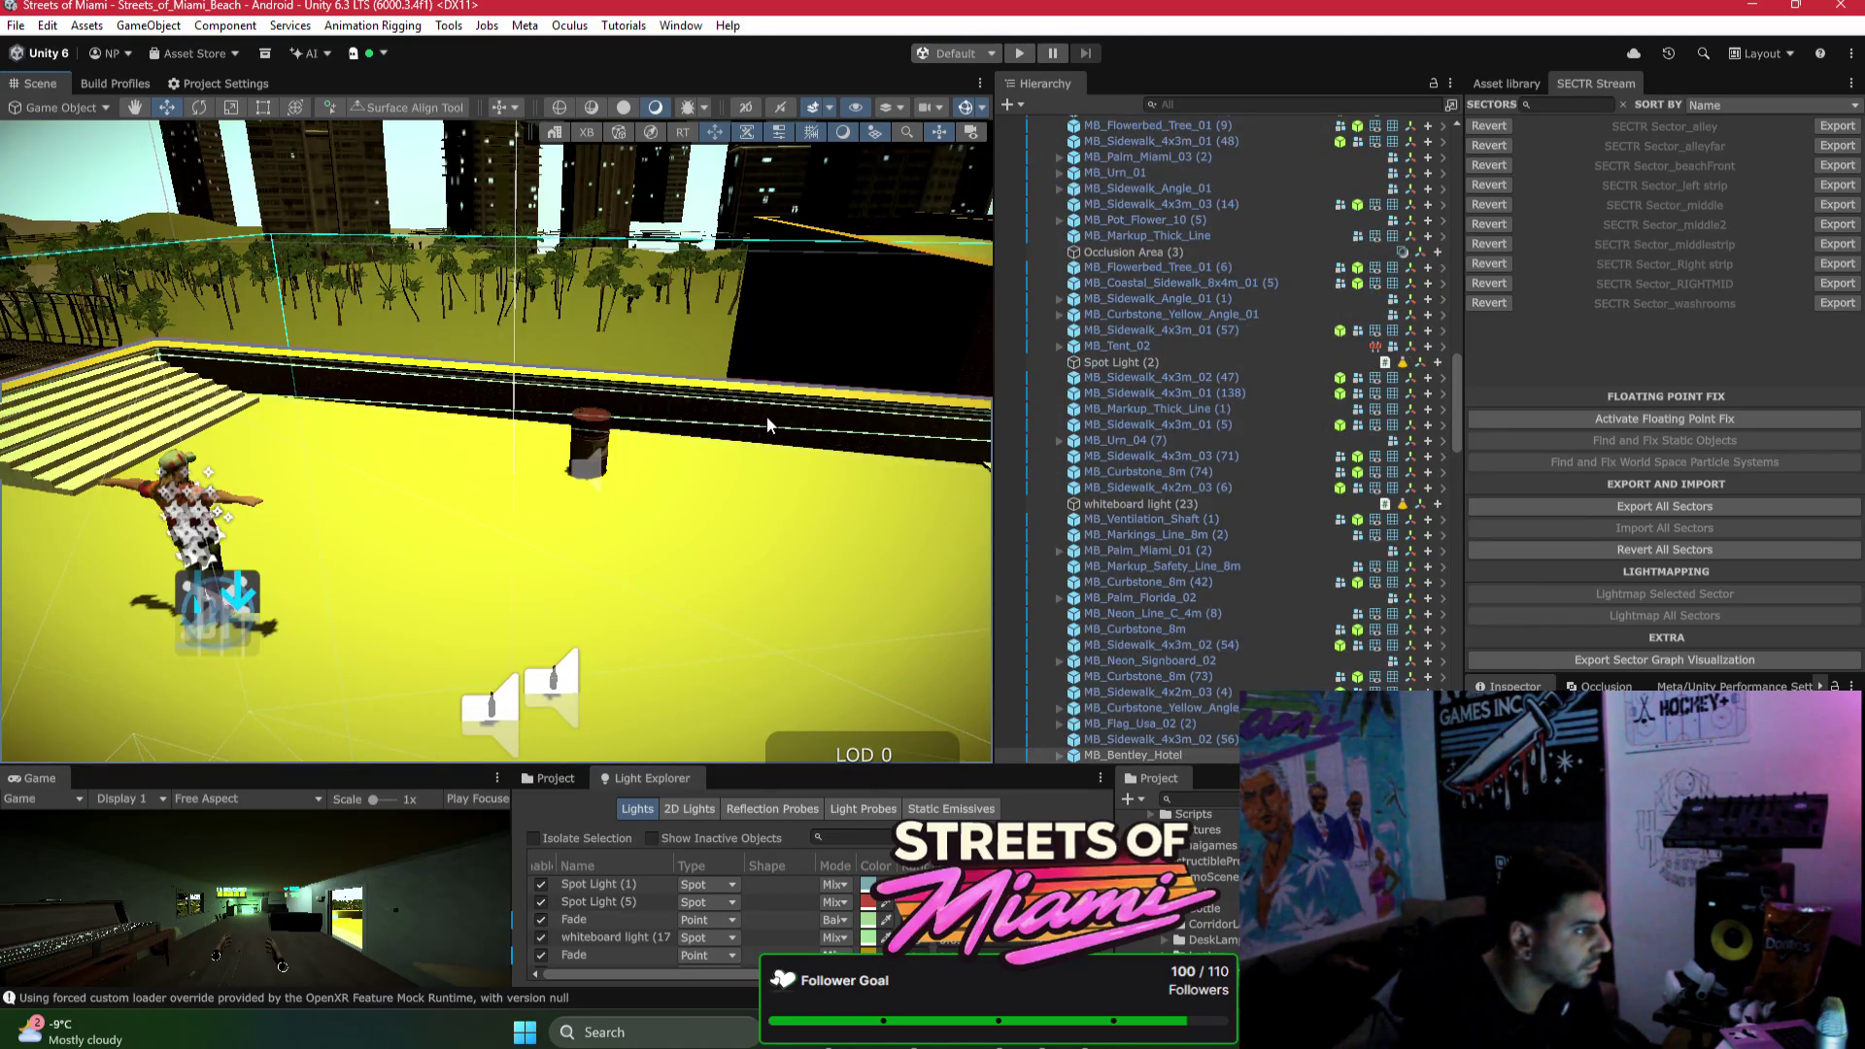
Step: Frame the Bentley Hotel sign, then orbit over the yellow wall toward the wall of bottles
left_click_drag(749, 666, 702, 556)
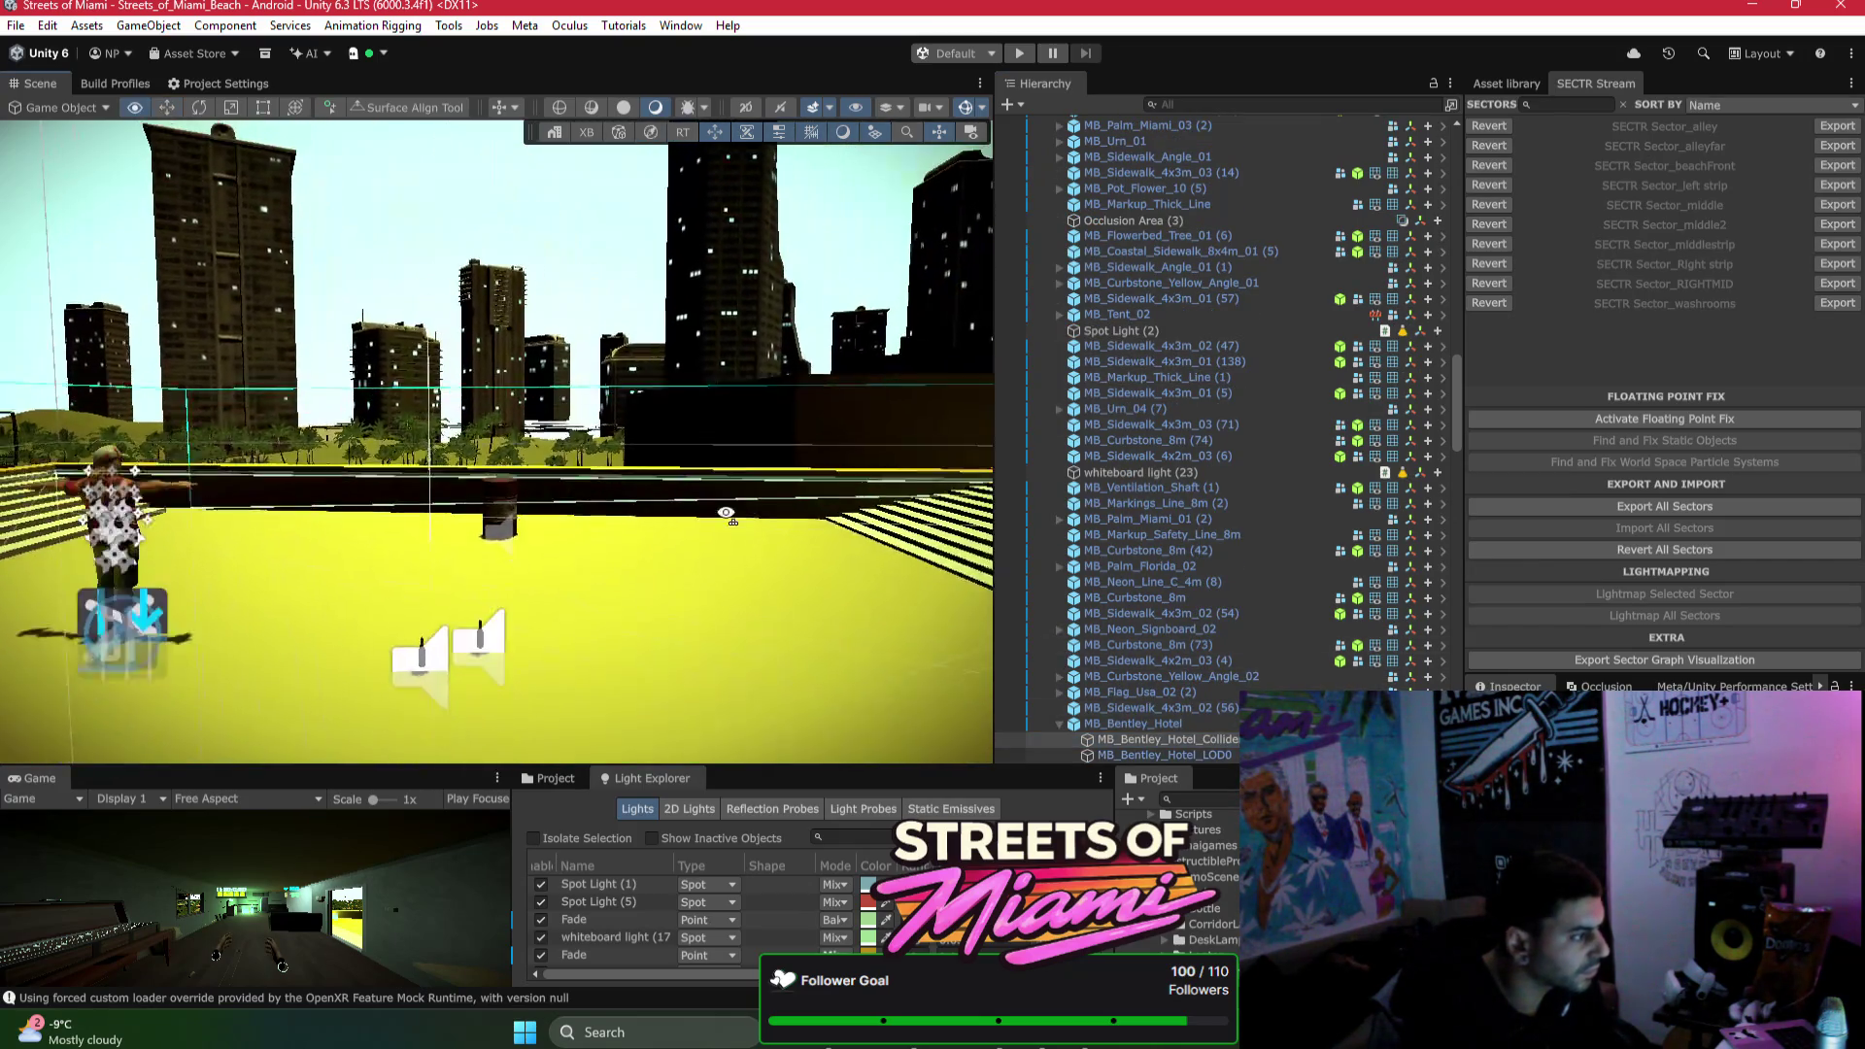
key("f")
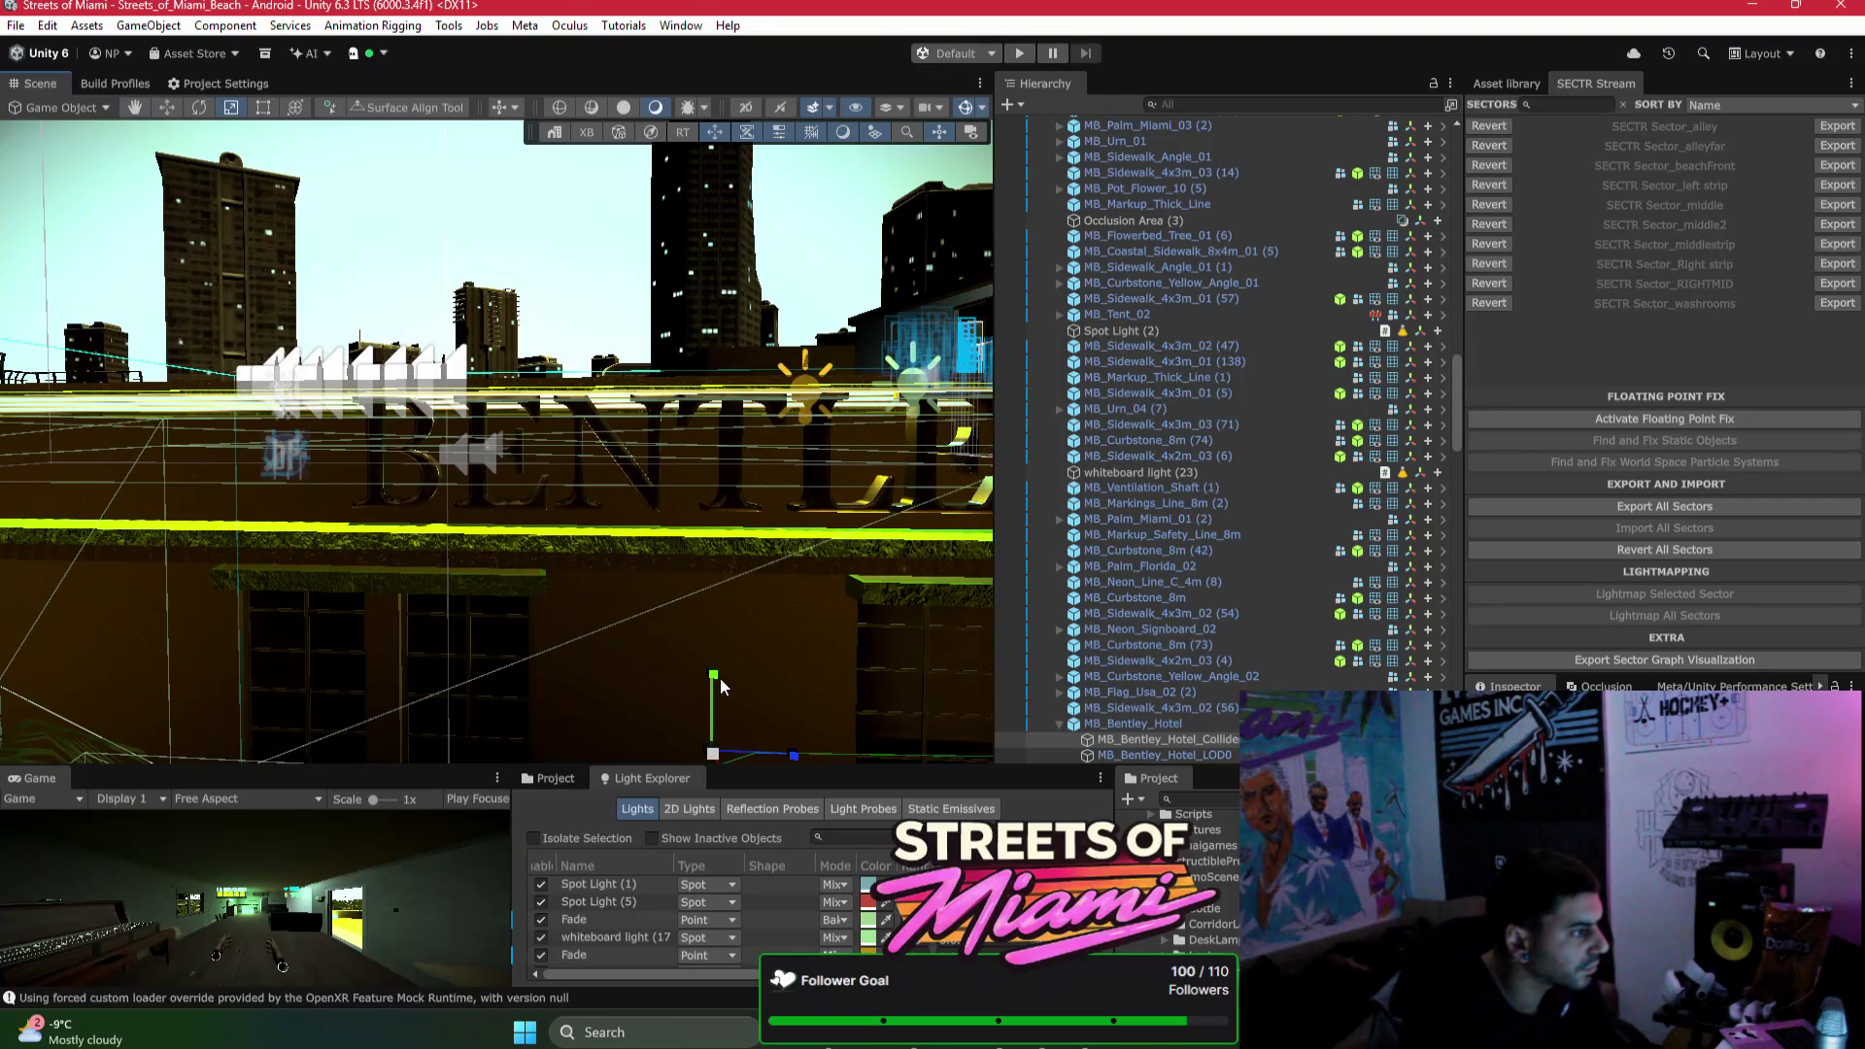
left_click_drag(714, 679, 713, 679)
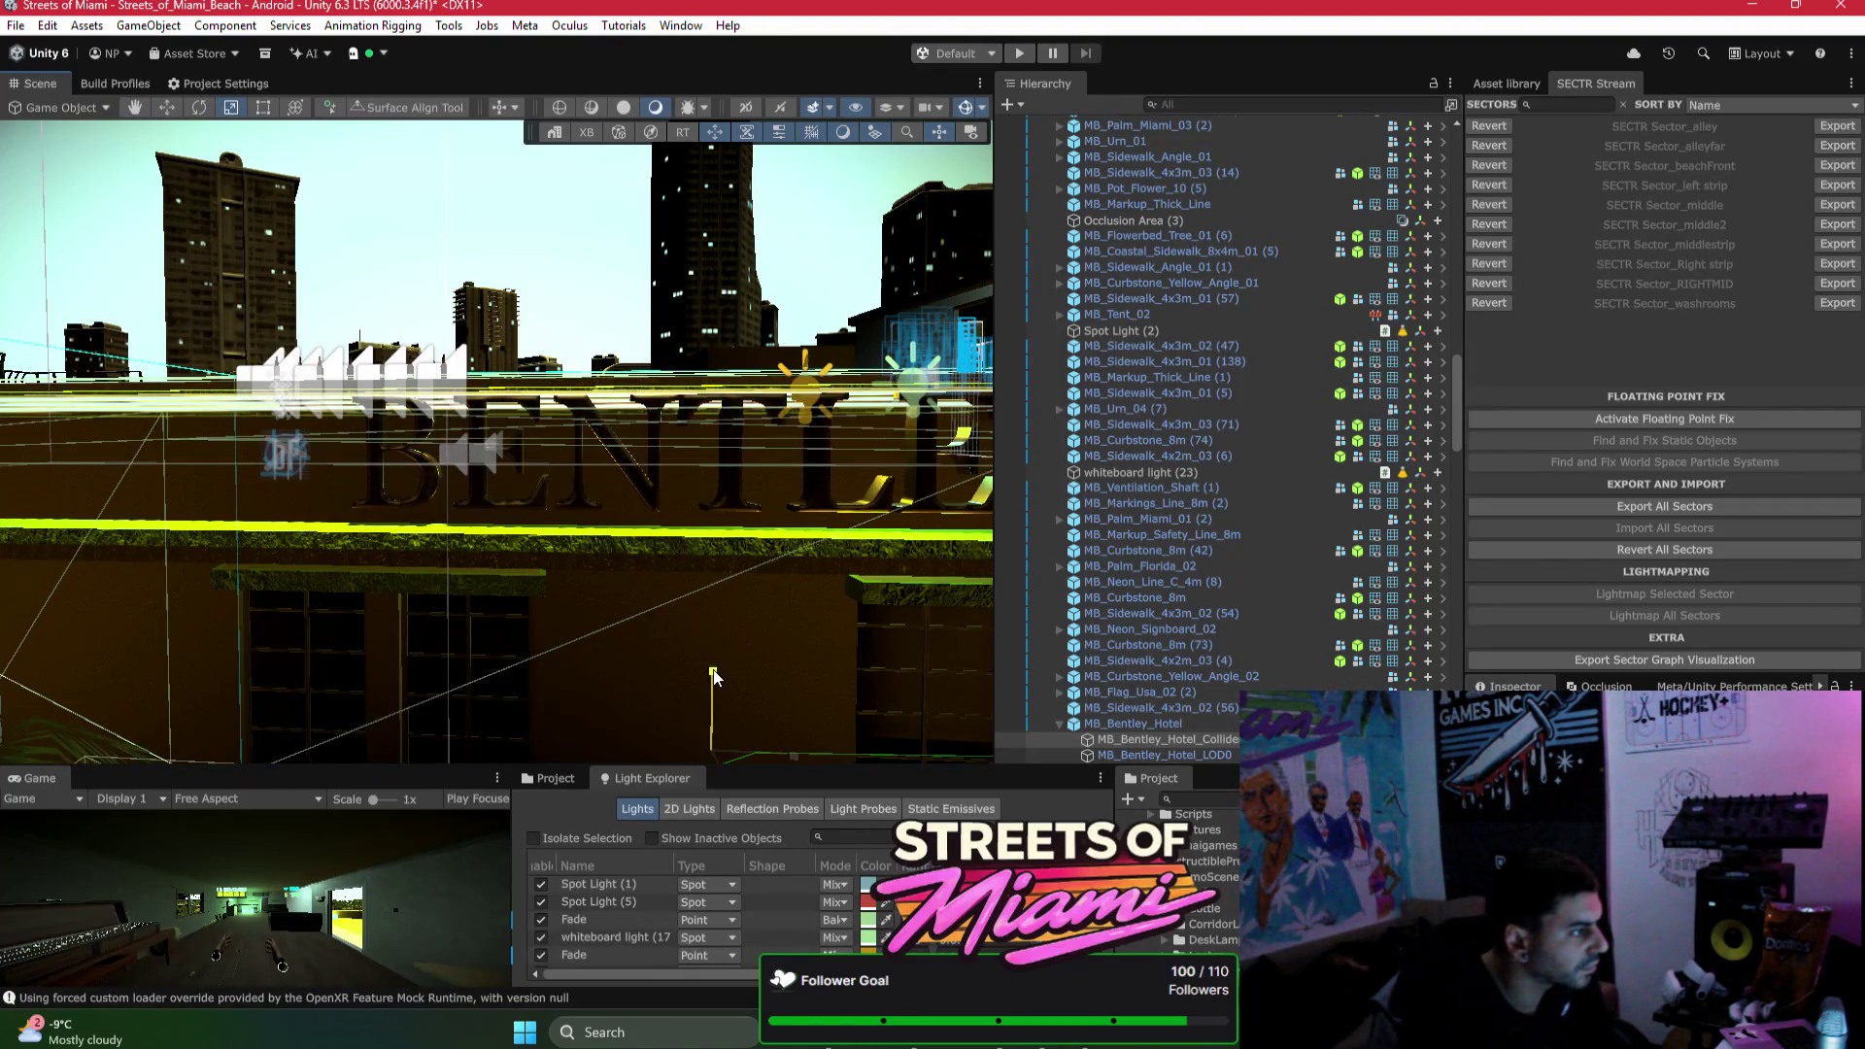
mouse_move(714, 679)
left_mouse_down("alt")
mouse_move(576, 611)
mouse_move(641, 594)
left_mouse_up("alt")
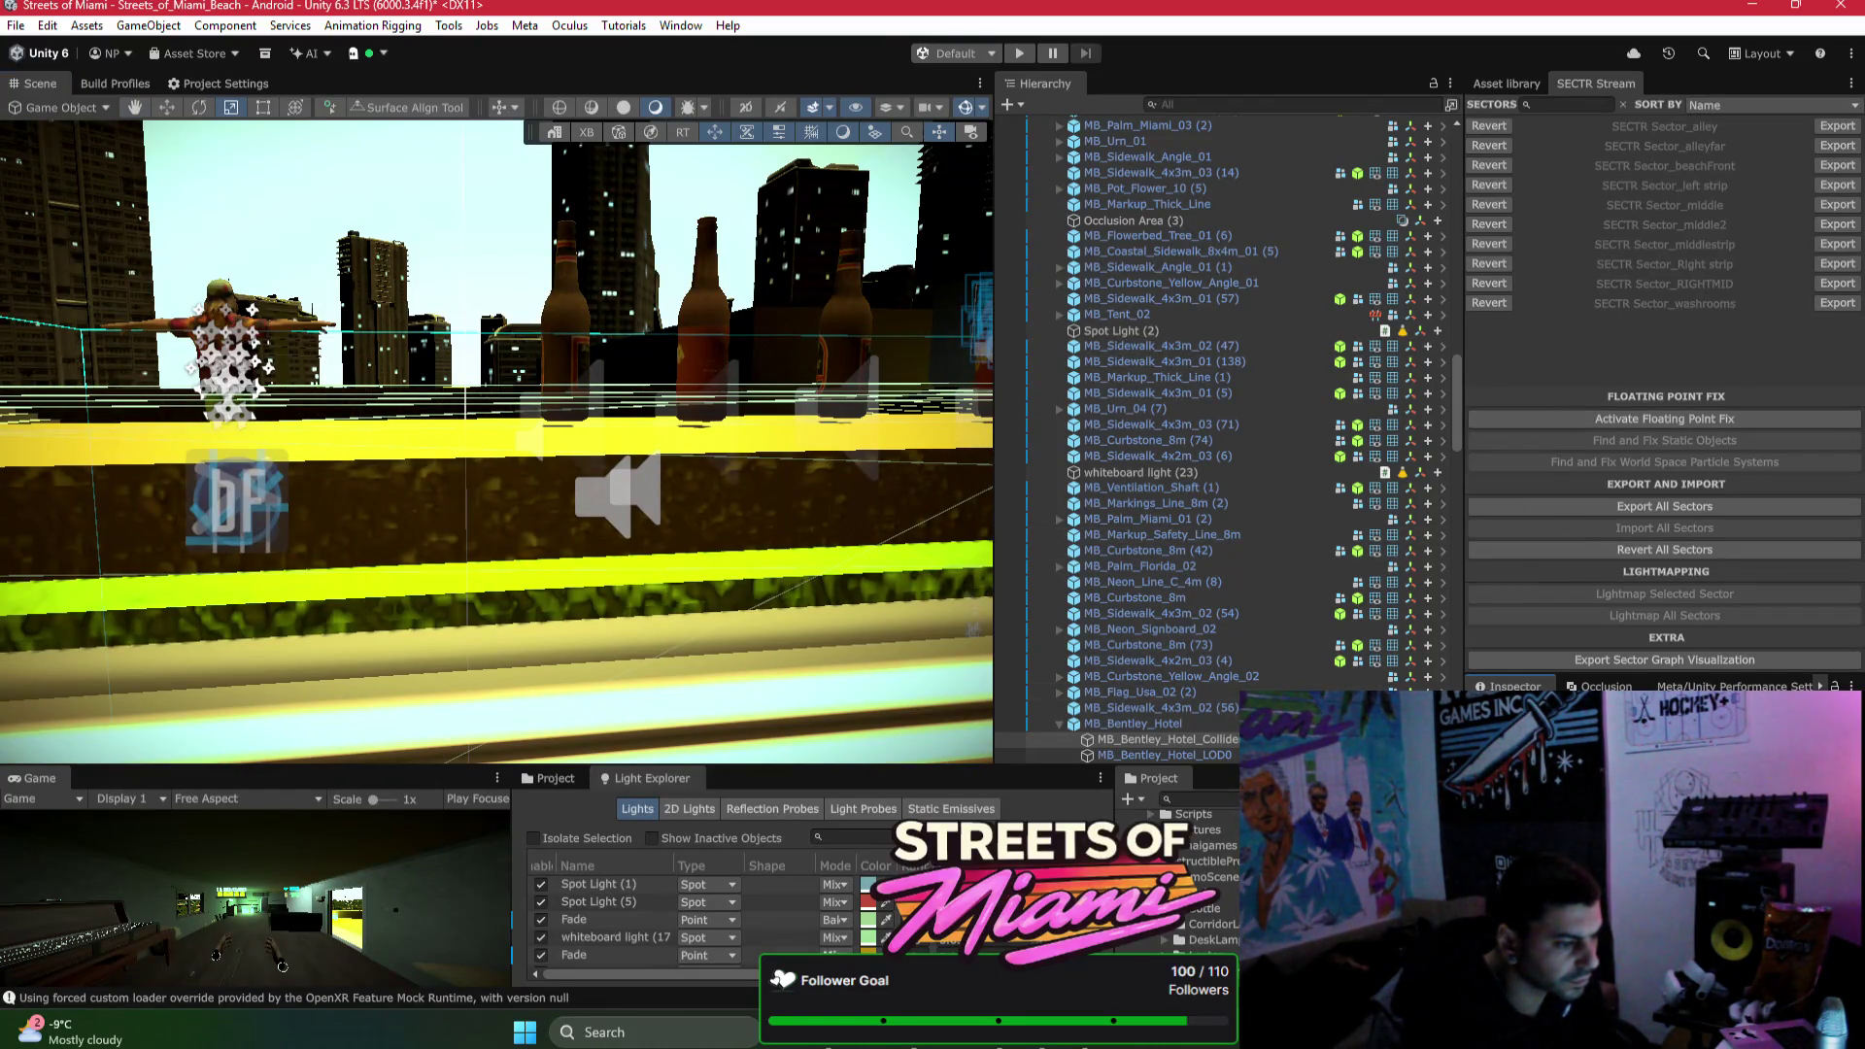
mouse_move(632, 573)
left_mouse_down("alt")
mouse_move(893, 562)
mouse_move(880, 586)
left_mouse_up("alt")
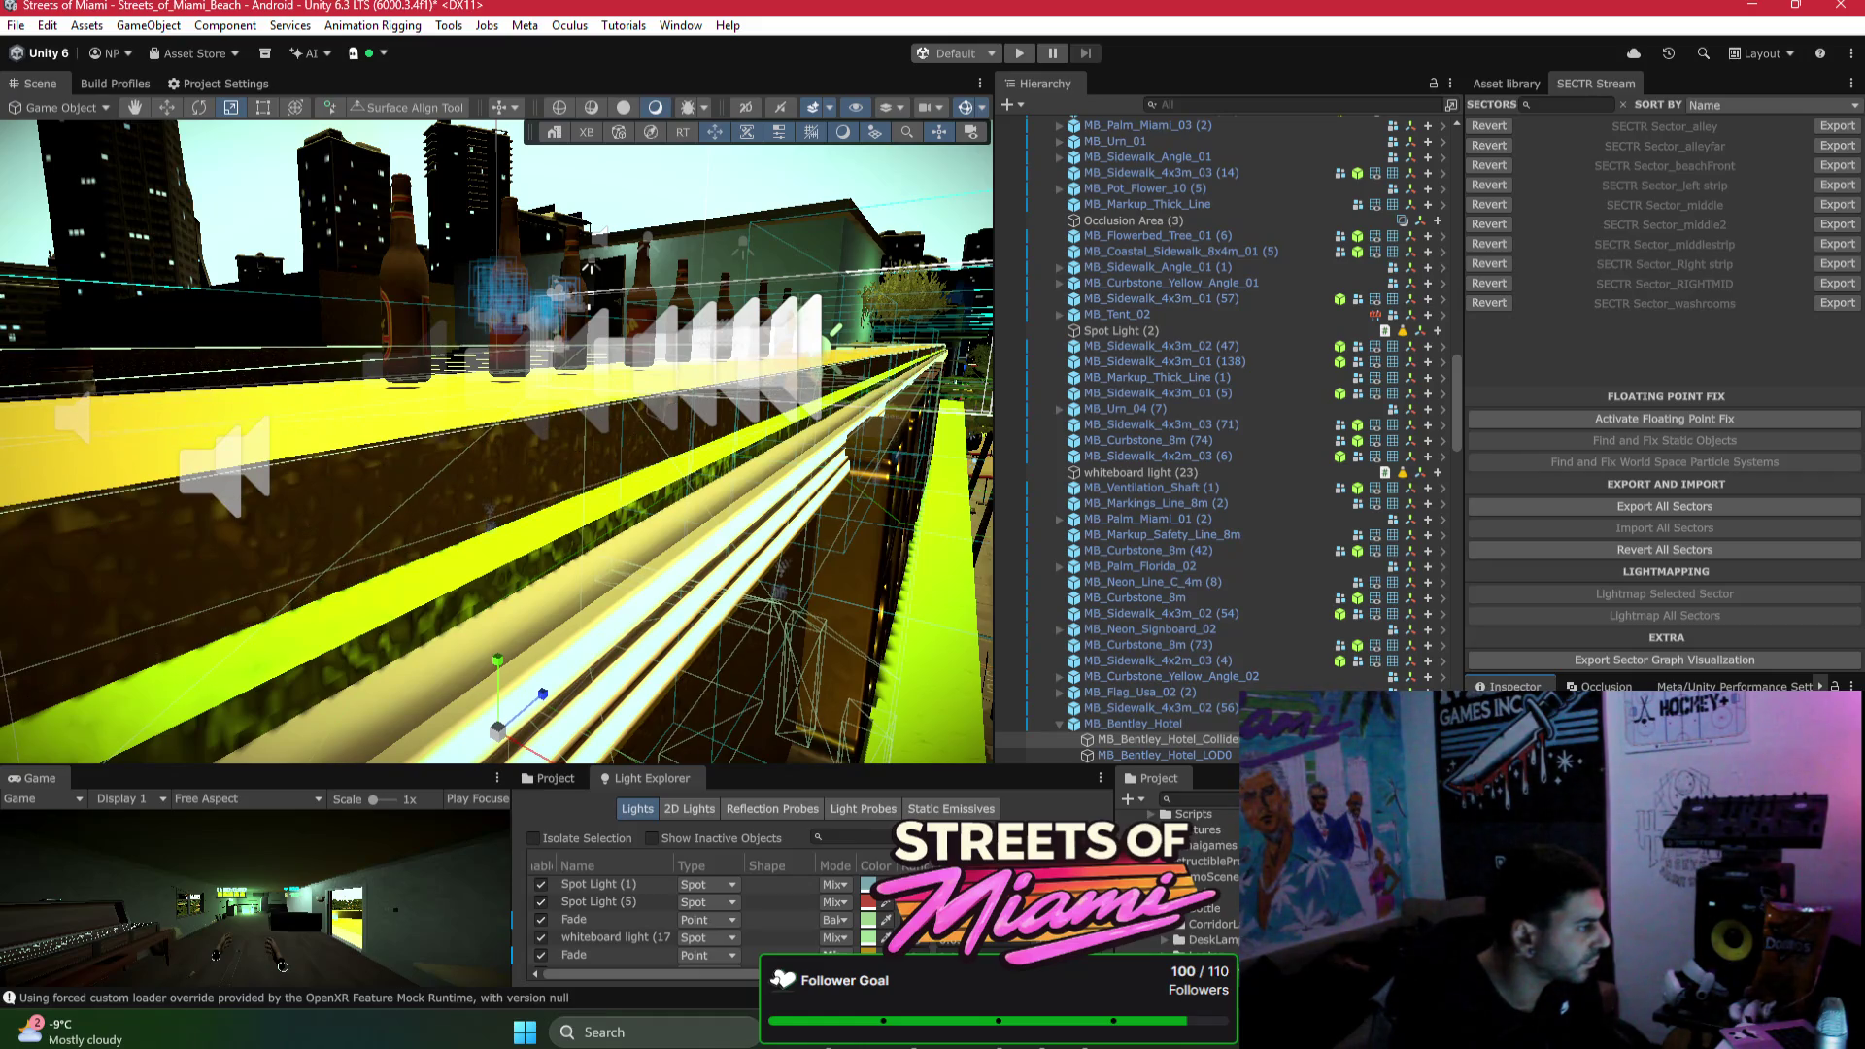
mouse_move(524, 369)
left_mouse_down()
mouse_move(700, 421)
mouse_move(799, 395)
mouse_move(910, 425)
mouse_move(425, 477)
left_mouse_up()
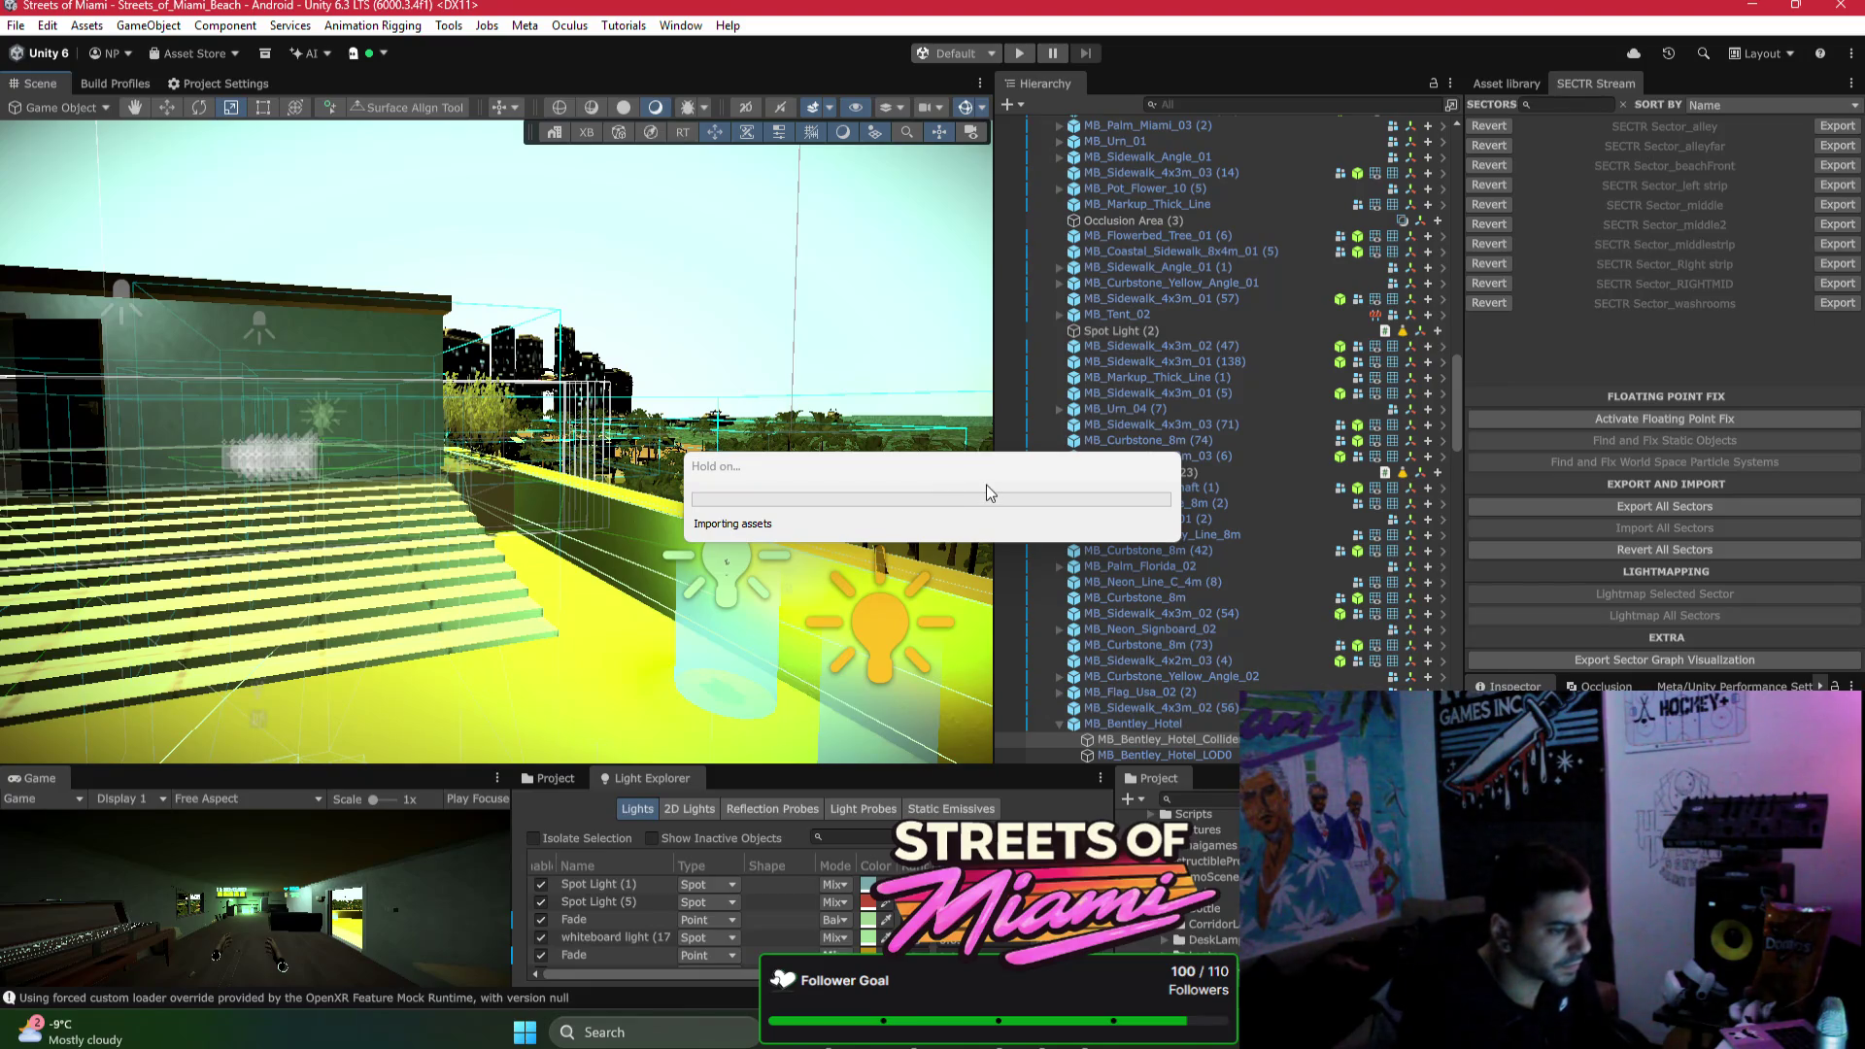
Step: Once importing finishes, orbit into the green-lit room and look down at its lights
mouse_move(986, 492)
left_mouse_down()
mouse_move(621, 502)
mouse_move(721, 489)
mouse_move(634, 536)
mouse_move(509, 534)
mouse_move(637, 416)
mouse_move(683, 412)
mouse_move(732, 496)
mouse_move(977, 638)
left_mouse_up()
left_click_drag(509, 529, 824, 541)
mouse_move(670, 486)
left_mouse_down()
mouse_move(587, 395)
mouse_move(427, 427)
mouse_move(904, 487)
mouse_move(772, 416)
mouse_move(991, 404)
mouse_move(575, 420)
left_mouse_up()
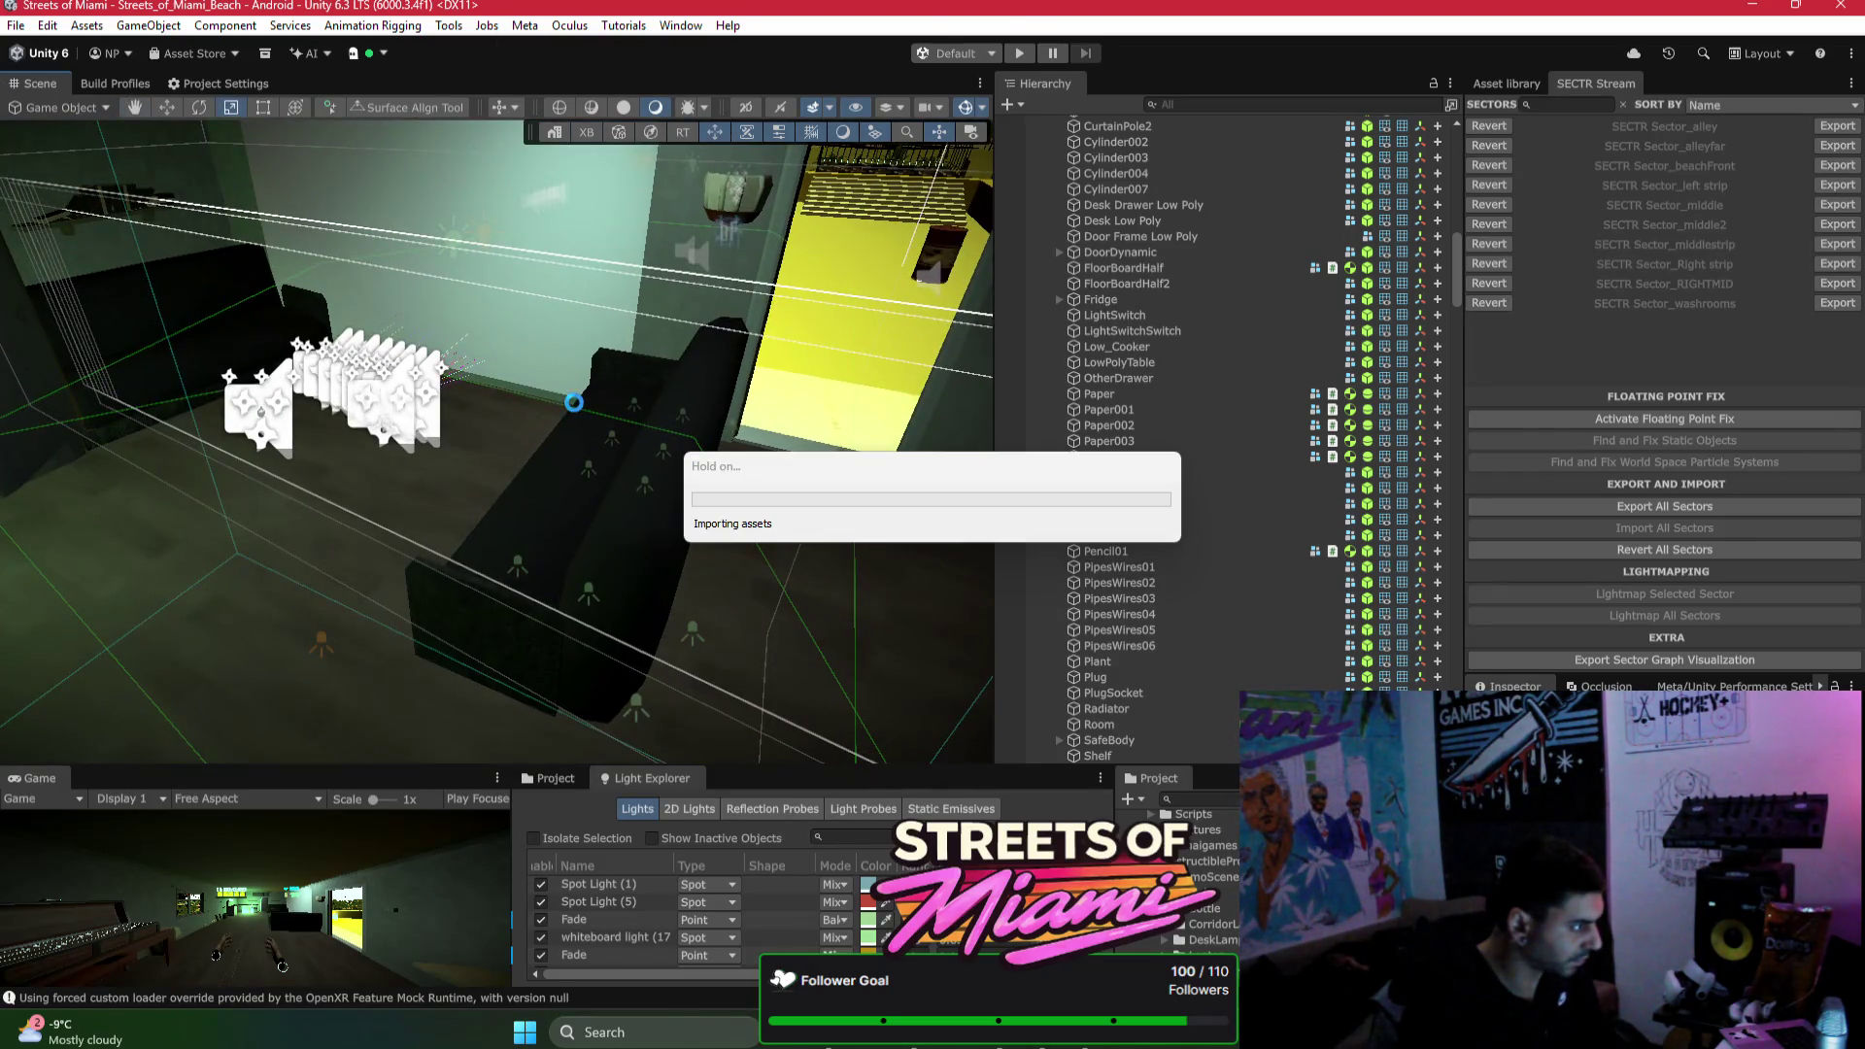
left_click_drag(500, 374, 508, 391)
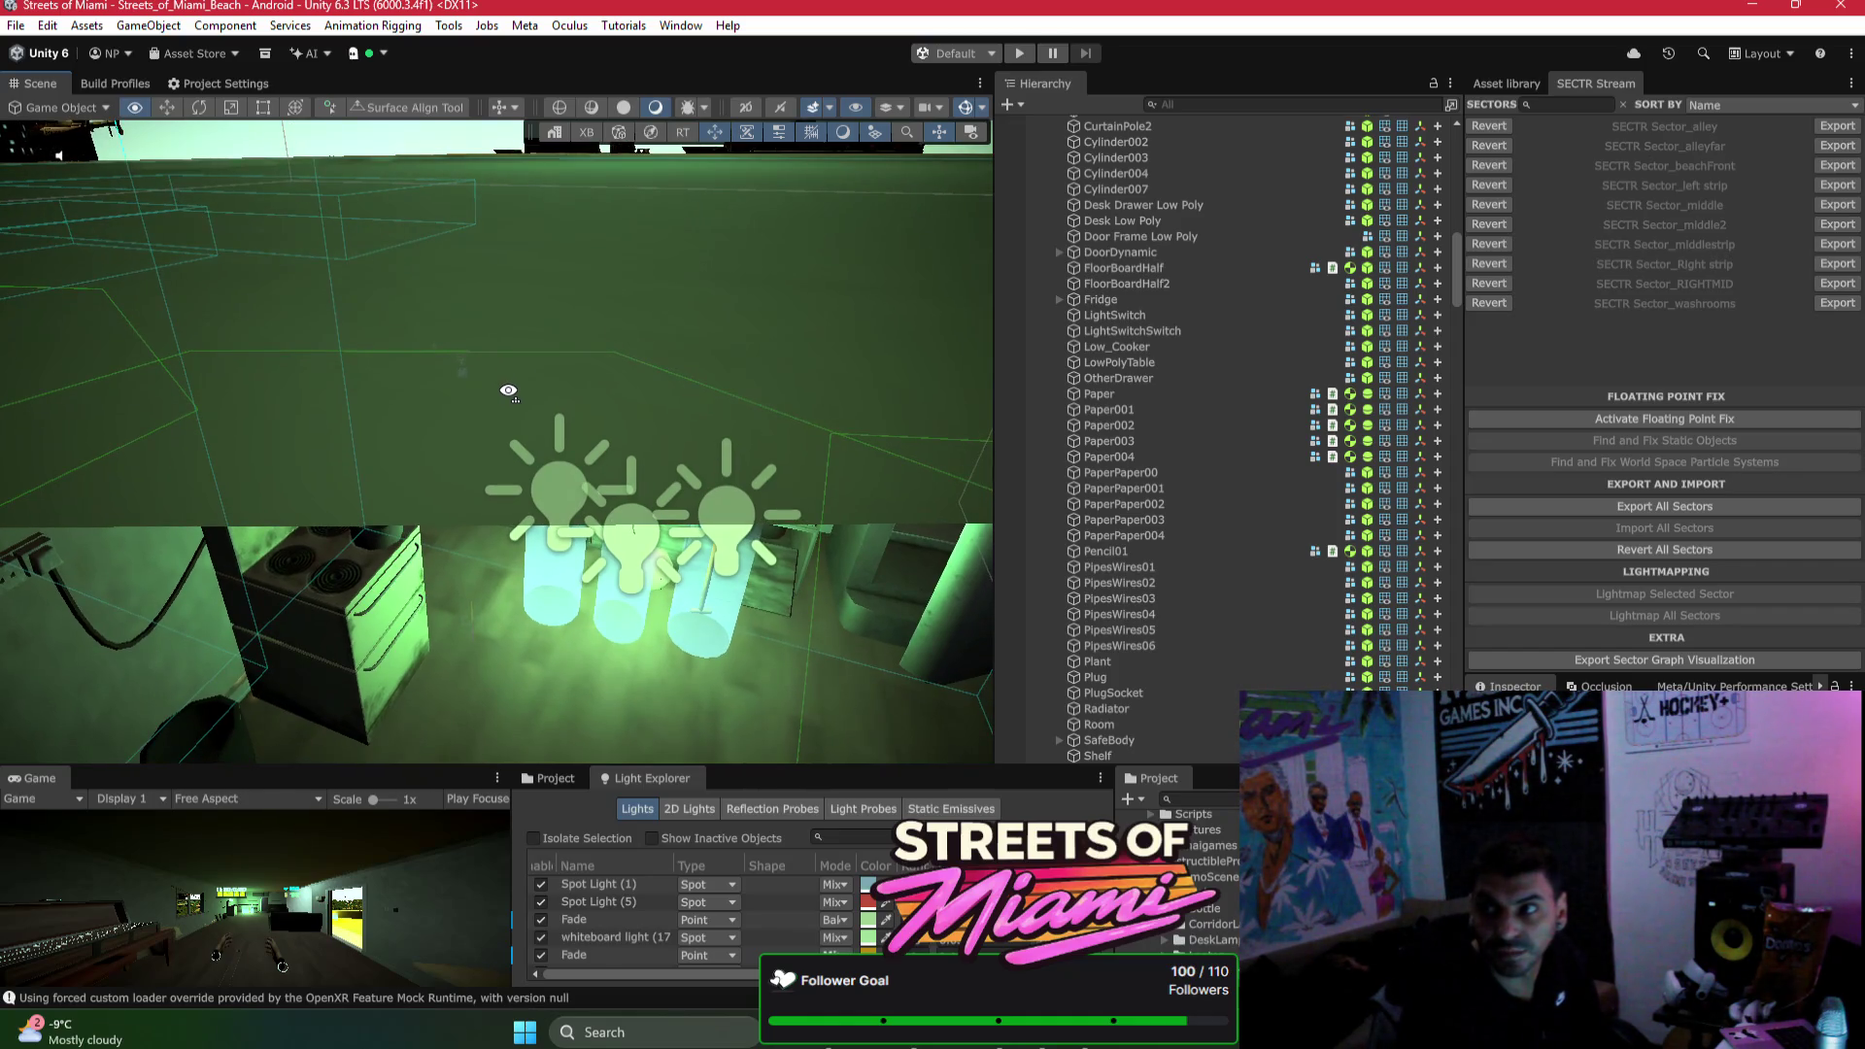